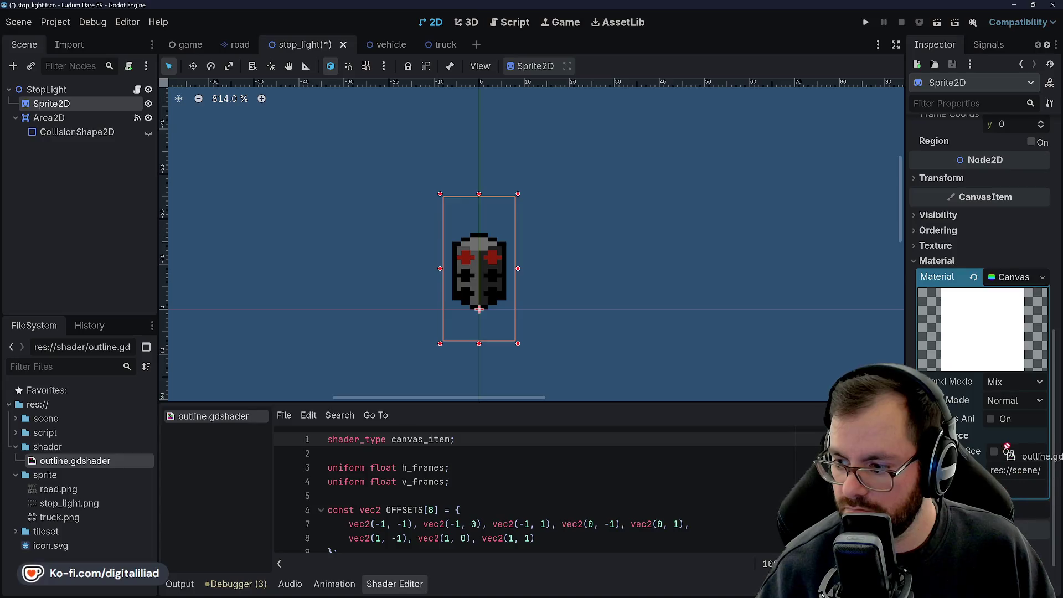
# - Look over the truck sprite, road tile sheet and scratch sprite in Aseprite, then return to Godot
pyautogui.scroll(-2, 963, 363)
pyautogui.scroll(4, 963, 363)
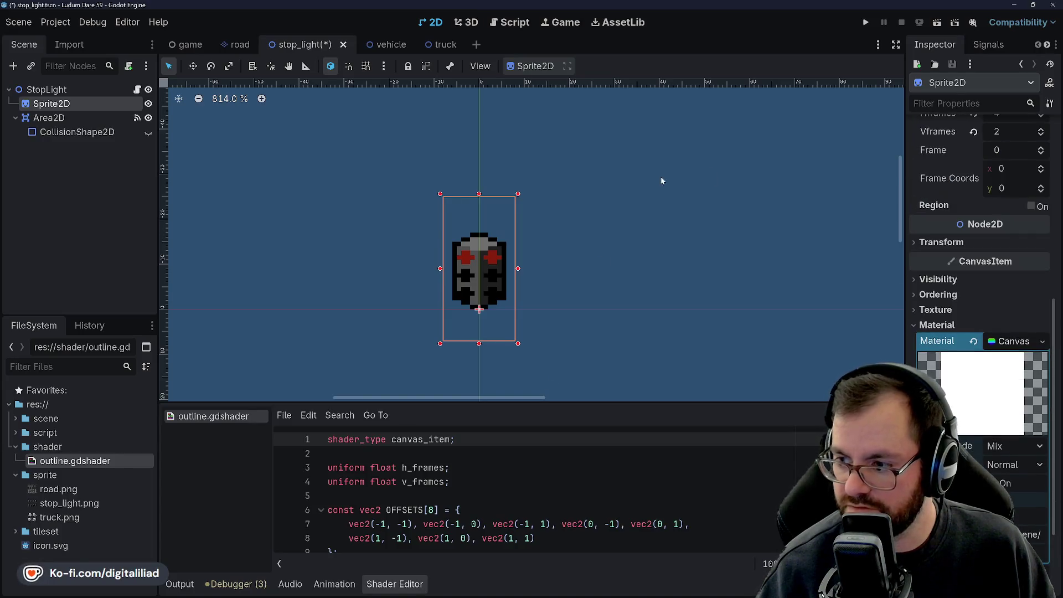
pyautogui.moveTo(391, 582)
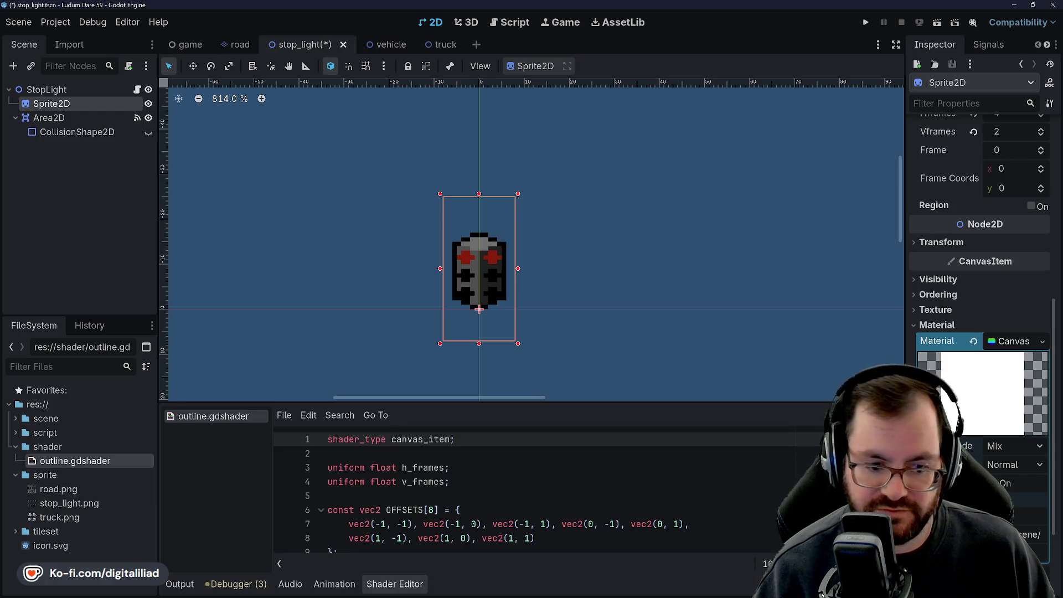
pyautogui.scroll(-1, 498, 250)
pyautogui.hscroll(-1, 498, 250)
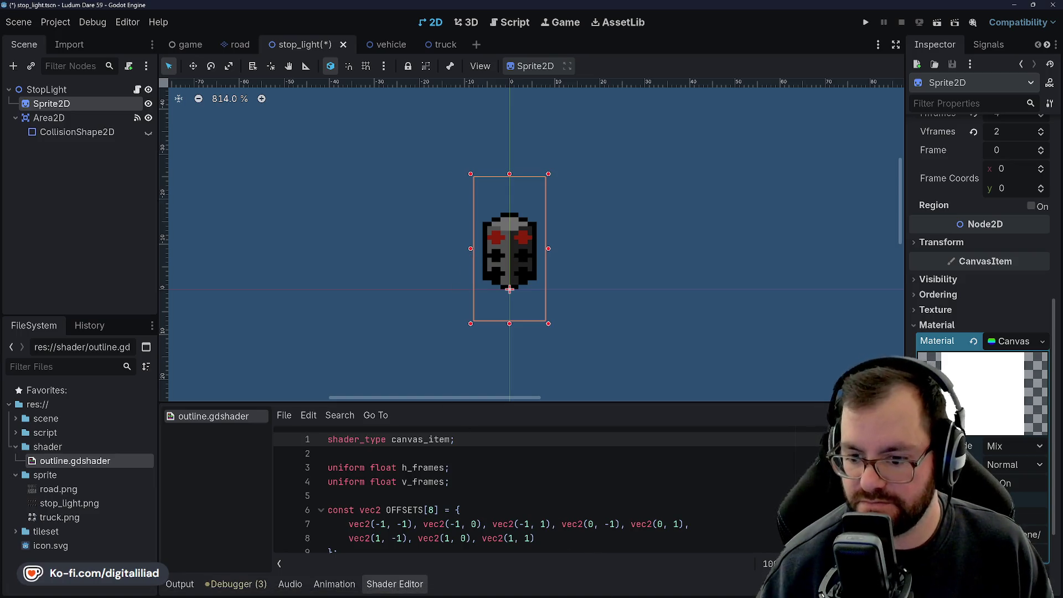
pyautogui.moveTo(550, 589)
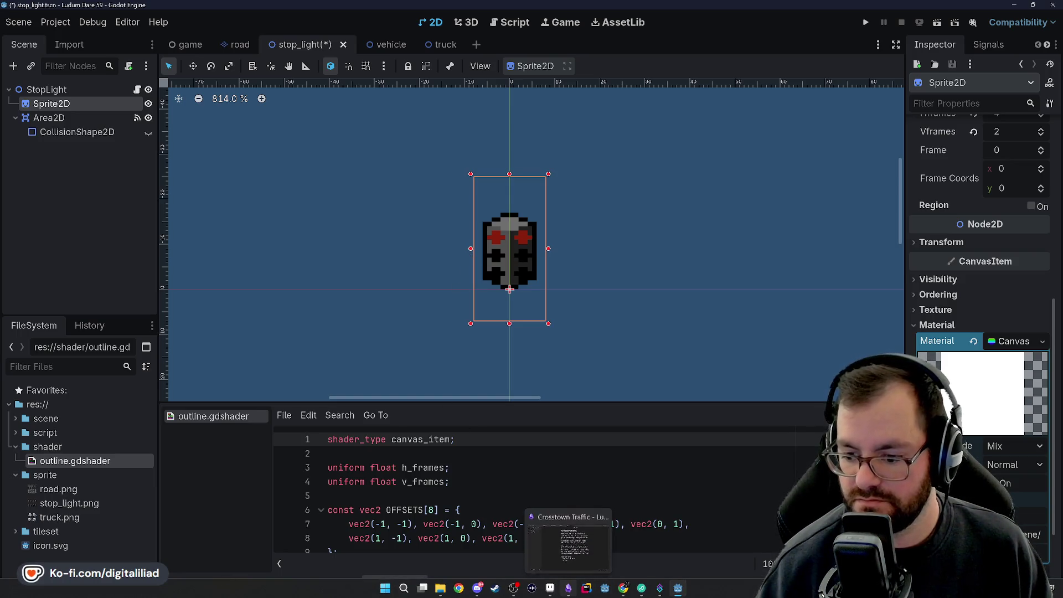
pyautogui.click(545, 546)
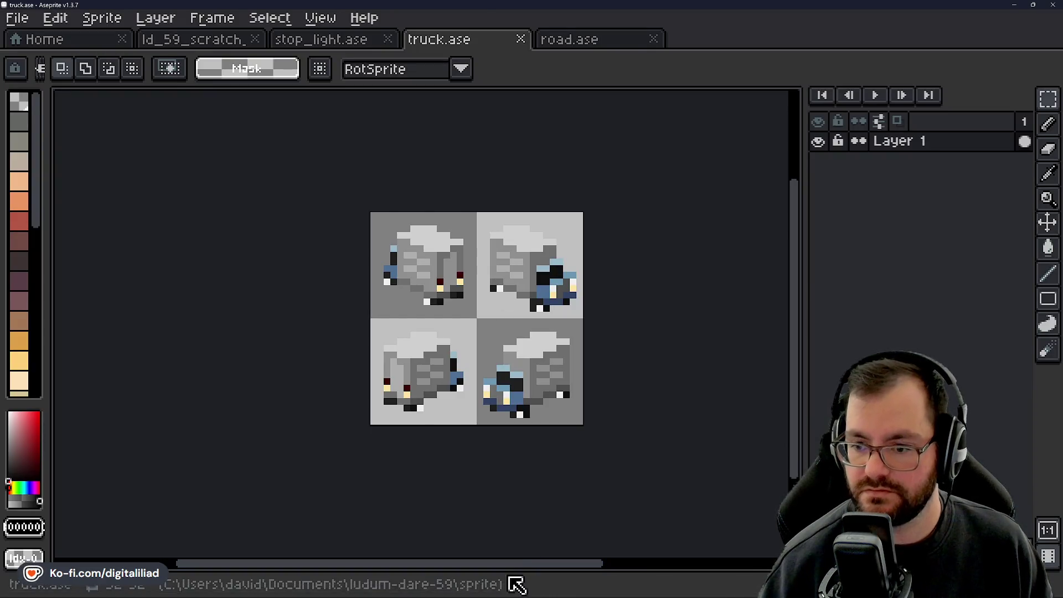
pyautogui.click(600, 43)
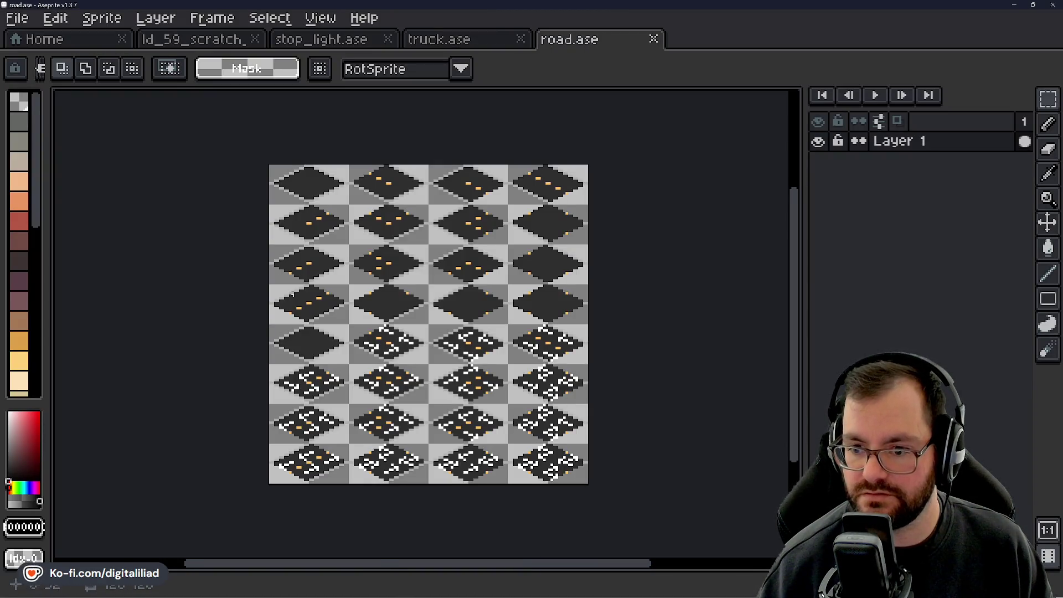
pyautogui.click(205, 41)
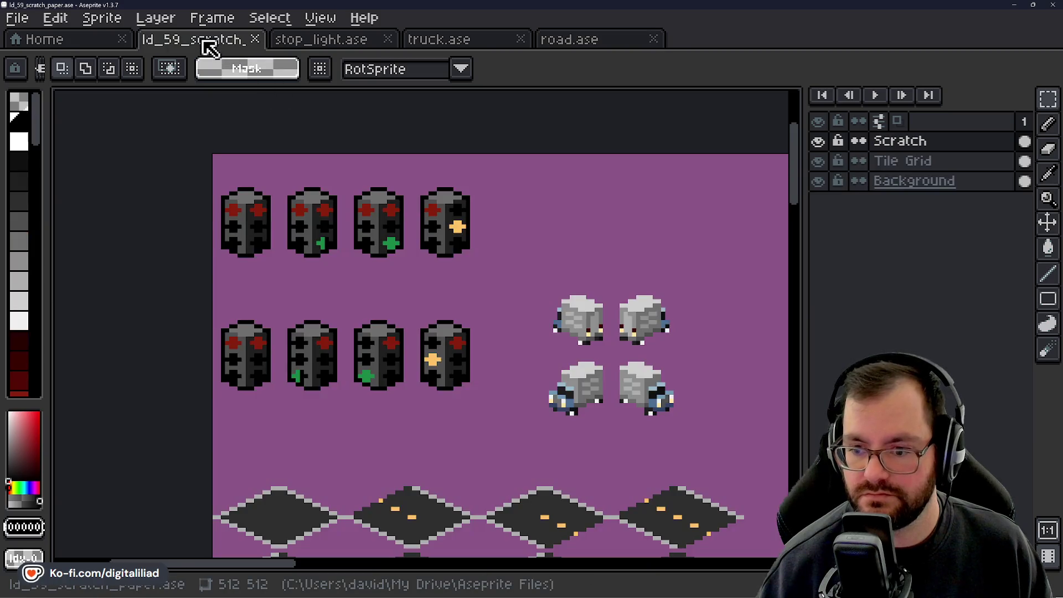
pyautogui.moveTo(559, 388)
pyautogui.mouseDown()
pyautogui.moveTo(491, 337)
pyautogui.moveTo(501, 338)
pyautogui.mouseUp()
pyautogui.scroll(2, 497, 422)
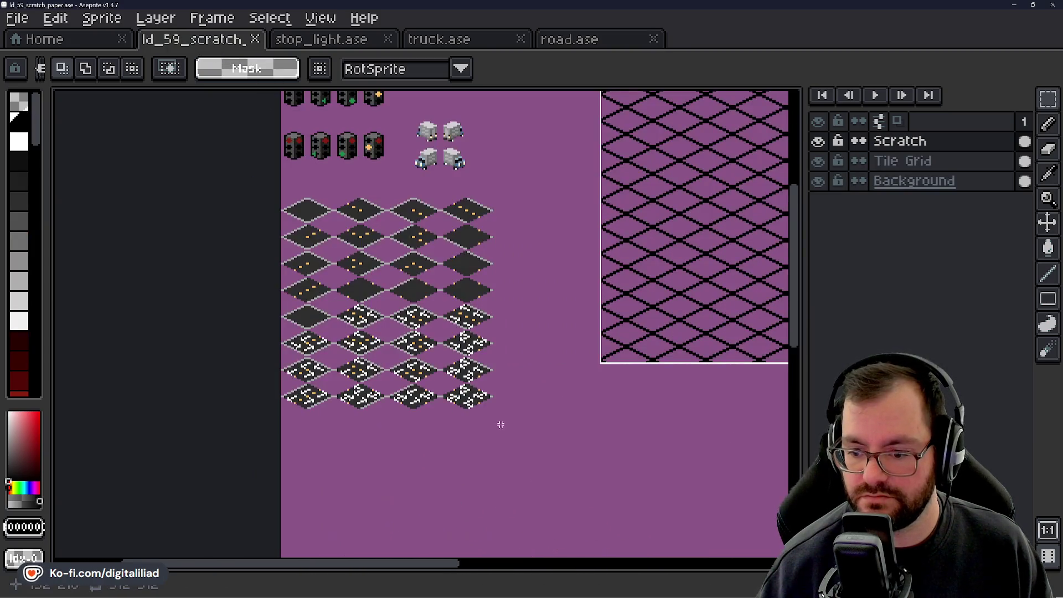
pyautogui.moveTo(497, 423); pyautogui.dragTo(346, 158)
pyautogui.moveTo(702, 449)
pyautogui.mouseDown()
pyautogui.moveTo(472, 268)
pyautogui.moveTo(426, 293)
pyautogui.mouseUp()
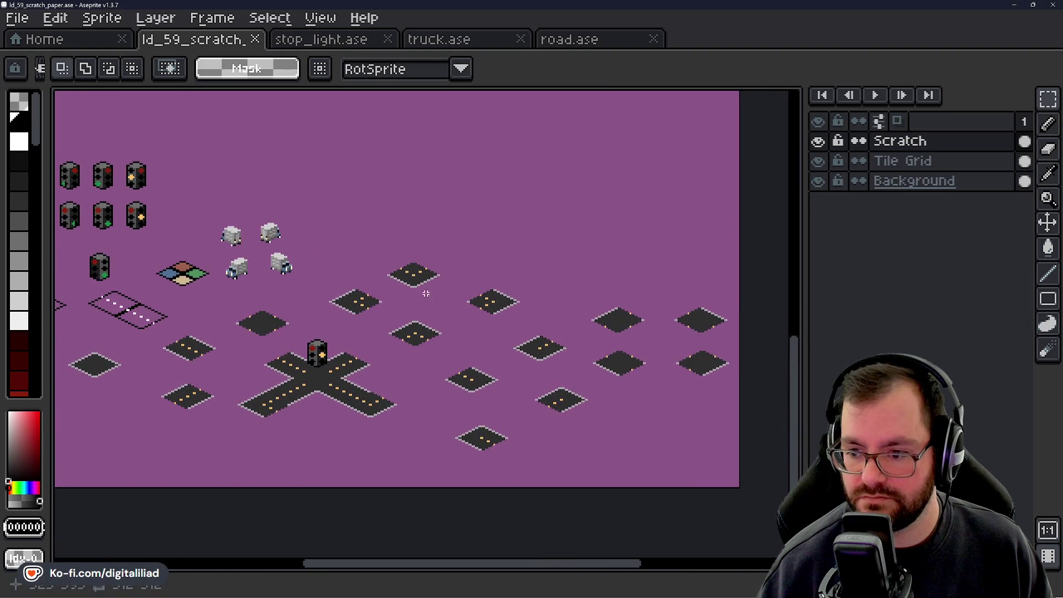
pyautogui.click(1015, 5)
# - Open the vehicle scene and select the CollisionShape2D under its Area2D
pyautogui.click(242, 260)
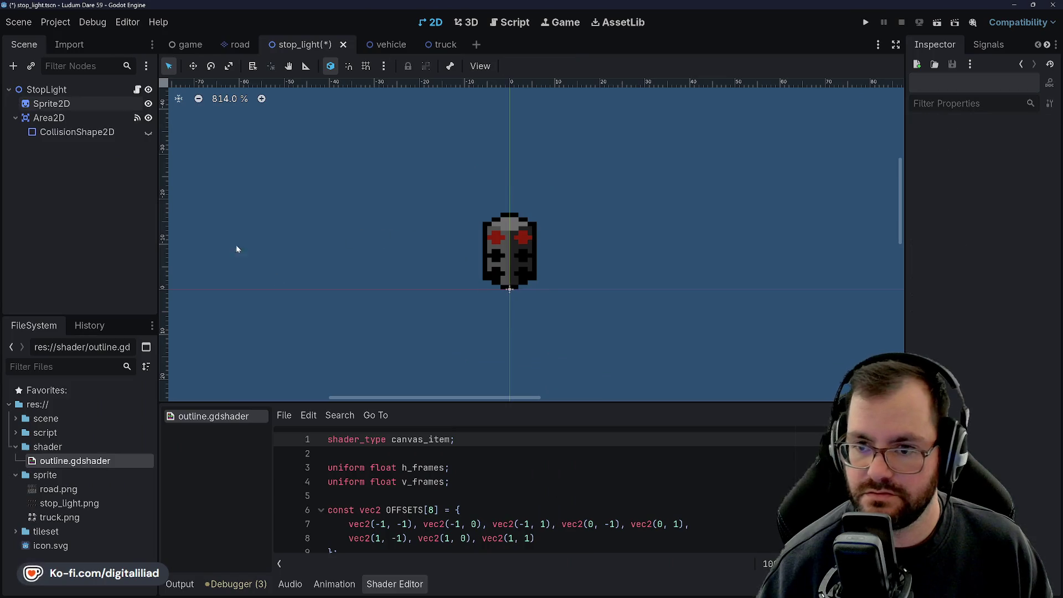
pyautogui.moveTo(72, 131)
pyautogui.mouseDown()
pyautogui.moveTo(433, 44)
pyautogui.moveTo(382, 44)
pyautogui.mouseUp()
pyautogui.click(77, 132)
pyautogui.click(48, 117)
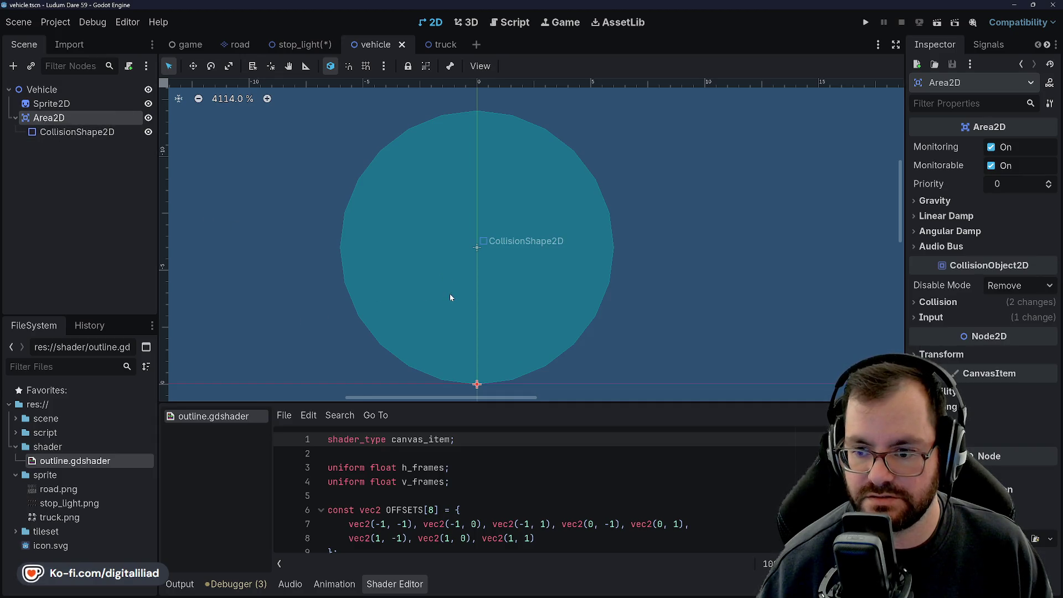
pyautogui.scroll(-1, 462, 312)
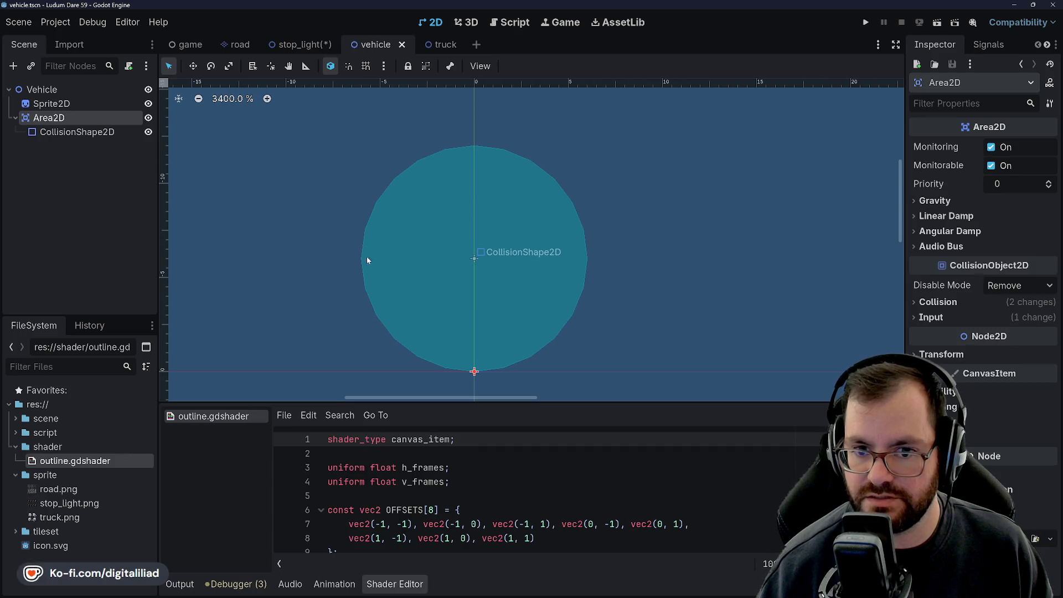
pyautogui.click(118, 133)
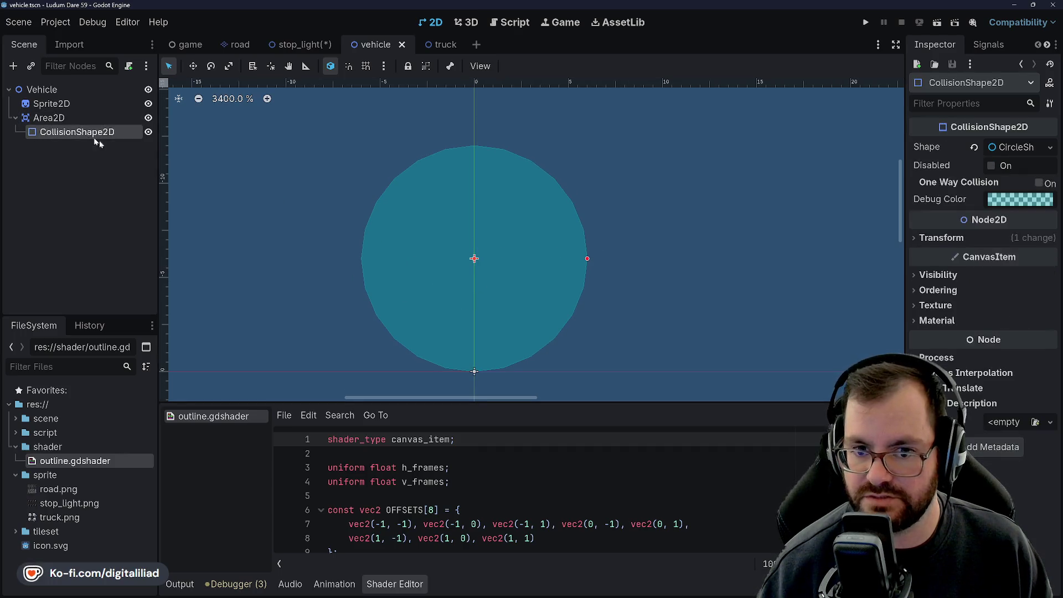
# - Clear the circle Shape to <empty> and bring up the list of new shape types
pyautogui.click(1021, 145)
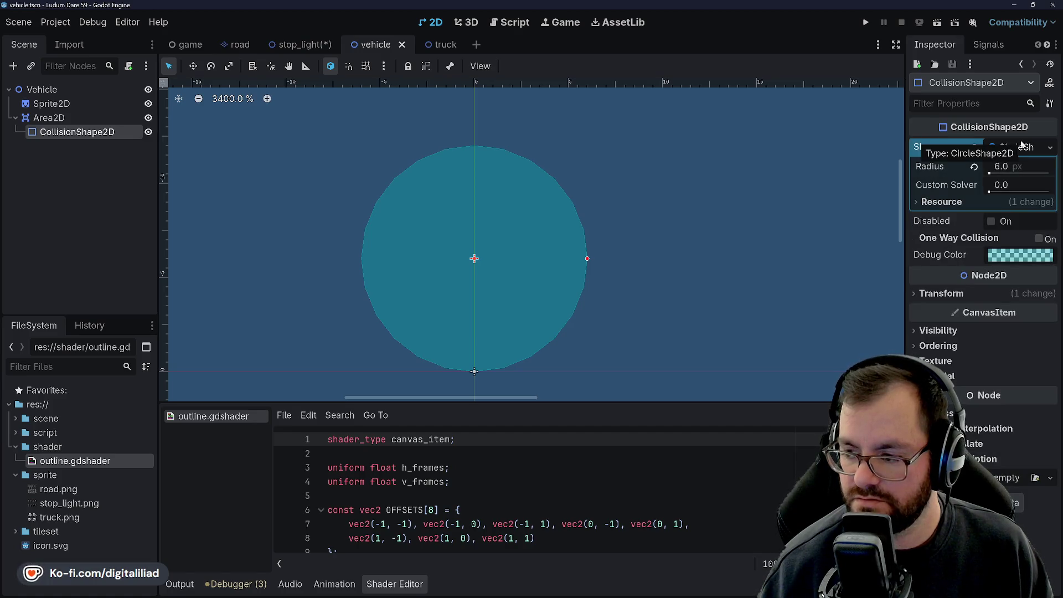
pyautogui.click(1022, 145)
pyautogui.click(1030, 148)
pyautogui.click(974, 147)
pyautogui.click(1050, 148)
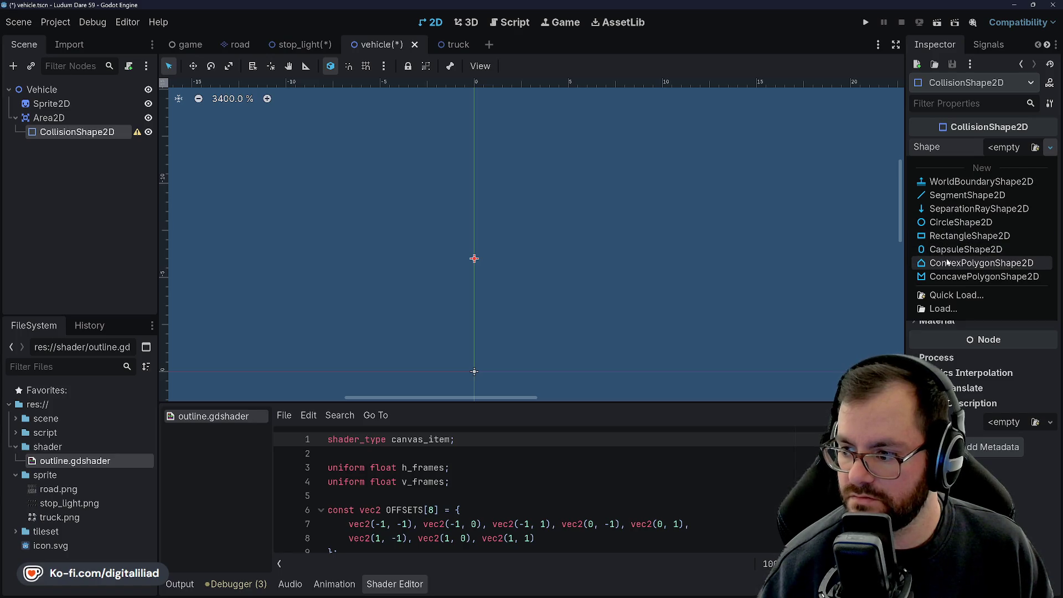
# - Assign a new ConvexPolygonShape2D to the collision shape and expand its Points list
pyautogui.click(947, 263)
pyautogui.click(1009, 171)
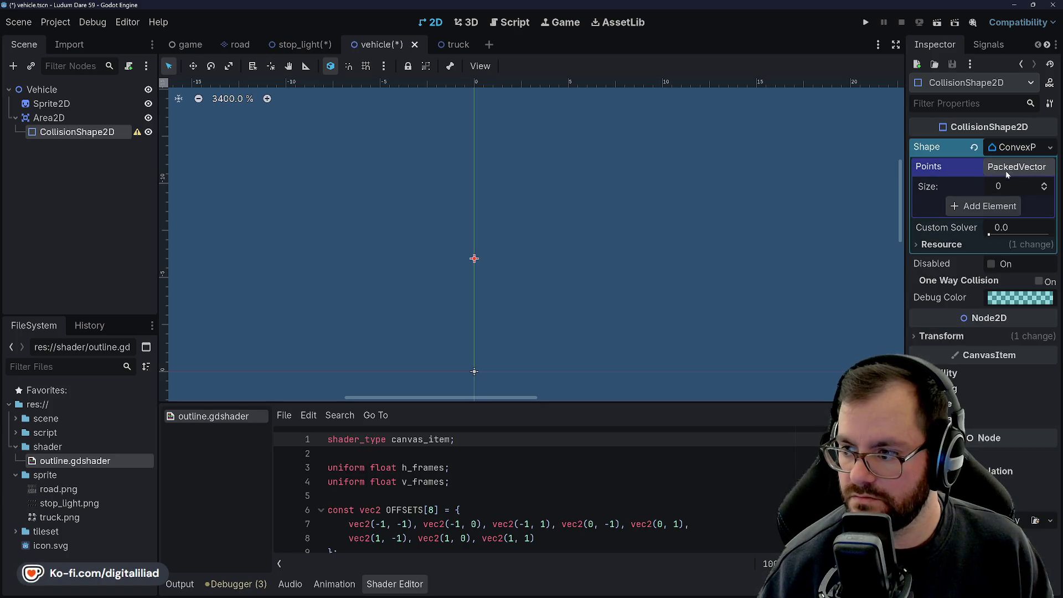
pyautogui.click(982, 205)
pyautogui.scroll(-2, 498, 293)
pyautogui.keyDown('ctrl'); pyautogui.scroll(2, 474, 294); pyautogui.keyUp('ctrl')
pyautogui.keyDown('ctrl'); pyautogui.scroll(2, 513, 204); pyautogui.keyUp('ctrl')
pyautogui.click(528, 259)
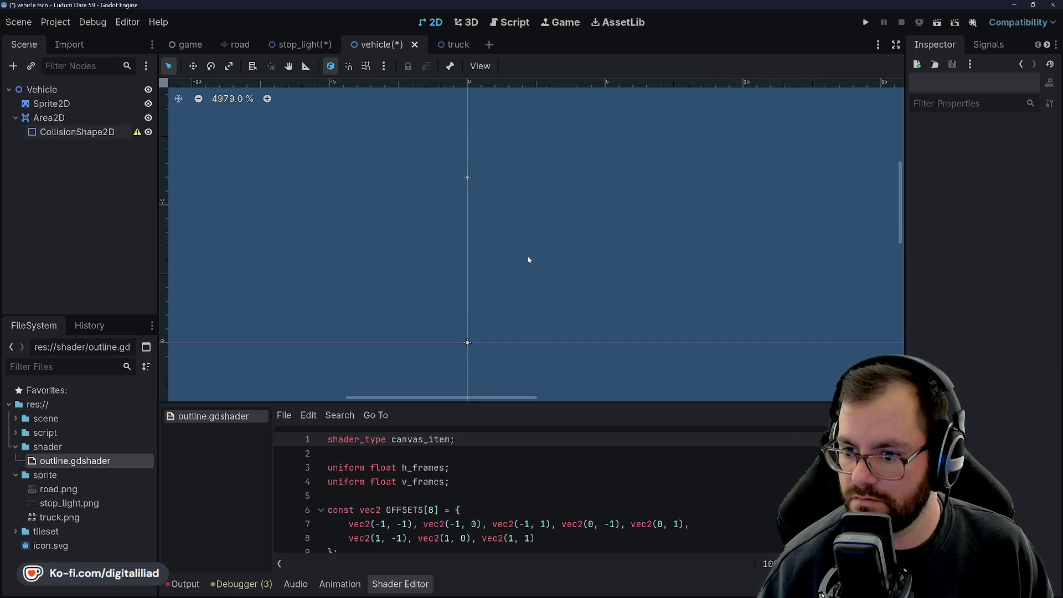
pyautogui.click(83, 133)
pyautogui.click(1020, 168)
pyautogui.click(1020, 167)
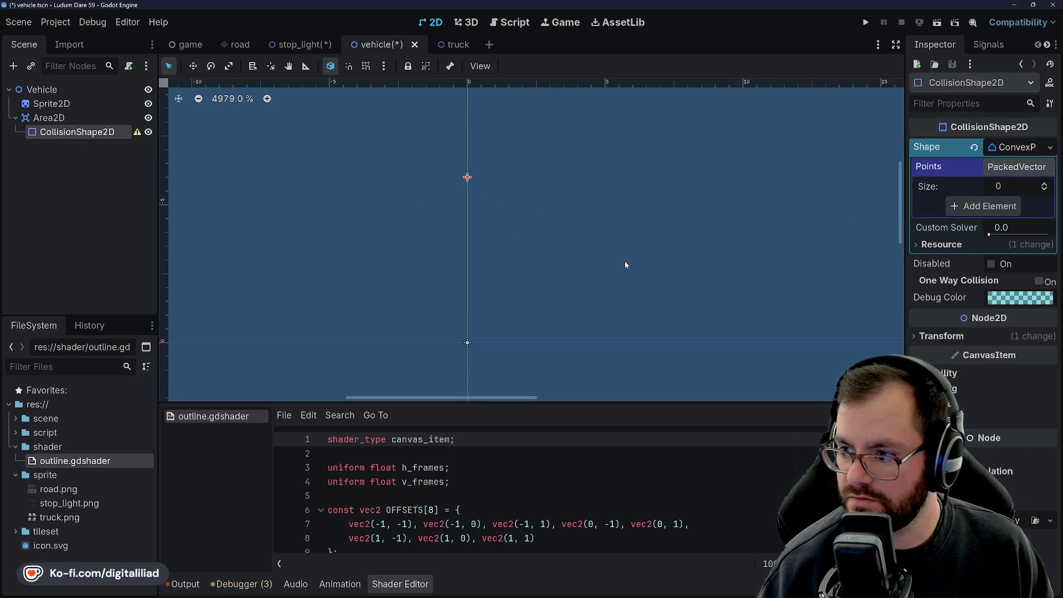
pyautogui.click(615, 248)
pyautogui.click(77, 132)
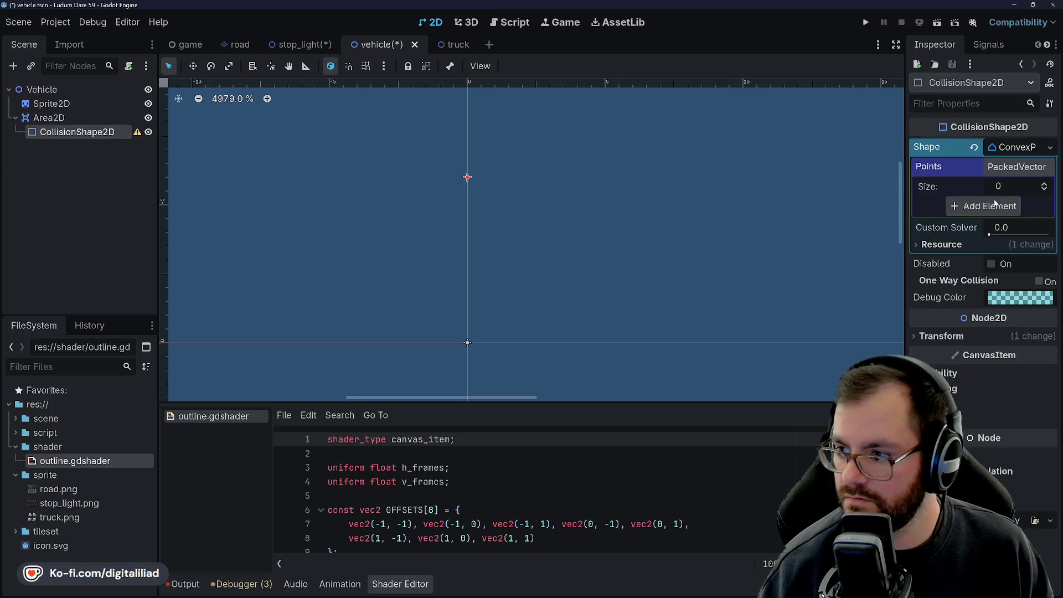
pyautogui.click(991, 207)
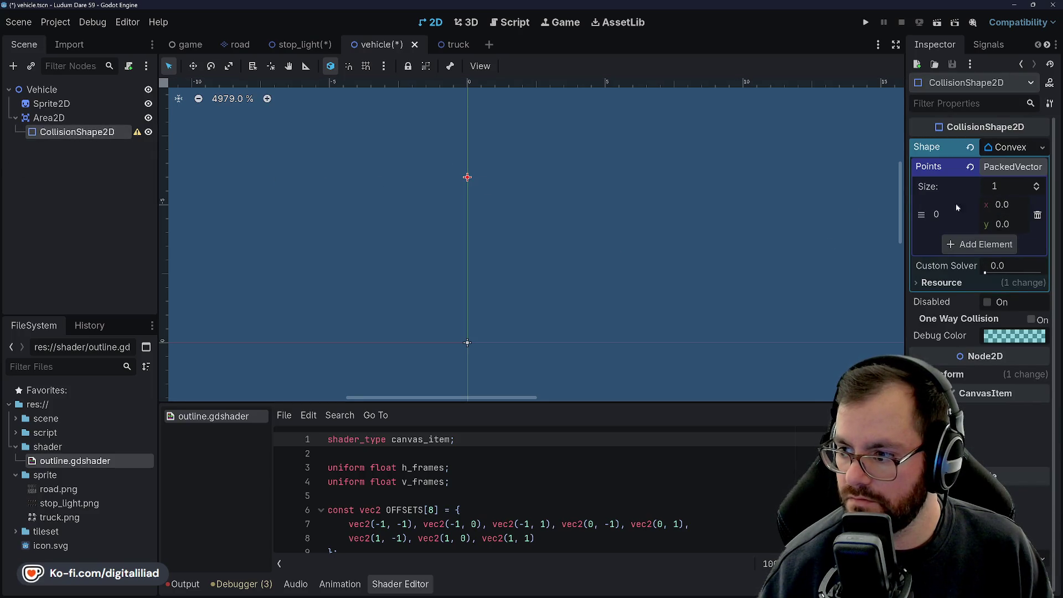
# - Set the convex polygon's Points size to 4
pyautogui.scroll(1, 475, 171)
pyautogui.click(482, 197)
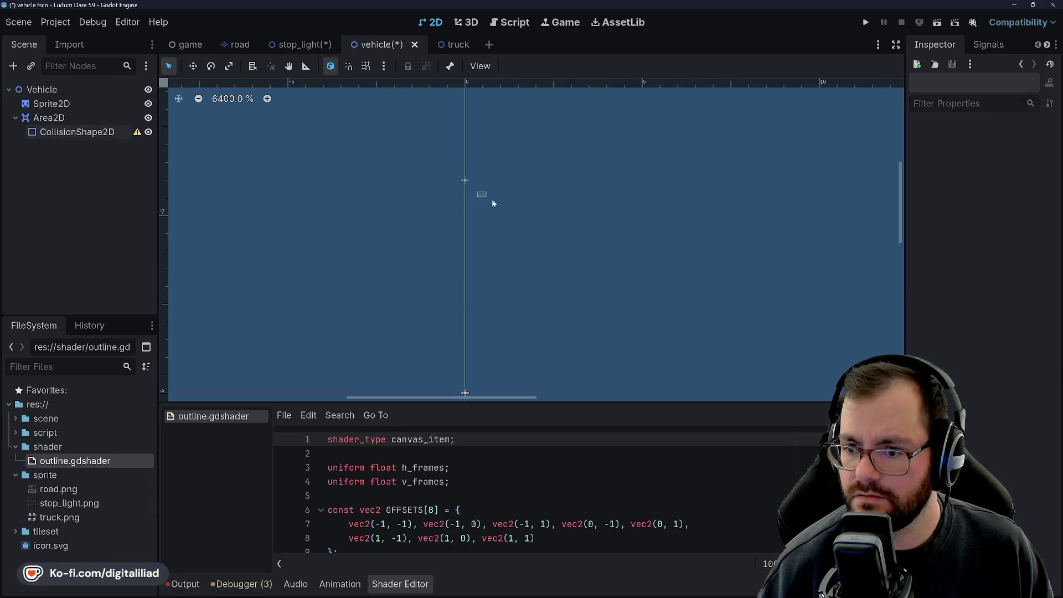
pyautogui.click(98, 136)
pyautogui.scroll(-1, 596, 247)
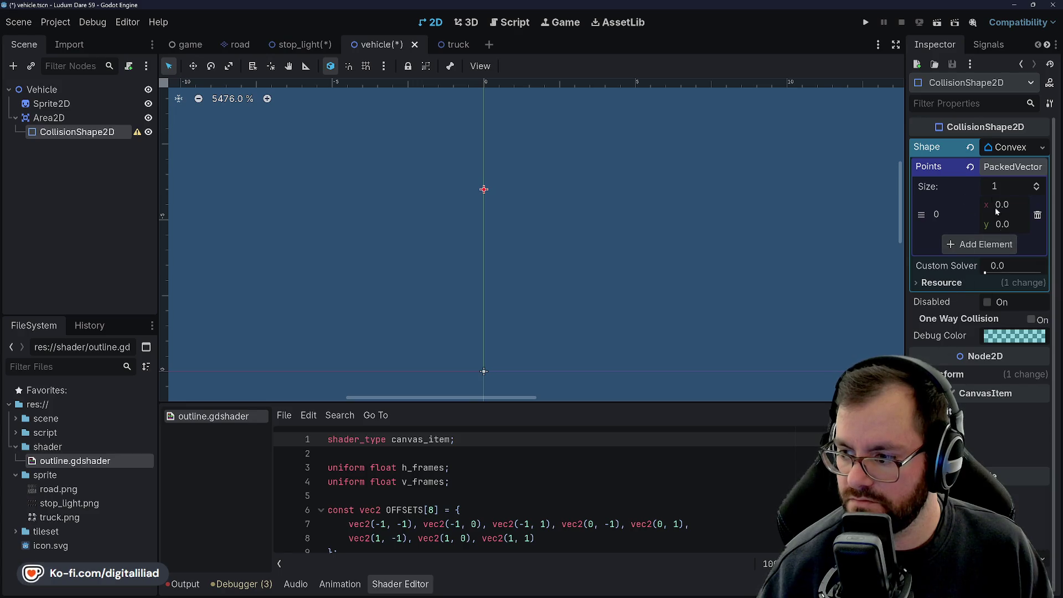
pyautogui.click(1002, 172)
pyautogui.click(994, 171)
pyautogui.click(992, 171)
pyautogui.click(1001, 171)
pyautogui.click(1001, 171)
pyautogui.click(1000, 172)
pyautogui.click(1000, 172)
pyautogui.click(1000, 170)
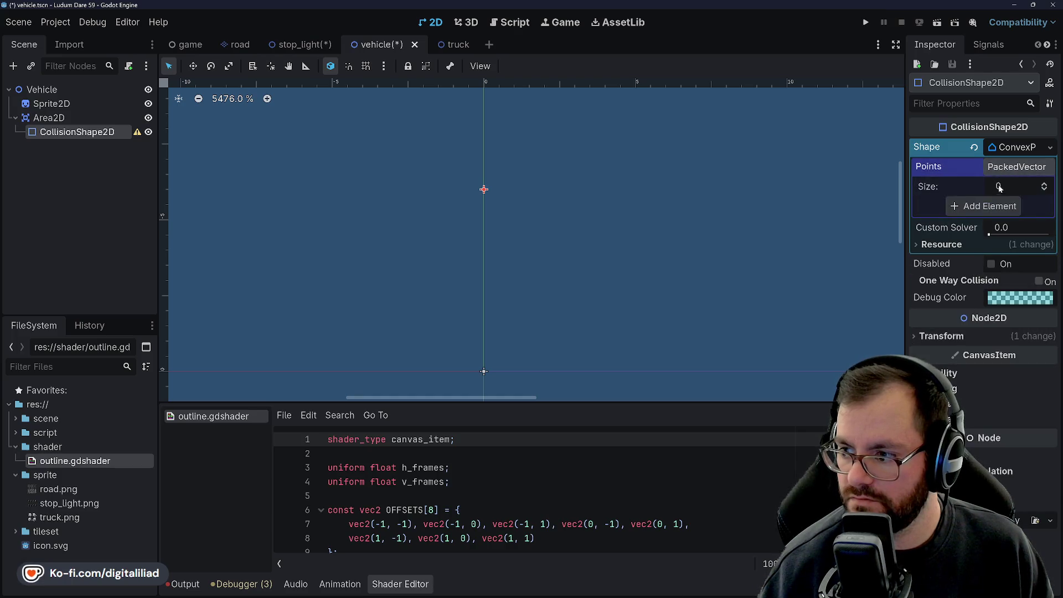
pyautogui.write('4')
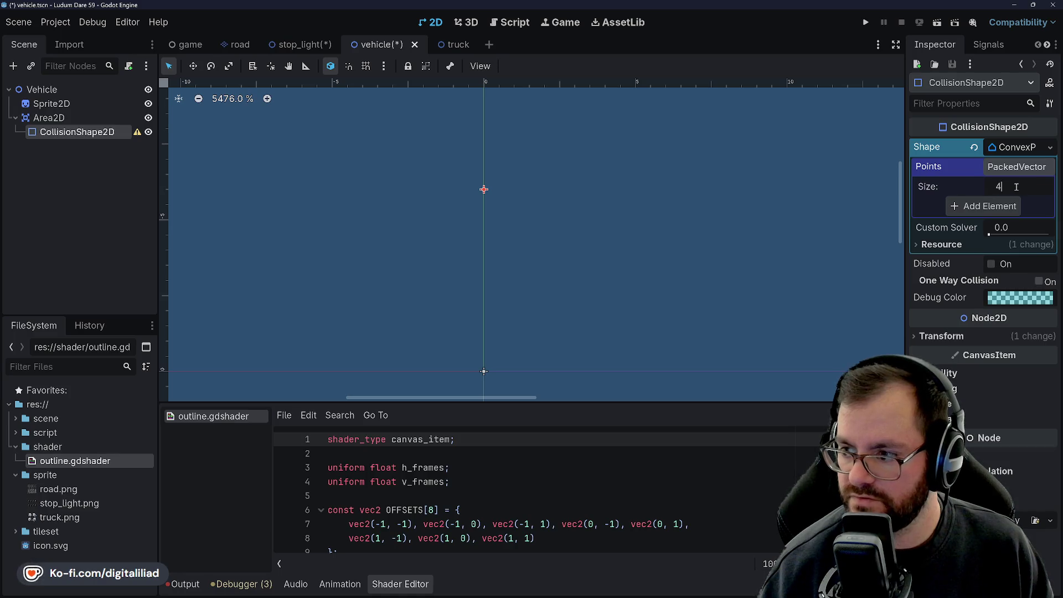
pyautogui.press('Return')
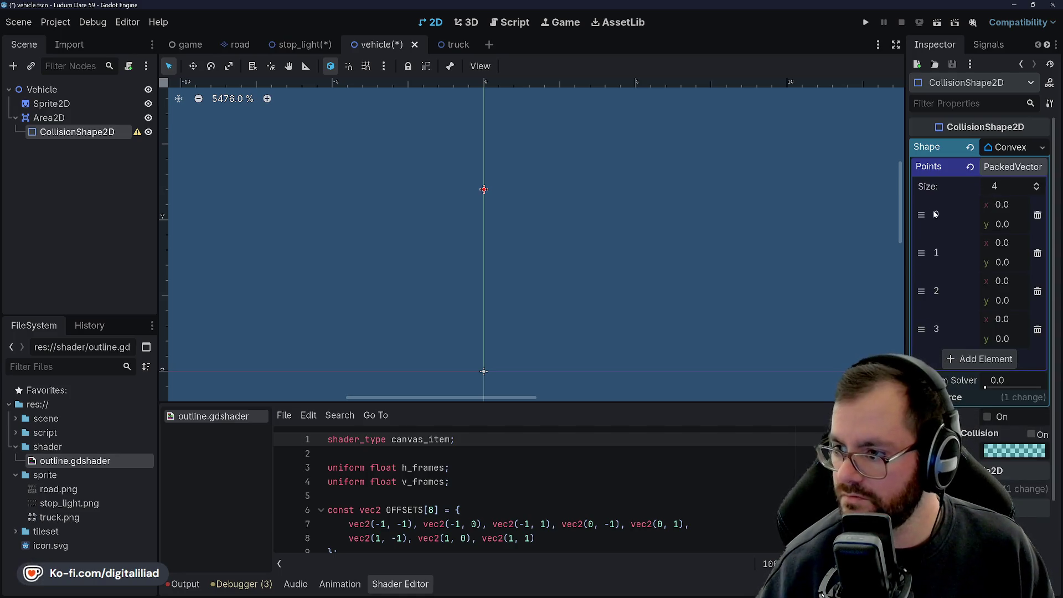
# - Set the first polygon point to (0, 1)
pyautogui.click(1016, 208)
pyautogui.write('4')
pyautogui.press('Tab')
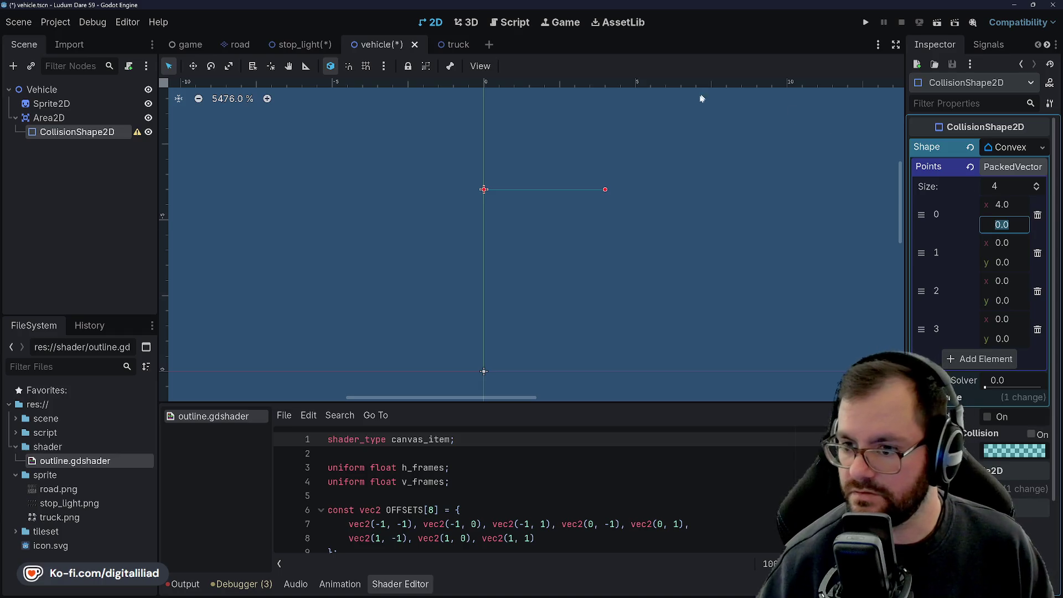
pyautogui.moveTo(604, 189)
pyautogui.mouseDown()
pyautogui.moveTo(594, 226)
pyautogui.moveTo(368, 244)
pyautogui.moveTo(462, 224)
pyautogui.mouseUp()
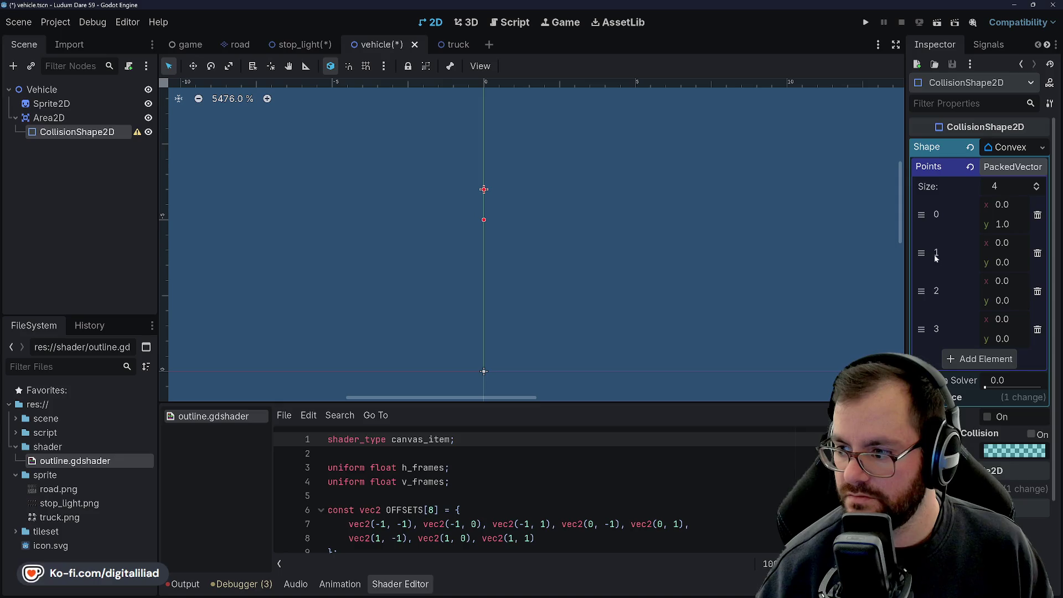
# - Set the second polygon point to (4, 3) and recentre the view on the polygon
pyautogui.click(1000, 262)
pyautogui.click(1012, 242)
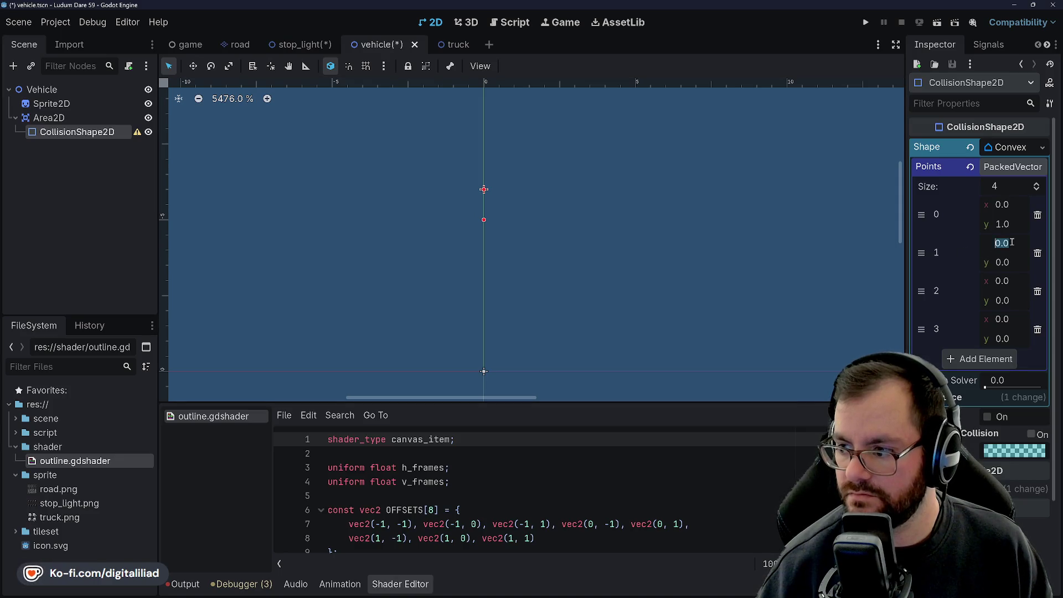
pyautogui.write('4')
pyautogui.press('Return')
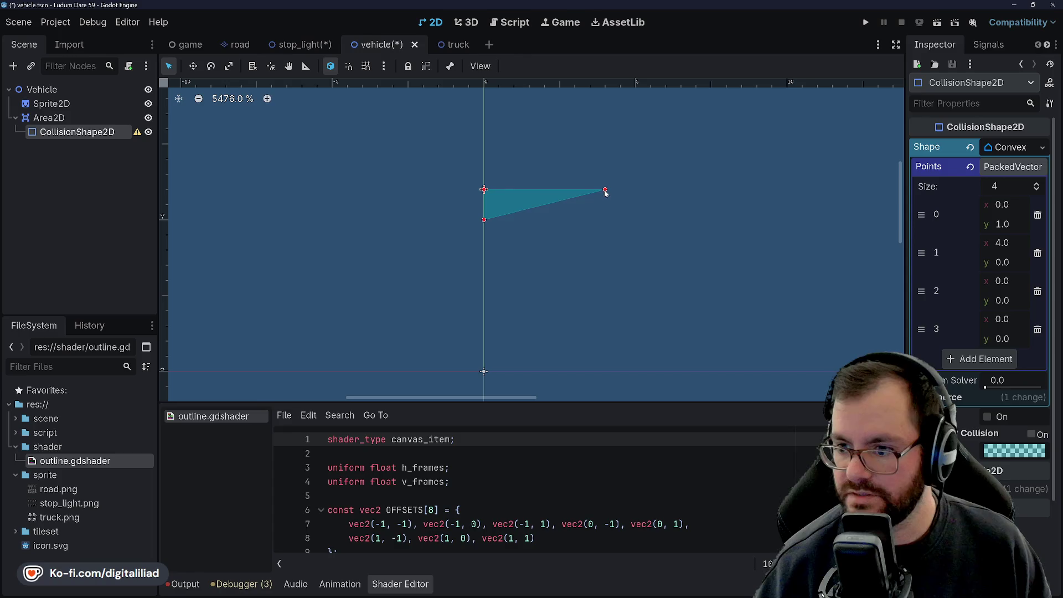
pyautogui.moveTo(605, 220); pyautogui.dragTo(618, 288)
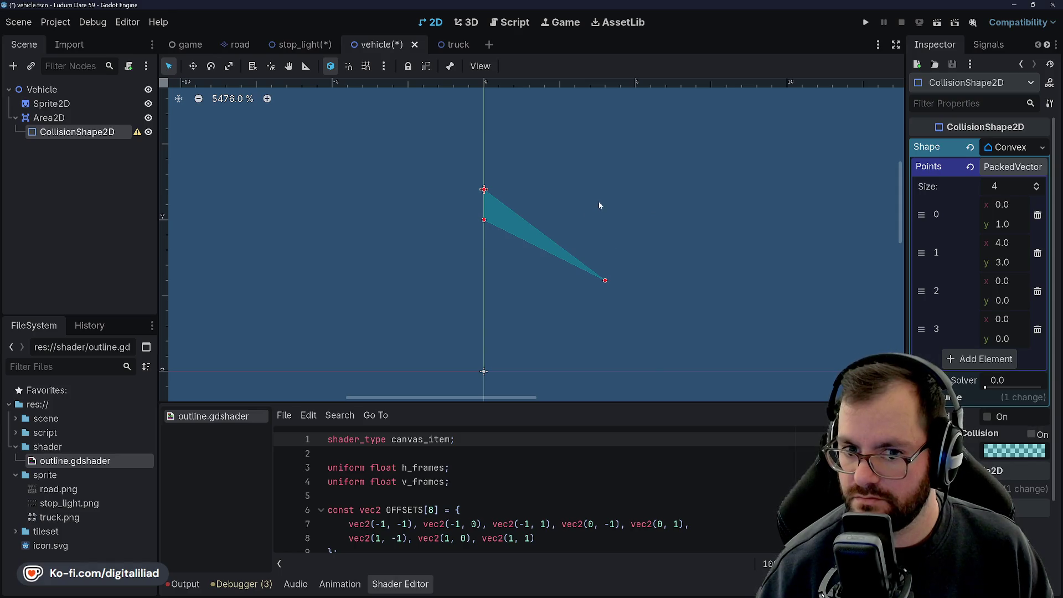
pyautogui.moveTo(566, 204); pyautogui.dragTo(578, 191)
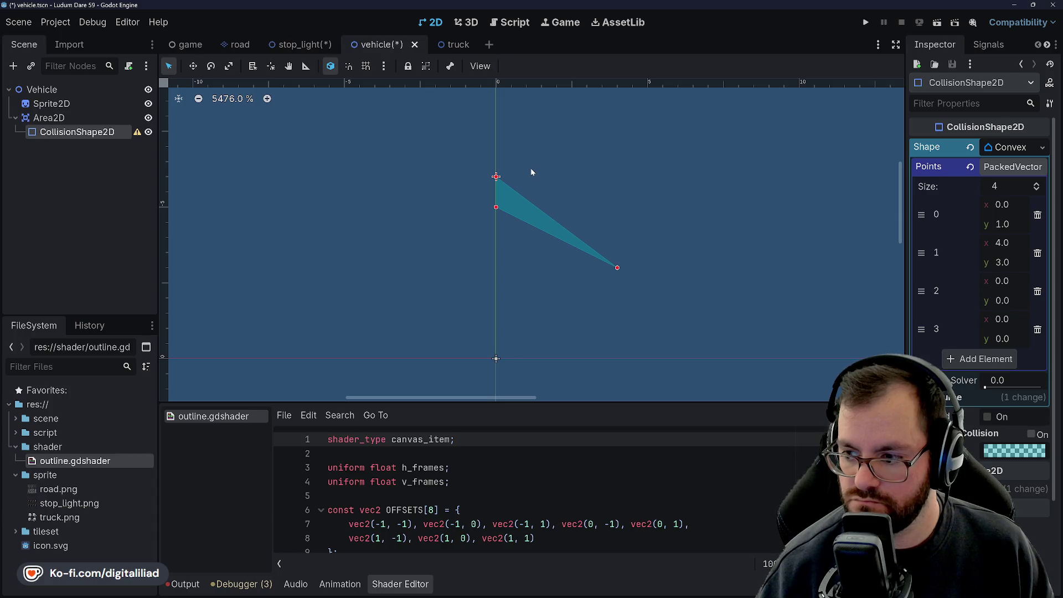
pyautogui.moveTo(542, 192); pyautogui.dragTo(547, 188)
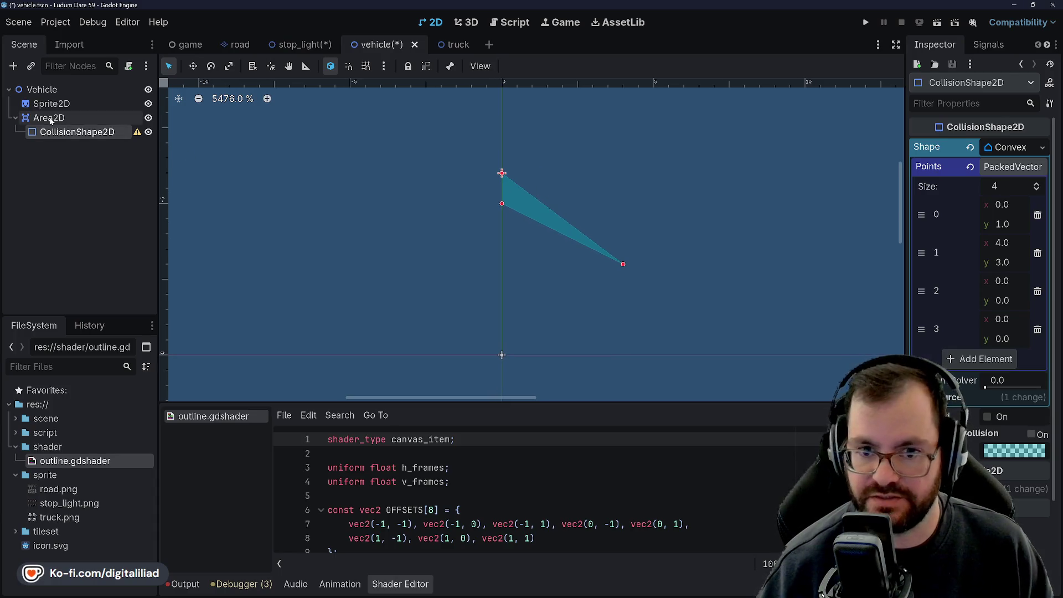
# - Delete the Area2D node together with its CollisionShape2D
pyautogui.rightClick(50, 120)
pyautogui.click(122, 407)
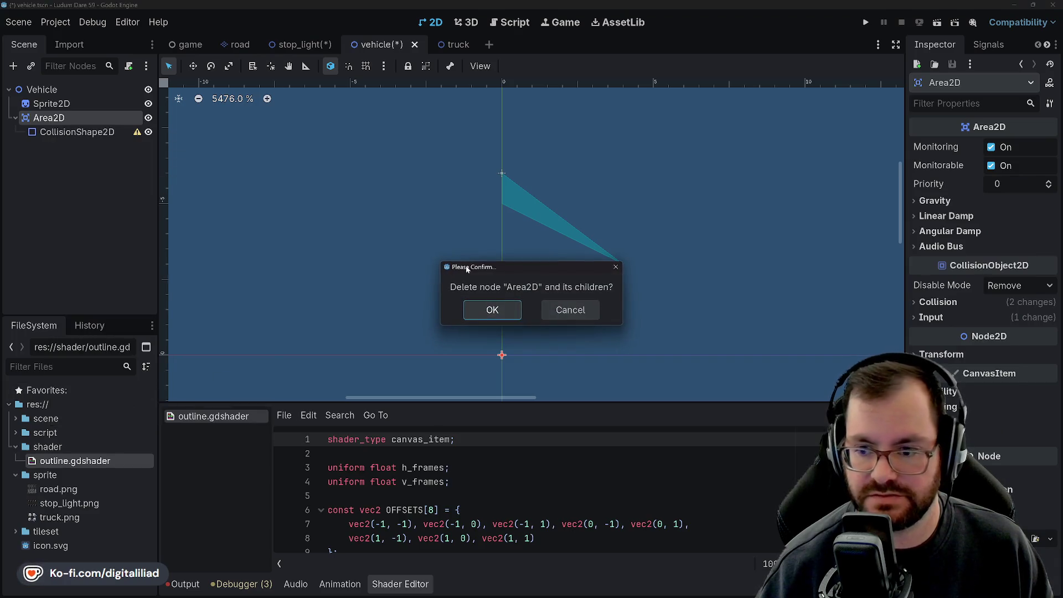
pyautogui.click(492, 309)
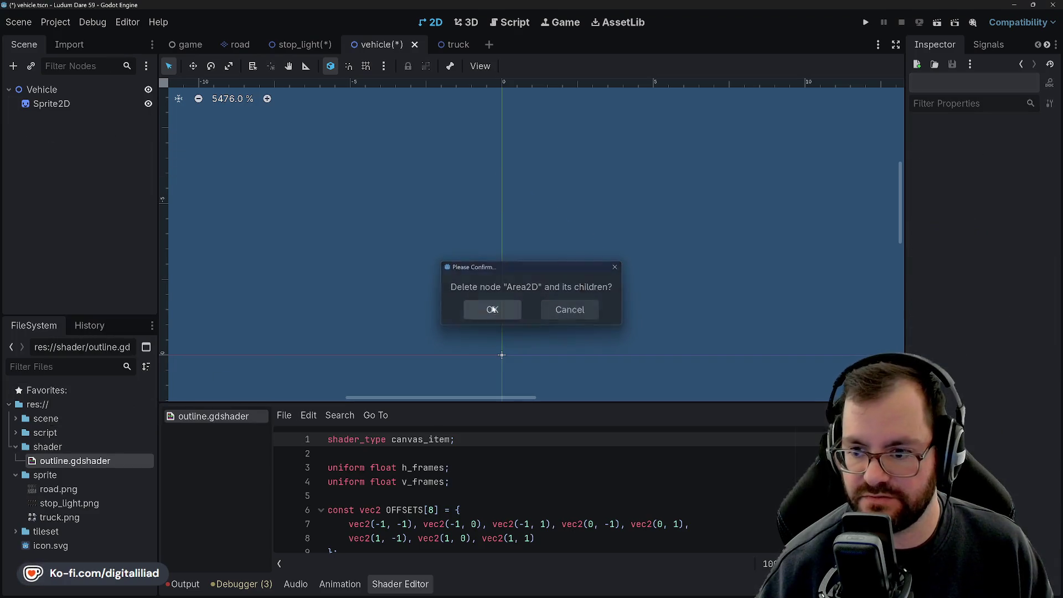
# - Check the remaining Vehicle root and Sprite2D nodes, then save vehicle.tscn
pyautogui.click(69, 105)
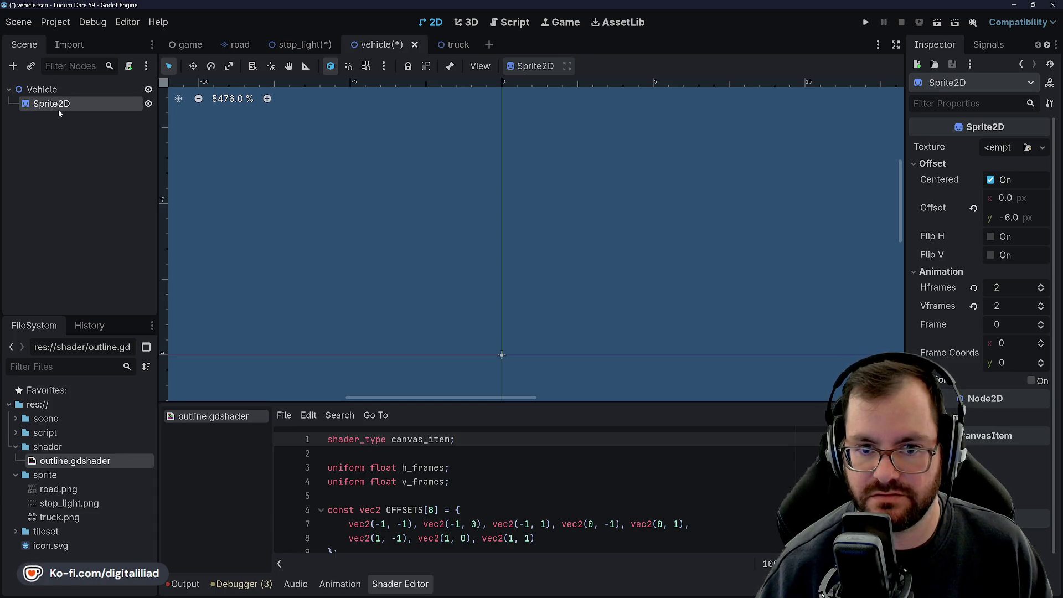
pyautogui.click(49, 90)
pyautogui.click(52, 104)
pyautogui.click(50, 93)
pyautogui.click(51, 104)
pyautogui.click(49, 90)
pyautogui.click(55, 105)
pyautogui.click(57, 92)
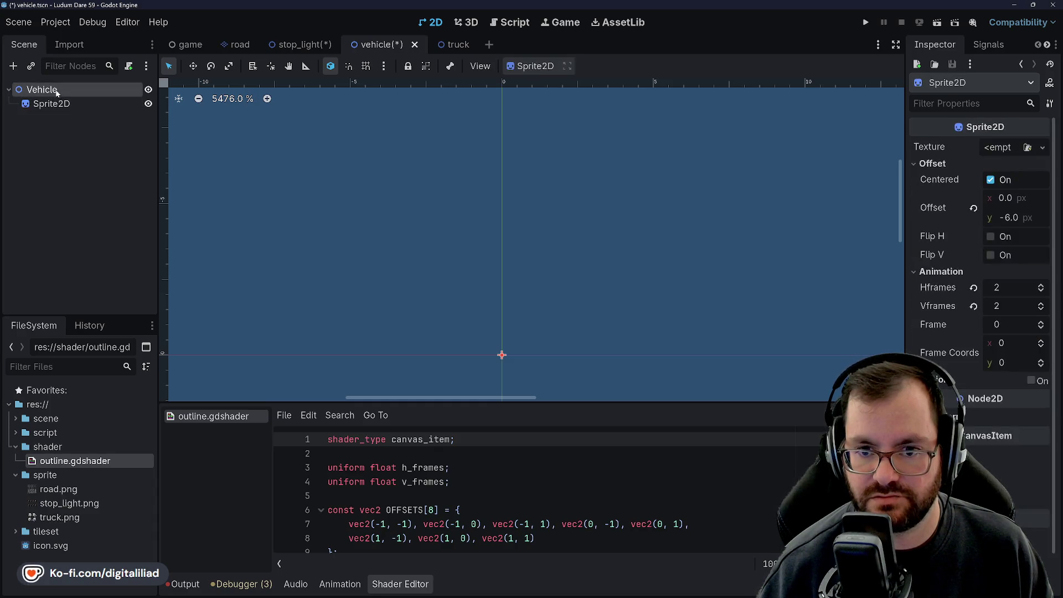
pyautogui.click(66, 105)
pyautogui.click(63, 89)
pyautogui.click(60, 104)
pyautogui.hotkey('ctrl', 's')
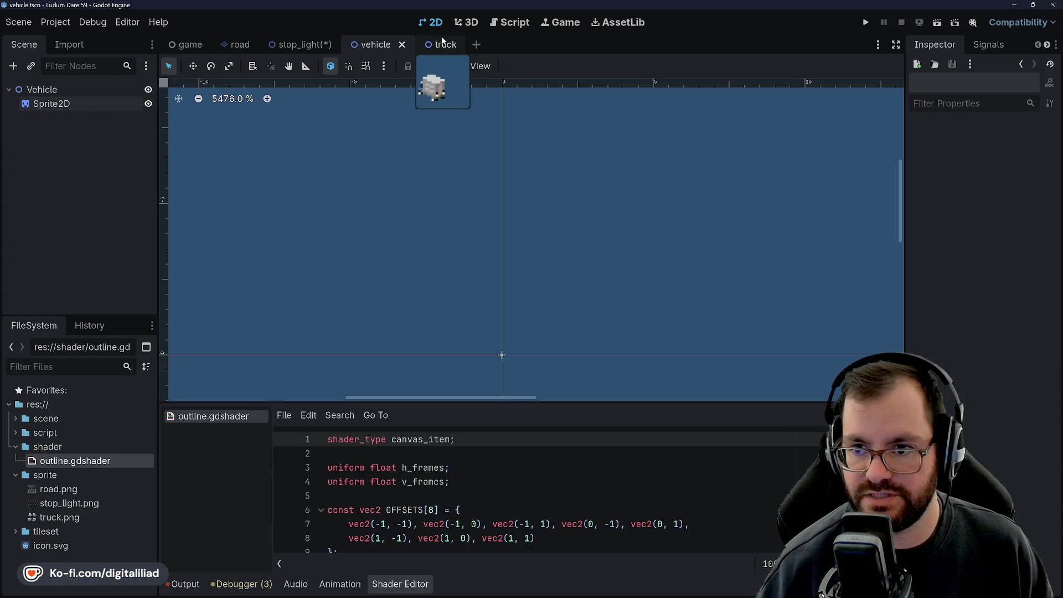
# - Open the truck scene, save it, and frame the truck sprite in the view
pyautogui.click(444, 43)
pyautogui.scroll(-4, 524, 211)
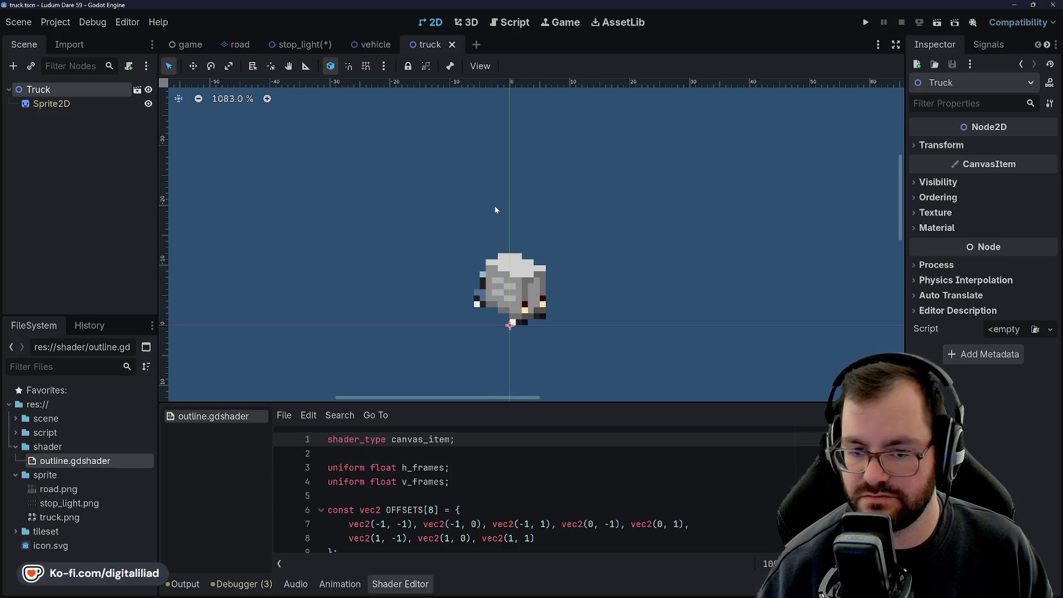
pyautogui.hotkey('ctrl', 's')
pyautogui.scroll(2, 466, 227)
pyautogui.moveTo(466, 228)
pyautogui.mouseDown()
pyautogui.moveTo(449, 168)
pyautogui.moveTo(390, 165)
pyautogui.moveTo(392, 258)
pyautogui.moveTo(412, 159)
pyautogui.mouseUp()
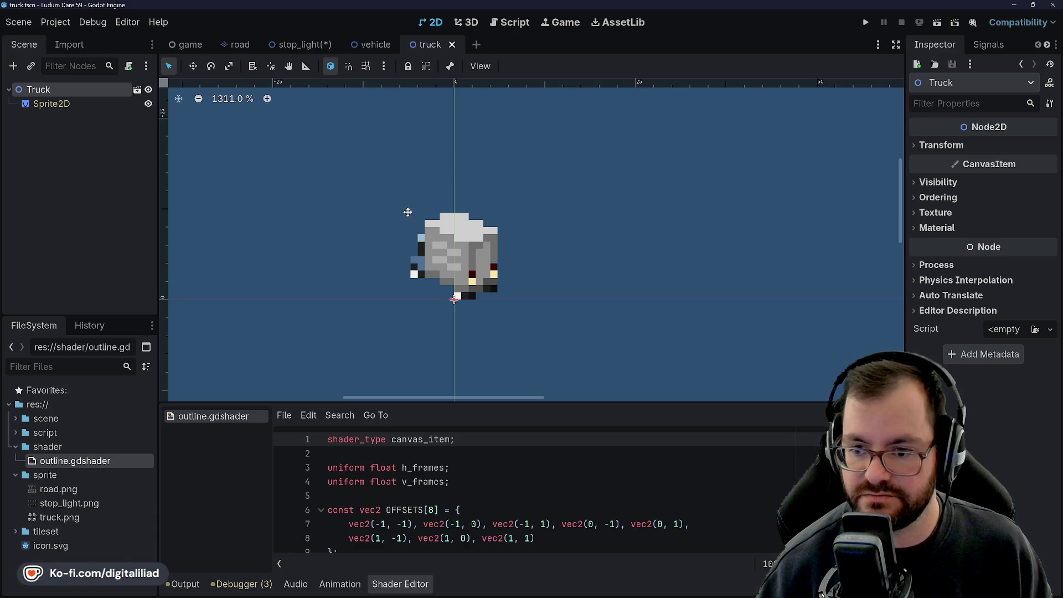
pyautogui.moveTo(408, 212); pyautogui.dragTo(423, 204)
# - Clear the node selection and switch to the stop_light scene
pyautogui.click(68, 169)
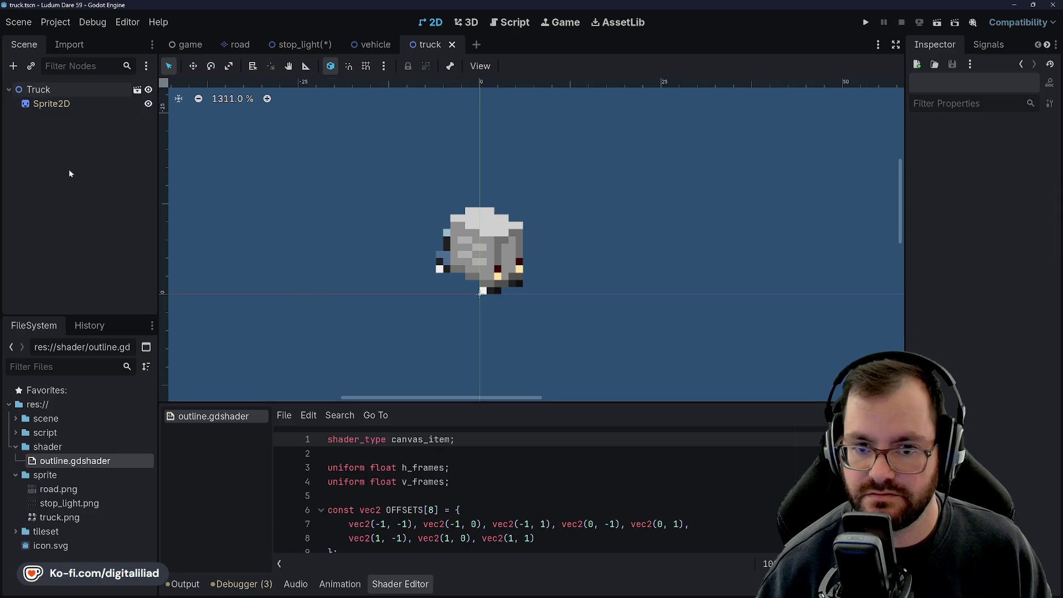
pyautogui.click(310, 45)
pyautogui.moveTo(425, 222); pyautogui.dragTo(402, 214)
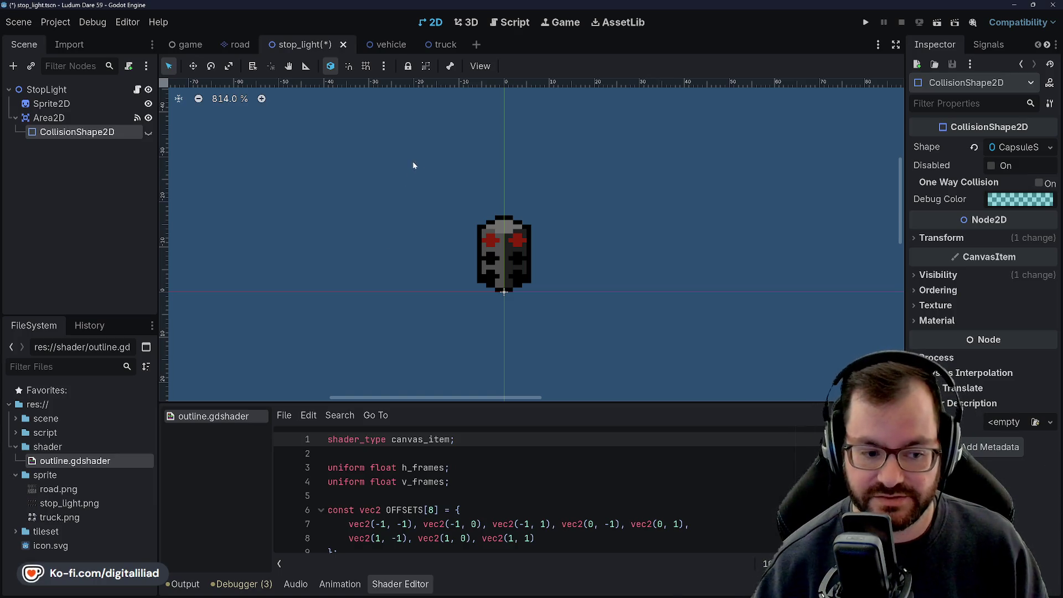
# - Save stop_light.tscn and clear the node selection
pyautogui.moveTo(434, 226); pyautogui.dragTo(410, 221)
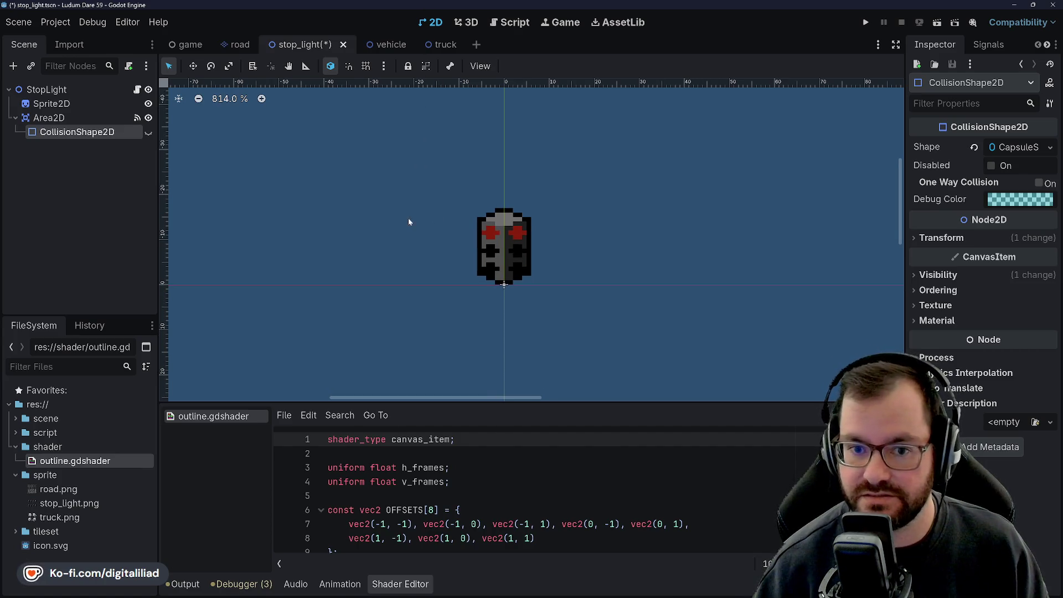
pyautogui.hotkey('ctrl', 's')
pyautogui.click(95, 174)
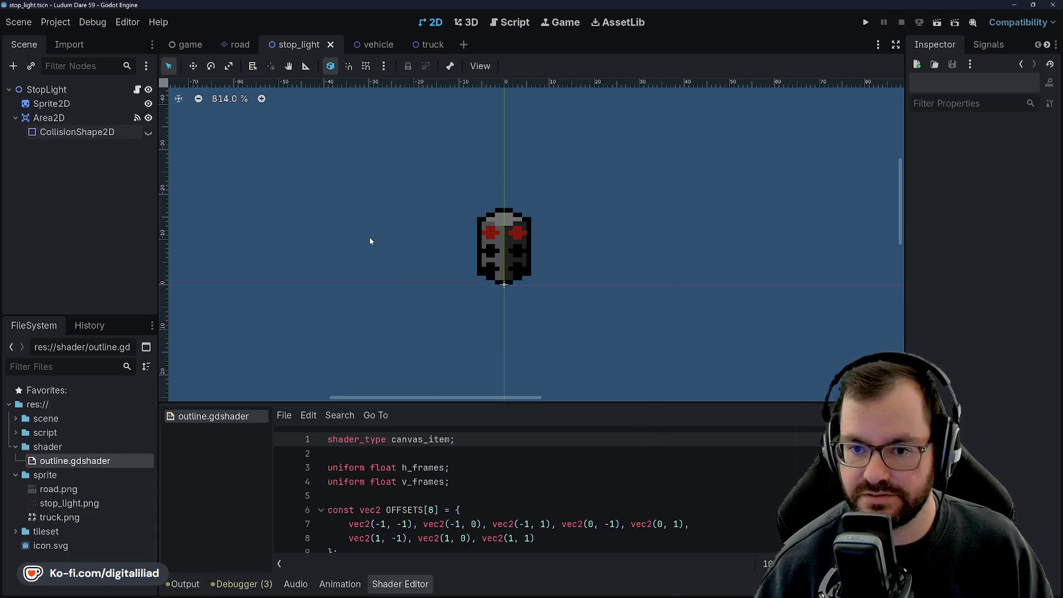
pyautogui.scroll(1, 371, 240)
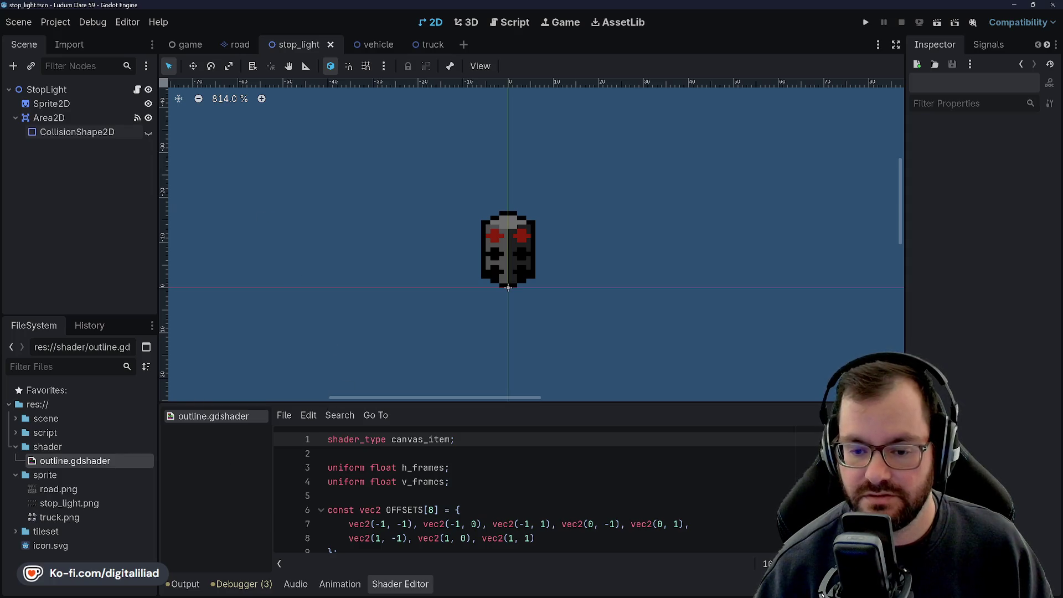
pyautogui.moveTo(582, 573)
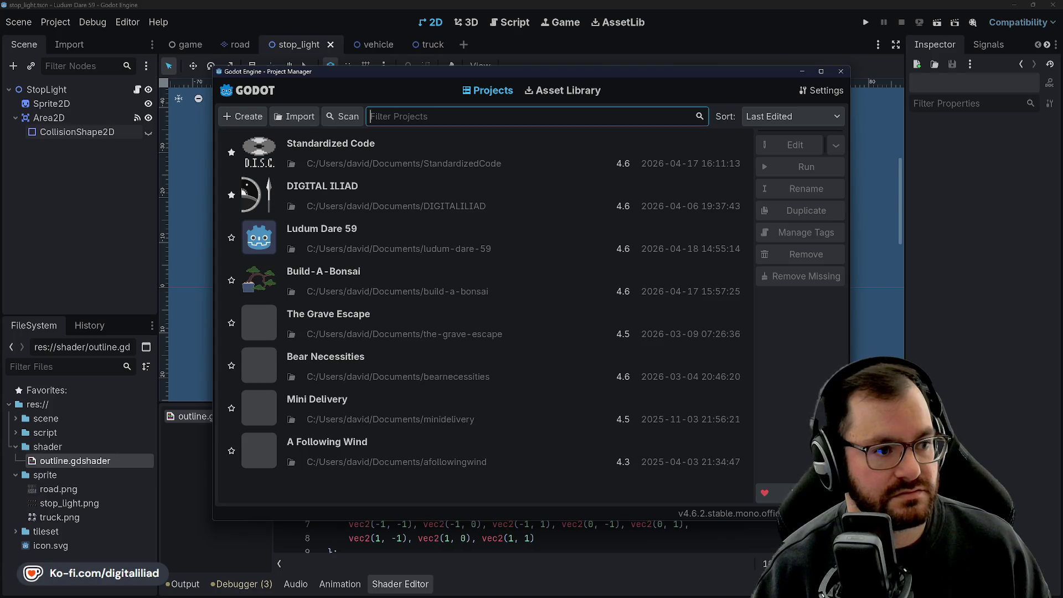
# - Load the DIGITAL ILIAD project and bring up its Scene menu
pyautogui.doubleClick(367, 193)
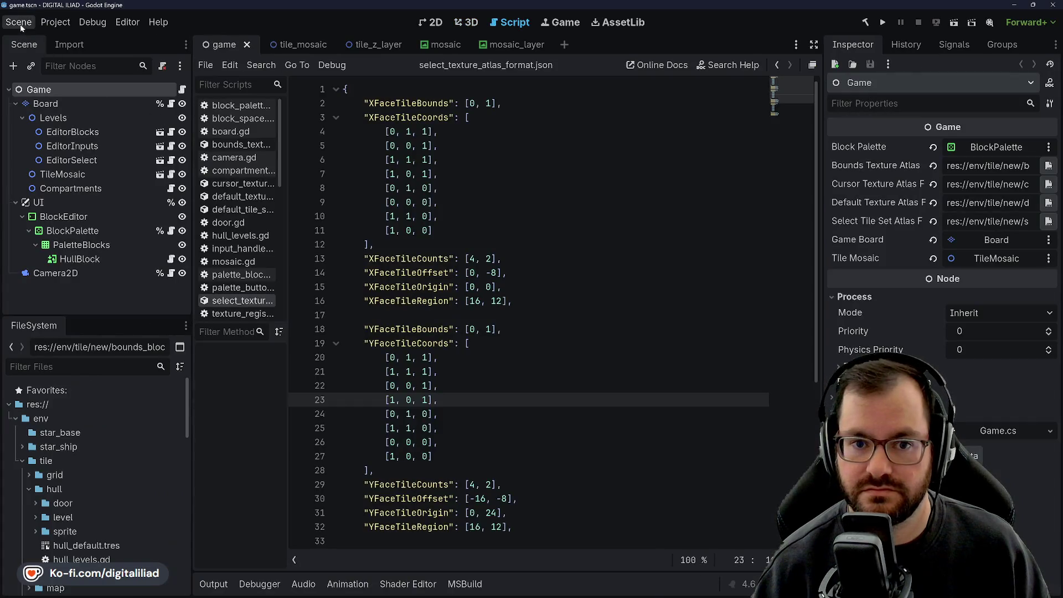
pyautogui.click(19, 23)
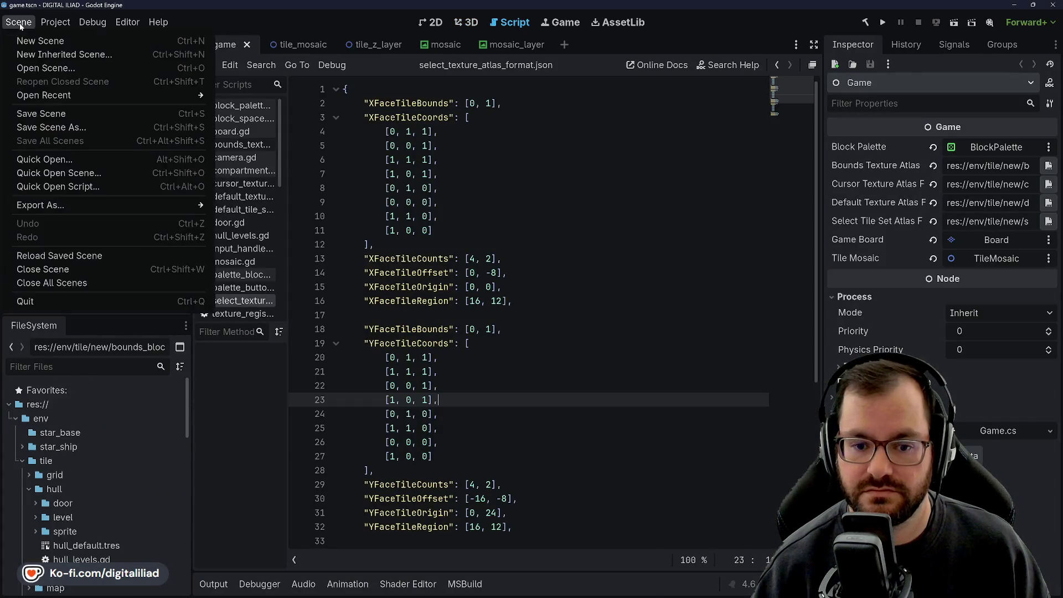
# - Open obj/crew/crew_member.tscn from the FileSystem dock
pyautogui.press('Escape')
pyautogui.scroll(-5, 111, 459)
pyautogui.scroll(8, 84, 476)
pyautogui.click(16, 418)
pyautogui.click(22, 462)
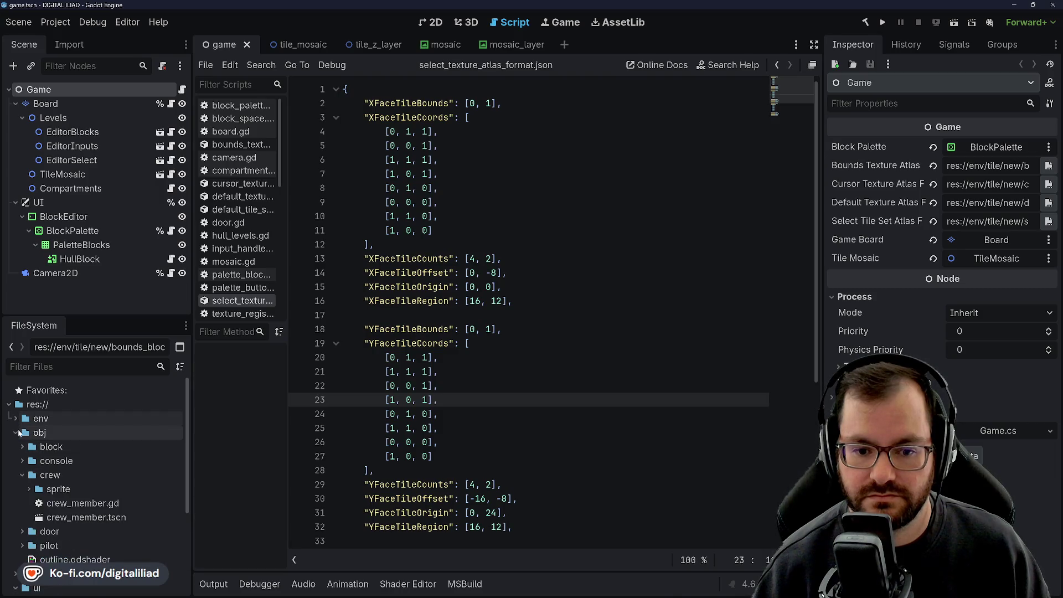
pyautogui.scroll(-1, 34, 456)
pyautogui.doubleClick(83, 491)
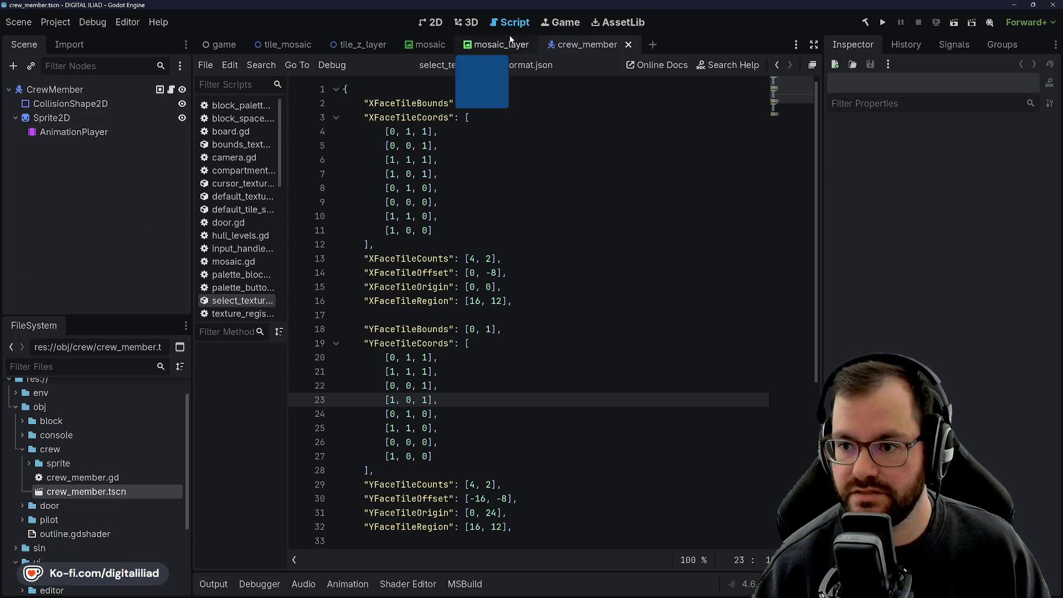
# - Centre the CrewMember in the 2D view and read through its crew_member.gd script
pyautogui.click(442, 24)
pyautogui.click(74, 90)
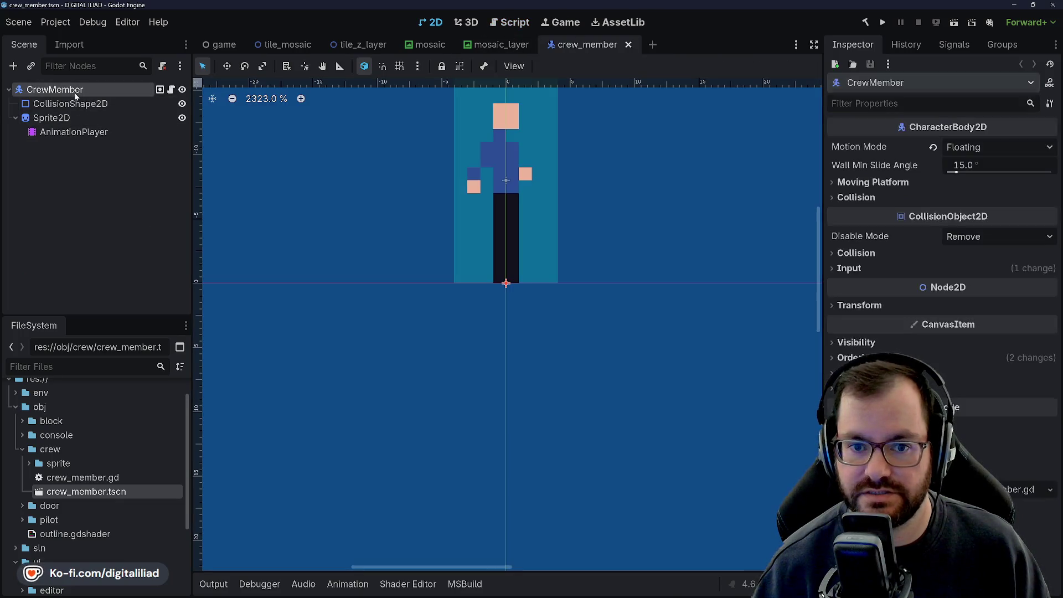
pyautogui.moveTo(425, 222); pyautogui.dragTo(428, 318)
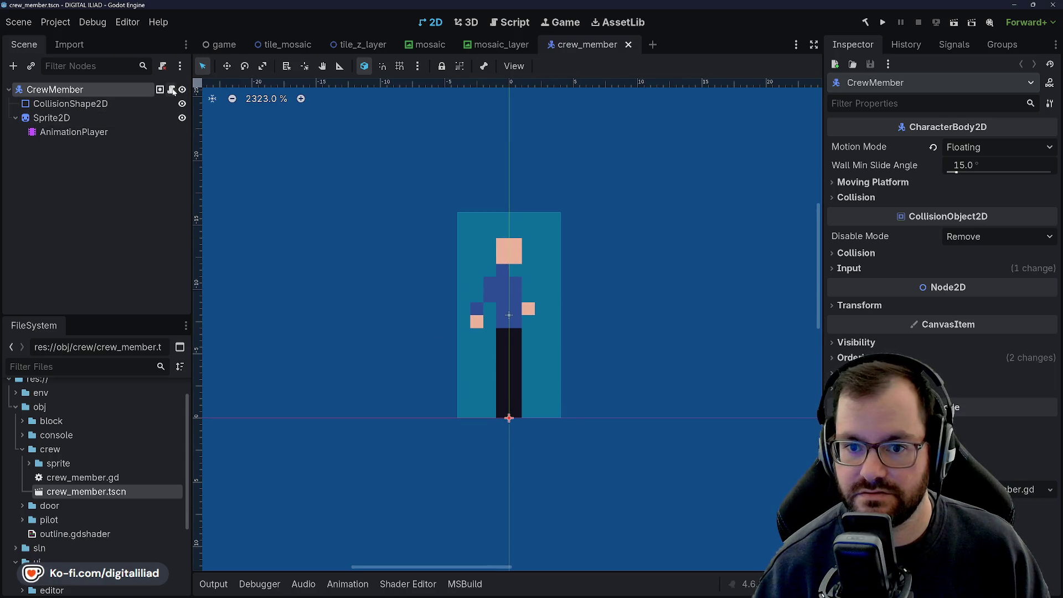
pyautogui.click(171, 89)
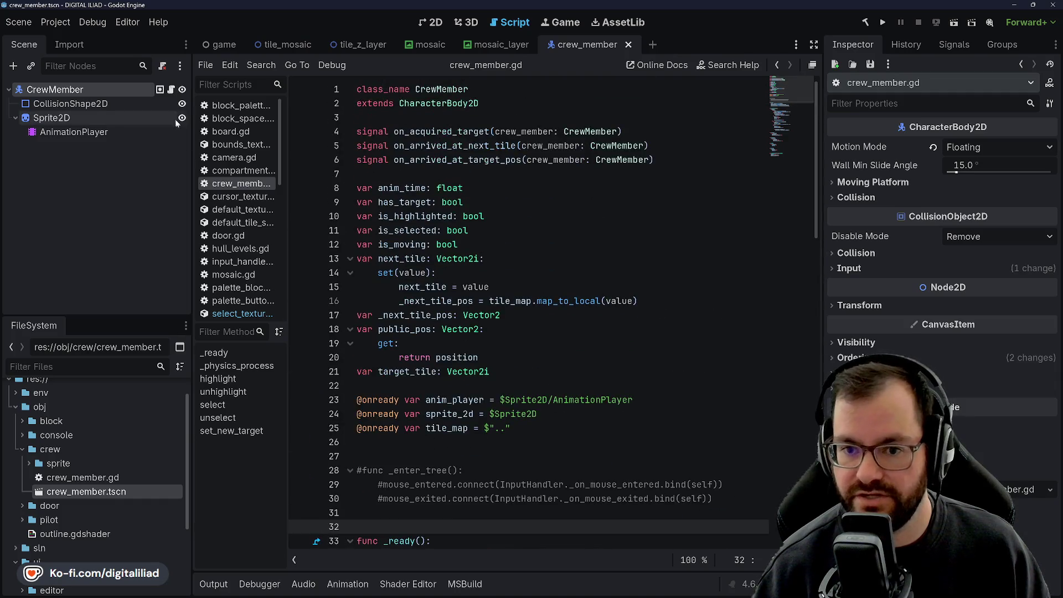
pyautogui.scroll(-7, 485, 220)
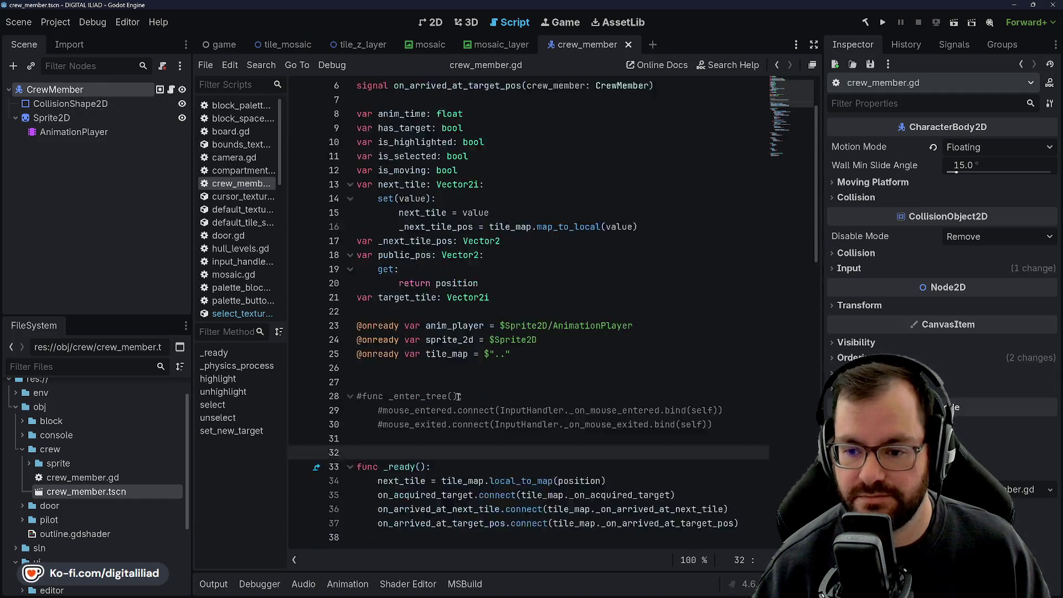
pyautogui.scroll(-2, 475, 255)
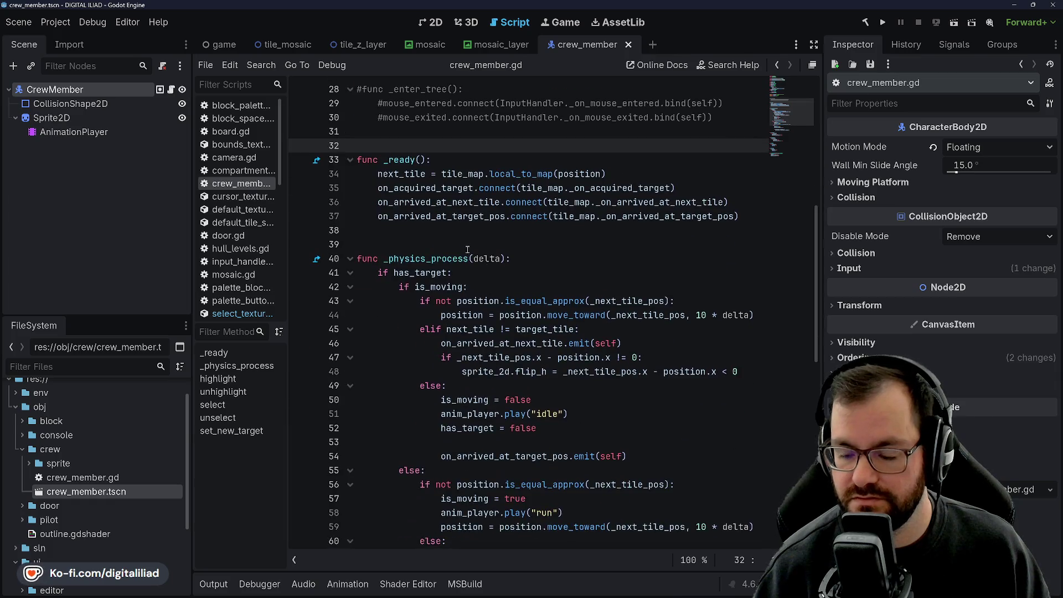
pyautogui.scroll(-1, 513, 336)
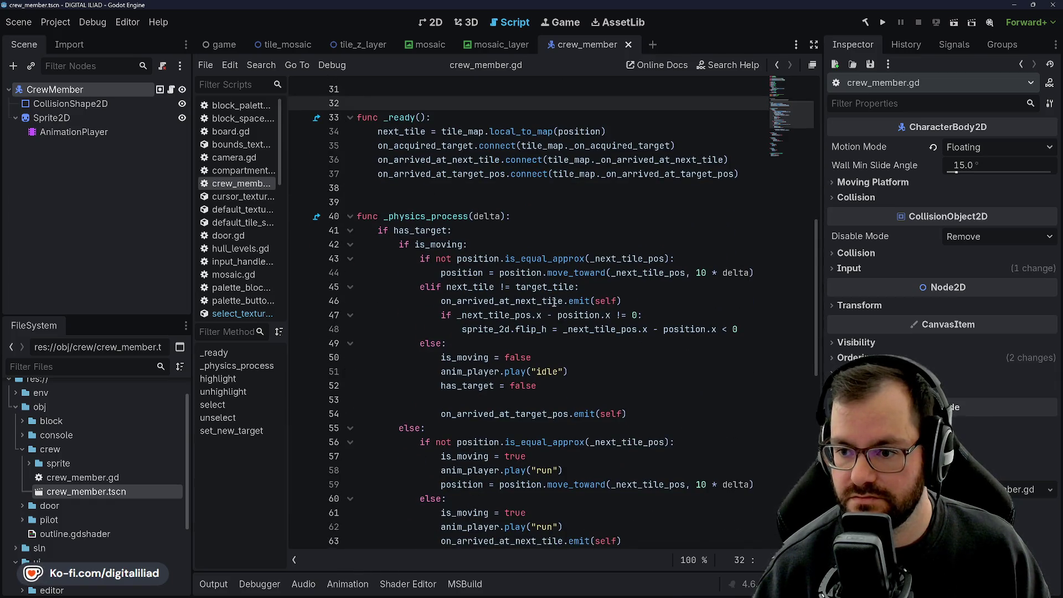
pyautogui.scroll(-12, 555, 288)
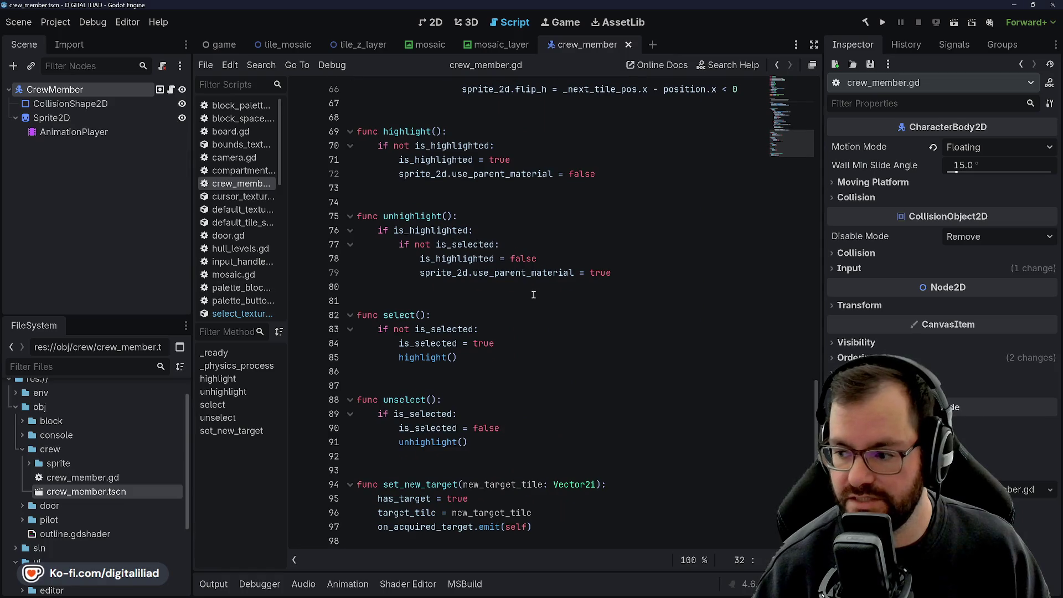
# - Inspect the Material settings on CrewMember and its Sprite2D node
pyautogui.click(856, 389)
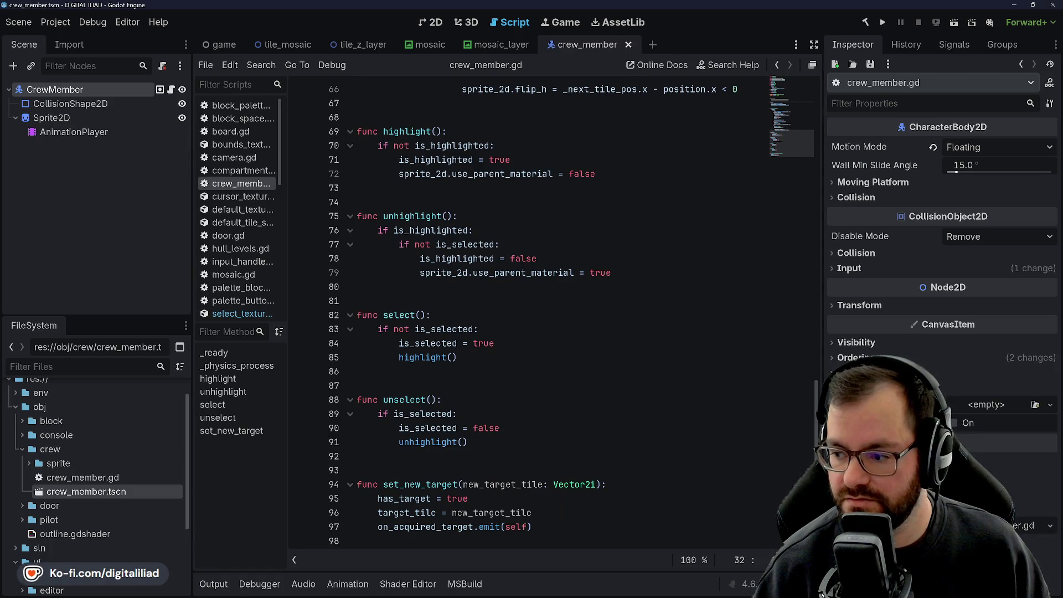
pyautogui.click(855, 389)
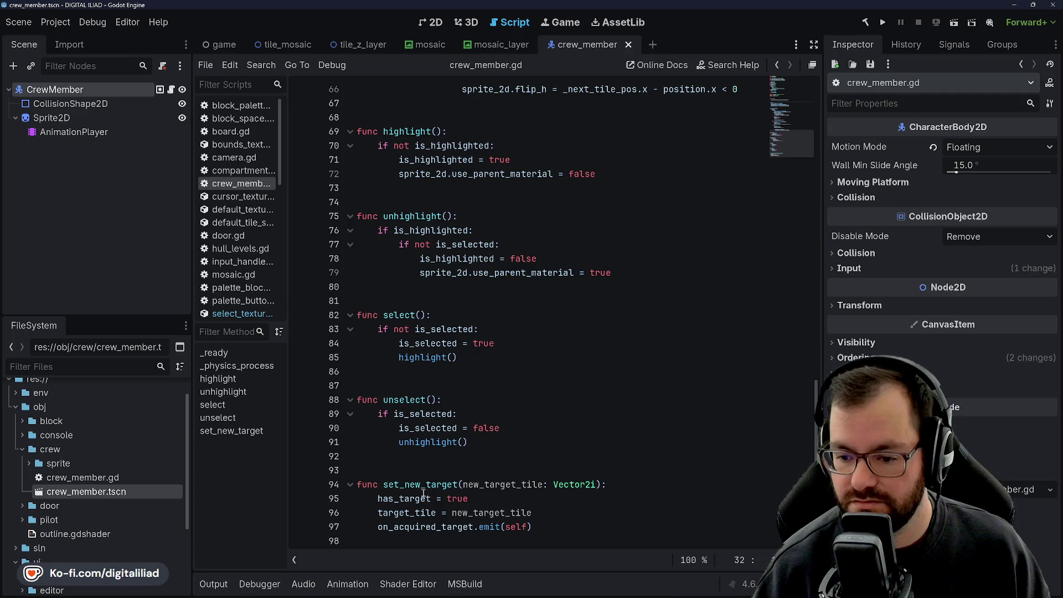
pyautogui.scroll(9, 425, 340)
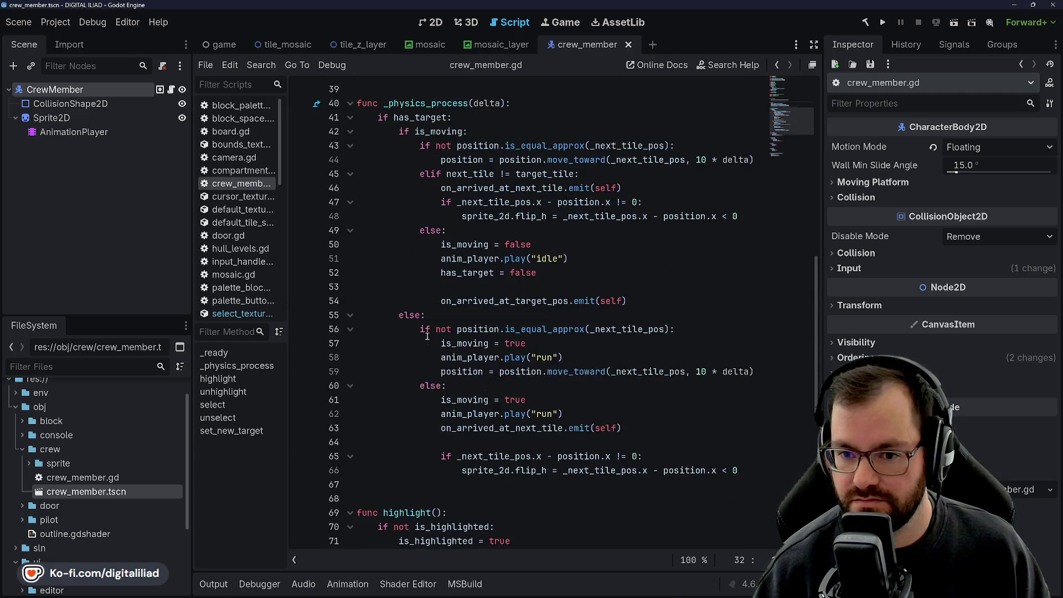
pyautogui.scroll(-7, 409, 177)
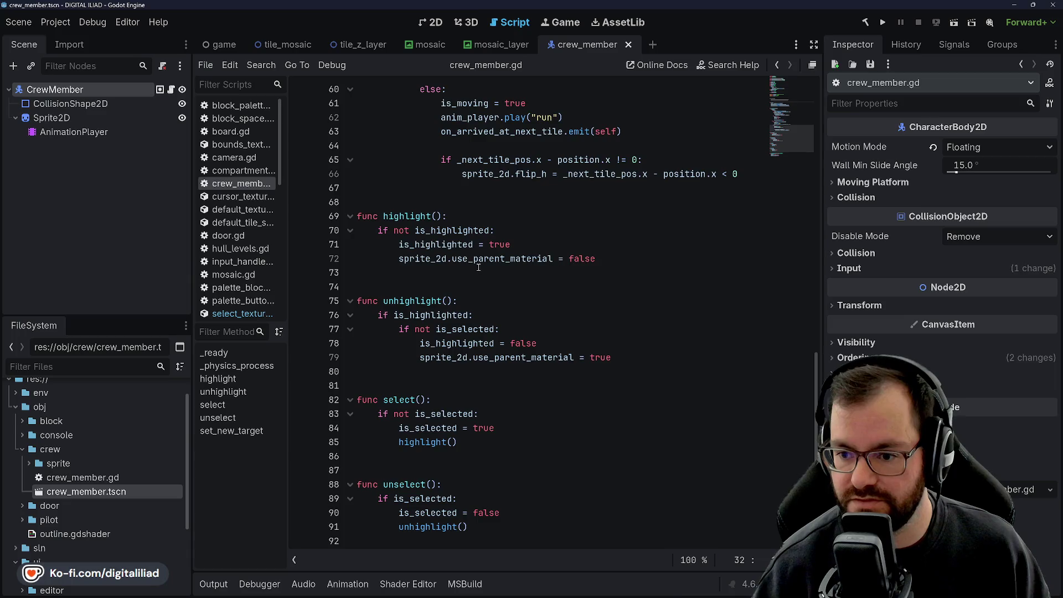
pyautogui.scroll(9, 533, 255)
pyautogui.click(51, 117)
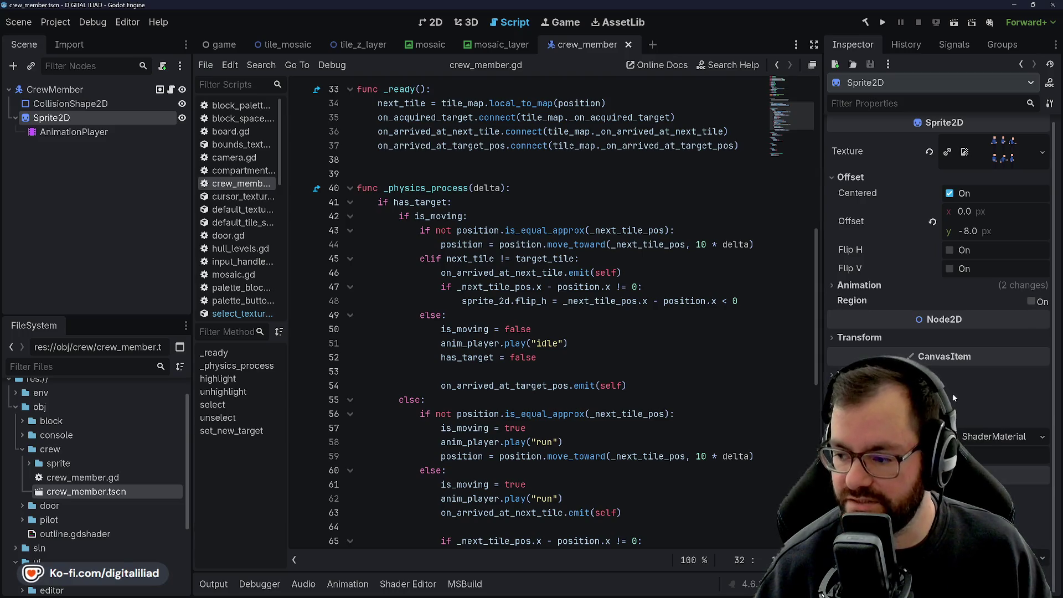
pyautogui.moveTo(1025, 596)
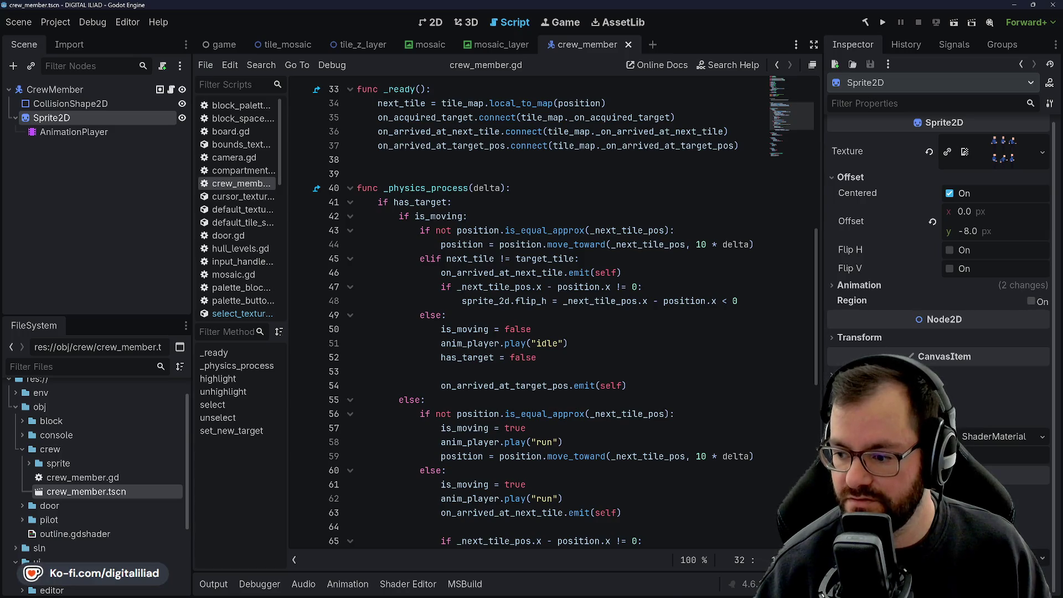
pyautogui.scroll(5, 498, 388)
pyautogui.scroll(-6, 496, 332)
pyautogui.scroll(8, 493, 272)
pyautogui.scroll(3, 493, 272)
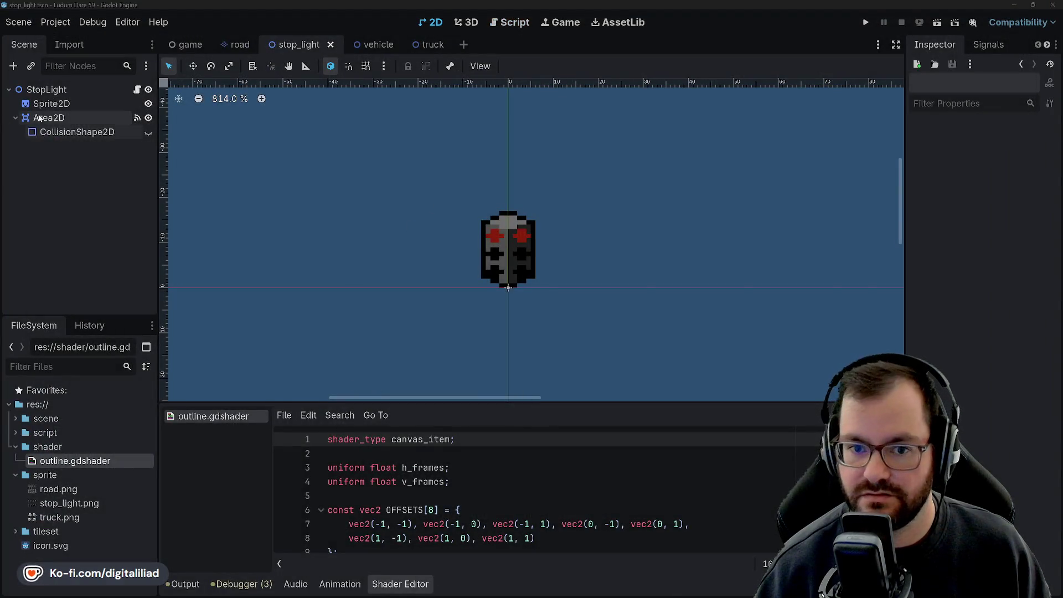
# - Give the stop light's Sprite2D a new ShaderMaterial using outline.gdshader as its shader
pyautogui.click(76, 106)
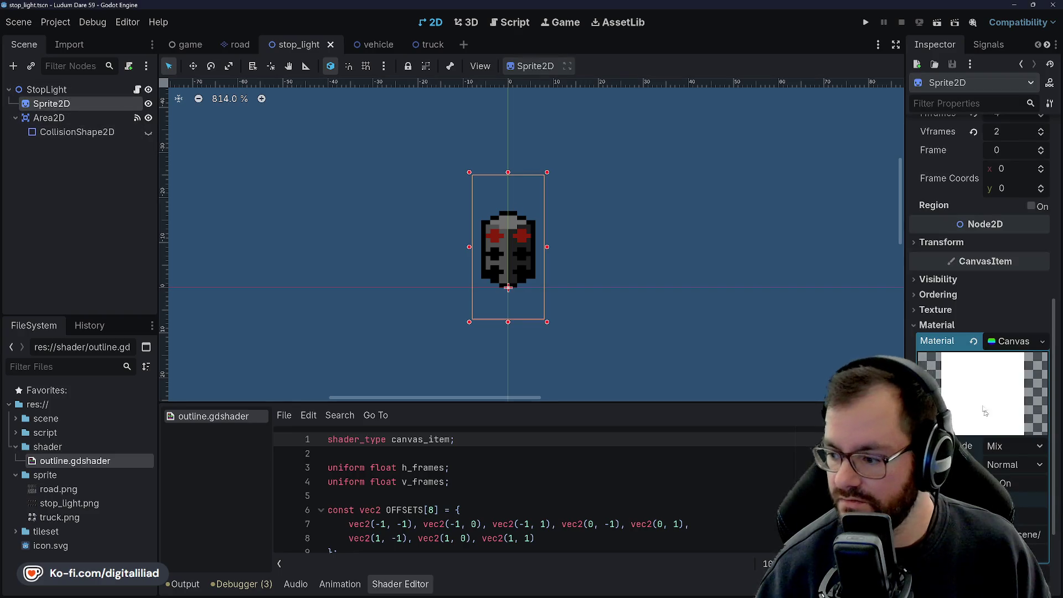
pyautogui.scroll(2, 983, 343)
pyautogui.click(1018, 437)
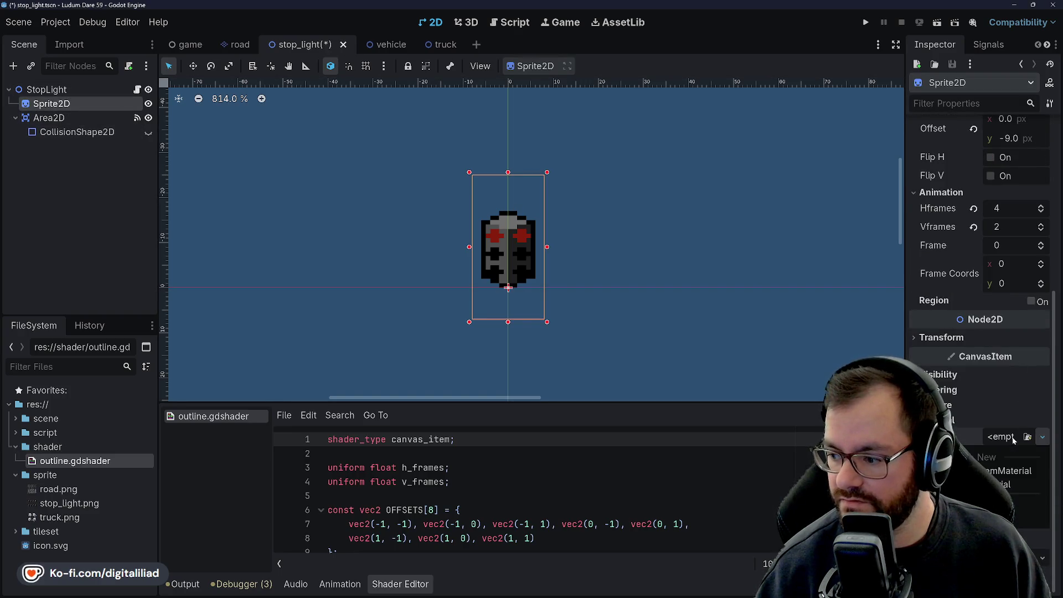
pyautogui.click(1009, 432)
pyautogui.scroll(-3, 988, 386)
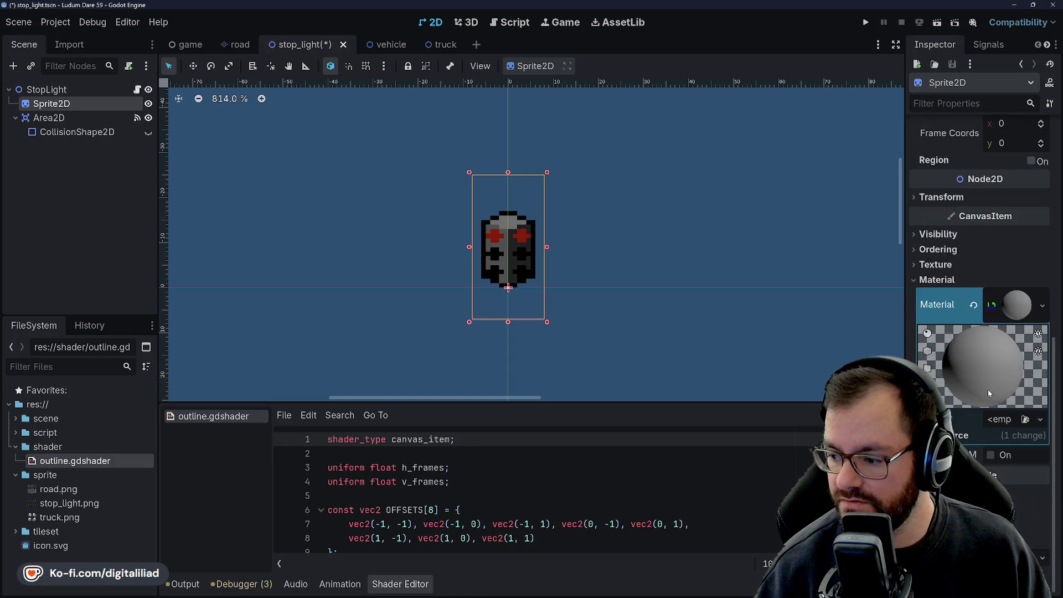
pyautogui.moveTo(75, 461); pyautogui.dragTo(1009, 423)
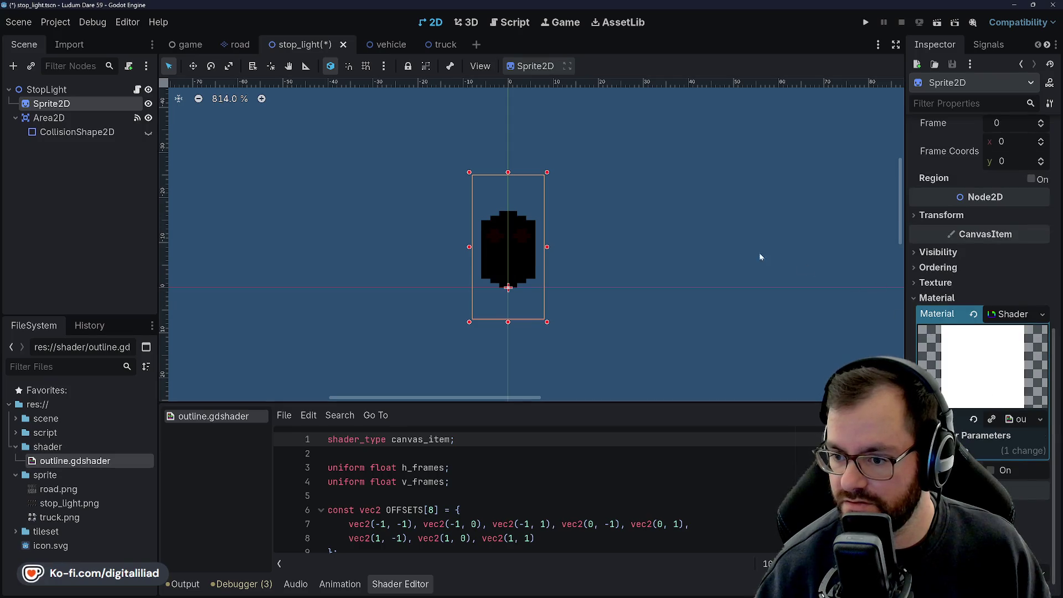
# - Set the outline shader's h_frames to 4 and v_frames to 2
pyautogui.scroll(2, 508, 247)
pyautogui.scroll(1, 507, 247)
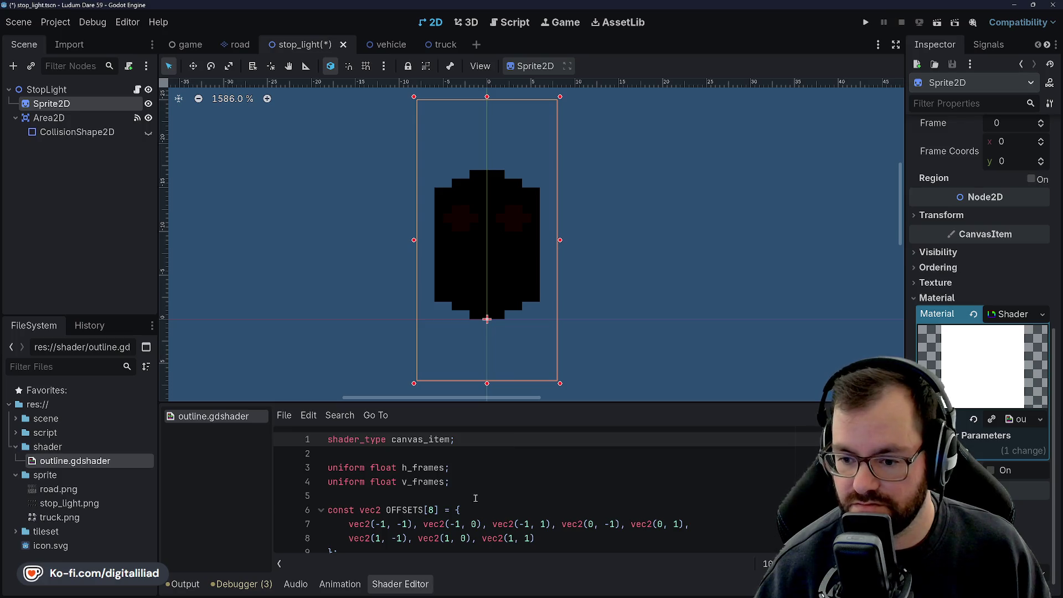
pyautogui.scroll(-2, 459, 483)
pyautogui.scroll(2, 432, 471)
pyautogui.scroll(-2, 377, 454)
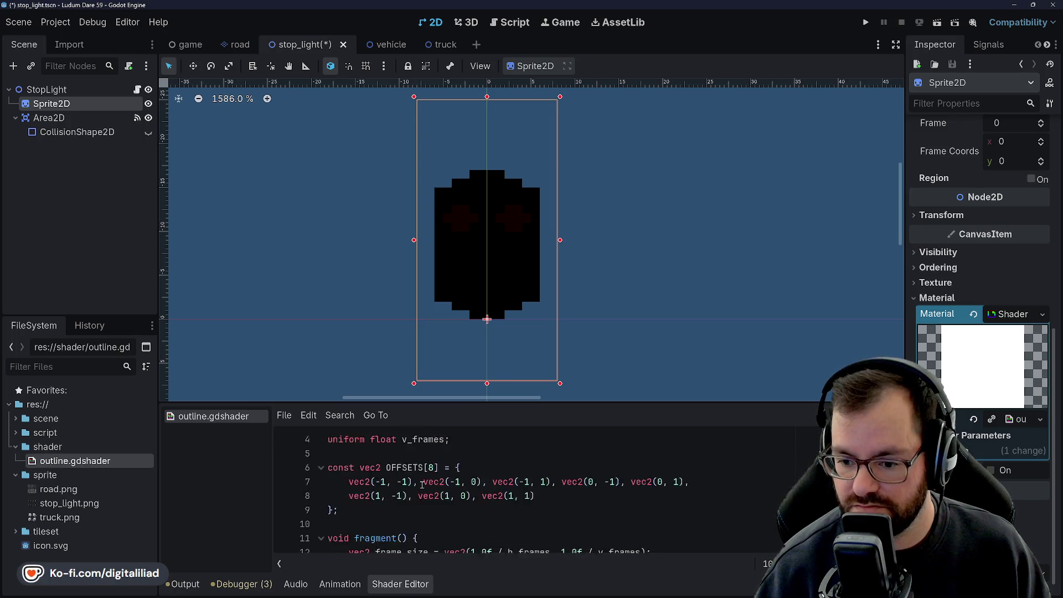
pyautogui.scroll(1, 354, 460)
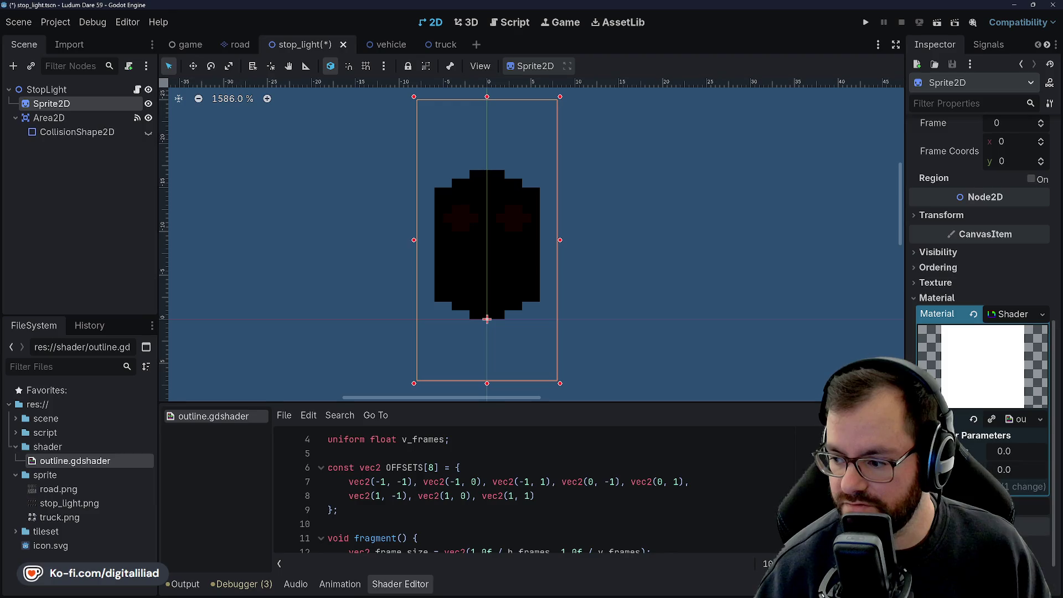
pyautogui.scroll(-1, 963, 382)
pyautogui.click(1016, 404)
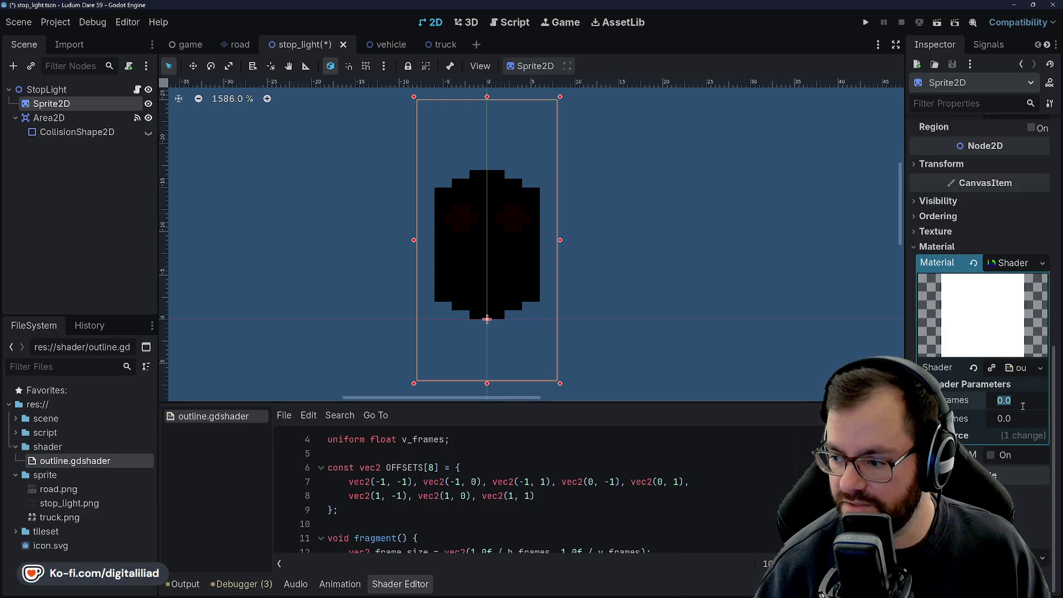
pyautogui.write('4')
pyautogui.click(1015, 419)
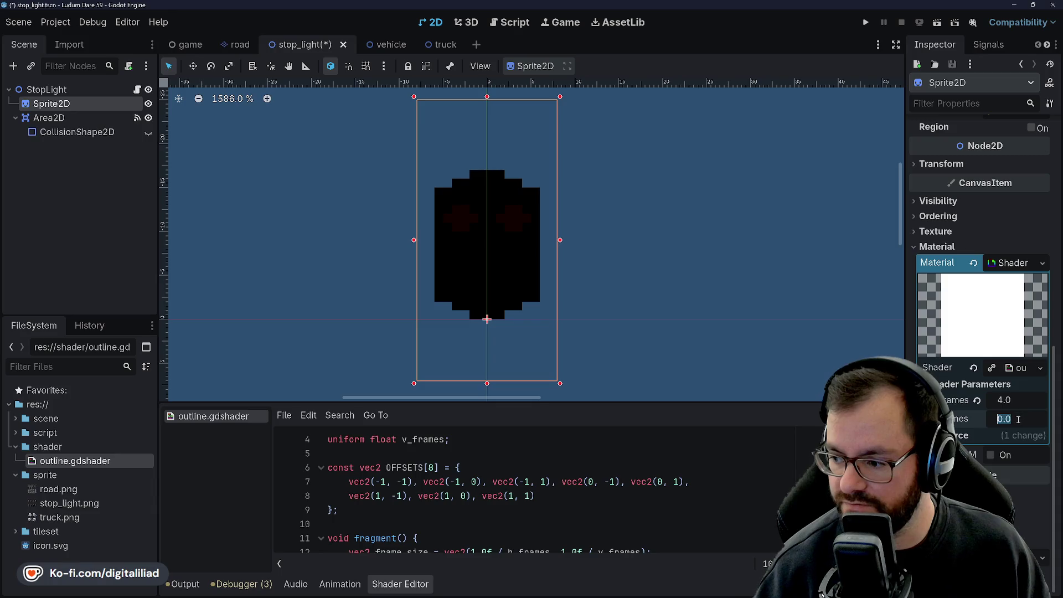
pyautogui.write('2')
pyautogui.press('Return')
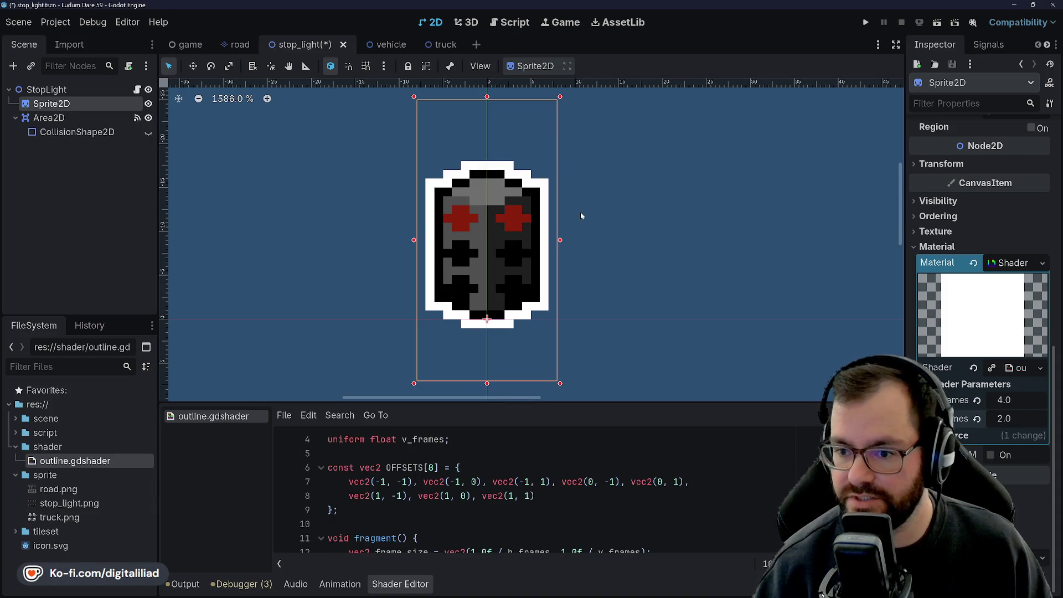
# - Deselect the sprite to view its white outline, then reselect the Sprite2D node
pyautogui.scroll(-2, 583, 230)
pyautogui.scroll(3, 548, 244)
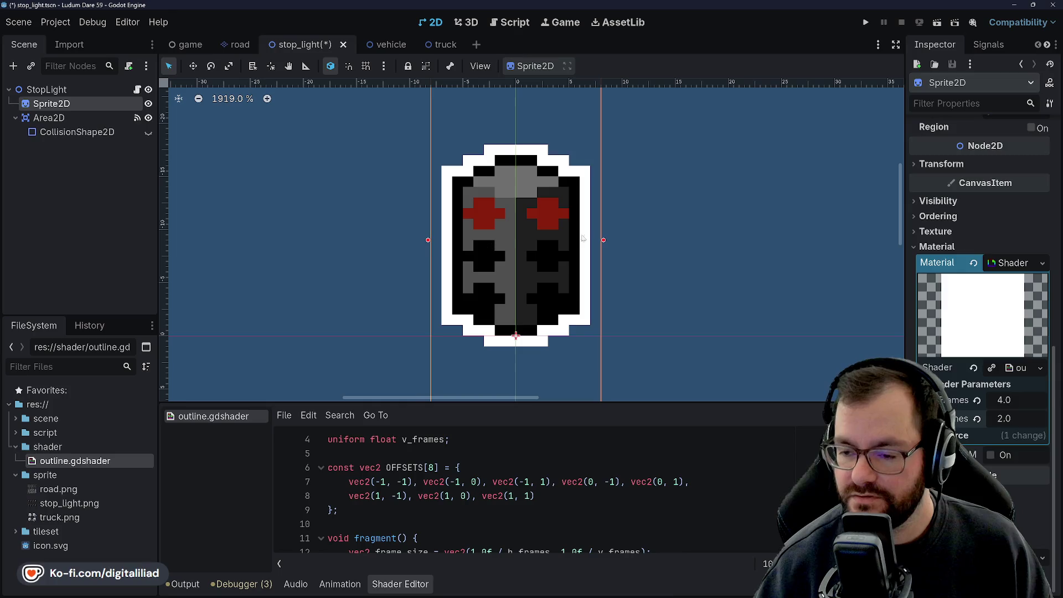
pyautogui.press('Escape')
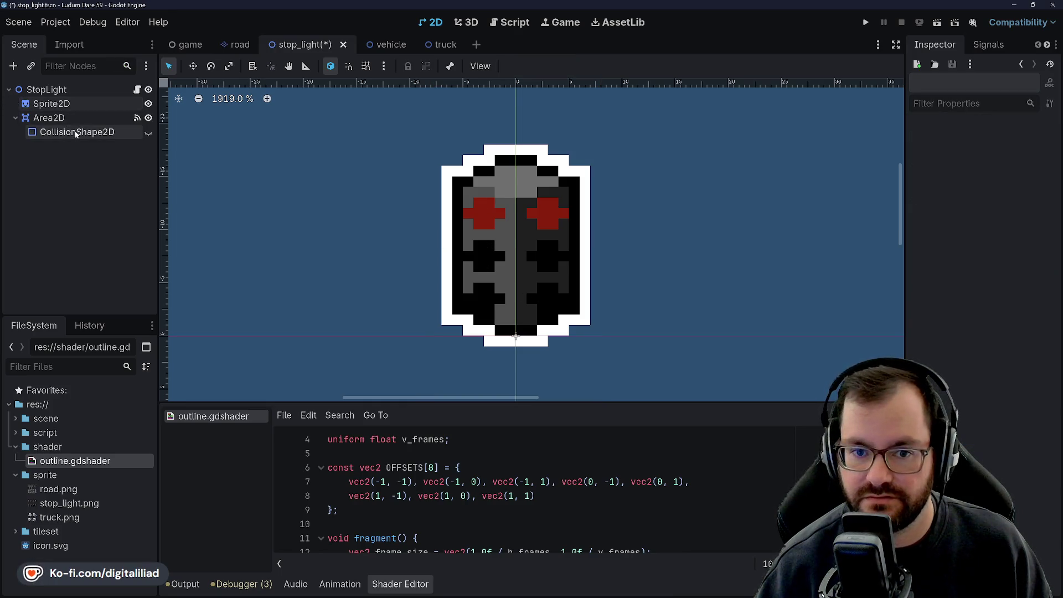
pyautogui.scroll(-6, 471, 321)
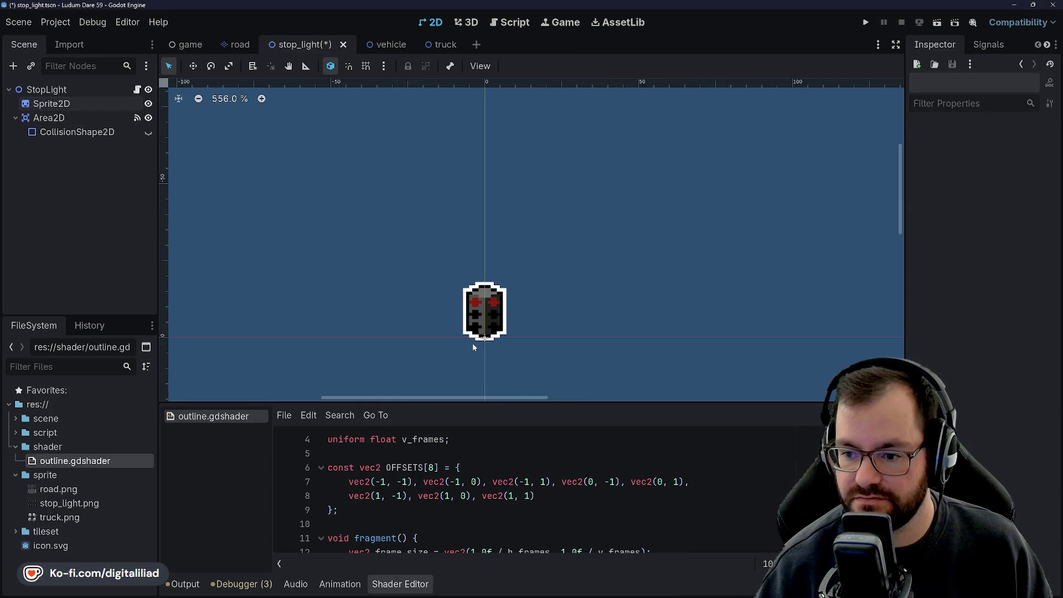
pyautogui.scroll(5, 481, 328)
pyautogui.click(62, 104)
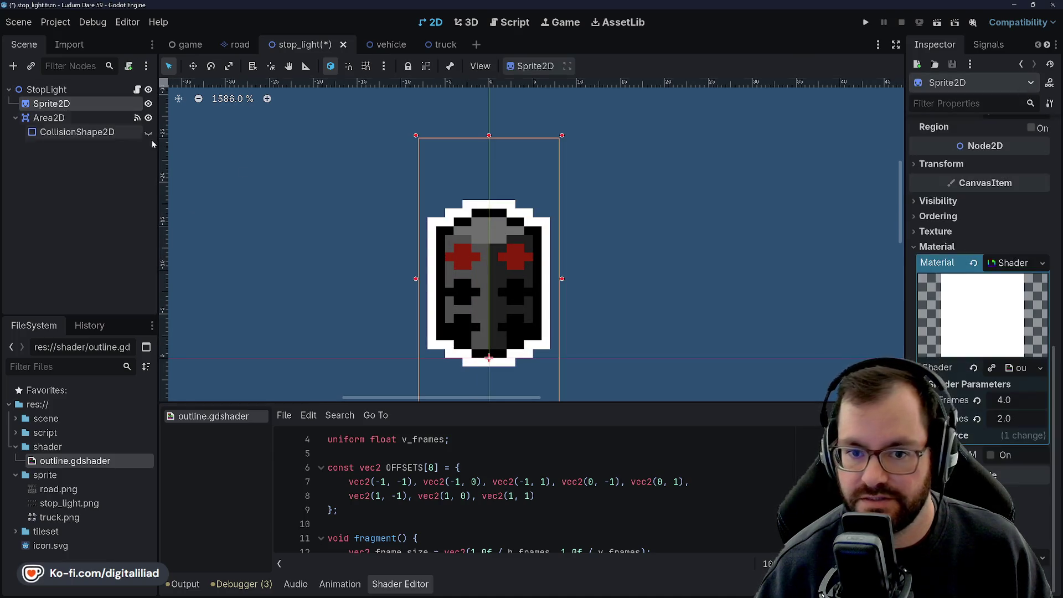
# - Compare the sprite with and without its white outline, leaving the outline switched off
pyautogui.click(990, 456)
pyautogui.click(991, 456)
pyautogui.click(991, 455)
pyautogui.click(990, 456)
pyautogui.click(990, 456)
pyautogui.click(990, 456)
pyautogui.click(990, 455)
pyautogui.click(990, 456)
pyautogui.click(991, 456)
pyautogui.click(990, 456)
pyautogui.click(990, 456)
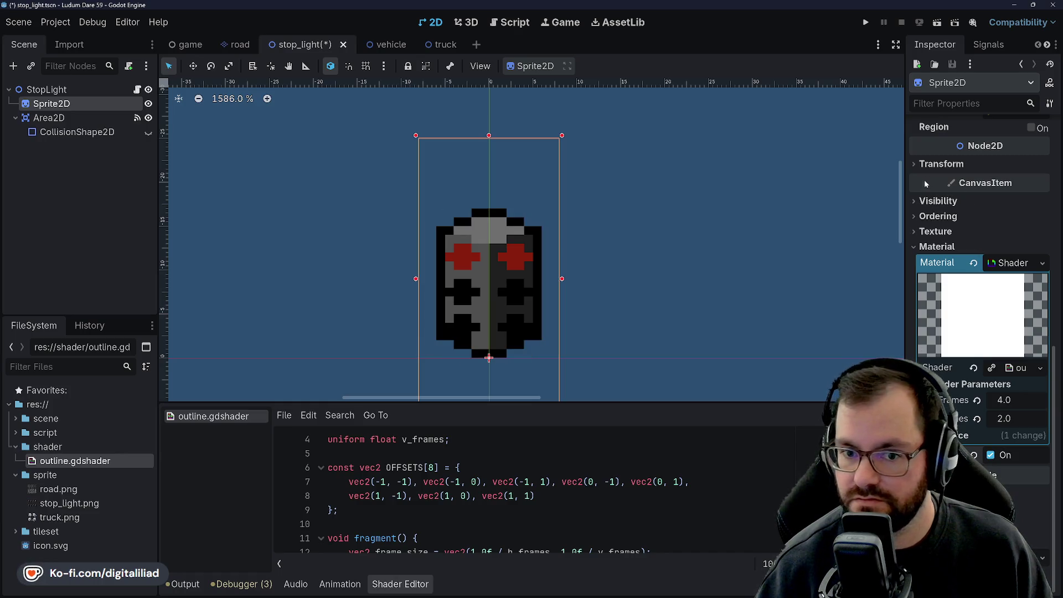
# - Save the shader material as res://shader/outline.tres, then save the stop light scene
pyautogui.click(1043, 264)
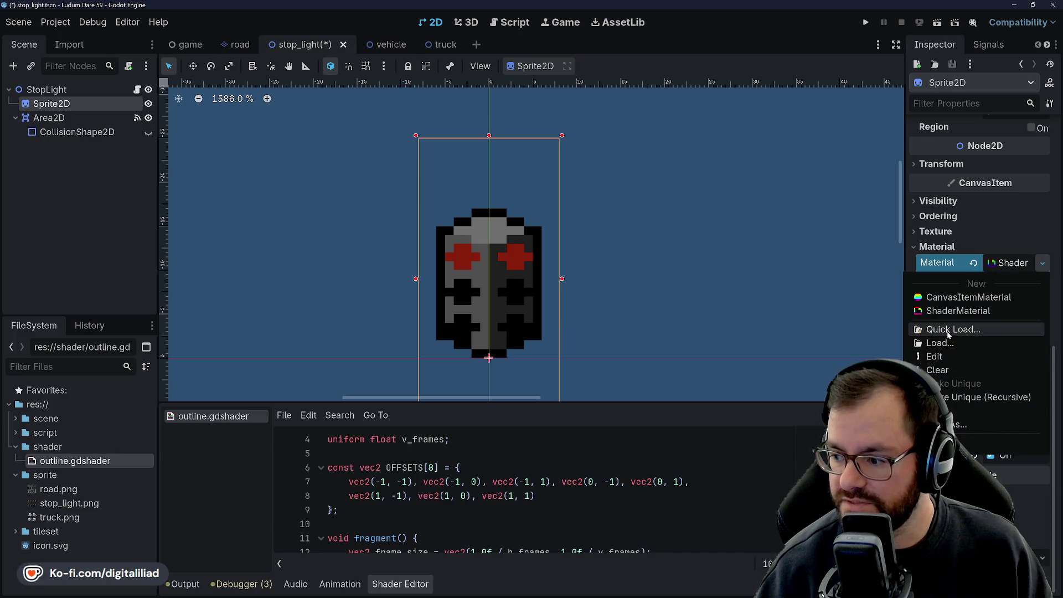
pyautogui.click(956, 411)
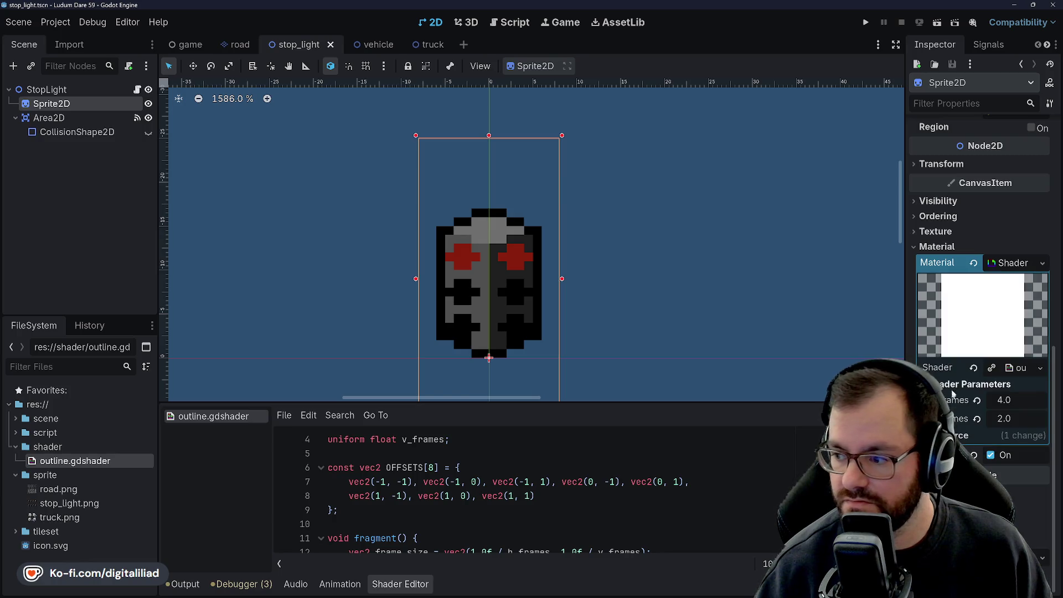
pyautogui.click(1043, 263)
pyautogui.click(964, 424)
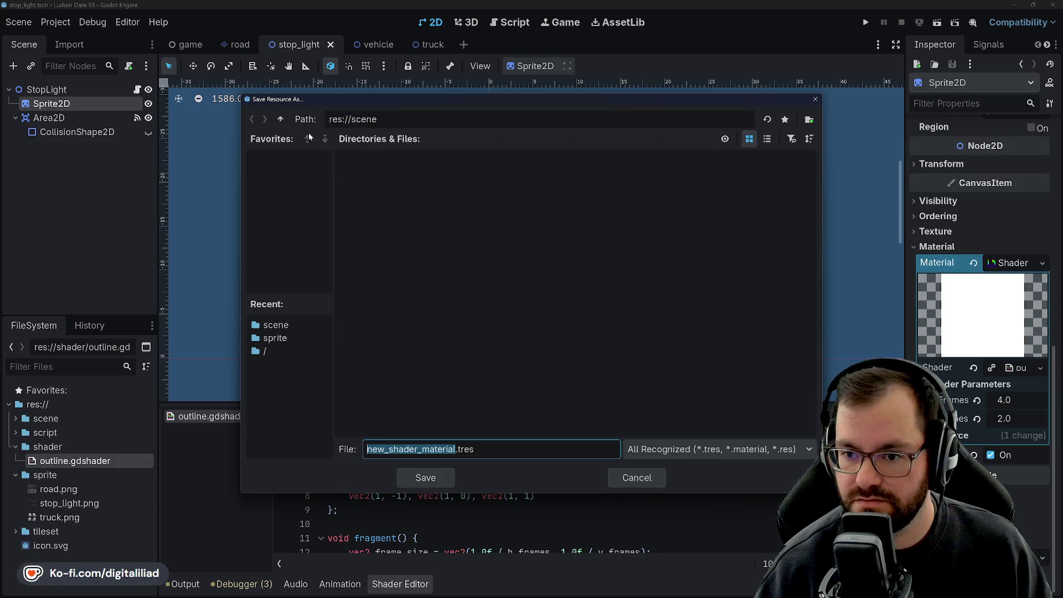
pyautogui.click(279, 121)
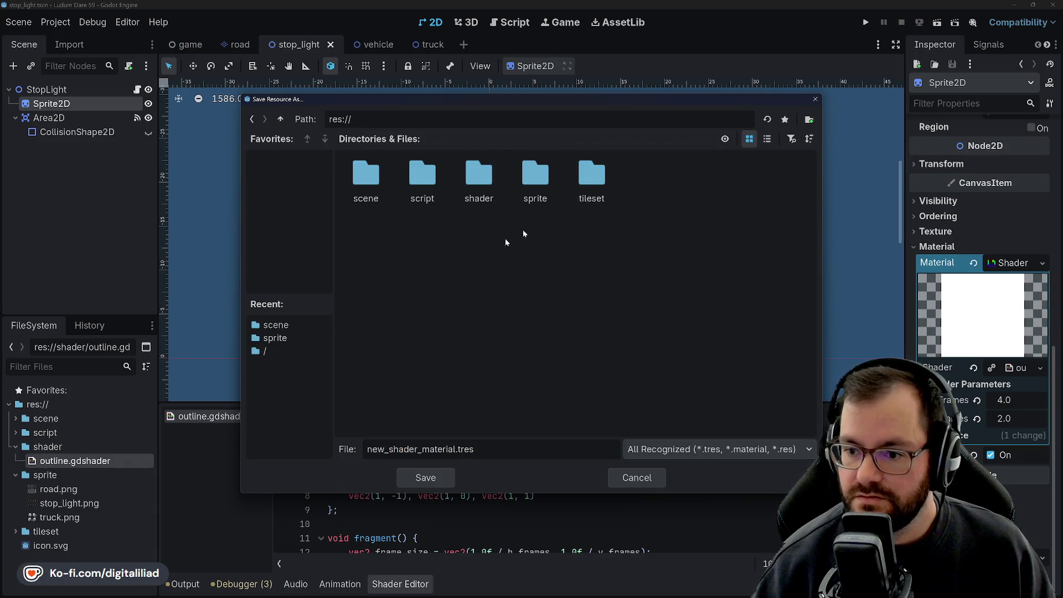
pyautogui.doubleClick(479, 178)
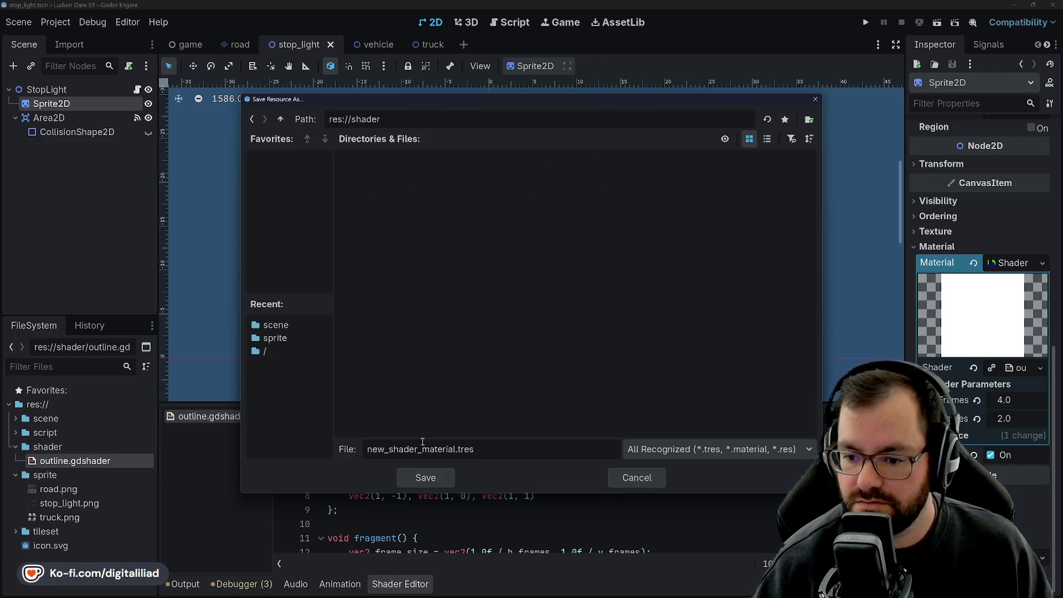
pyautogui.moveTo(455, 450); pyautogui.dragTo(334, 446)
pyautogui.write('outline')
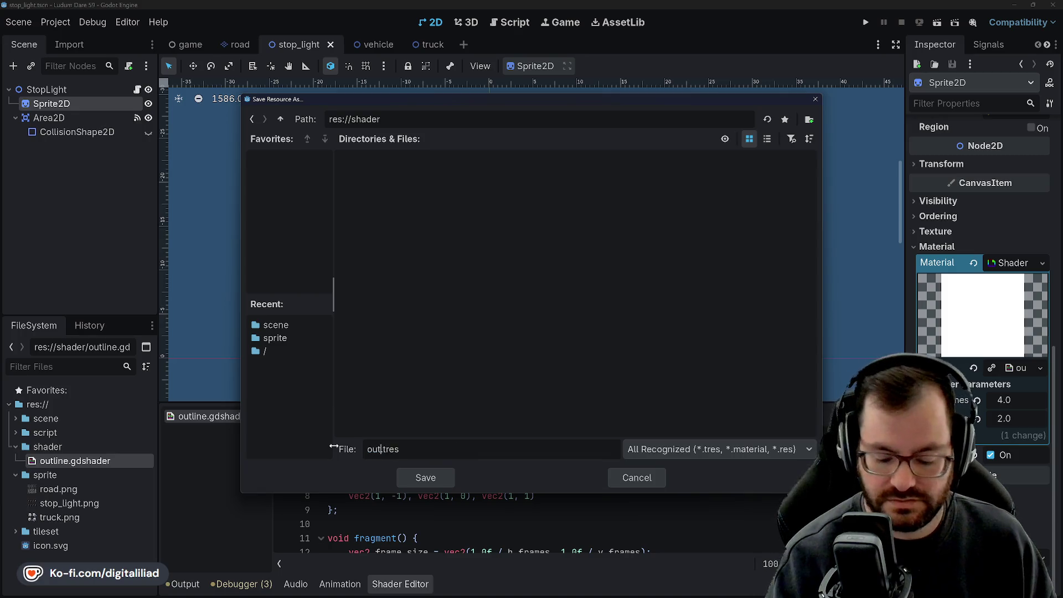
pyautogui.click(426, 477)
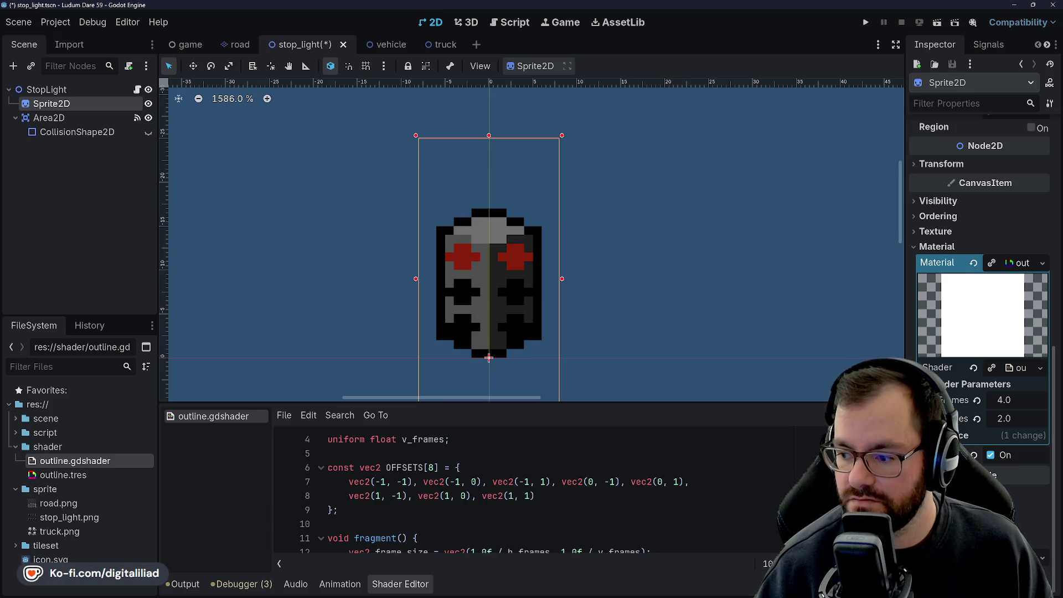
pyautogui.click(721, 191)
pyautogui.hotkey('ctrl', 's')
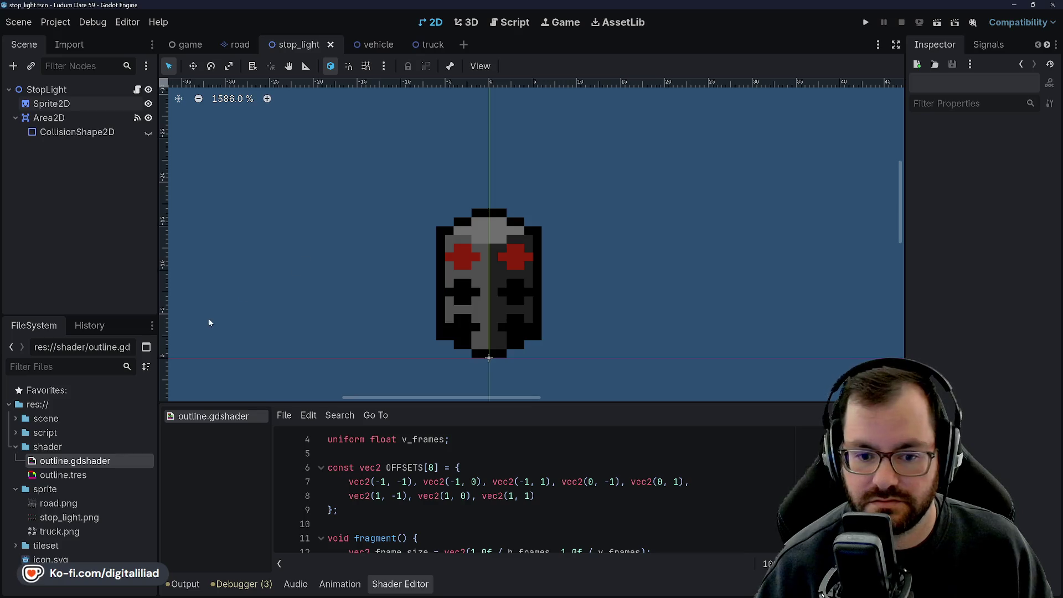
pyautogui.click(16, 448)
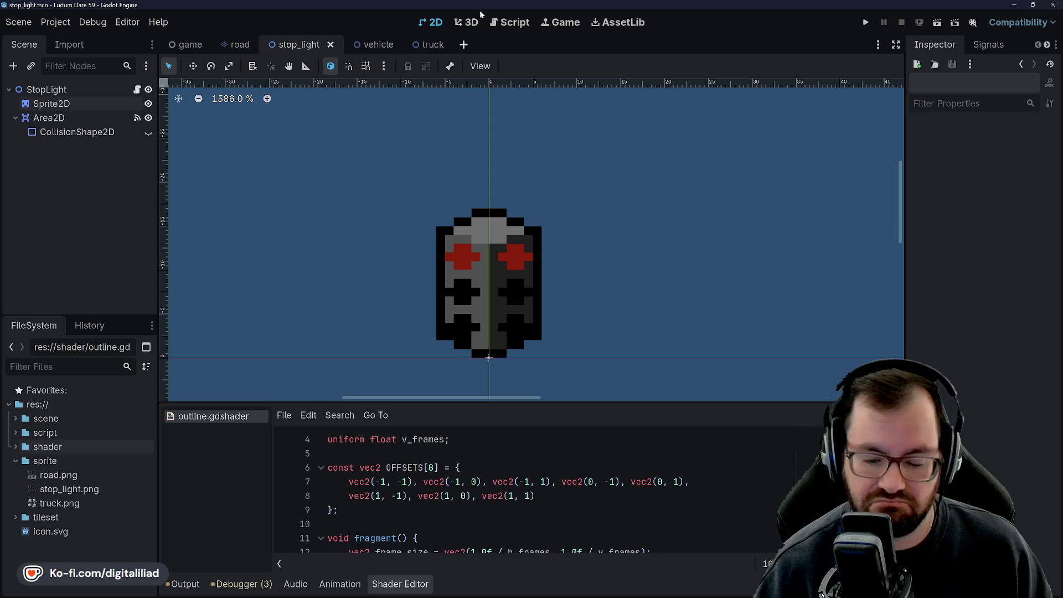
pyautogui.moveTo(559, 290); pyautogui.dragTo(568, 271)
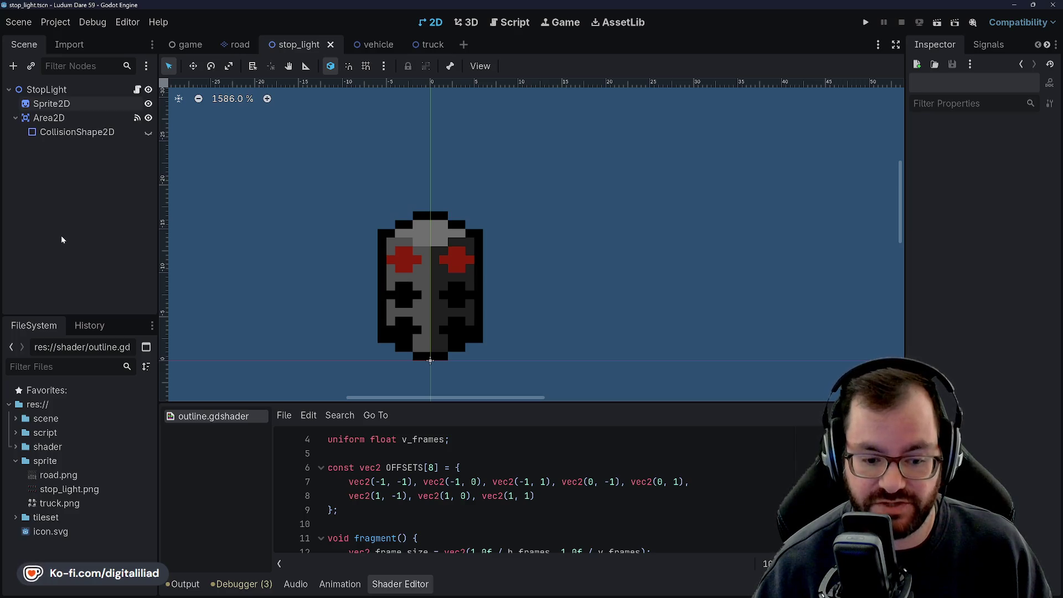
pyautogui.moveTo(434, 261)
pyautogui.mouseDown()
pyautogui.moveTo(486, 260)
pyautogui.moveTo(466, 256)
pyautogui.moveTo(459, 227)
pyautogui.moveTo(441, 238)
pyautogui.moveTo(461, 244)
pyautogui.moveTo(447, 253)
pyautogui.moveTo(445, 229)
pyautogui.mouseUp()
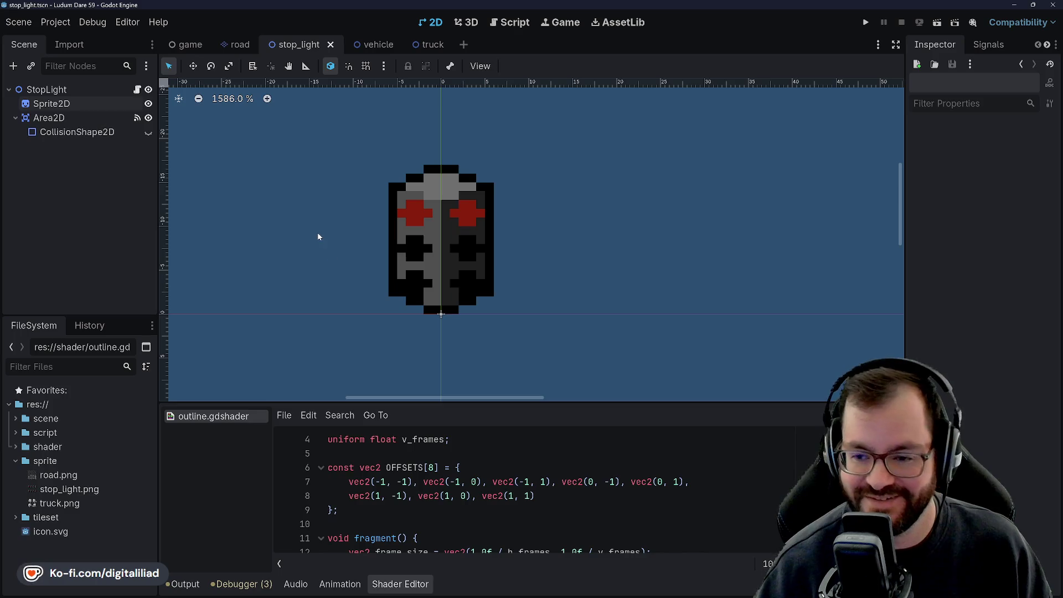
pyautogui.moveTo(378, 224); pyautogui.dragTo(434, 221)
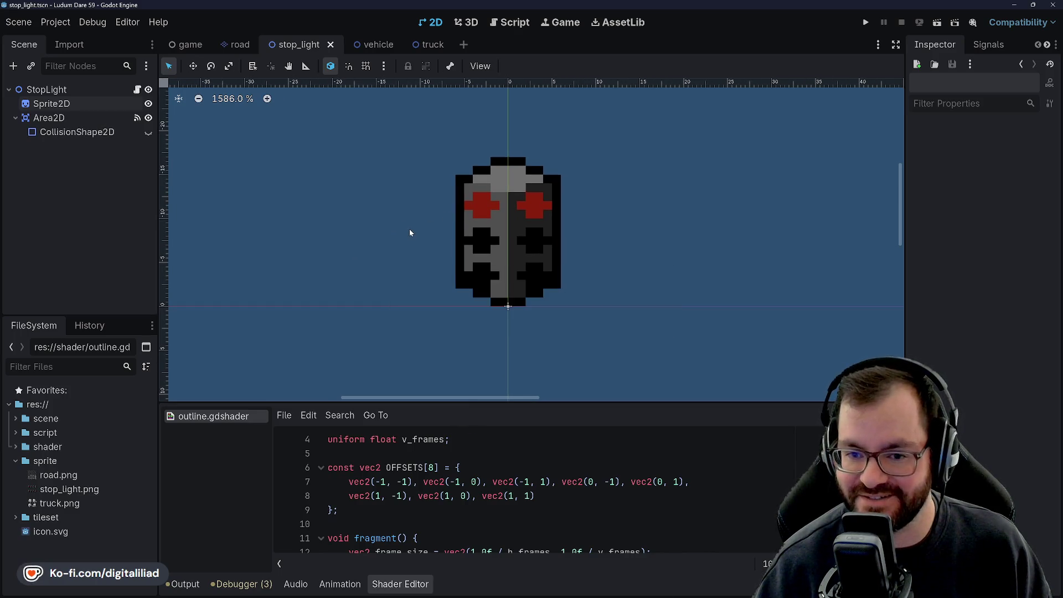
pyautogui.click(62, 104)
pyautogui.click(80, 93)
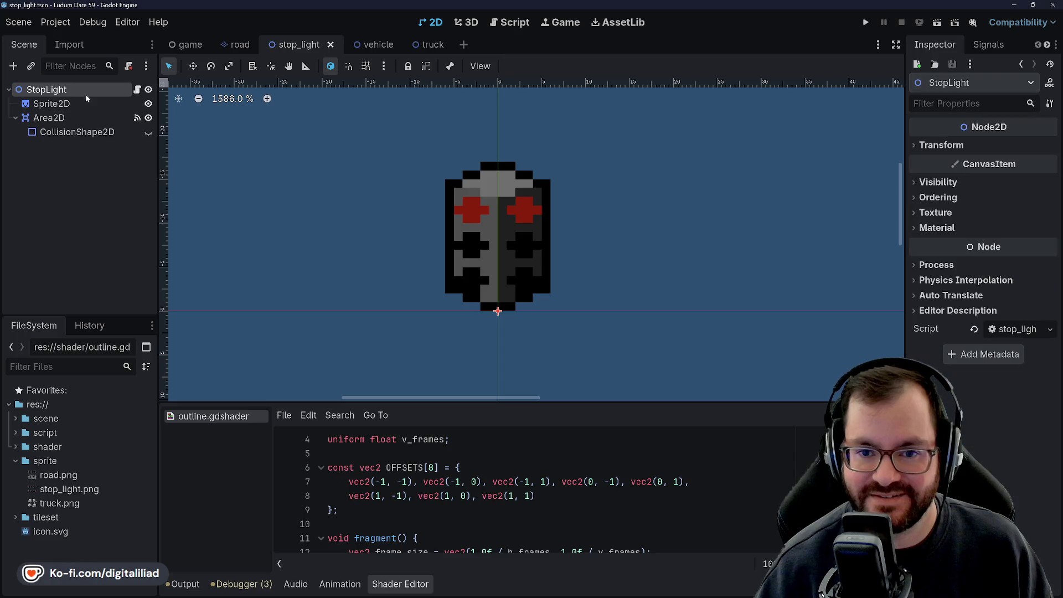
# - In stop_light.gd, replace the mouse-entered pass with $Sprite2D.use_parent_material = false and save
pyautogui.click(137, 90)
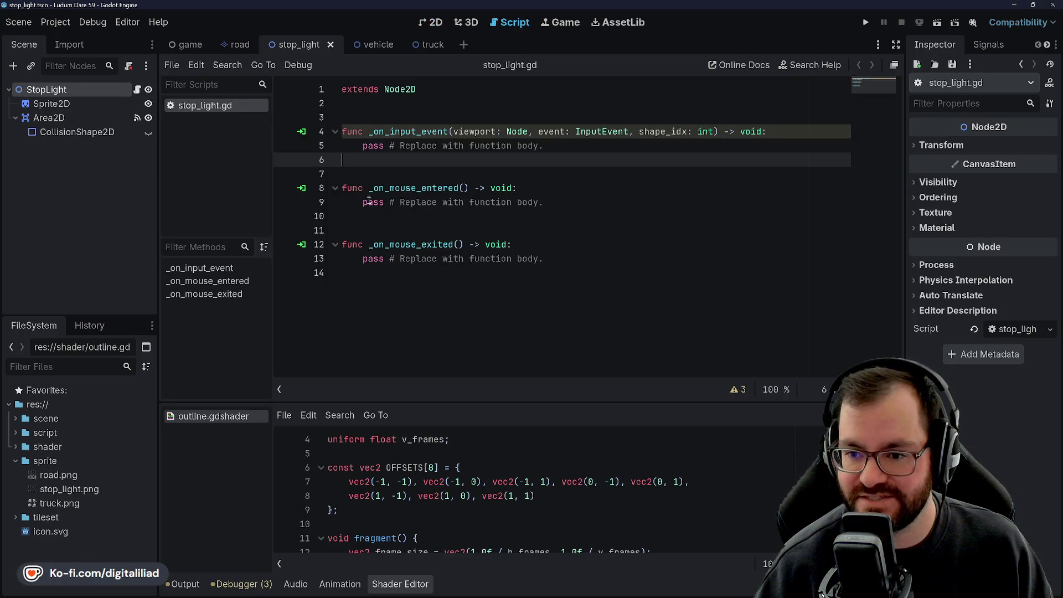
pyautogui.moveTo(363, 202); pyautogui.dragTo(438, 202)
pyautogui.click(579, 203)
pyautogui.moveTo(579, 203); pyautogui.dragTo(363, 203)
pyautogui.press('BackSpace')
pyautogui.write('s')
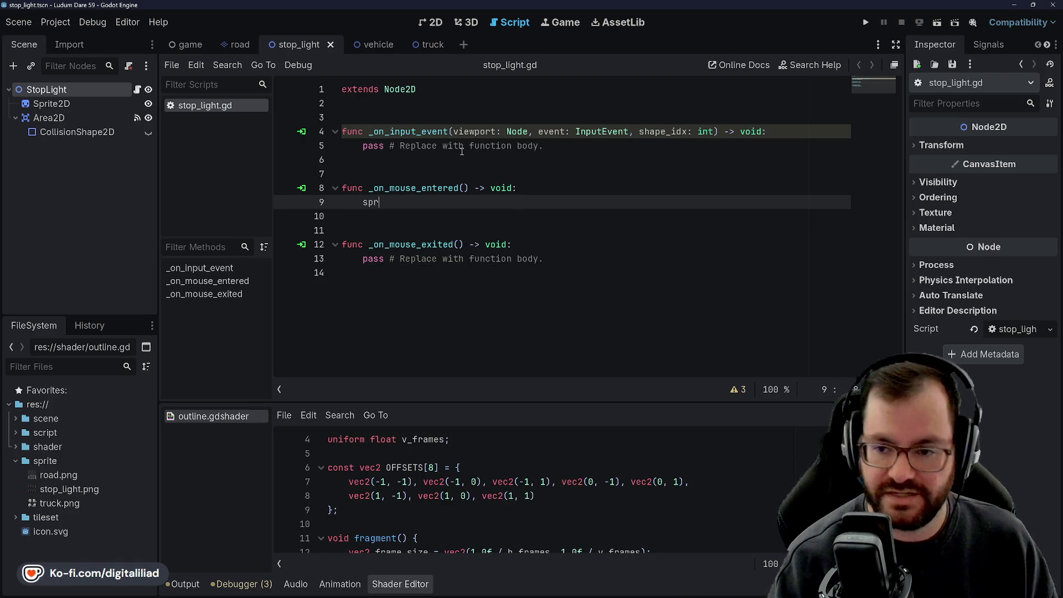
pyautogui.press('BackSpace')
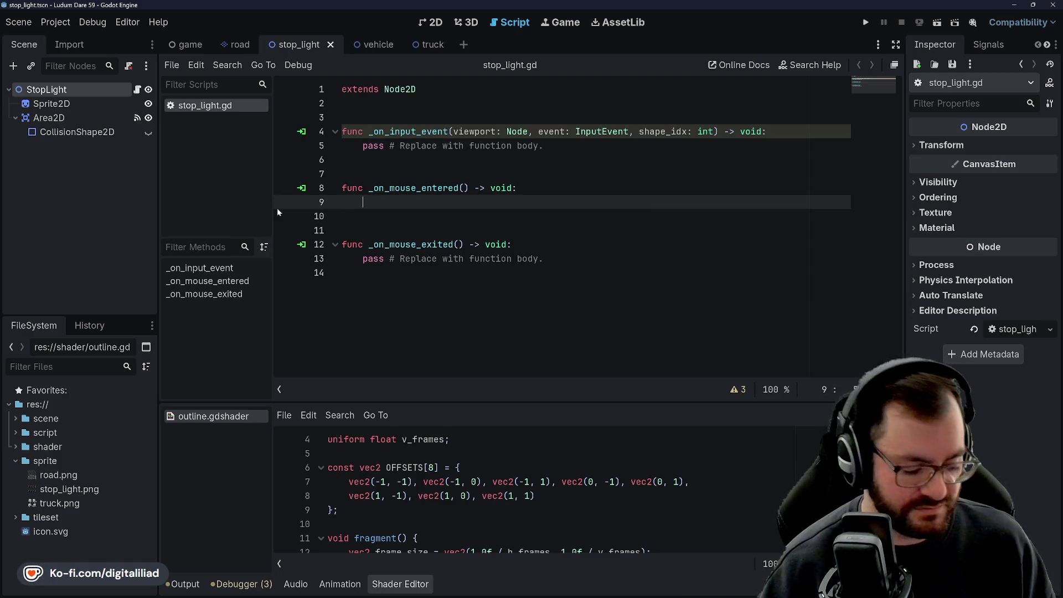
pyautogui.write('$Sprite')
pyautogui.press('Return')
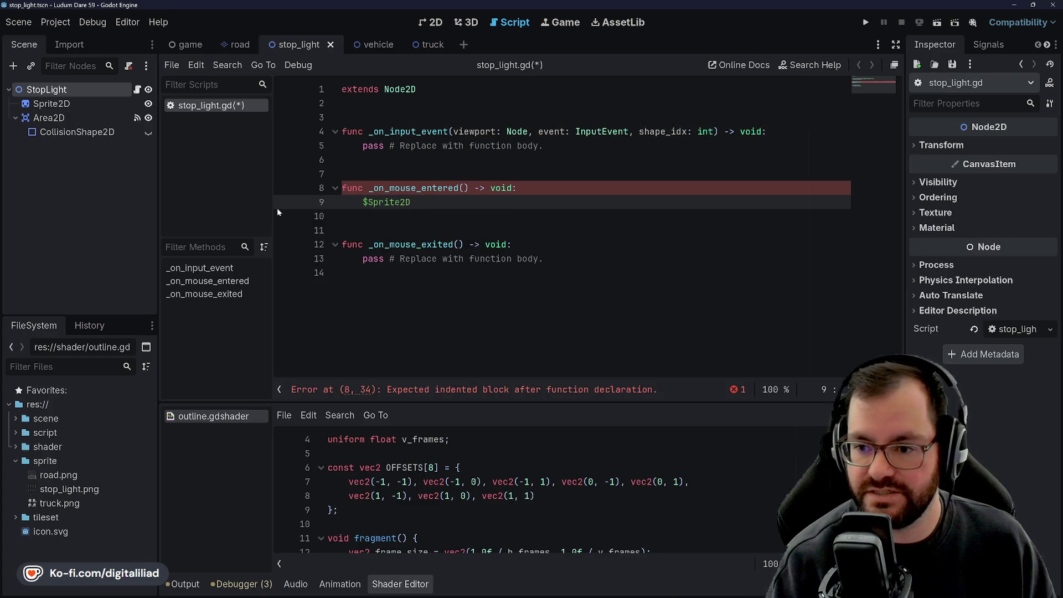
pyautogui.write('.')
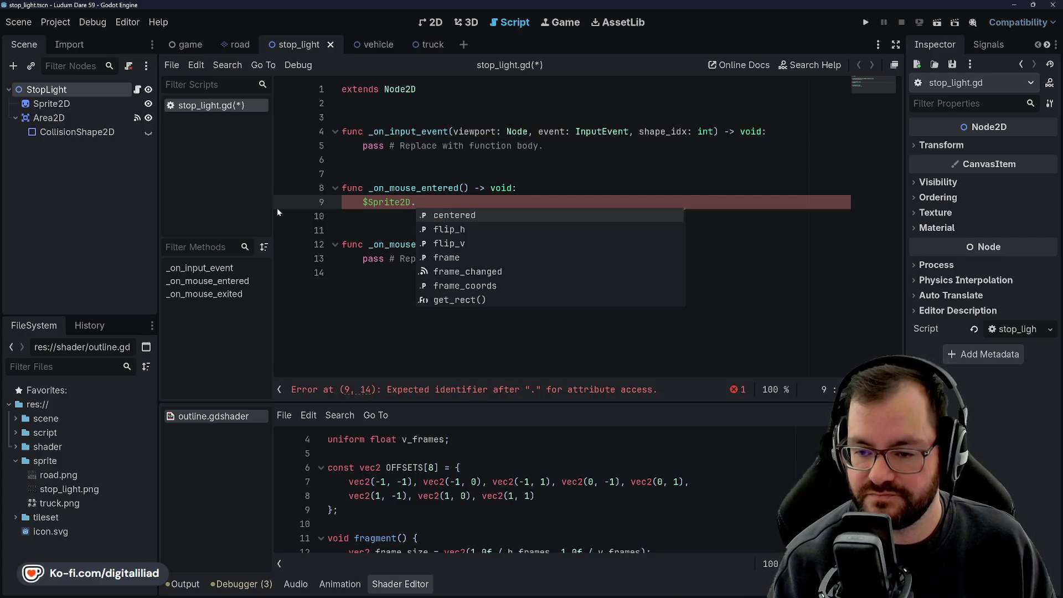
pyautogui.write('pare')
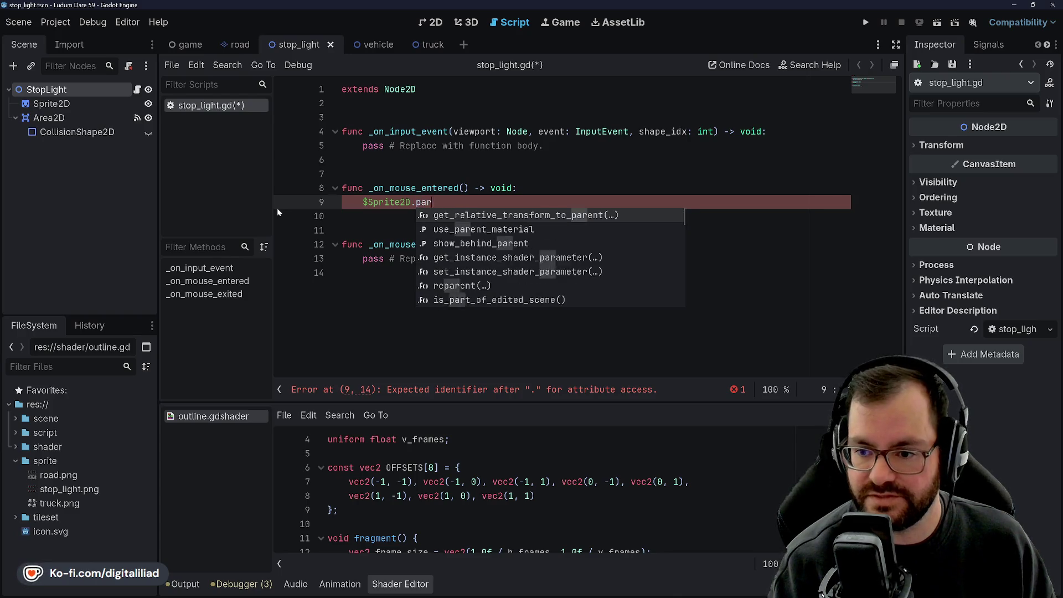
pyautogui.press('Return')
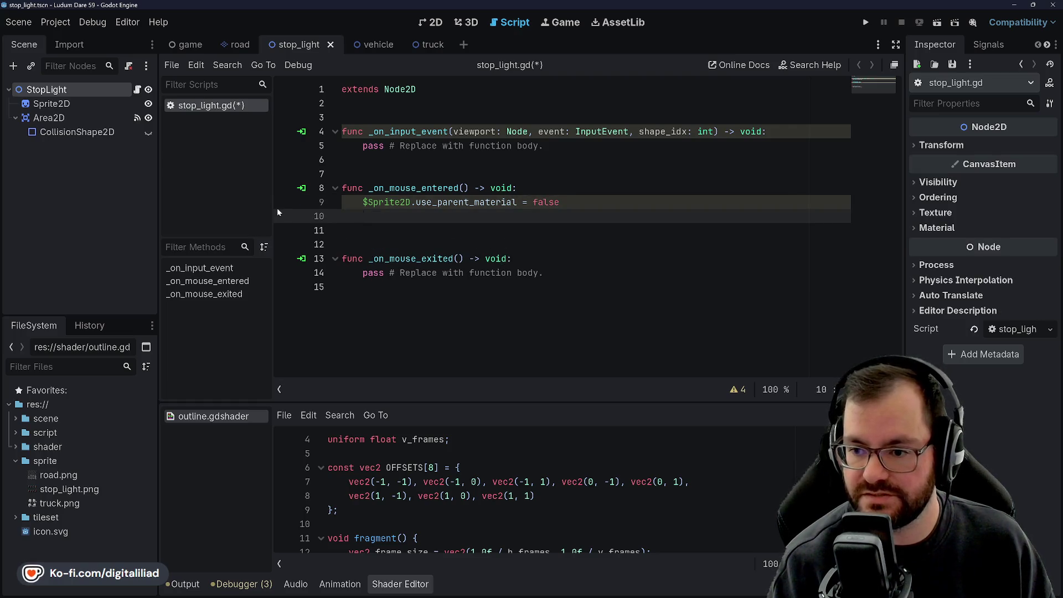
pyautogui.hotkey('ctrl', 's')
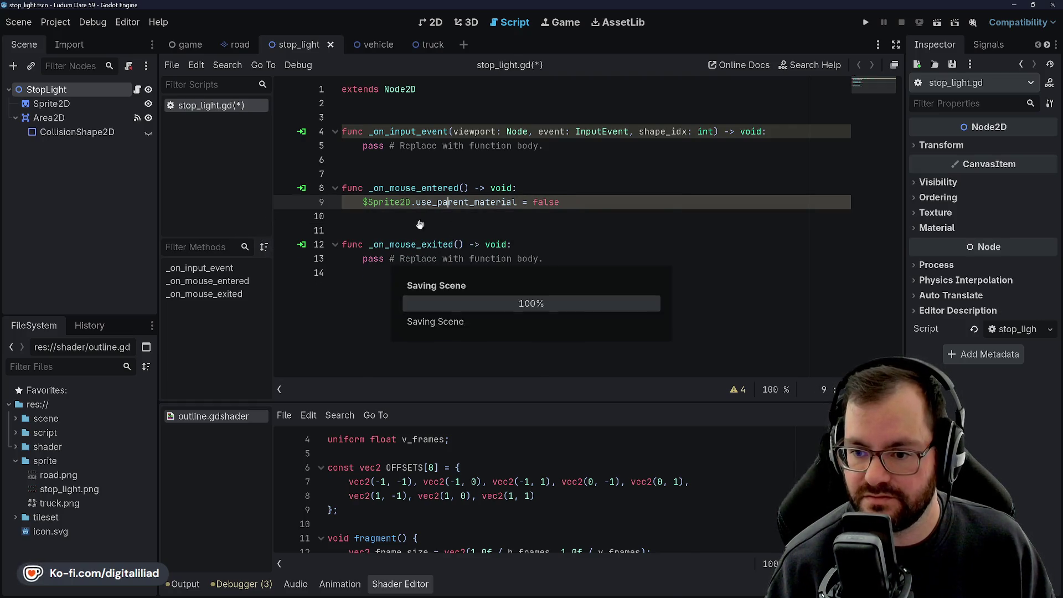
# - Replace the mouse-exited pass with $Sprite2D.use_parent_material = true
pyautogui.click(577, 261)
pyautogui.moveTo(578, 261); pyautogui.dragTo(364, 261)
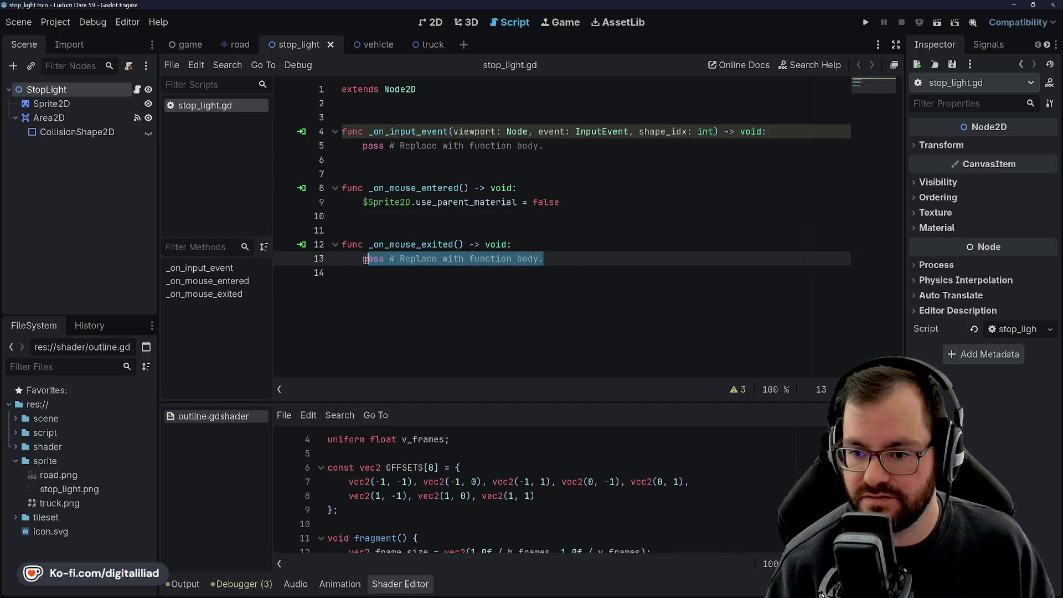
pyautogui.write('$Sprite2D.u')
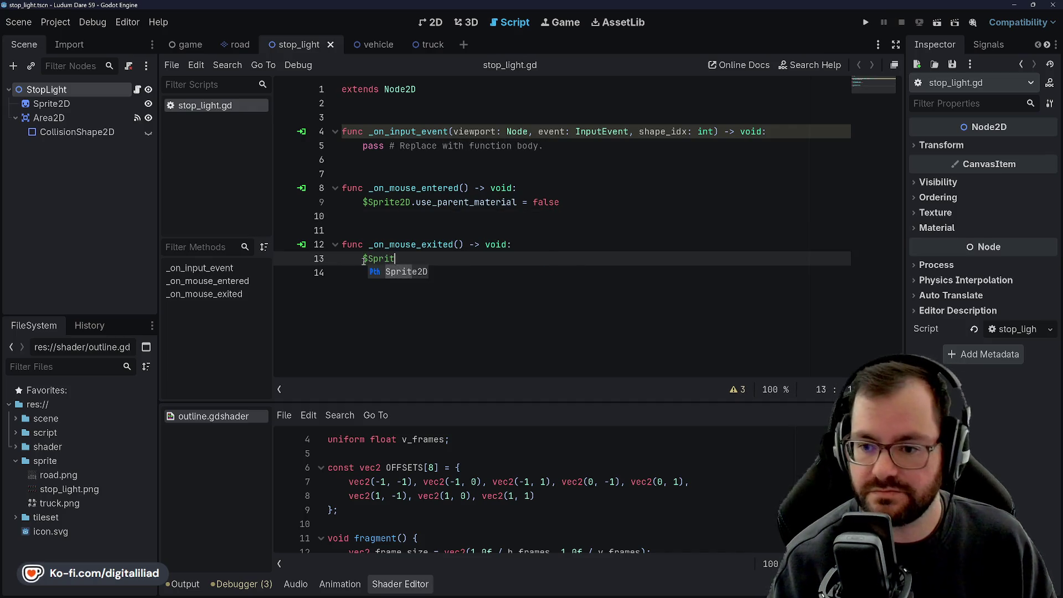
pyautogui.write('se_pare')
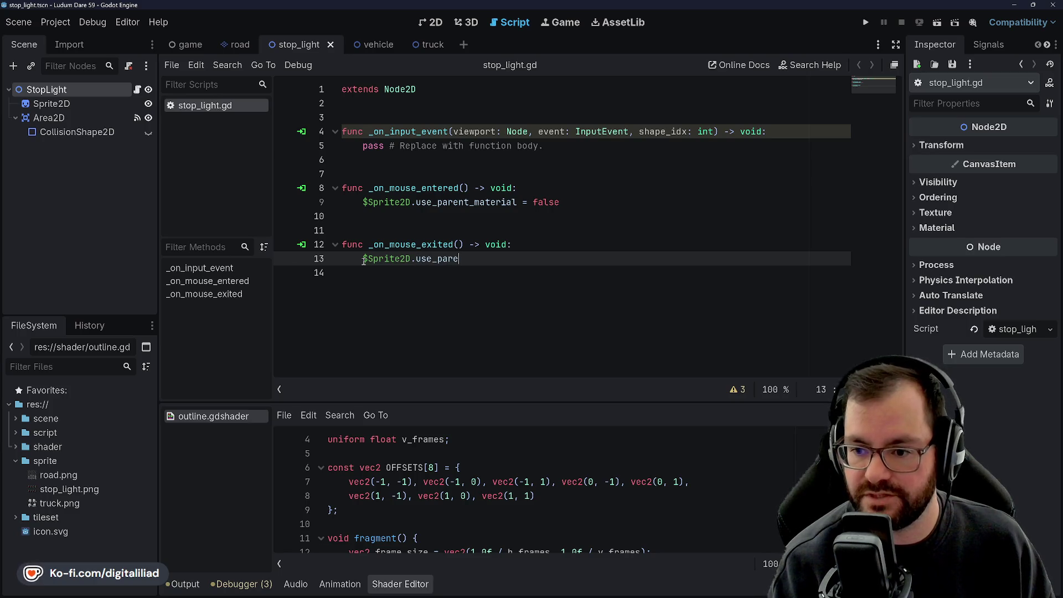
pyautogui.press('Return')
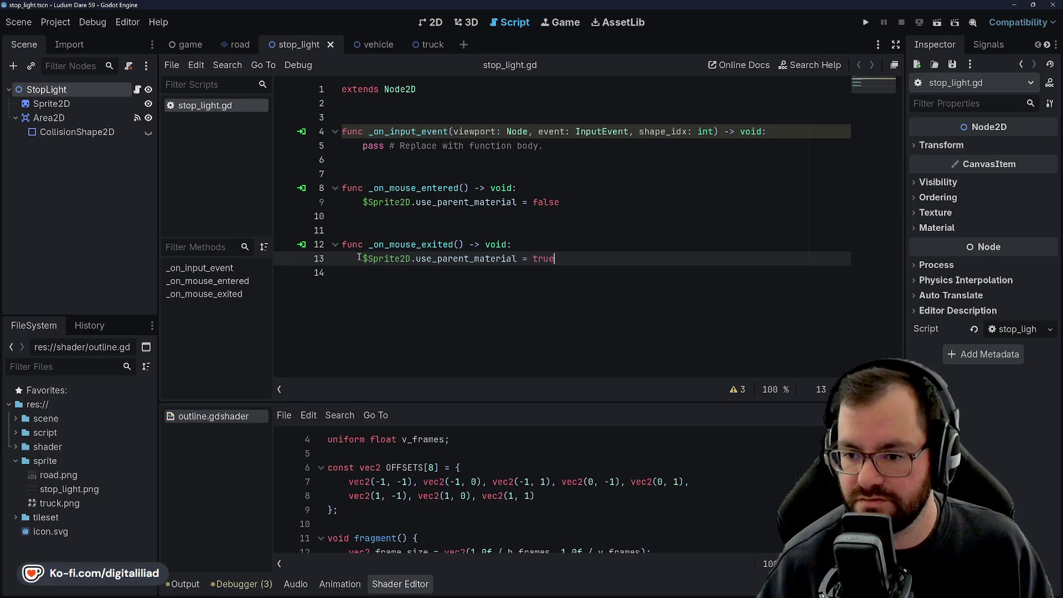
pyautogui.press('Up')
pyautogui.press('Up')
pyautogui.press('Up')
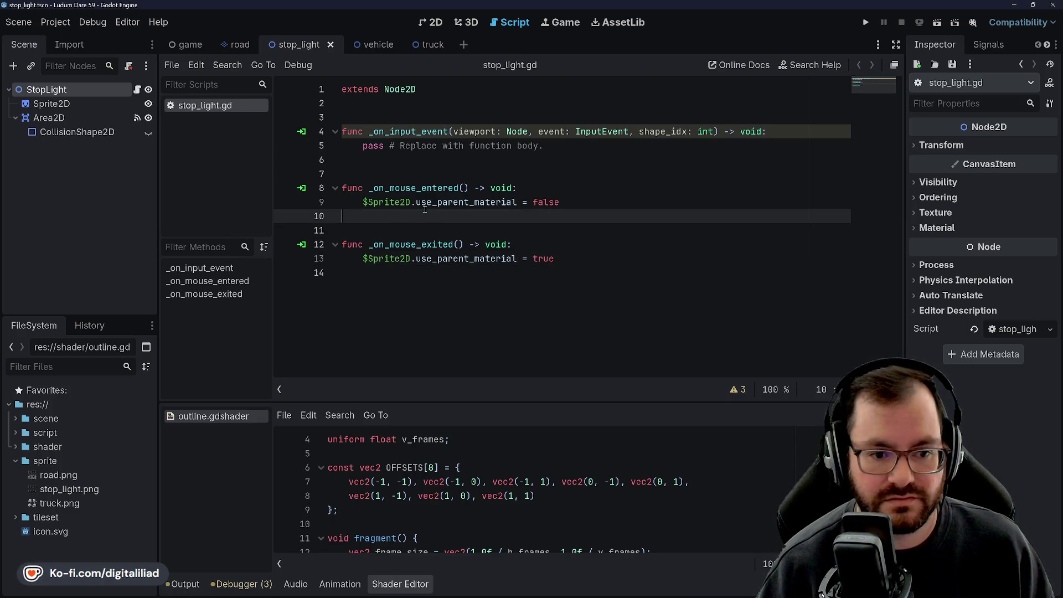
pyautogui.click(388, 161)
pyautogui.click(388, 174)
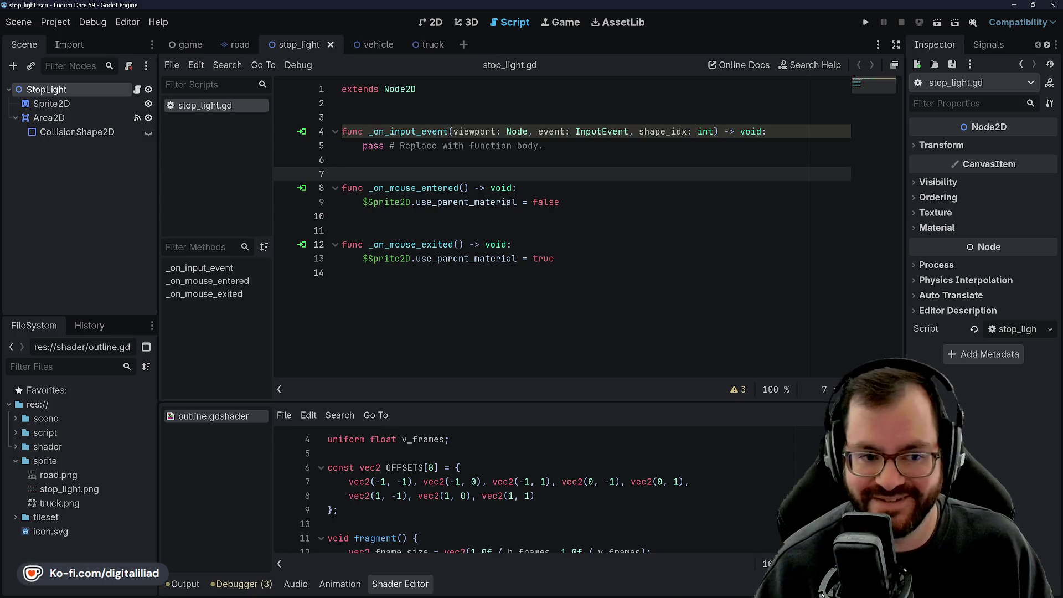
pyautogui.press('Up')
pyautogui.press('Down')
pyautogui.click(434, 155)
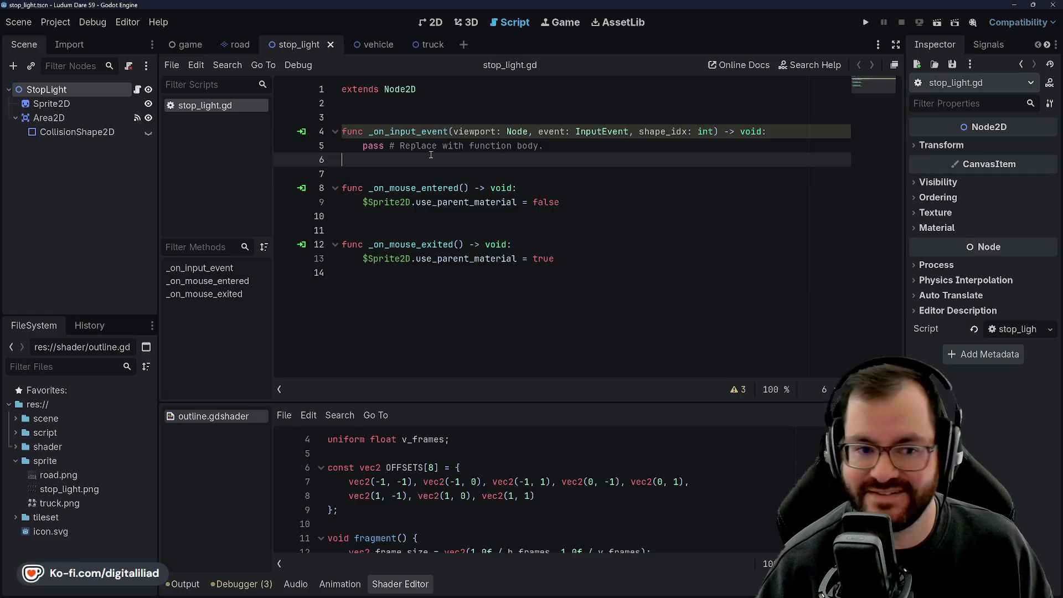
pyautogui.click(395, 134)
pyautogui.click(417, 147)
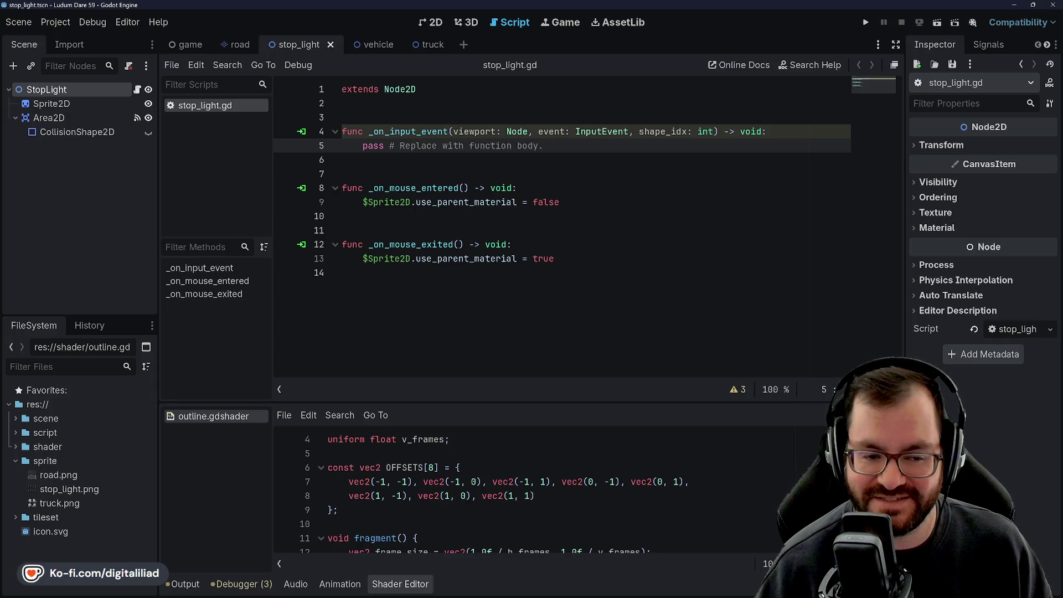
pyautogui.click(371, 173)
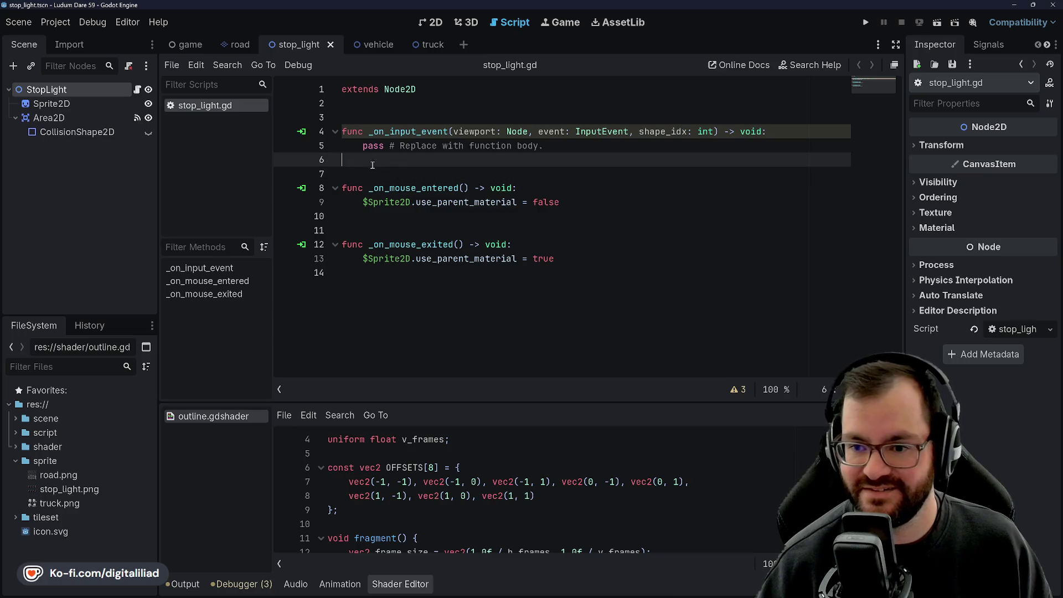
pyautogui.click(376, 161)
pyautogui.click(388, 105)
pyautogui.click(387, 117)
pyautogui.click(386, 162)
pyautogui.click(386, 169)
pyautogui.click(398, 163)
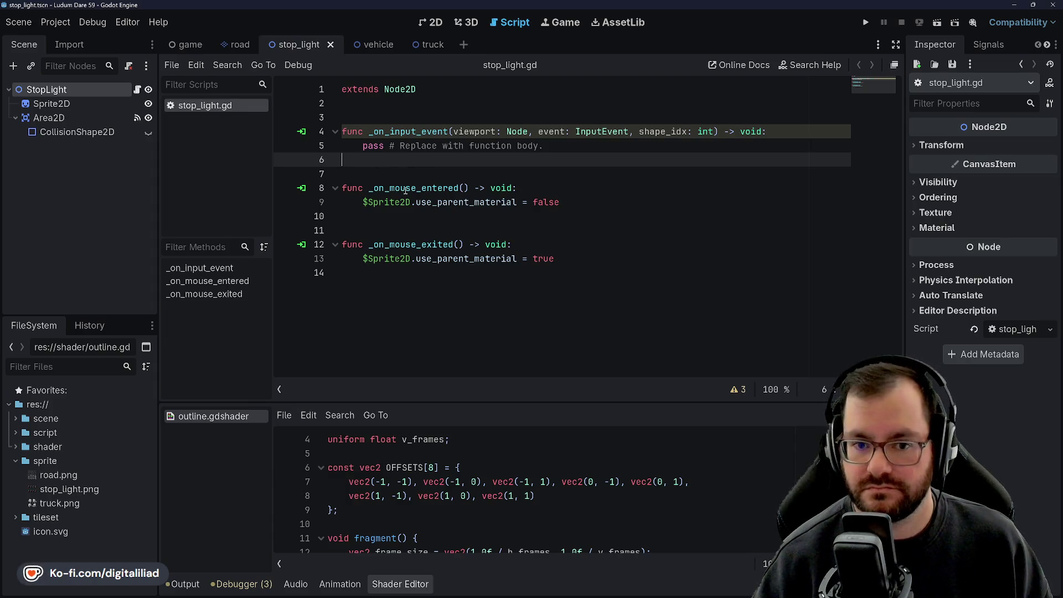
pyautogui.click(400, 175)
pyautogui.click(400, 161)
pyautogui.click(400, 175)
pyautogui.click(399, 162)
pyautogui.click(399, 173)
pyautogui.click(396, 159)
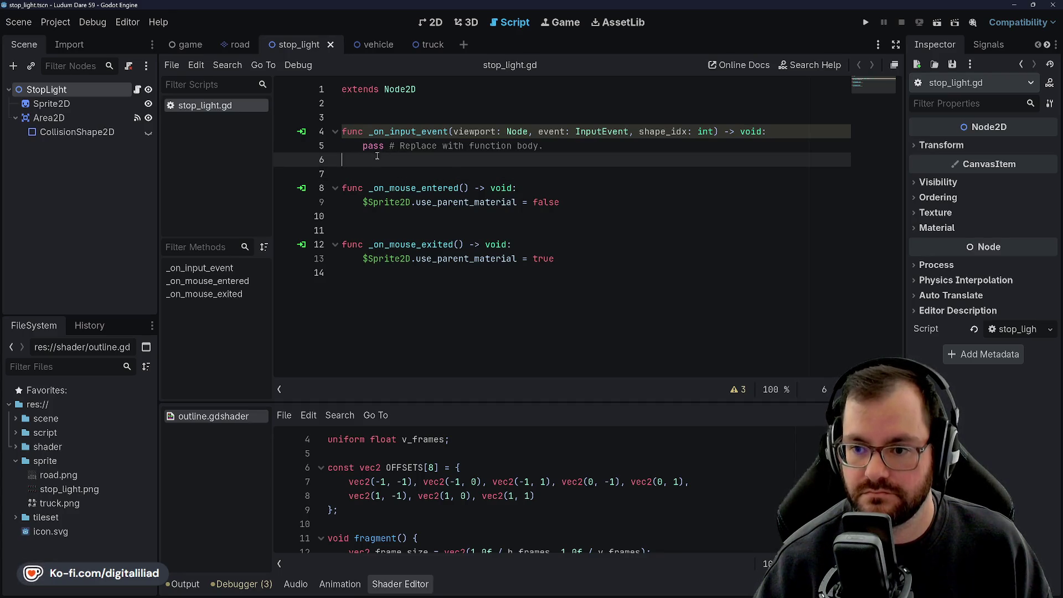
pyautogui.click(387, 169)
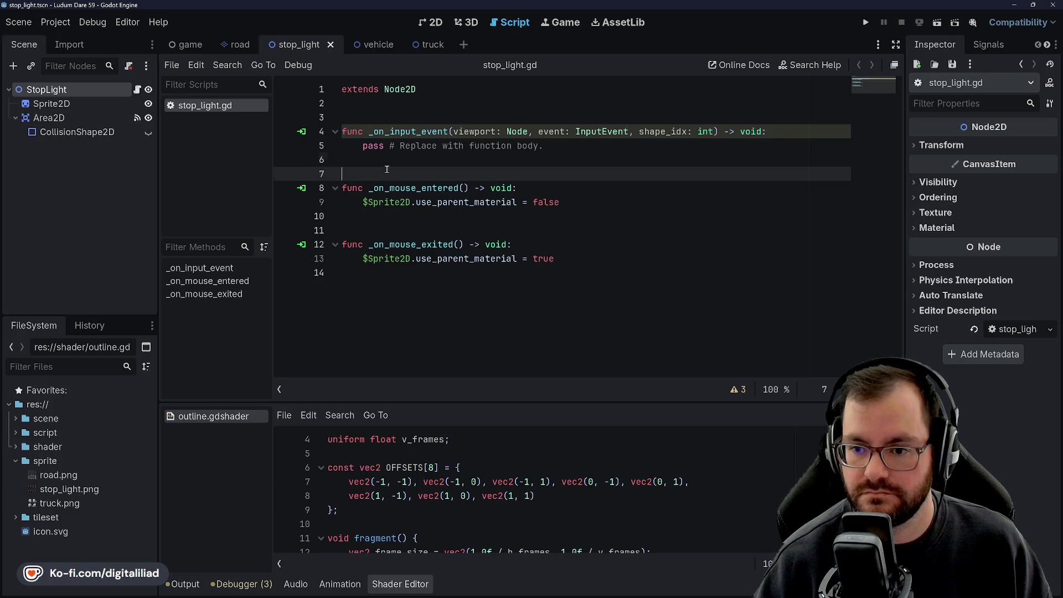
pyautogui.click(437, 23)
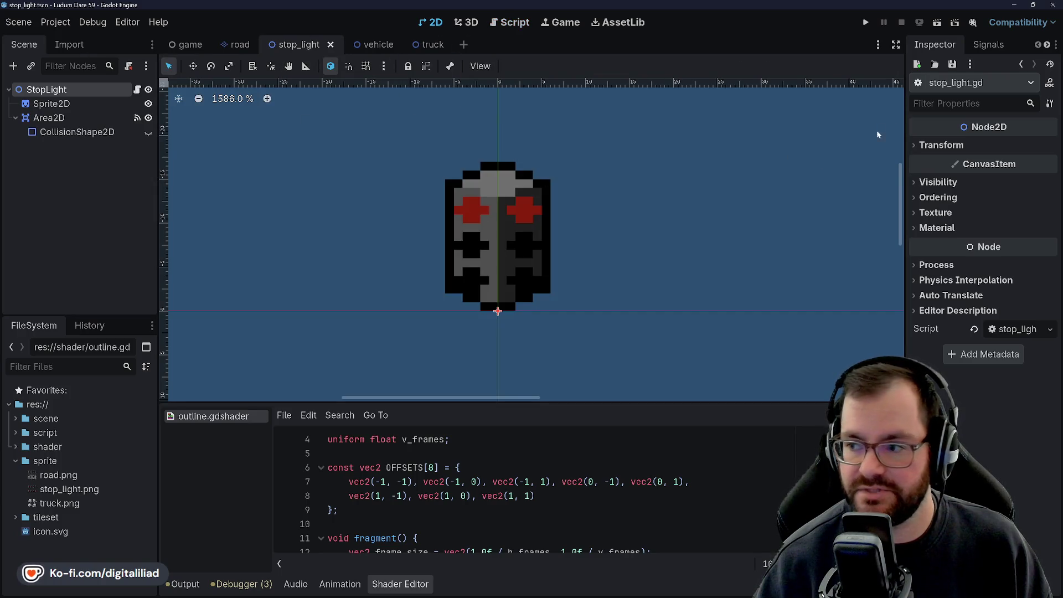
# - Run the game to check the stop light's hover outline, then stop it and reselect StopLight
pyautogui.click(865, 22)
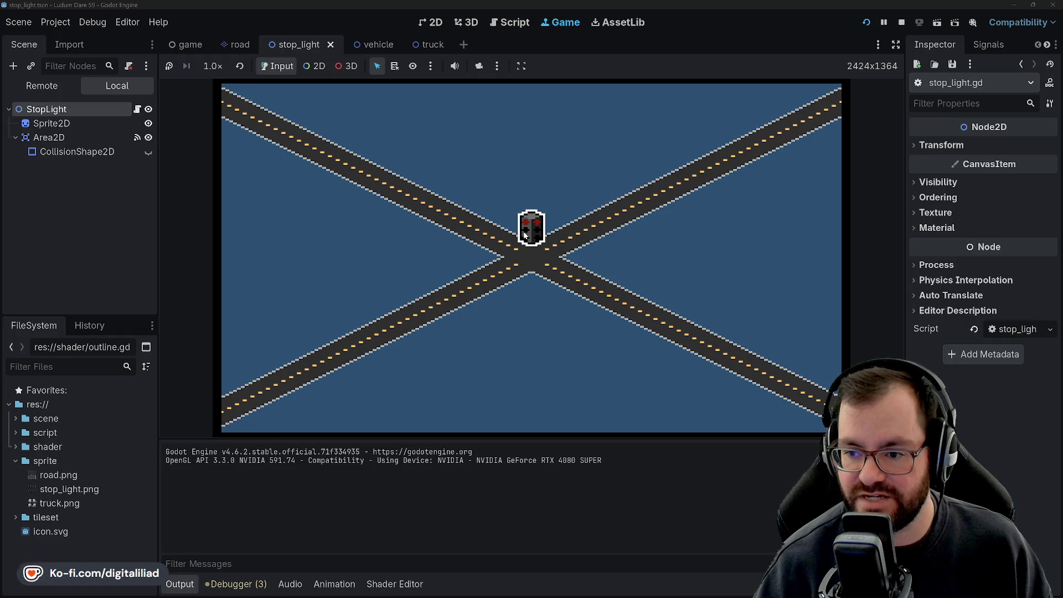
pyautogui.click(904, 23)
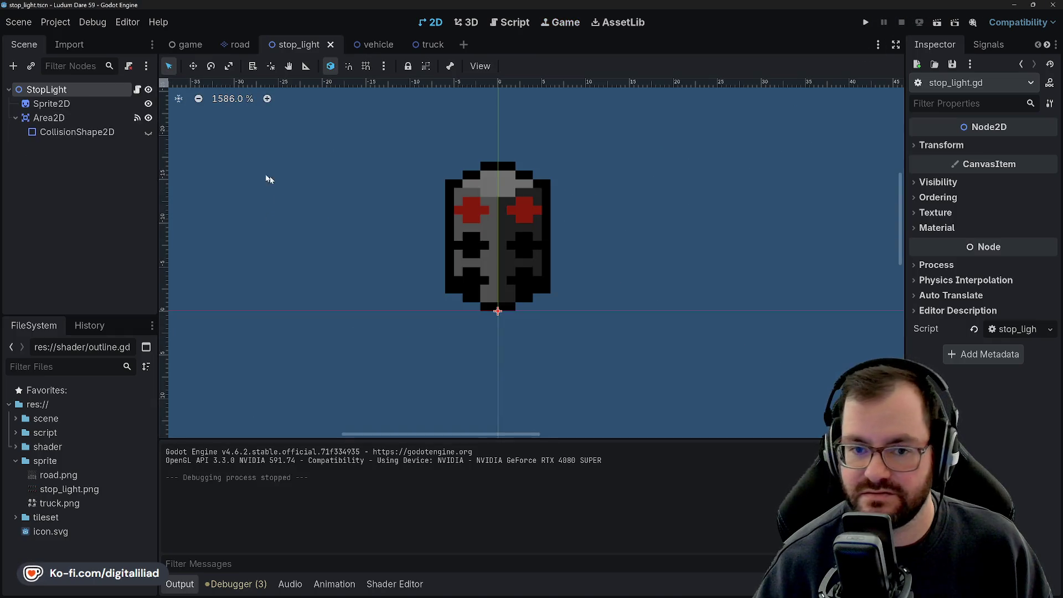
pyautogui.click(66, 90)
pyautogui.click(54, 22)
pyautogui.click(53, 22)
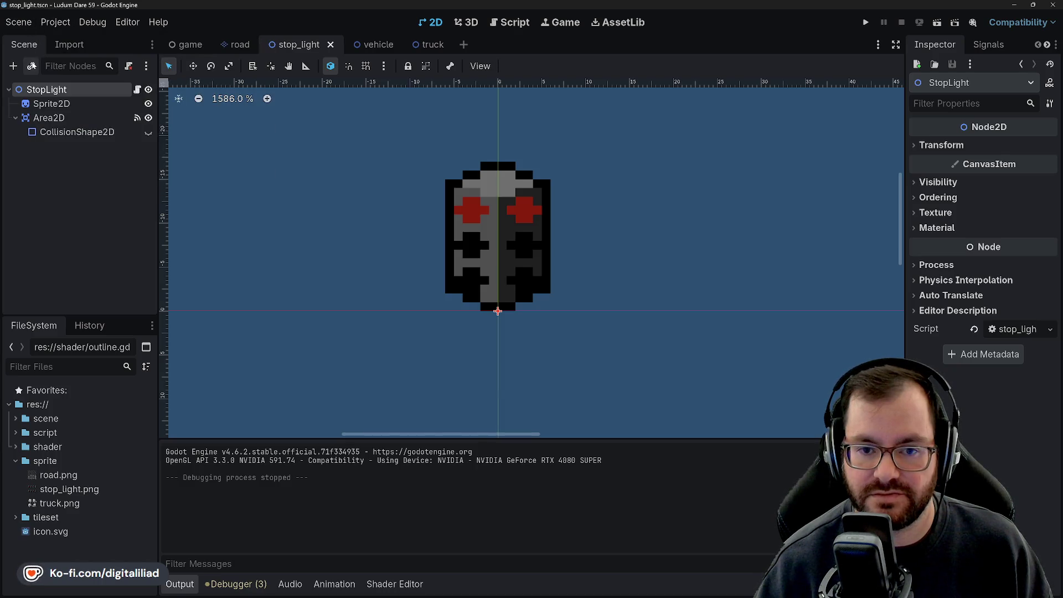
# - Add a Timer child under StopLight with Autostart enabled, and save the scene
pyautogui.click(13, 66)
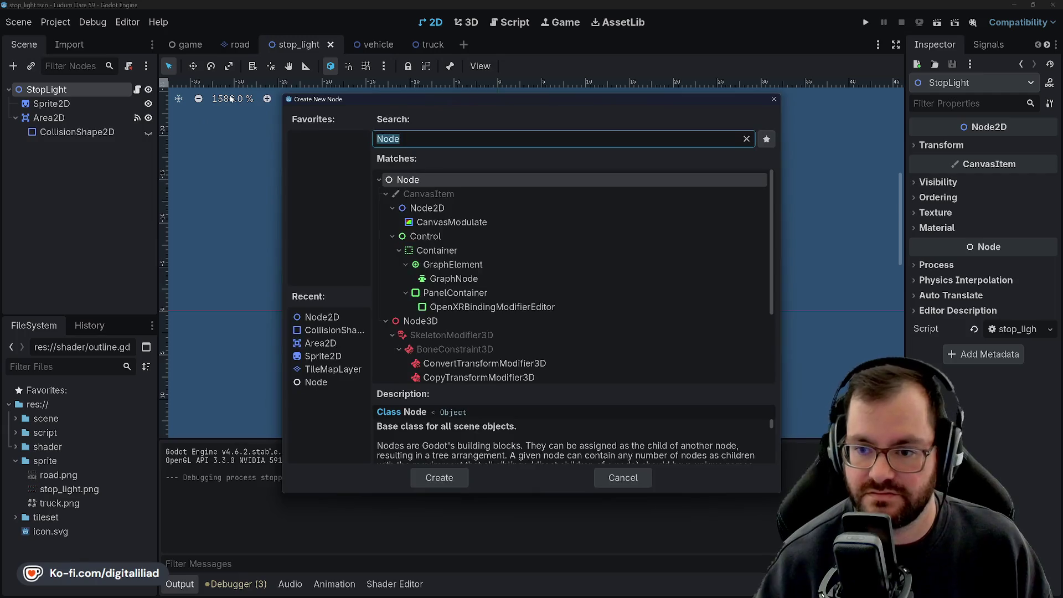
pyautogui.write('Timer')
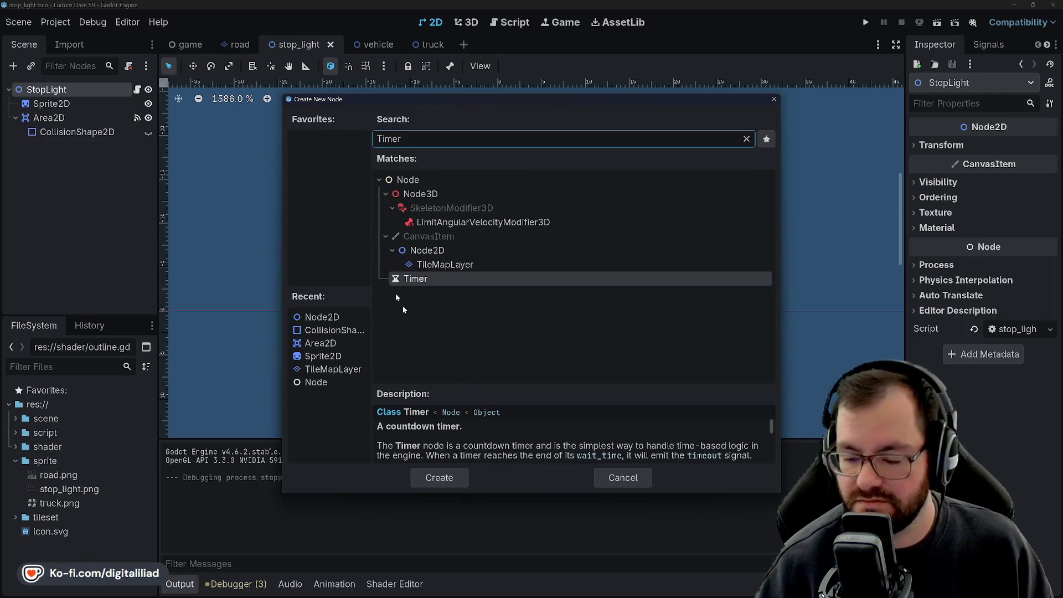
pyautogui.click(437, 479)
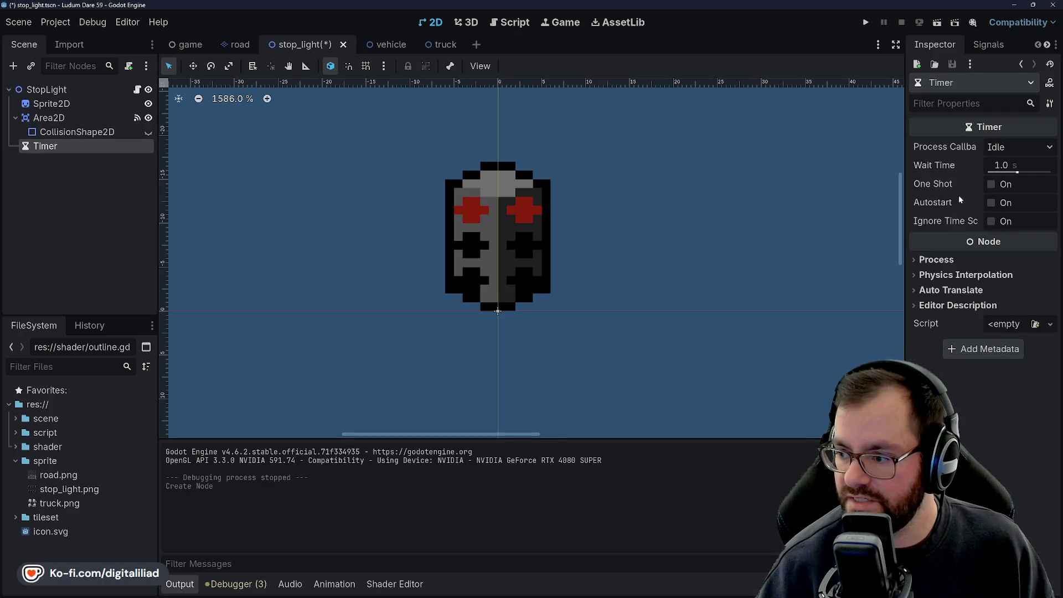
pyautogui.click(991, 202)
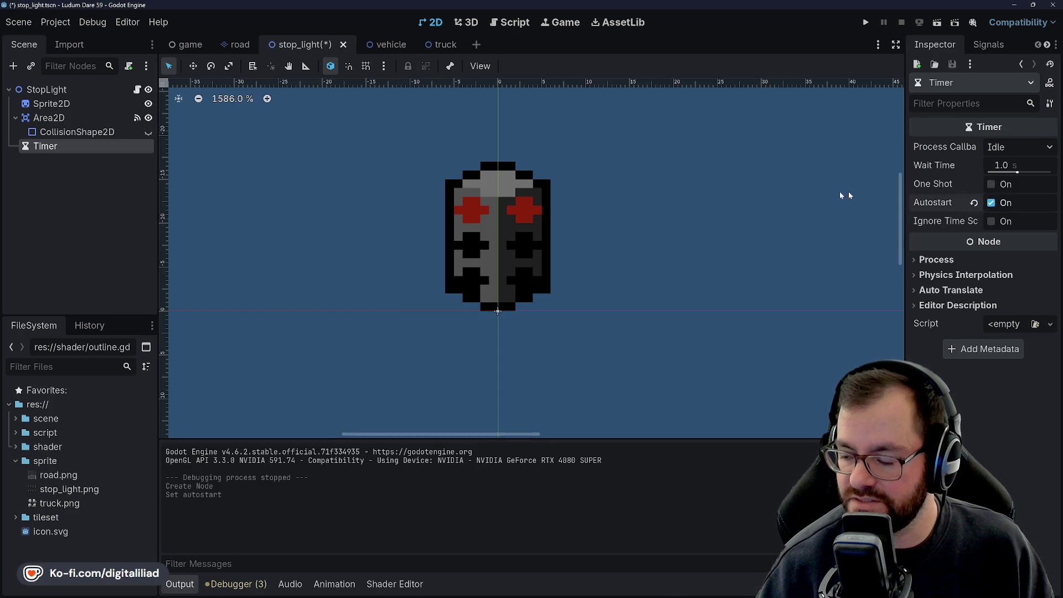
pyautogui.hotkey('ctrl', 's')
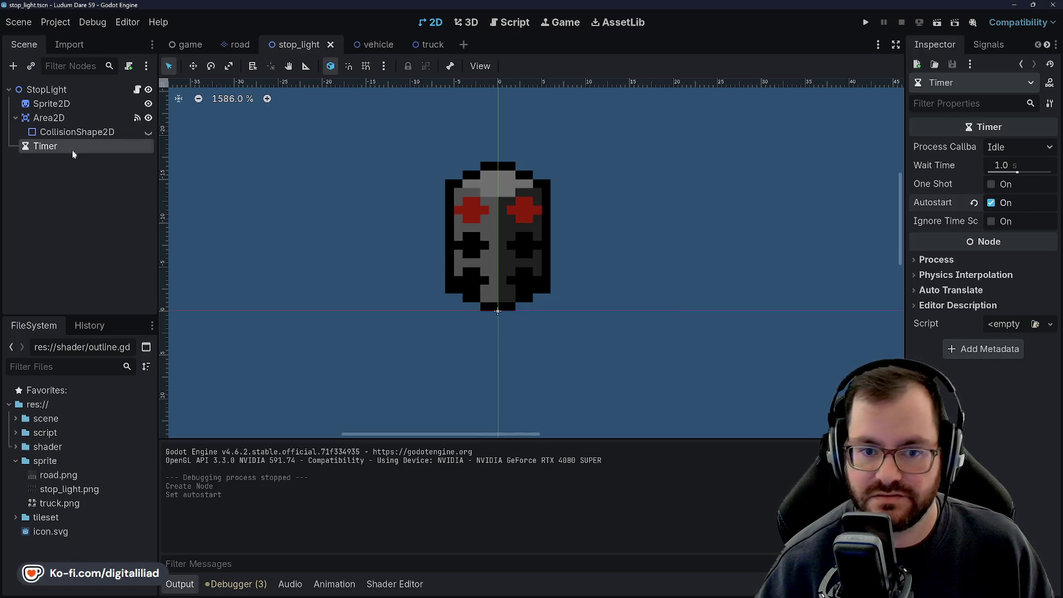
# - Connect the Timer's timeout signal to a new _on_timer_timeout function and save
pyautogui.click(988, 44)
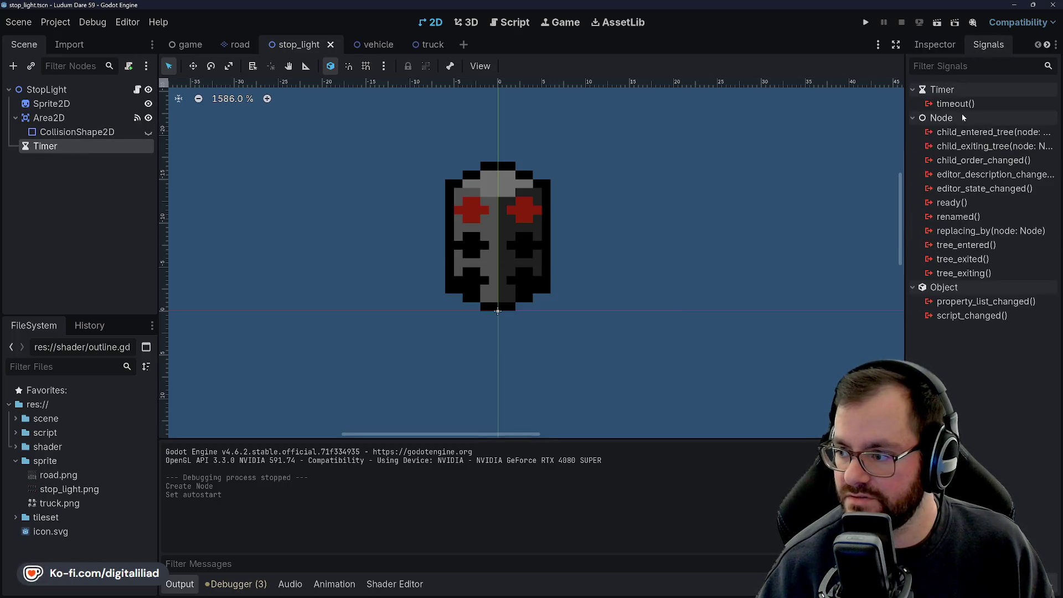
pyautogui.press('Return')
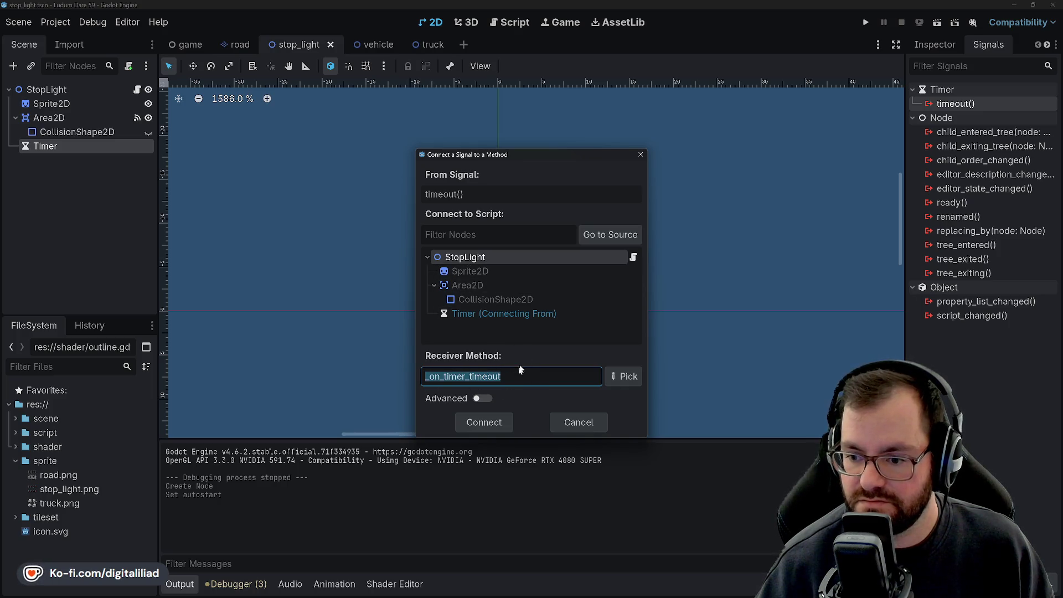
pyautogui.click(466, 422)
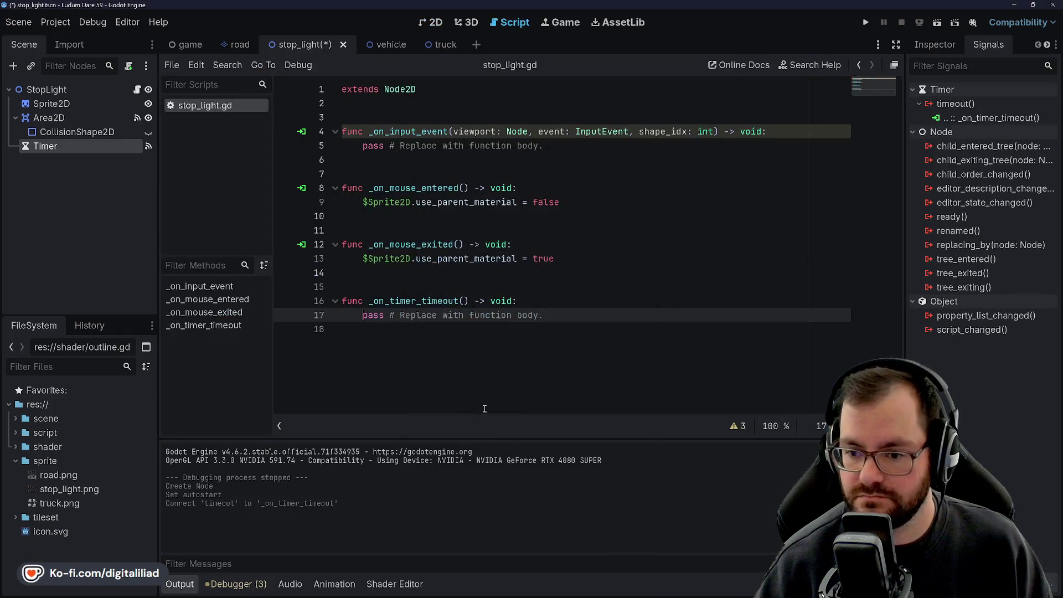
pyautogui.hotkey('ctrl', 's')
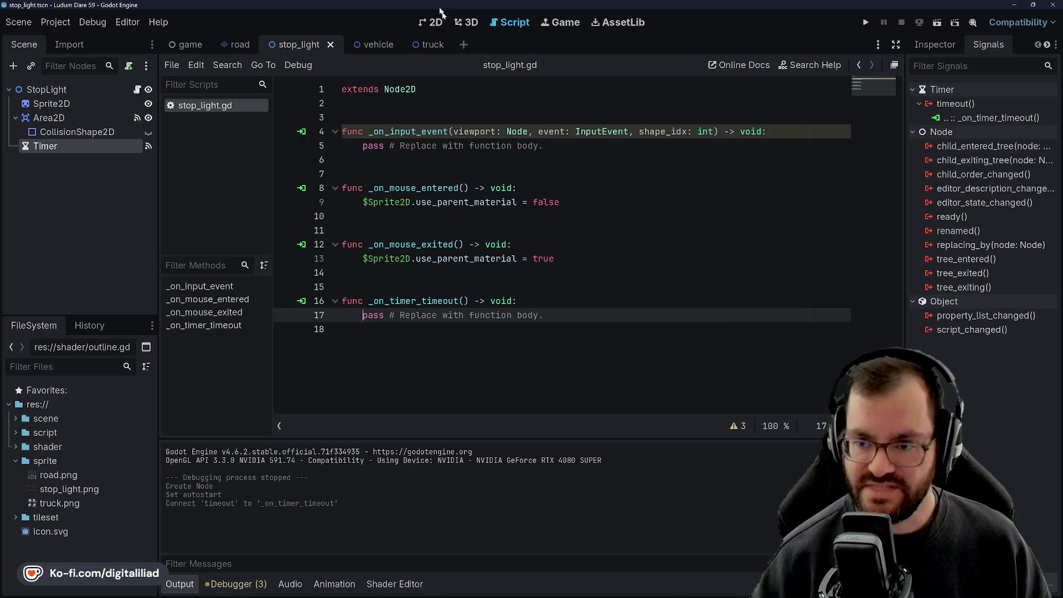
pyautogui.hotkey('ctrl', 'F1')
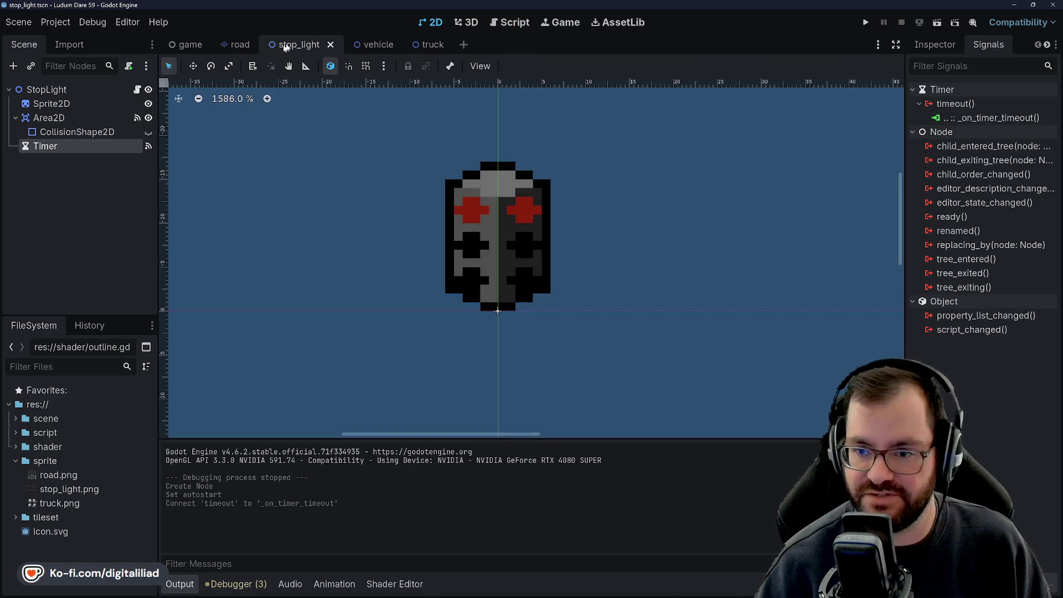
pyautogui.click(181, 48)
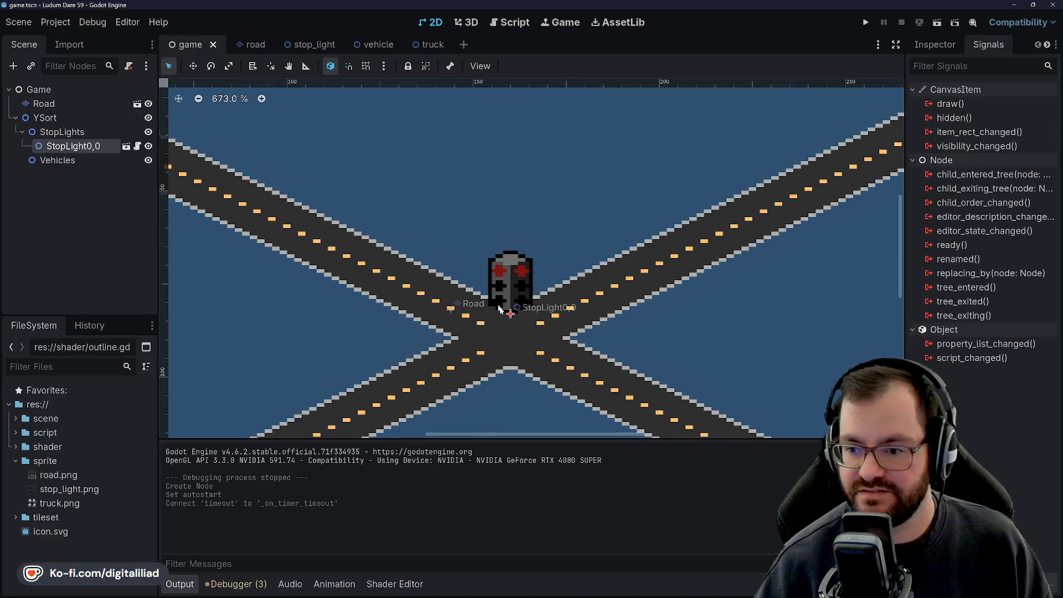
pyautogui.click(532, 178)
pyautogui.scroll(-3, 532, 178)
pyautogui.scroll(5, 513, 315)
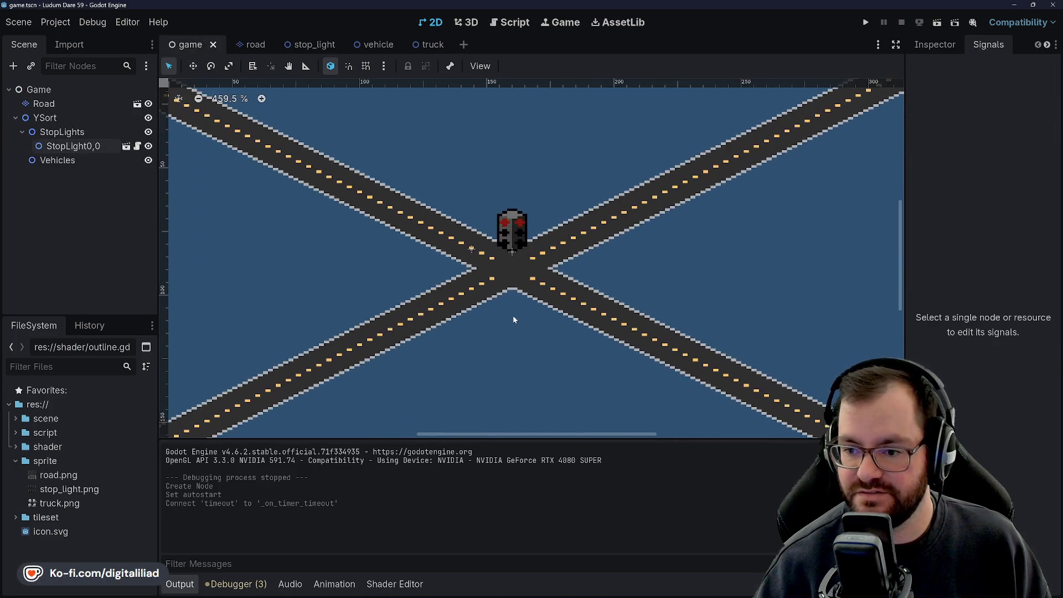
pyautogui.scroll(-4, 516, 306)
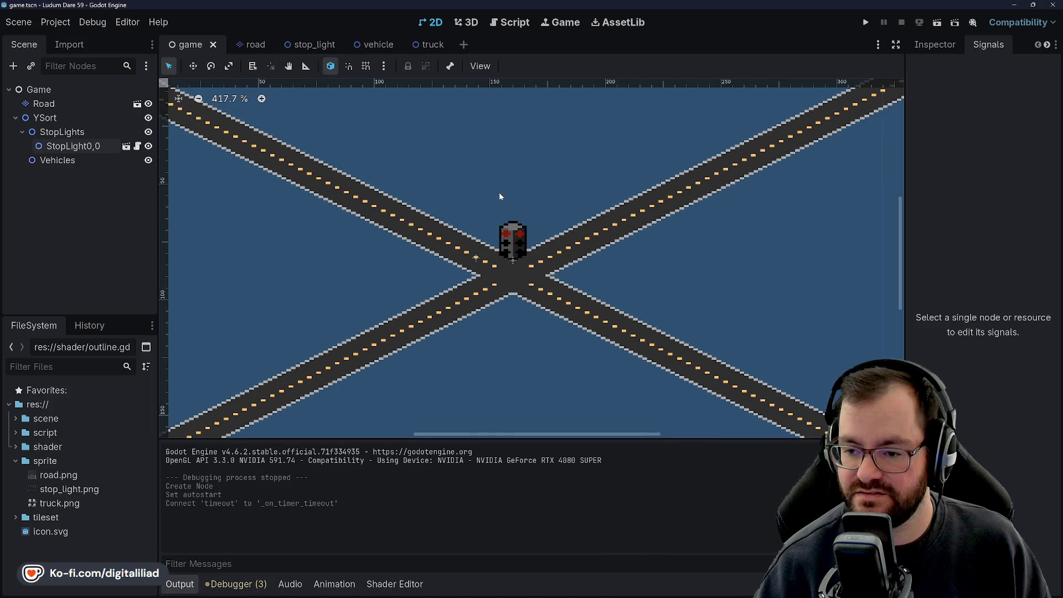
pyautogui.scroll(4, 501, 199)
pyautogui.scroll(-4, 542, 300)
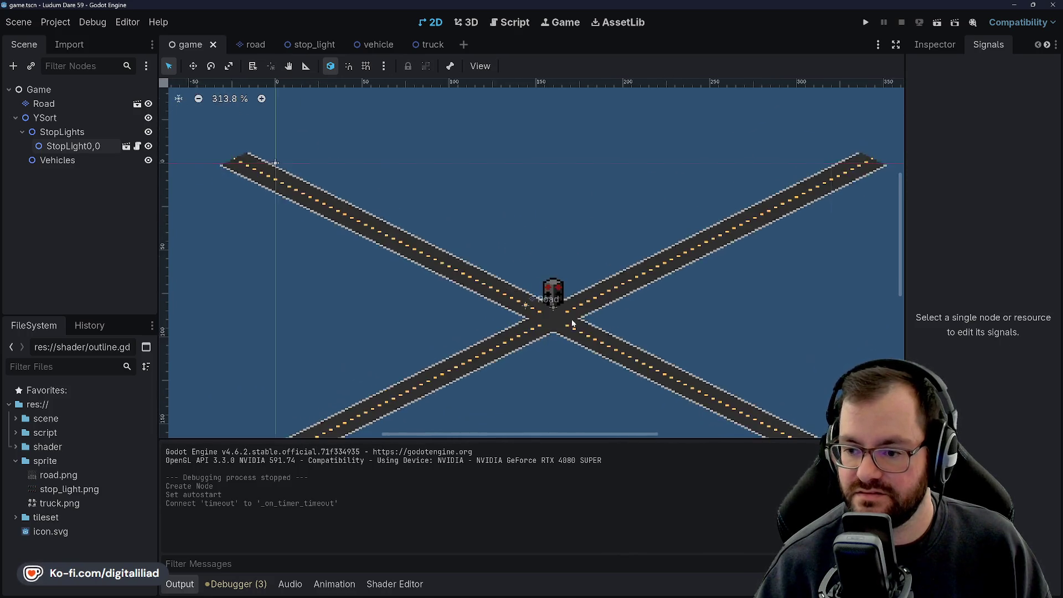
pyautogui.scroll(-1, 542, 300)
pyautogui.scroll(1, 576, 305)
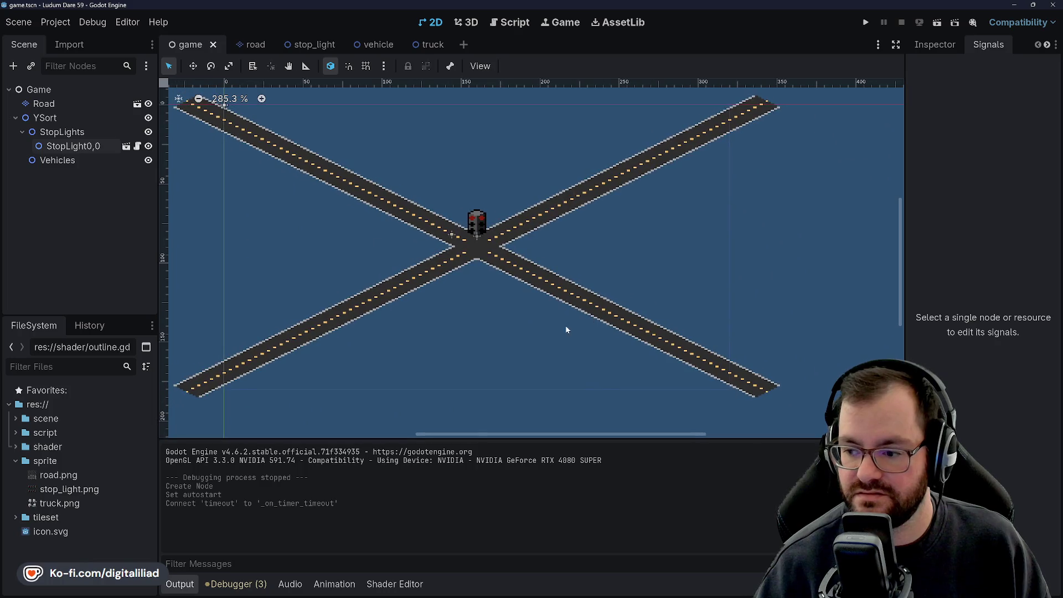
pyautogui.moveTo(594, 304)
pyautogui.mouseDown()
pyautogui.moveTo(612, 315)
pyautogui.moveTo(599, 315)
pyautogui.moveTo(603, 306)
pyautogui.mouseUp()
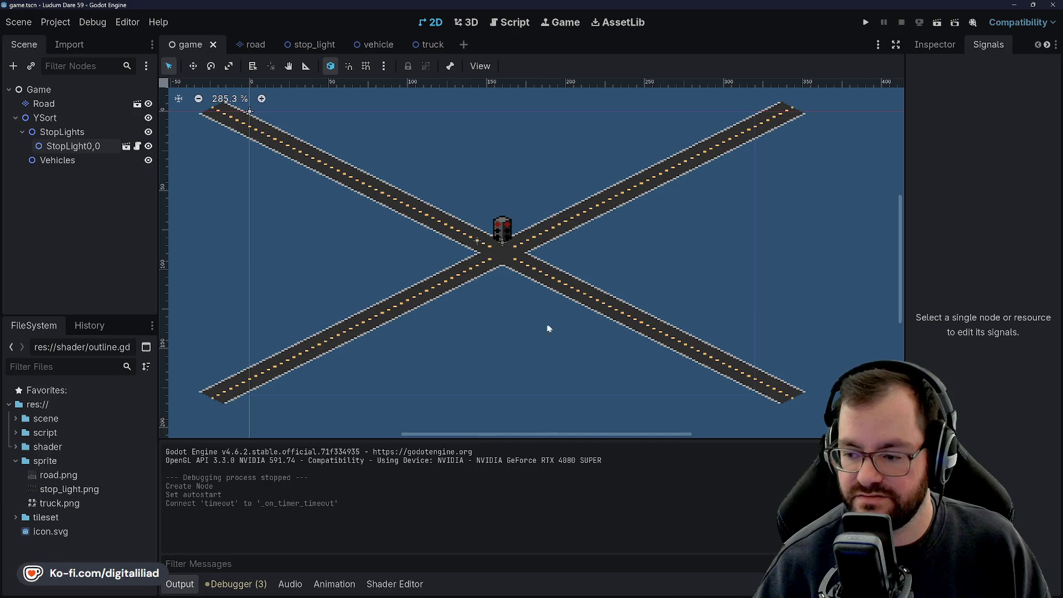
pyautogui.moveTo(565, 336)
pyautogui.mouseDown()
pyautogui.moveTo(541, 321)
pyautogui.moveTo(577, 330)
pyautogui.moveTo(565, 339)
pyautogui.mouseUp()
pyautogui.scroll(10, 459, 297)
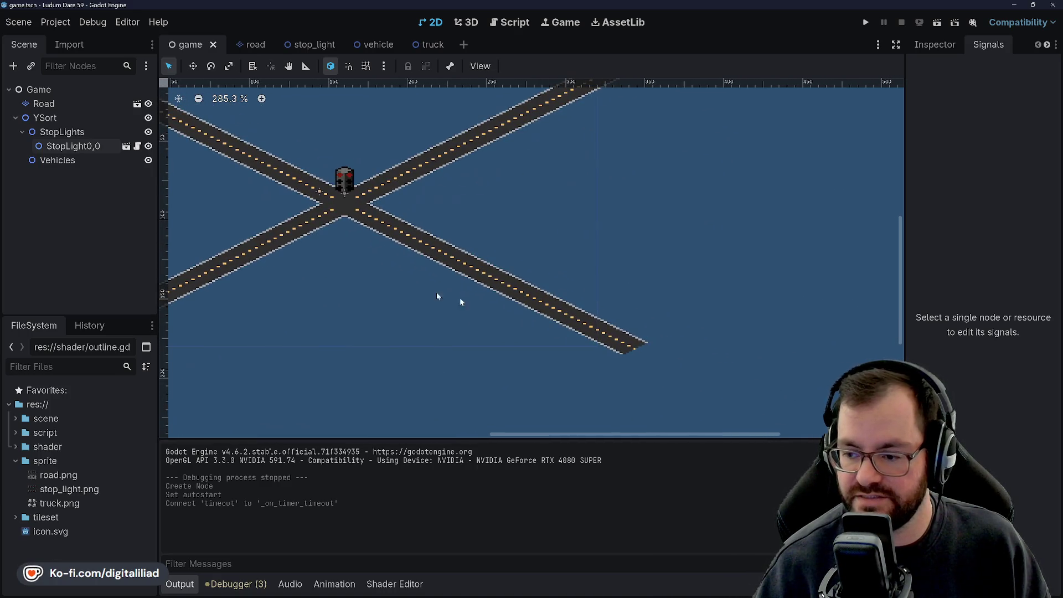
pyautogui.click(619, 338)
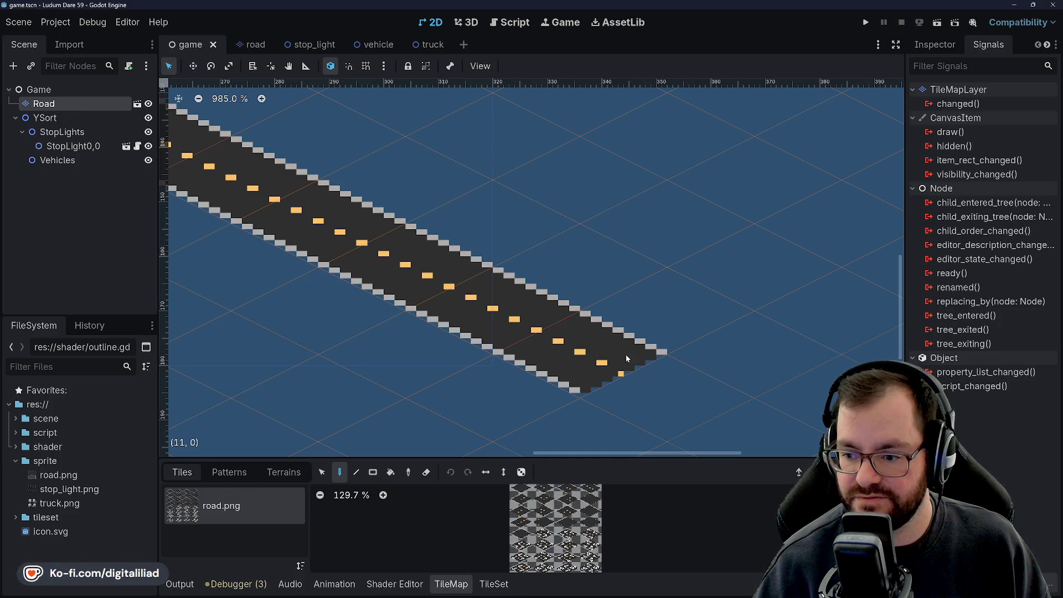
pyautogui.scroll(-6, 558, 310)
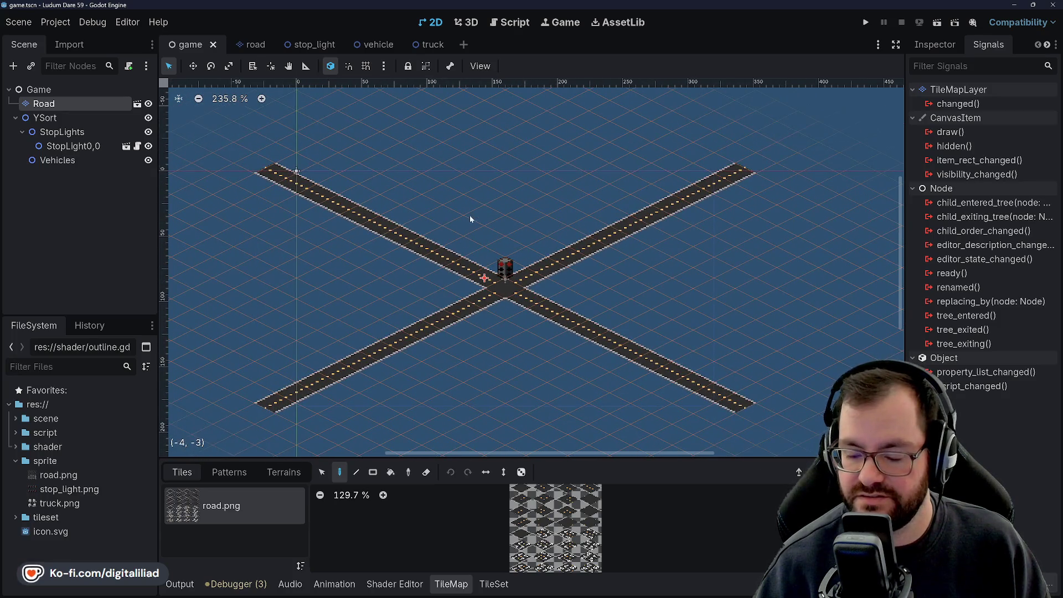
pyautogui.click(54, 112)
pyautogui.click(56, 108)
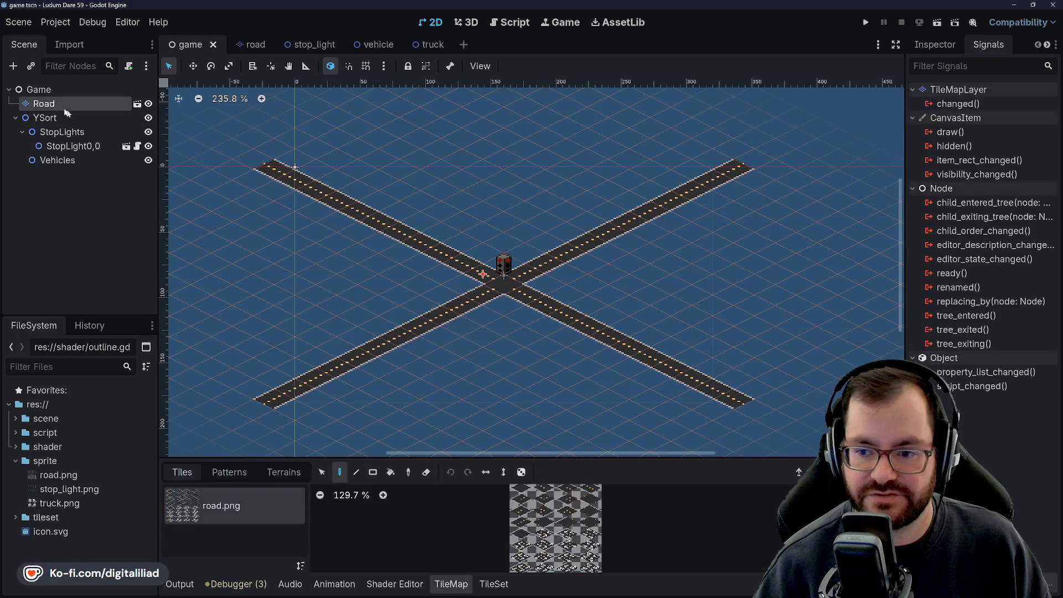
pyautogui.click(57, 87)
pyautogui.rightClick(58, 88)
pyautogui.press('Escape')
pyautogui.hotkey('ctrl', 'a')
pyautogui.click(622, 476)
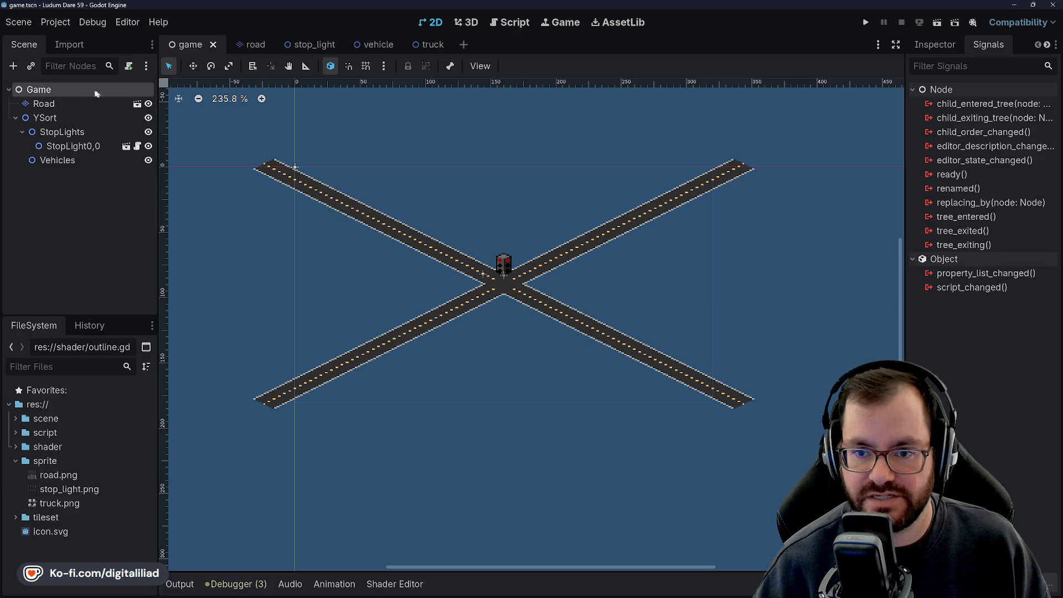
# - Create a new scene with a Node2D root and rename that root to Lane
pyautogui.click(18, 21)
pyautogui.click(24, 38)
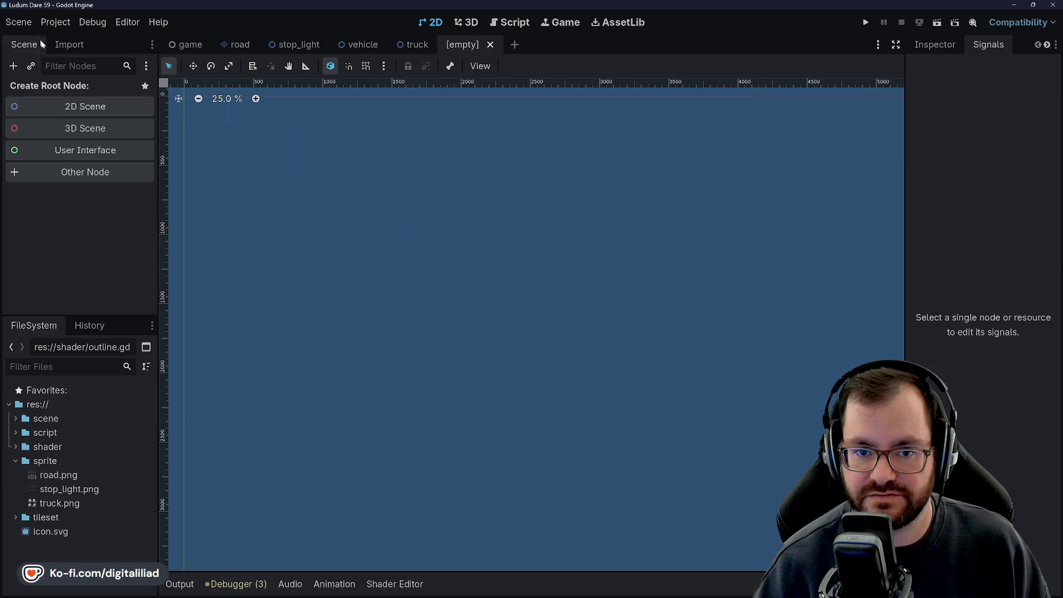
pyautogui.click(78, 105)
pyautogui.doubleClick(33, 90)
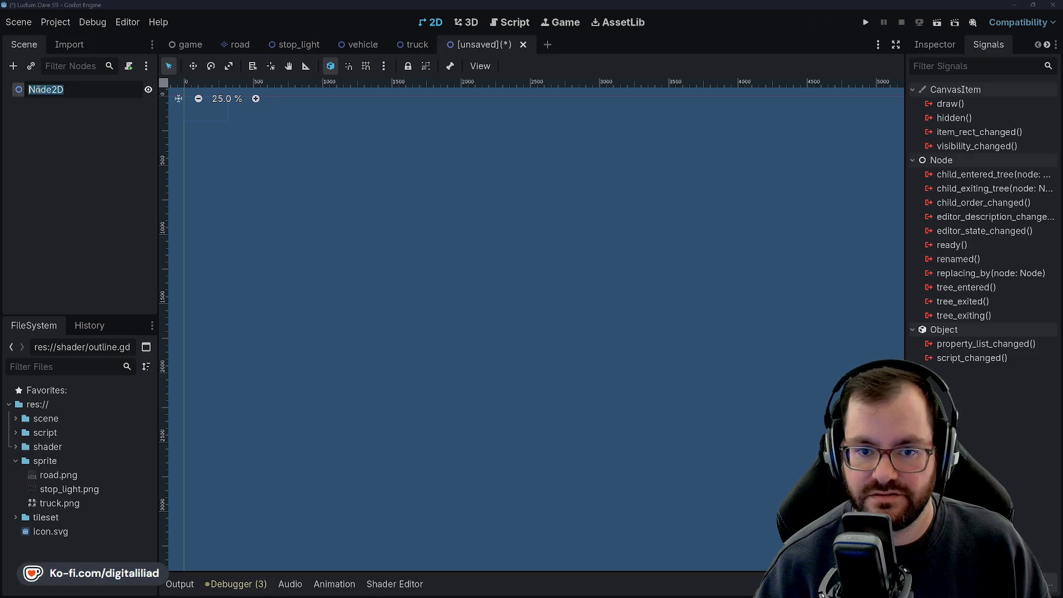
pyautogui.write('Lane')
pyautogui.press('Return')
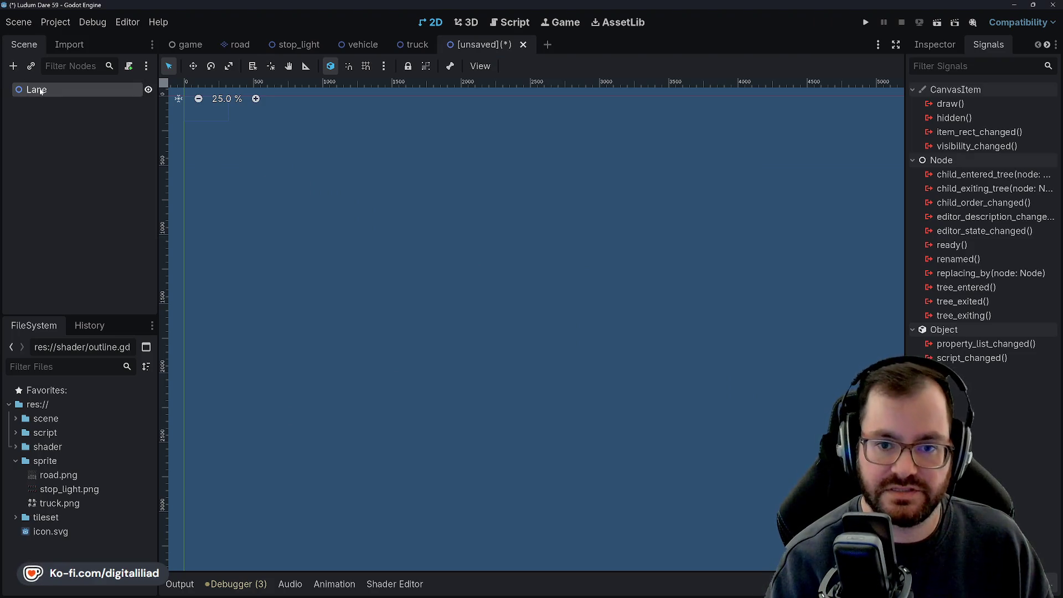
pyautogui.rightClick(40, 91)
pyautogui.click(24, 115)
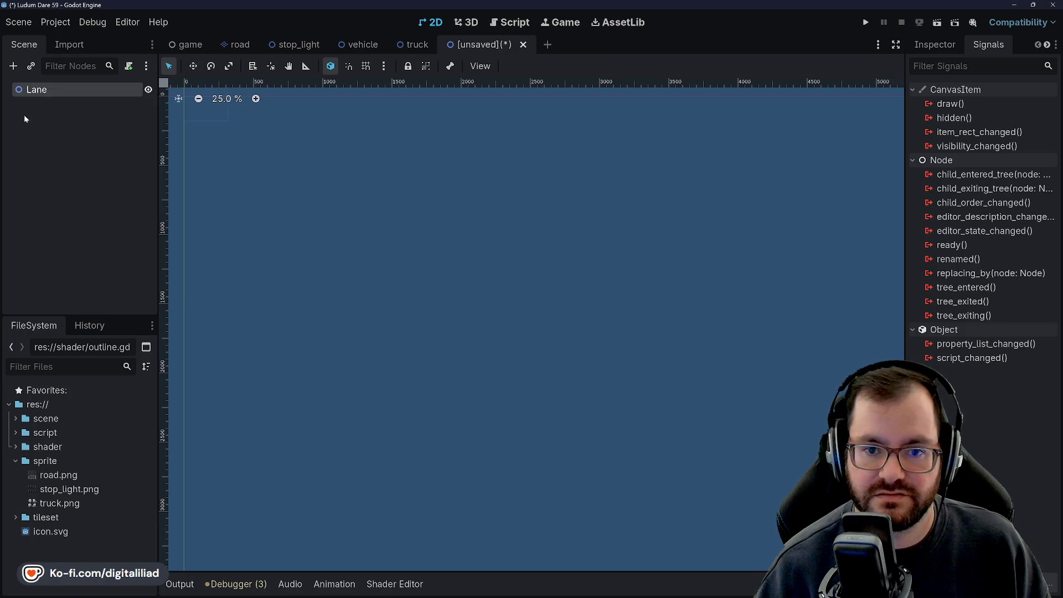
pyautogui.rightClick(53, 89)
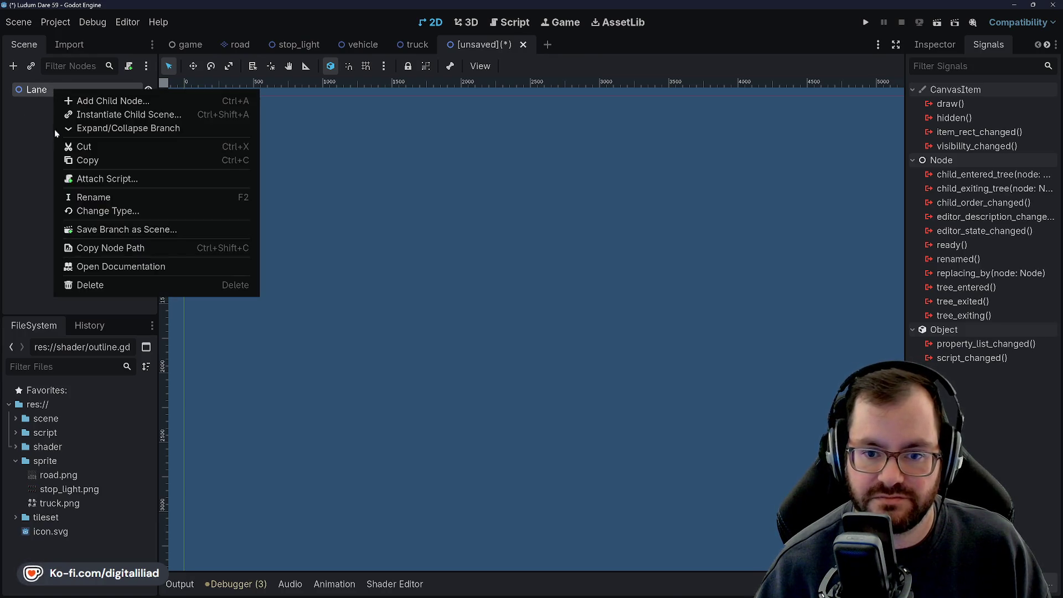
# - Change the Lane node's type to TileMapLayer
pyautogui.click(107, 212)
pyautogui.write('TileMap')
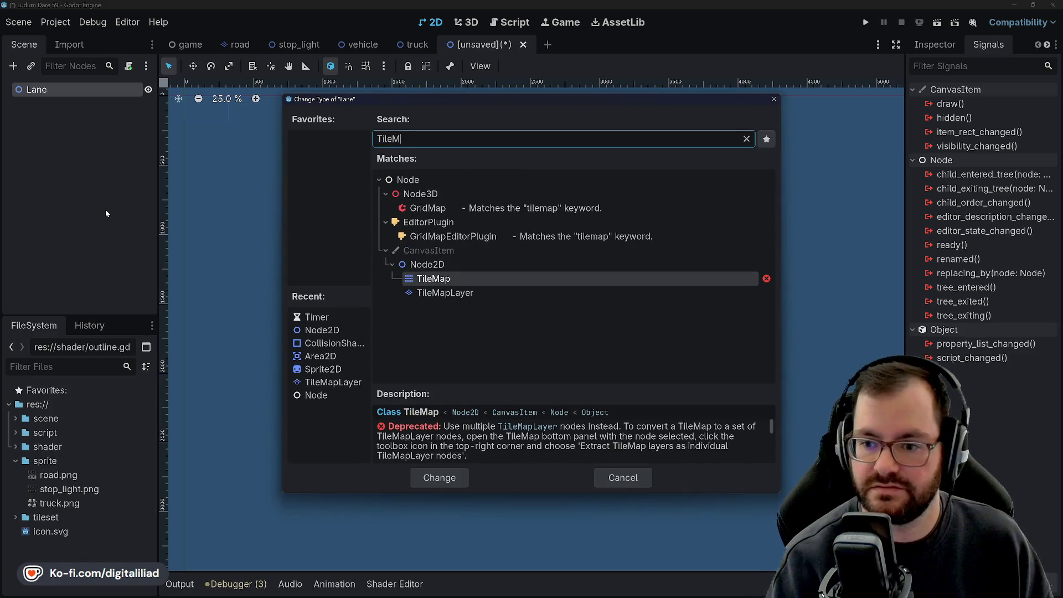
pyautogui.press('Down')
pyautogui.press('Return')
pyautogui.hotkey('shift', 'f')
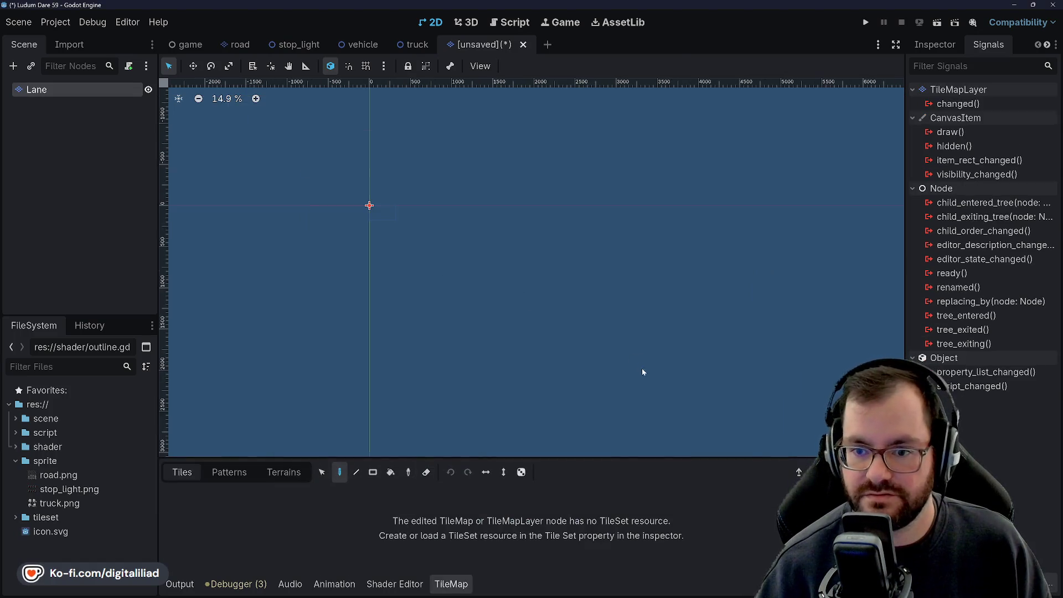
pyautogui.click(935, 45)
pyautogui.scroll(7, 443, 220)
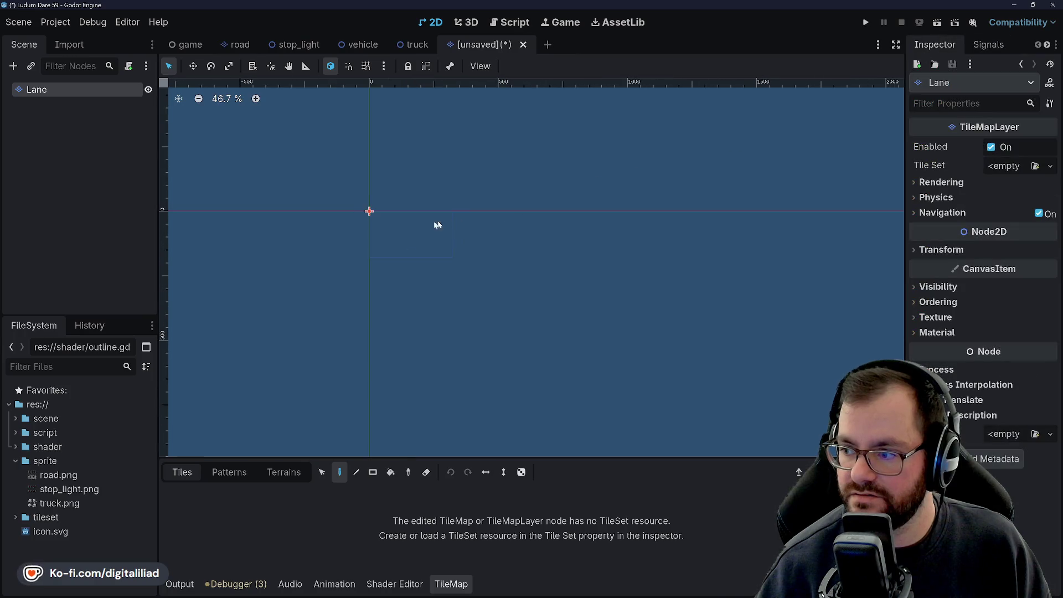
pyautogui.scroll(4, 331, 187)
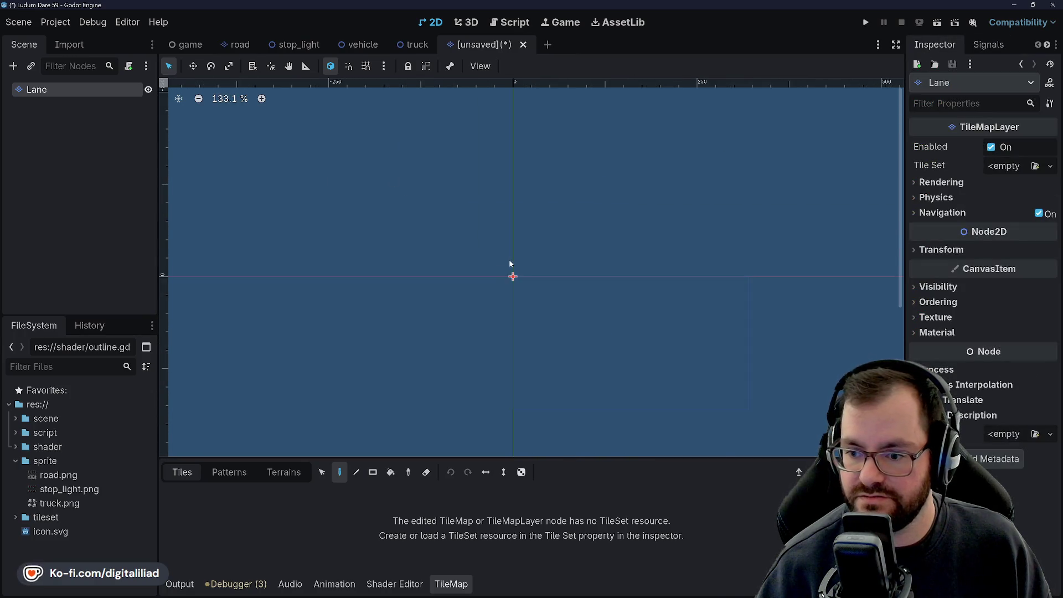
pyautogui.moveTo(522, 283)
pyautogui.mouseDown()
pyautogui.moveTo(515, 235)
pyautogui.moveTo(523, 278)
pyautogui.mouseUp()
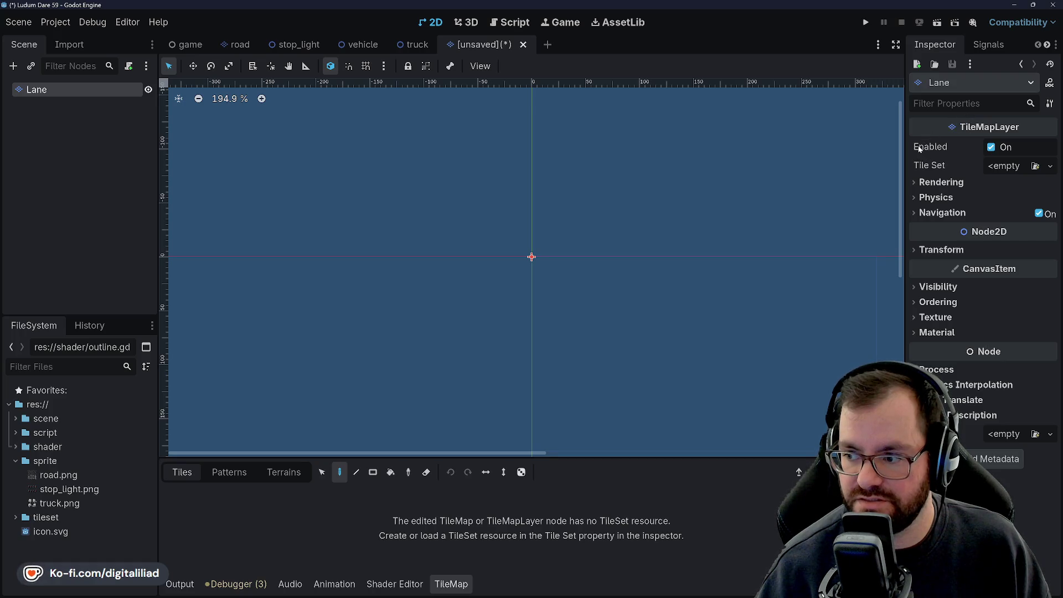
# - Turn off navigation for the Lane layer and look over its physics and rendering settings
pyautogui.moveTo(943, 150)
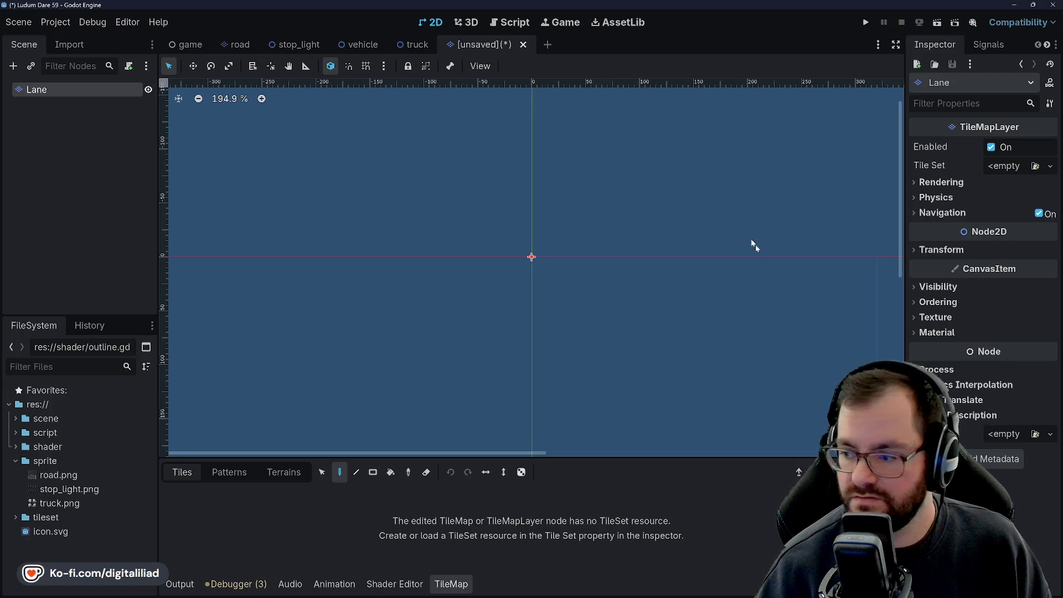
pyautogui.click(1039, 214)
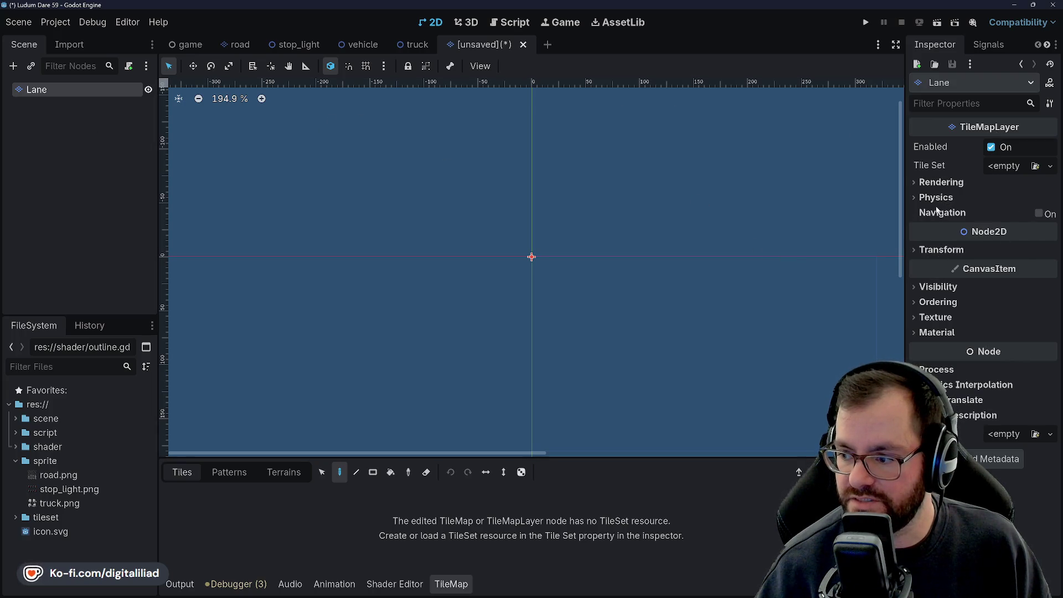
pyautogui.click(917, 198)
pyautogui.click(915, 197)
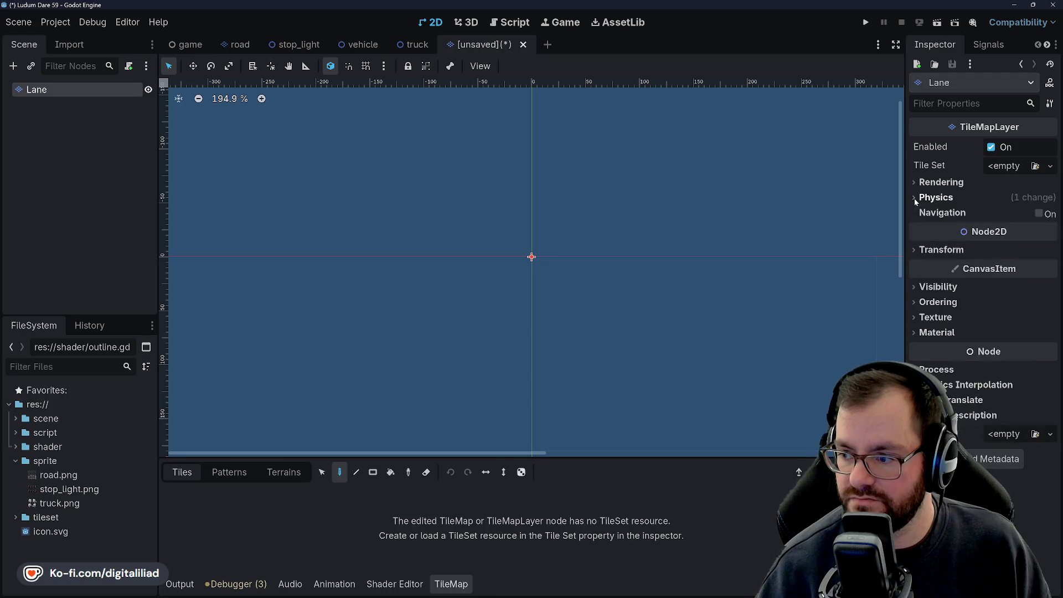
pyautogui.click(913, 182)
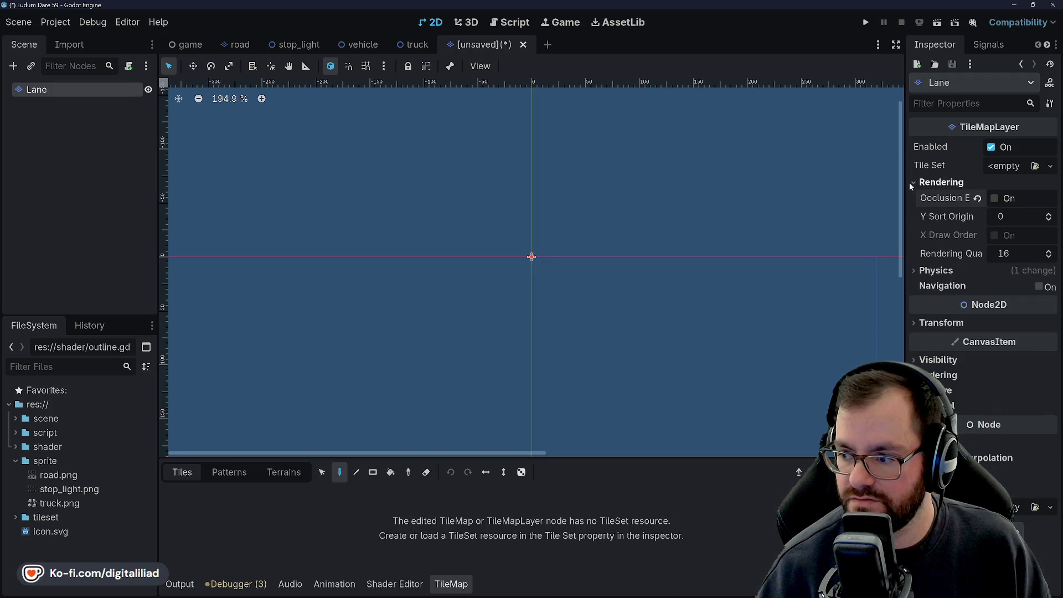
pyautogui.click(921, 181)
# - Save the new scene as lane.tscn in the scene folder
pyautogui.hotkey('ctrl', 's')
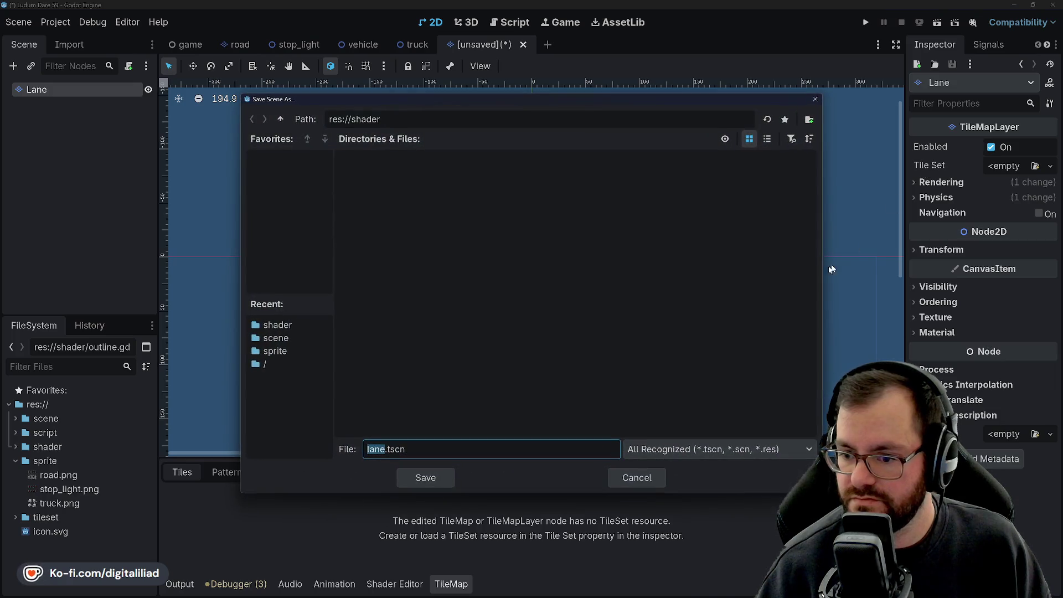
pyautogui.click(280, 119)
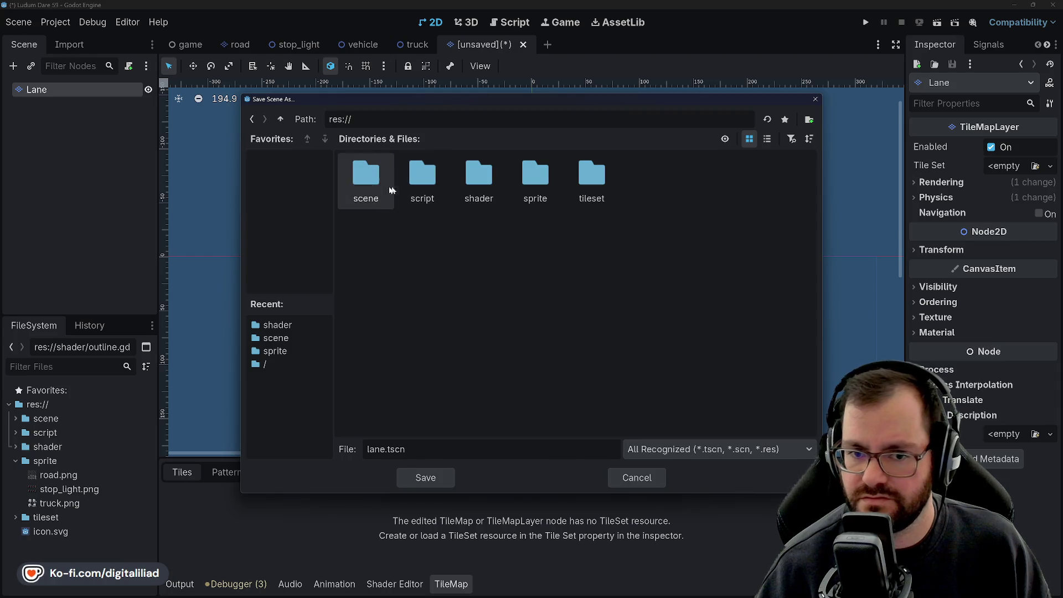
pyautogui.doubleClick(366, 180)
pyautogui.click(425, 480)
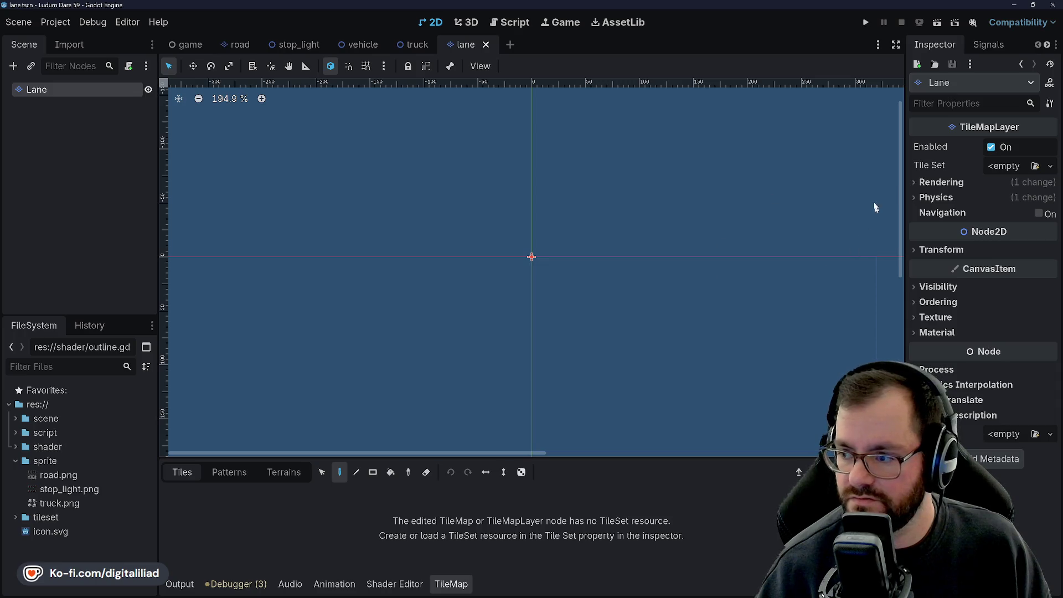
# - Give Lane a new TileSet and save it as lane.tres in the tileset folder
pyautogui.click(1005, 166)
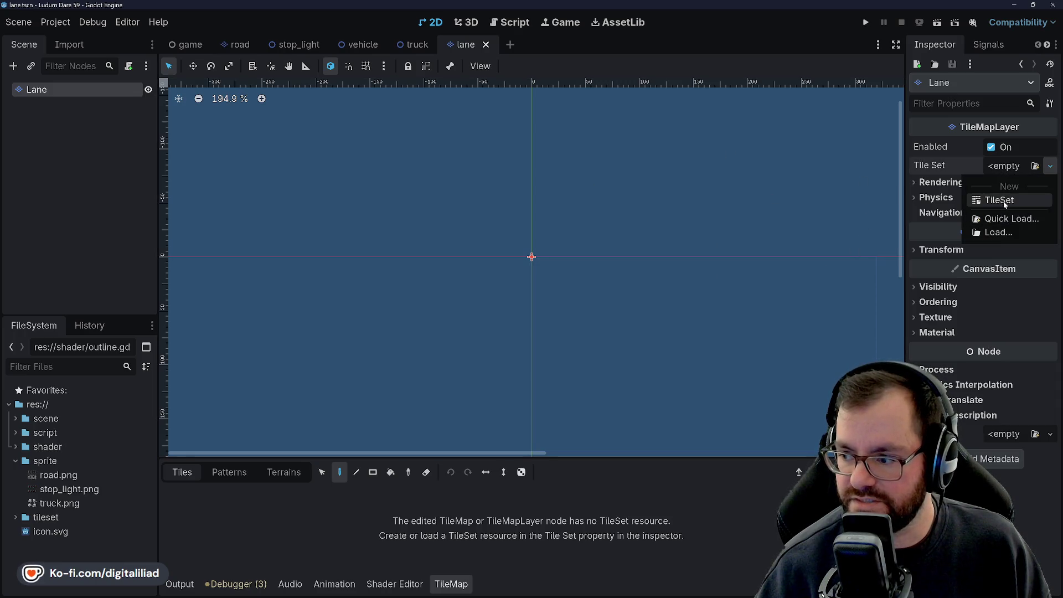
pyautogui.click(998, 200)
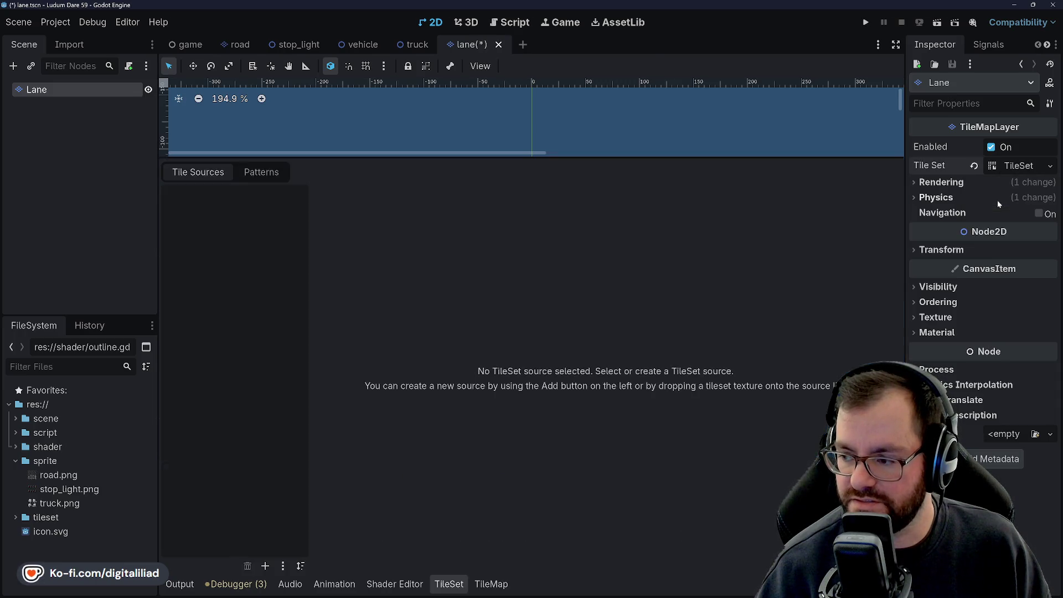
pyautogui.click(1050, 166)
pyautogui.click(1006, 301)
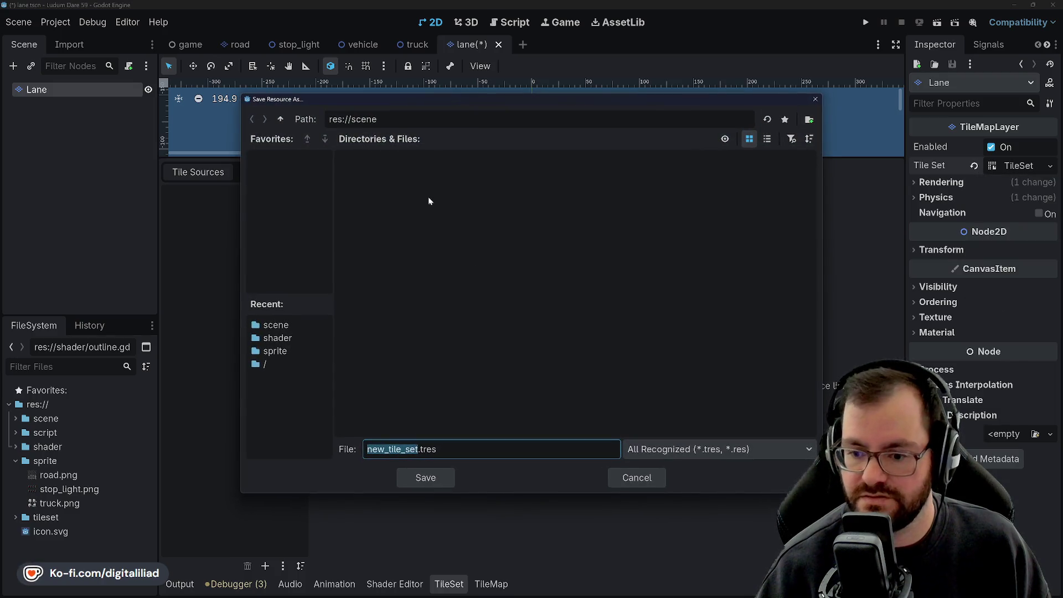
pyautogui.write('lane')
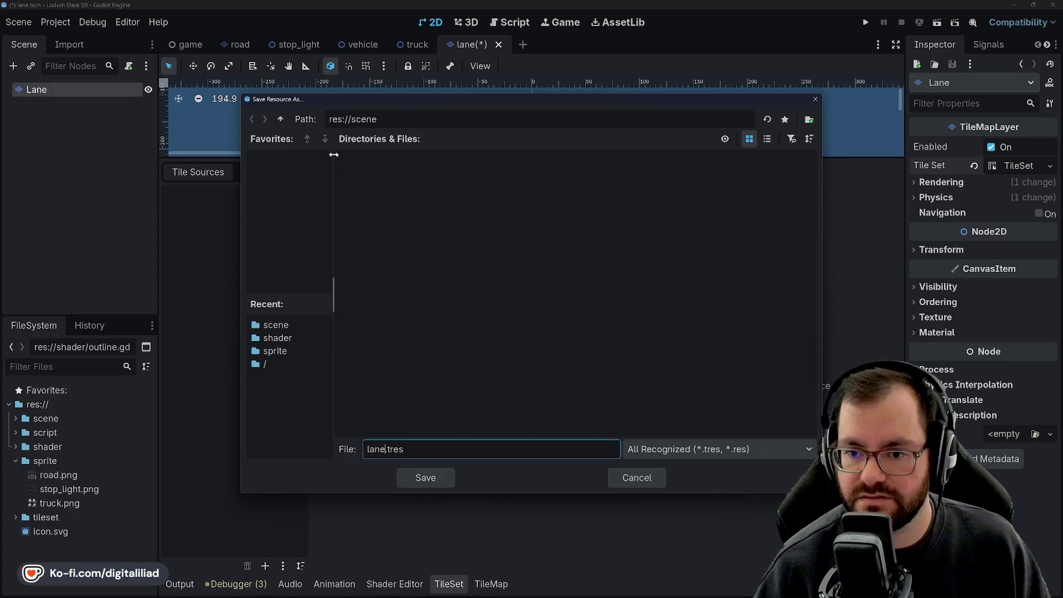
pyautogui.click(280, 120)
pyautogui.doubleClick(591, 176)
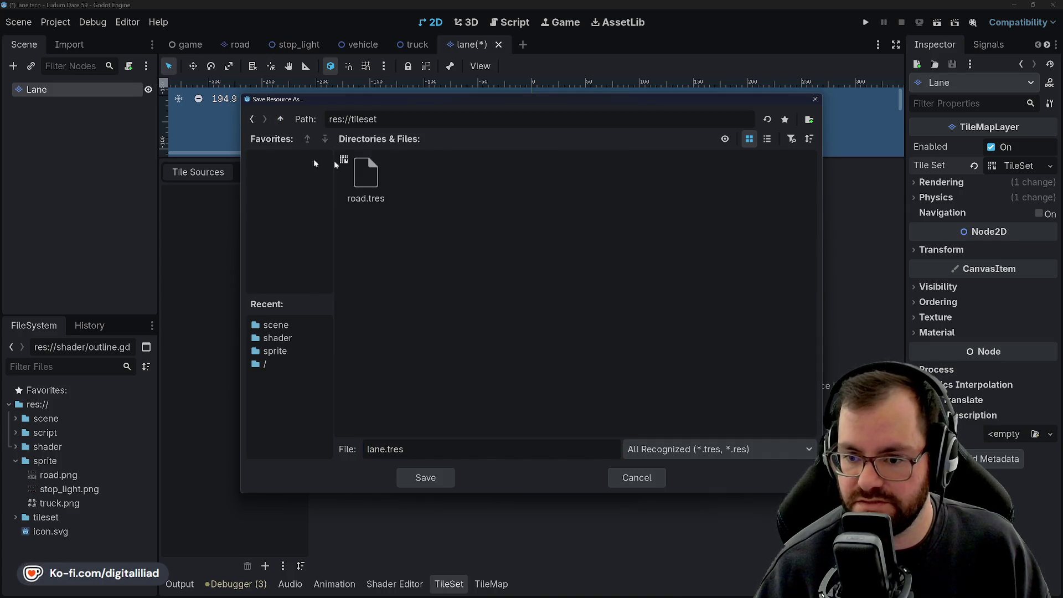
pyautogui.click(438, 477)
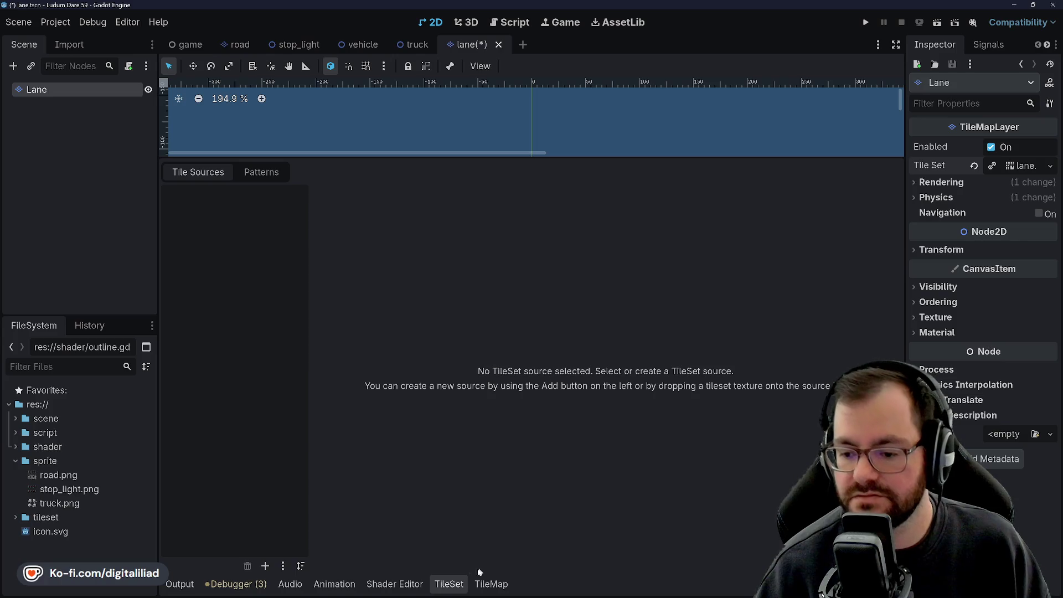
# - Make the tile set isometric with tile height 8 and Diamond Down layout, then save
pyautogui.click(1019, 166)
pyautogui.click(1019, 166)
pyautogui.click(1019, 166)
pyautogui.click(1021, 187)
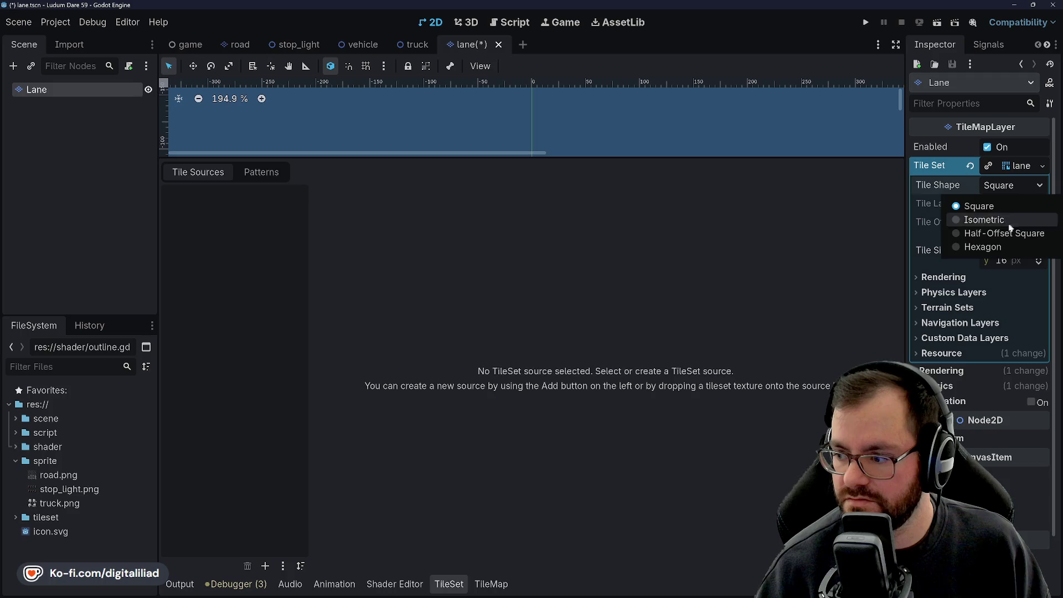
pyautogui.click(1010, 221)
pyautogui.click(1009, 240)
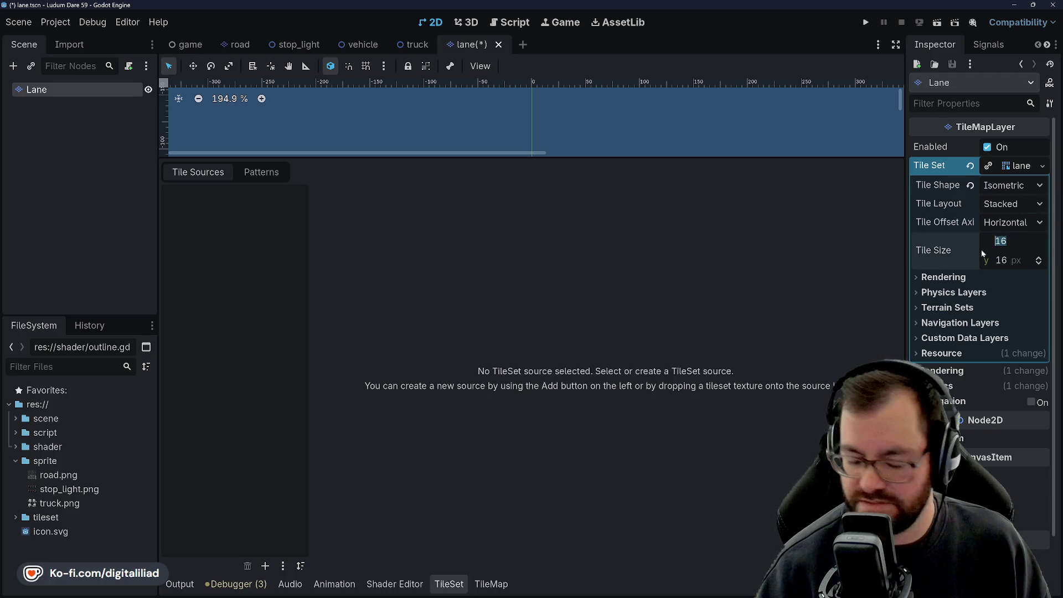
pyautogui.press('Tab')
pyautogui.write('8')
pyautogui.press('Return')
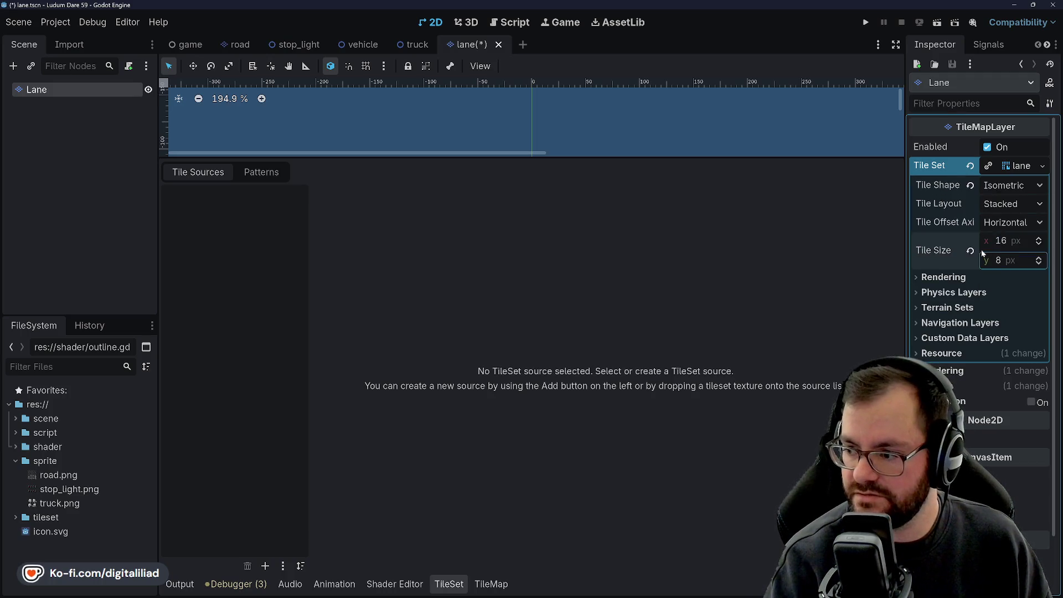
pyautogui.click(1012, 204)
pyautogui.click(1019, 292)
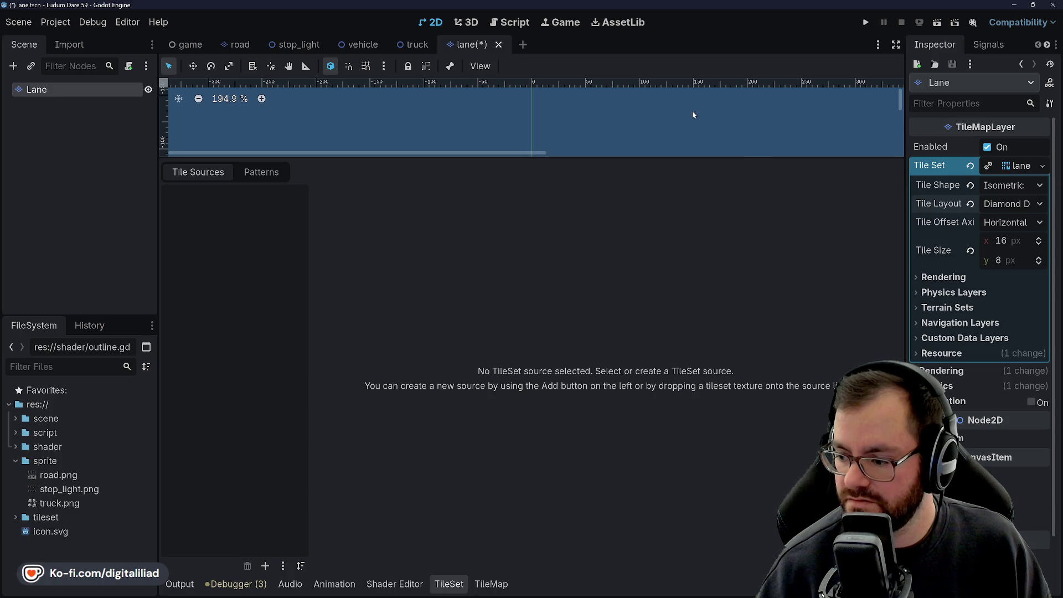
pyautogui.hotkey('ctrl', 's')
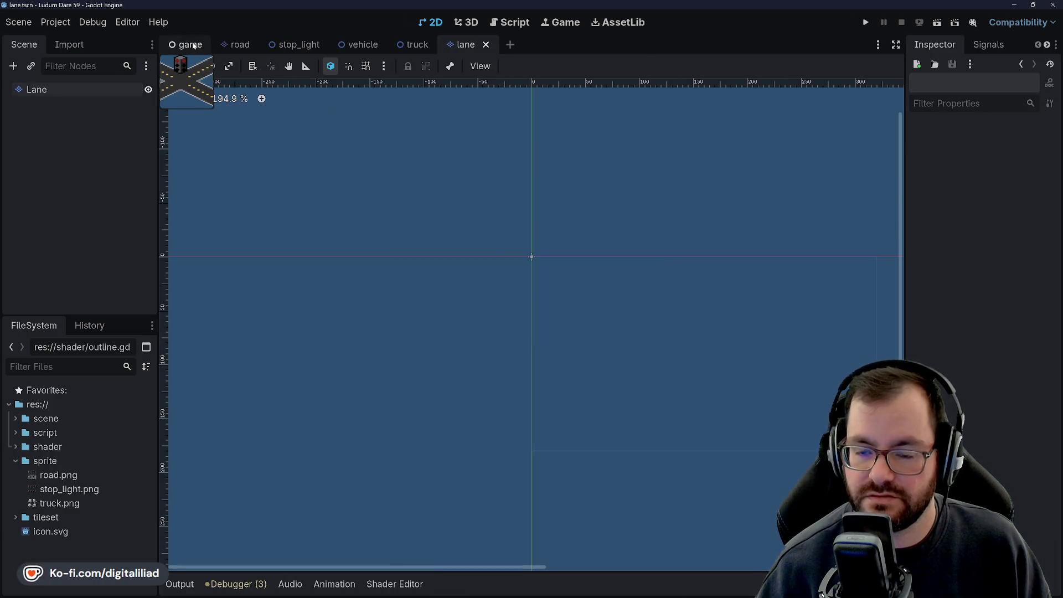
# - Instance lane.tscn as a child of the Game node in the game scene
pyautogui.click(195, 46)
pyautogui.scroll(4, 512, 216)
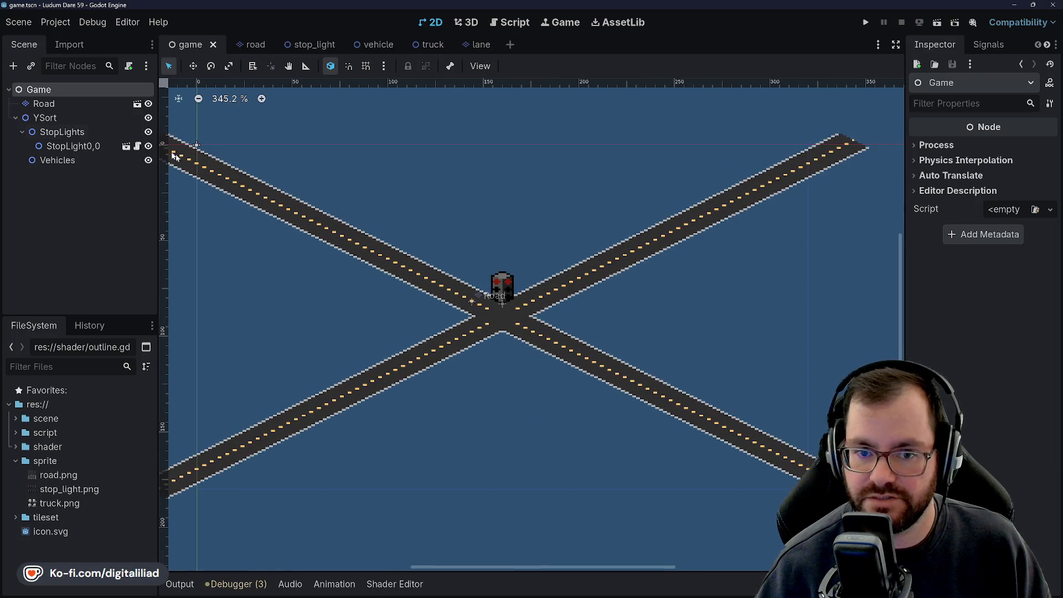
pyautogui.rightClick(51, 91)
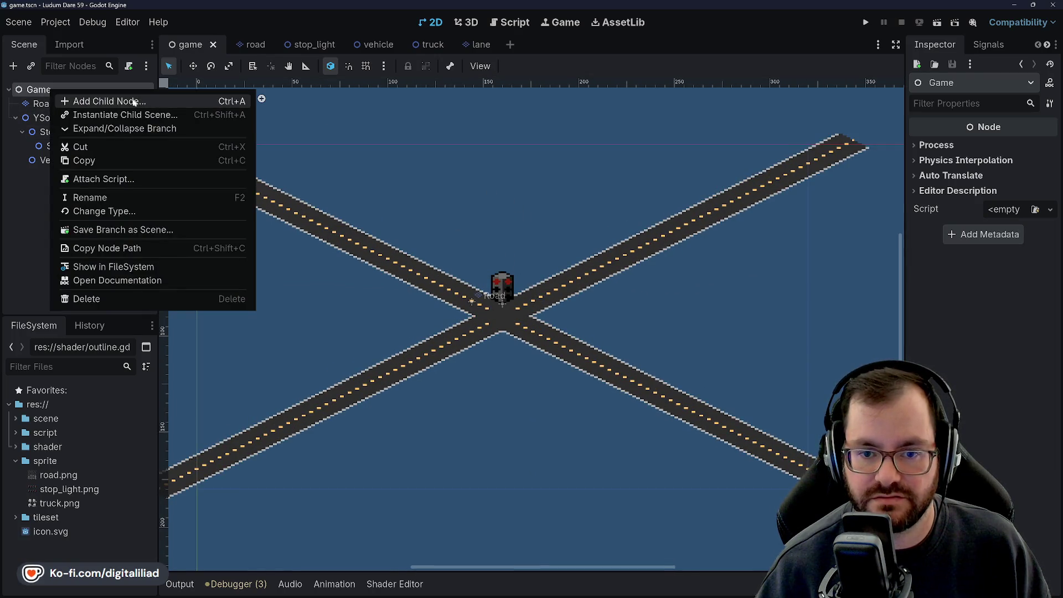
pyautogui.click(110, 114)
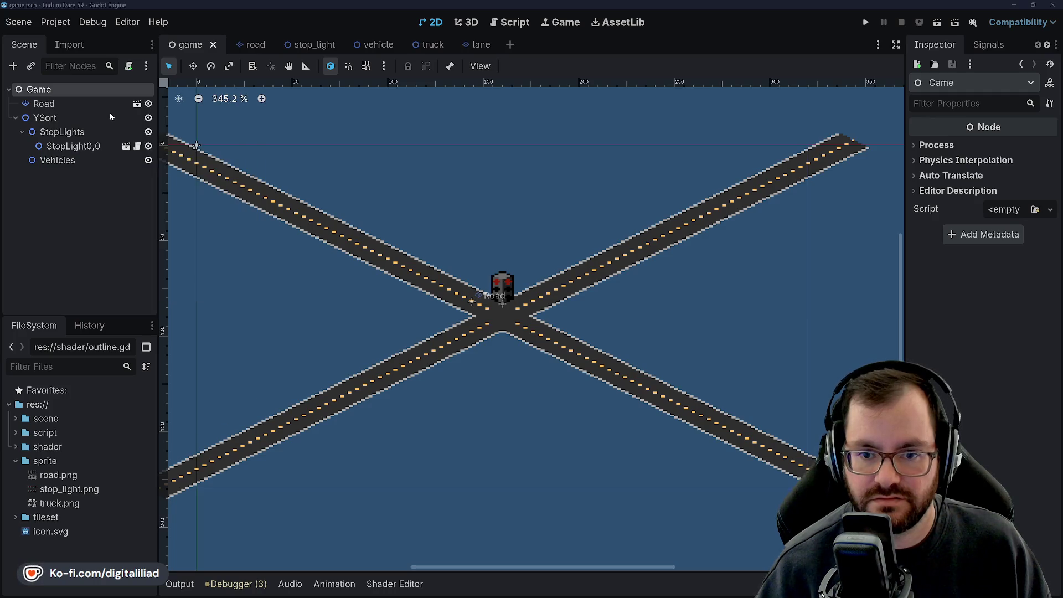
pyautogui.click(382, 269)
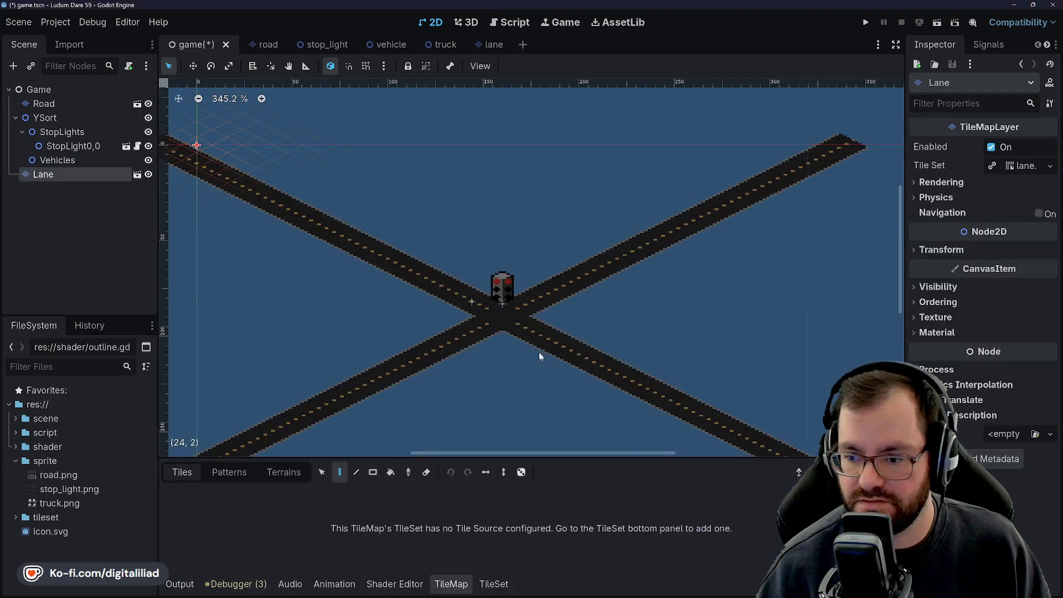
pyautogui.press('f')
# - Enter the Lane's position as 144, 82 in its Transform properties
pyautogui.click(941, 249)
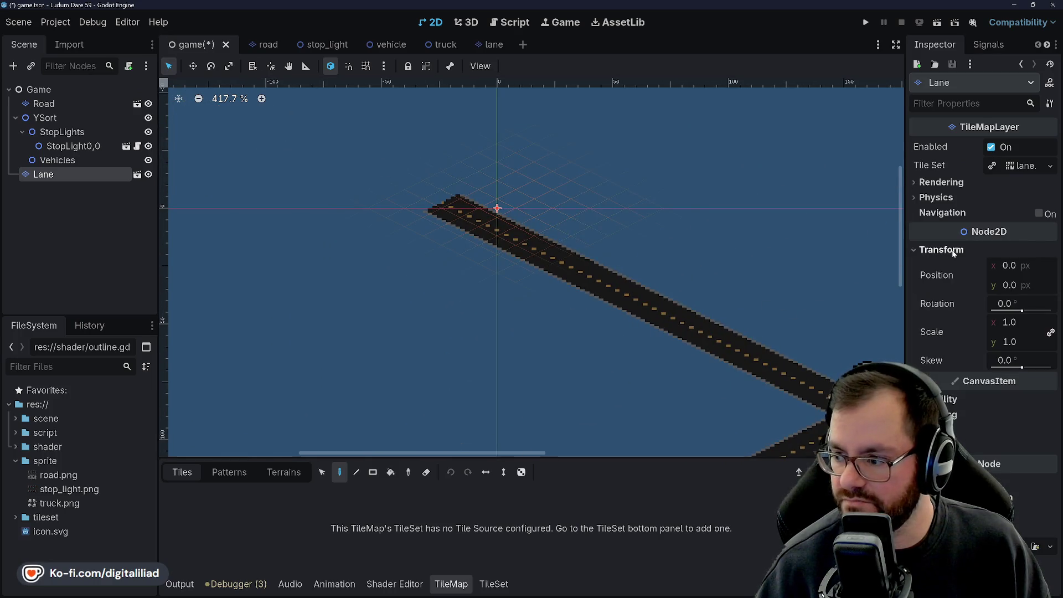
pyautogui.click(1019, 266)
pyautogui.moveTo(708, 333); pyautogui.dragTo(532, 264)
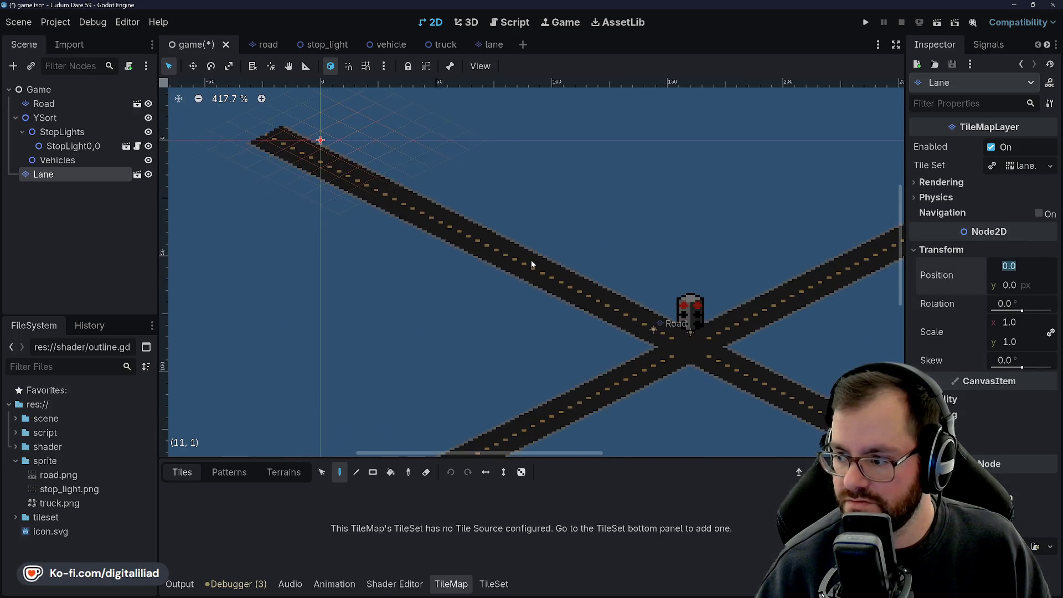
pyautogui.write('144')
pyautogui.press('Tab')
pyautogui.write('82')
pyautogui.press('Return')
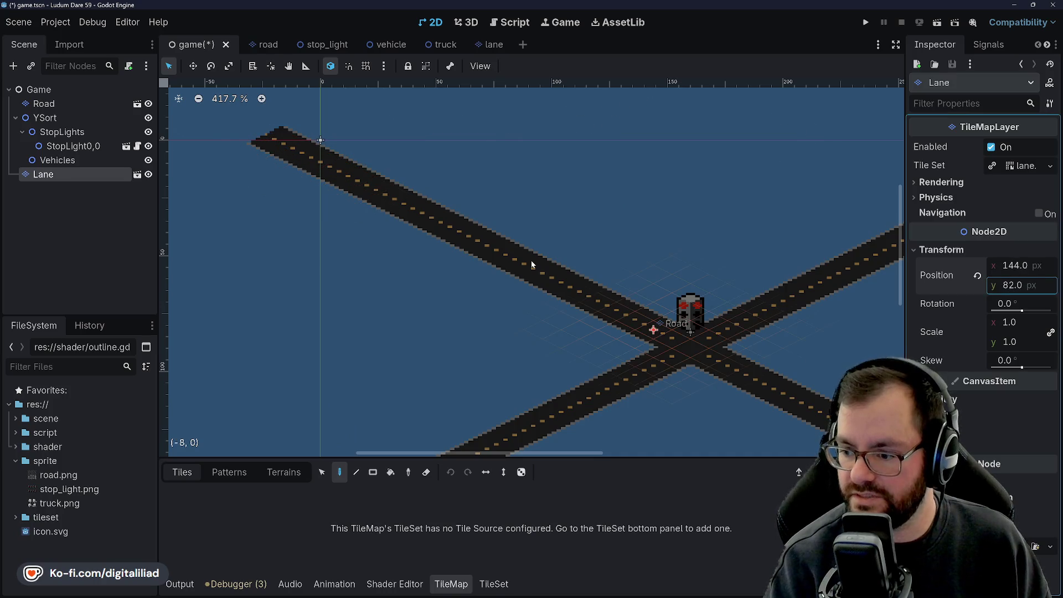
# - Correct the Lane's x position to 152, keeping y at 82
pyautogui.scroll(8, 630, 324)
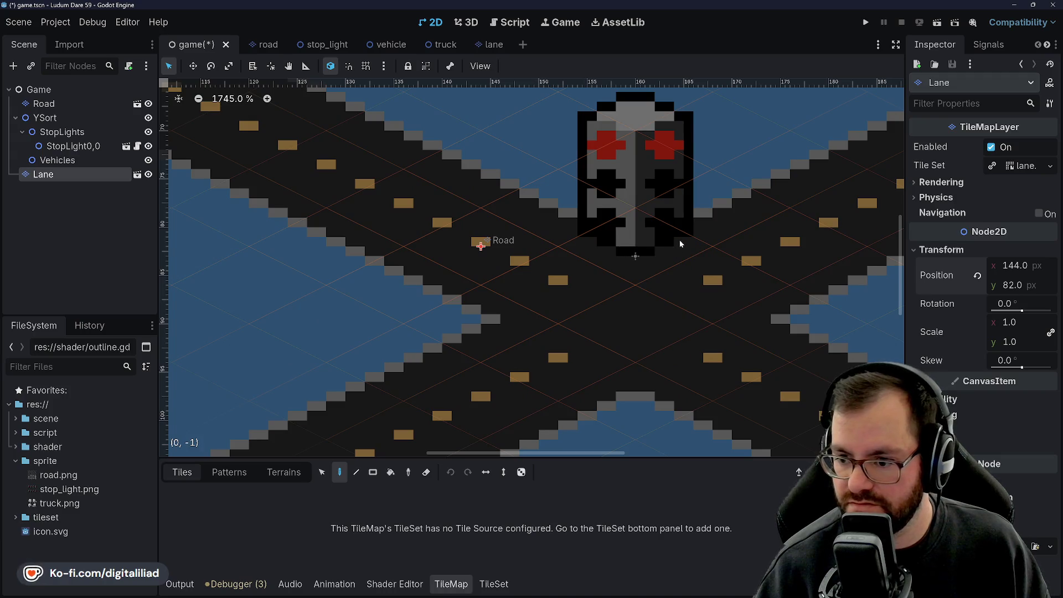
pyautogui.click(1023, 269)
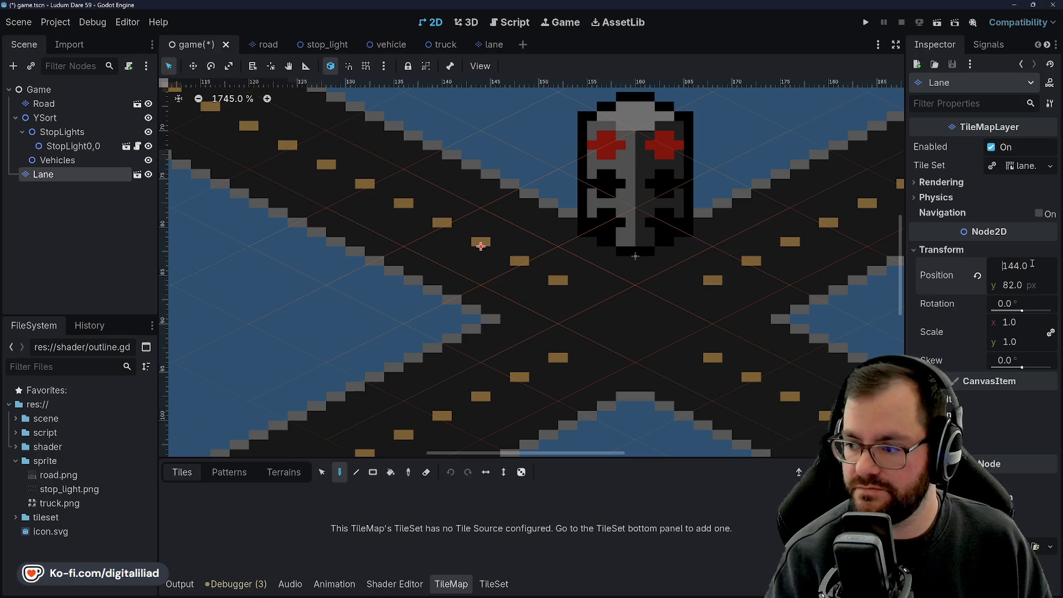
pyautogui.press('BackSpace')
pyautogui.write('8')
pyautogui.press('Return')
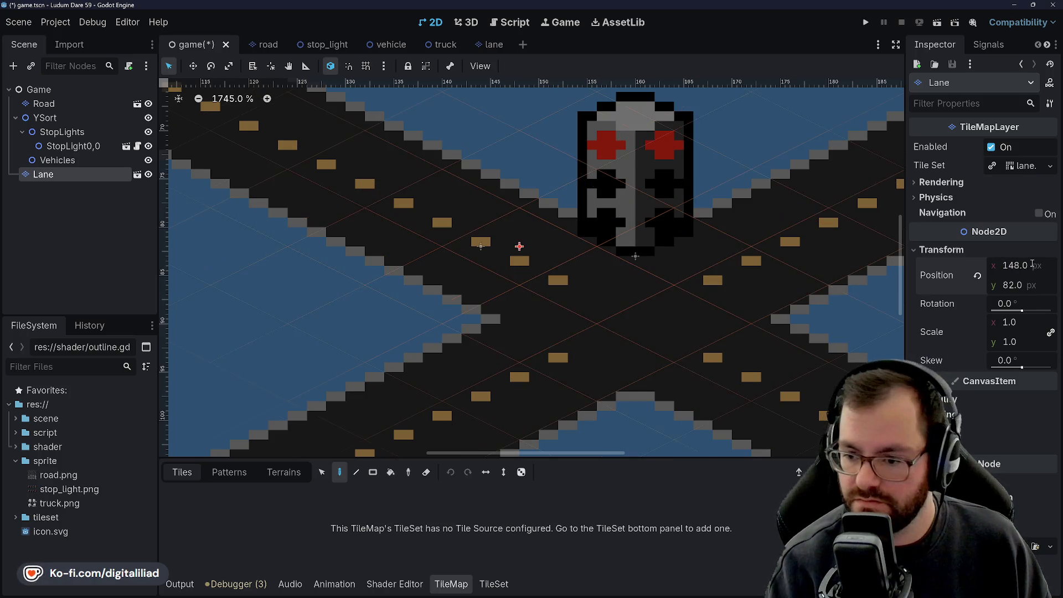
pyautogui.hotkey('ctrl', 'z')
pyautogui.click(1016, 268)
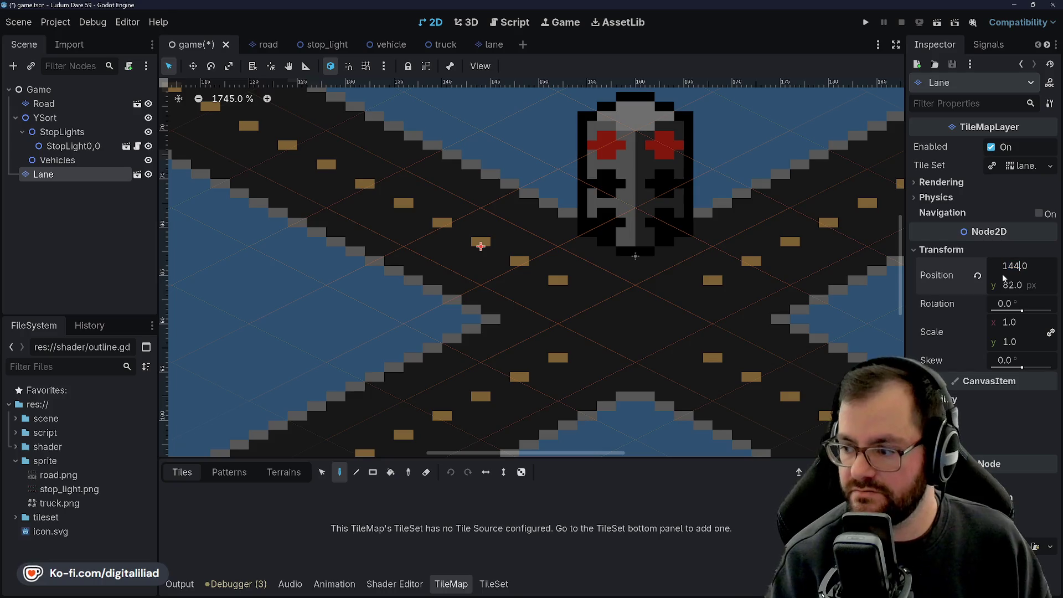
pyautogui.write('152')
pyautogui.press('Return')
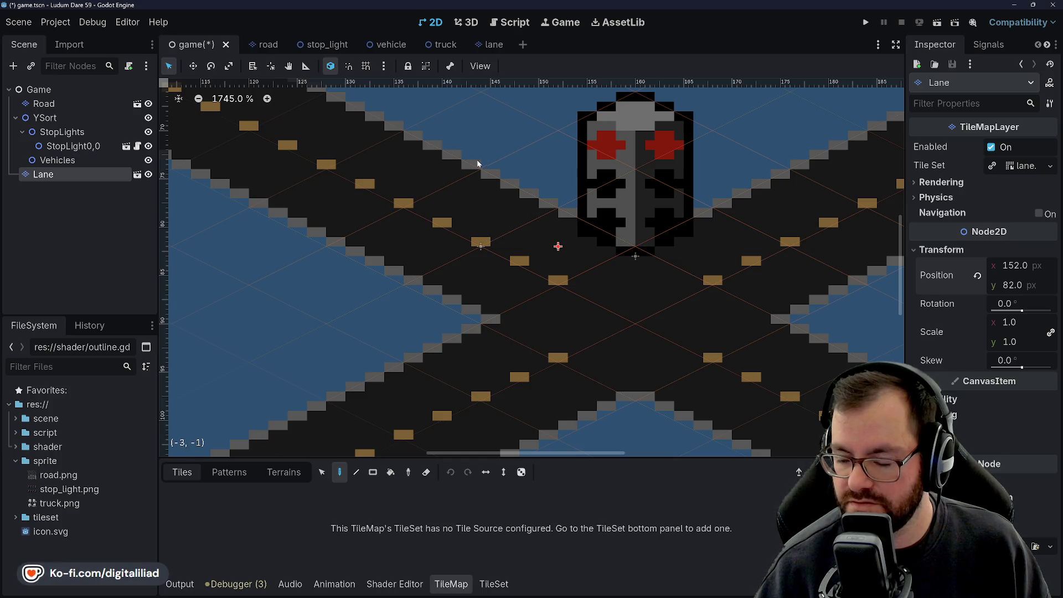
# - Move Lane to be Game's first child, above Road
pyautogui.moveTo(637, 299); pyautogui.dragTo(570, 284)
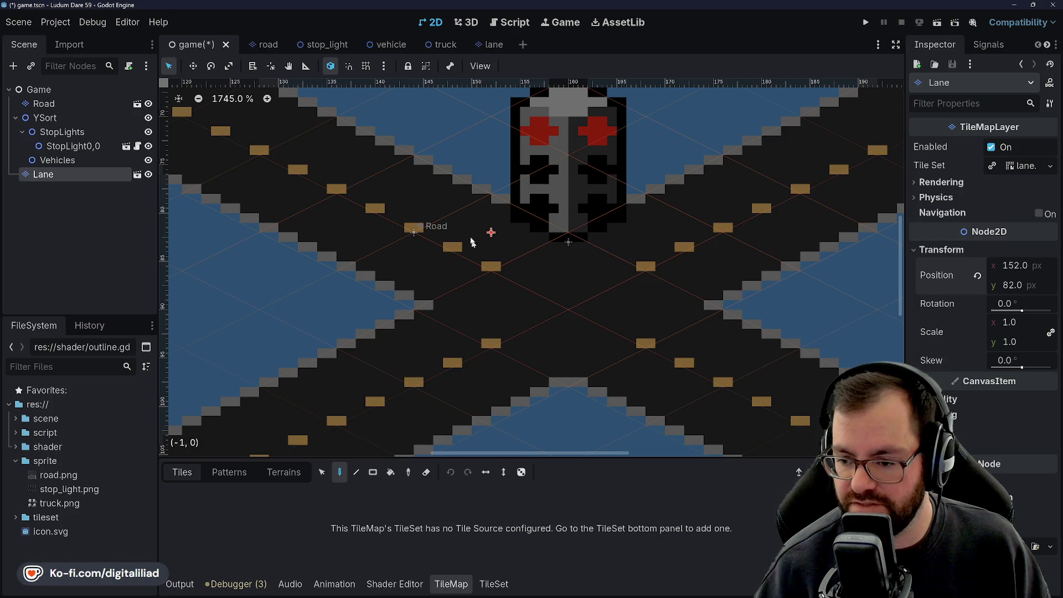
pyautogui.scroll(-15, 501, 273)
pyautogui.scroll(-10, 503, 280)
pyautogui.scroll(20, 503, 281)
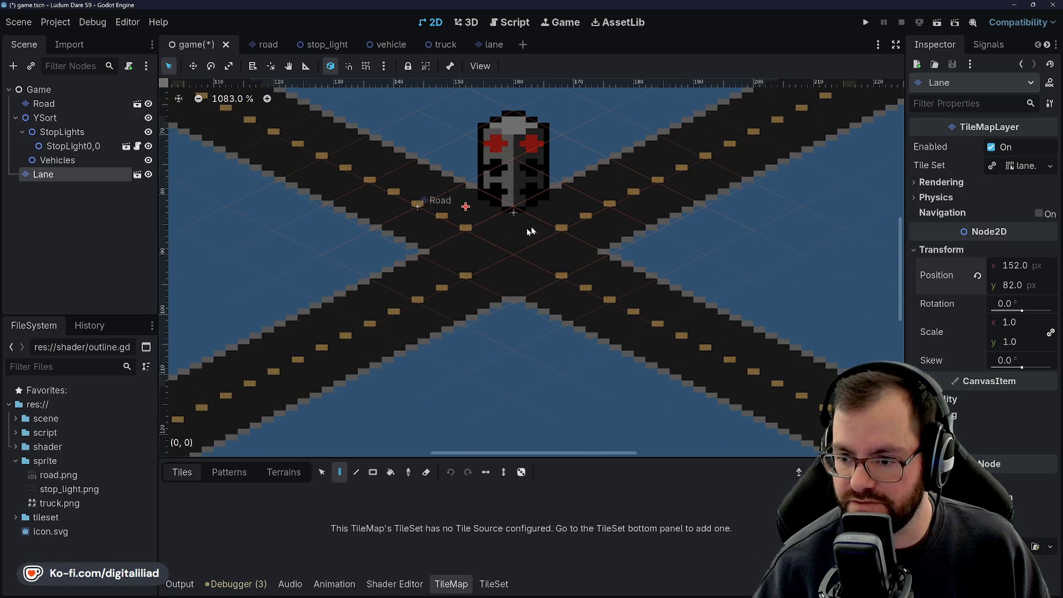
pyautogui.moveTo(518, 227); pyautogui.dragTo(520, 324)
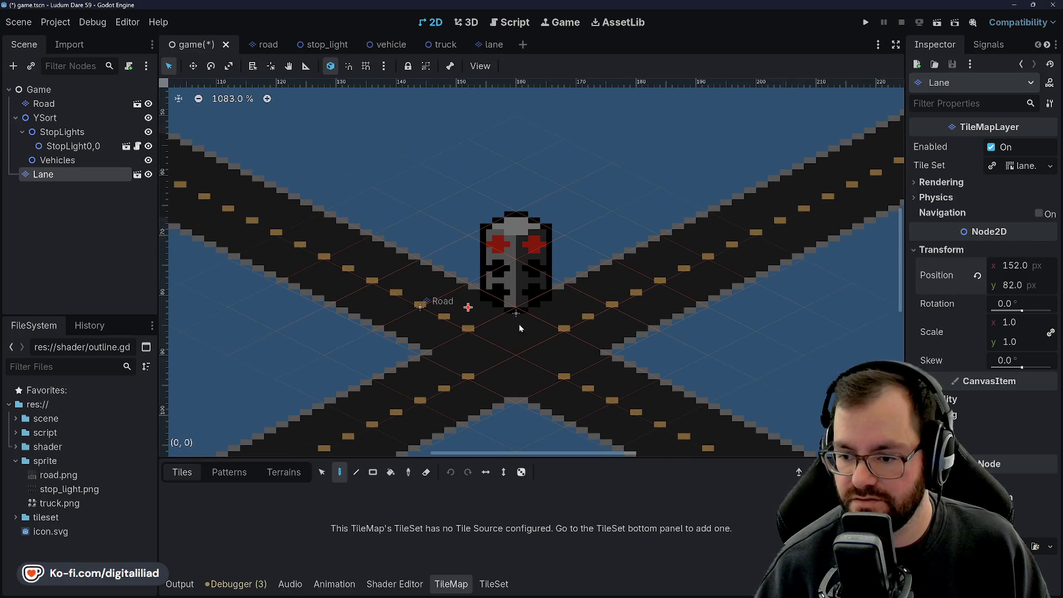
pyautogui.scroll(1, 496, 370)
pyautogui.scroll(3, 515, 346)
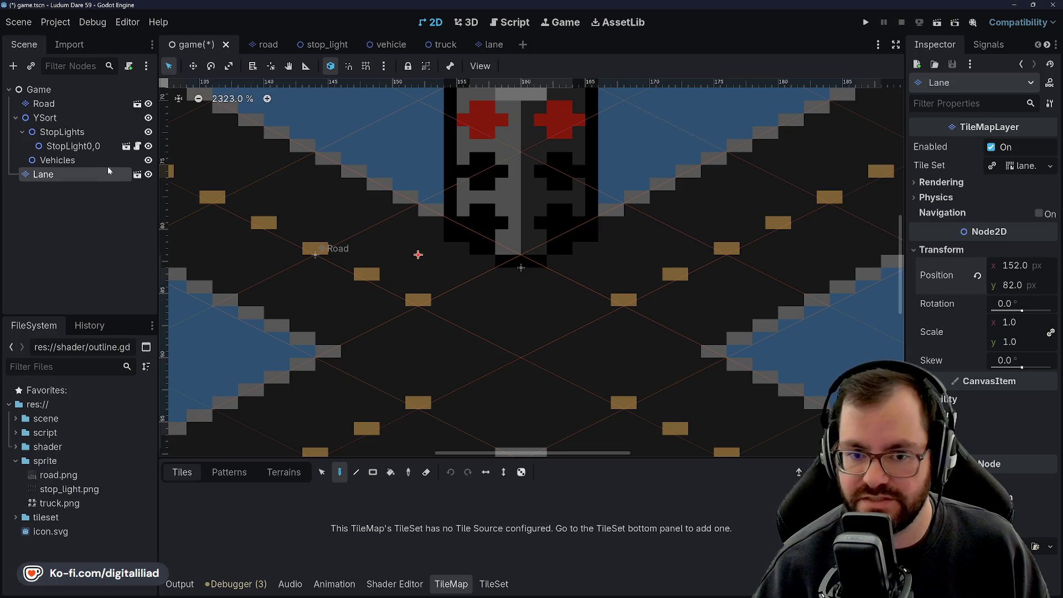
pyautogui.click(77, 160)
pyautogui.moveTo(56, 175); pyautogui.dragTo(57, 99)
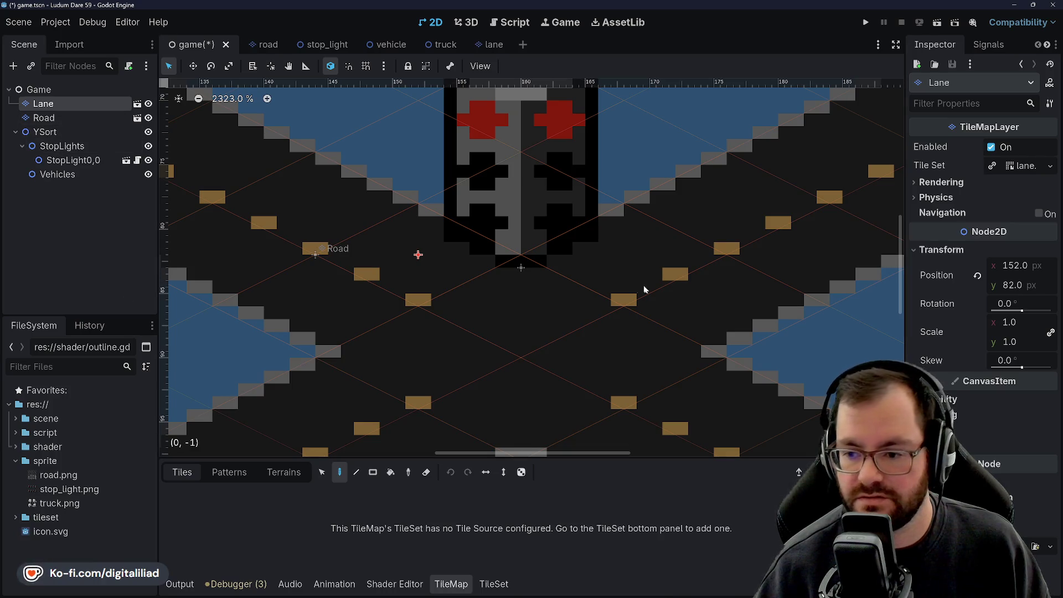
# - Instance the truck scene under Vehicles and place it on the crossing by the stop light
pyautogui.press('Down')
pyautogui.press('Down')
pyautogui.press('Down')
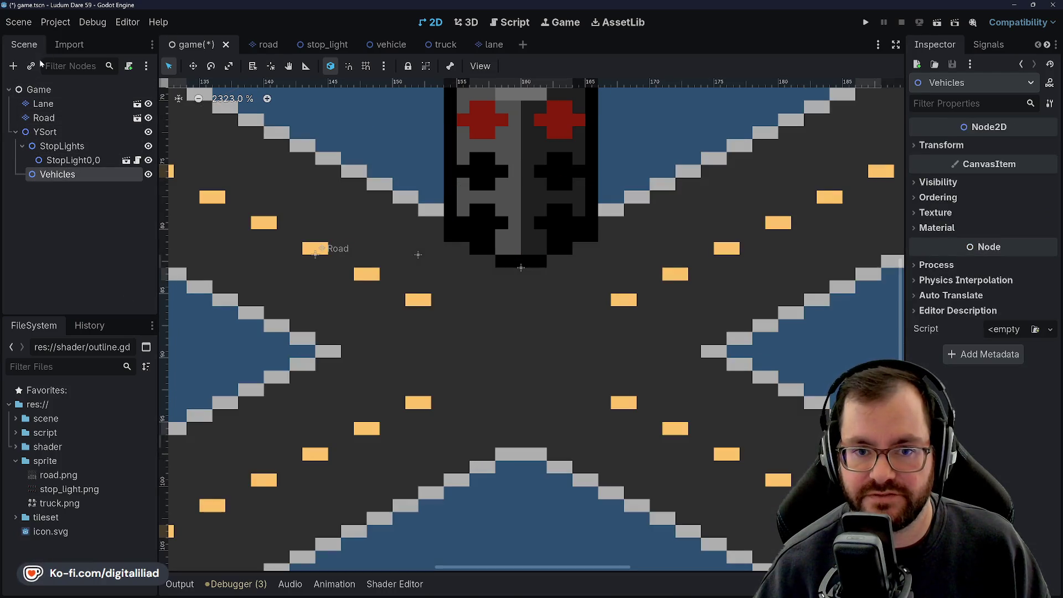
pyautogui.click(31, 66)
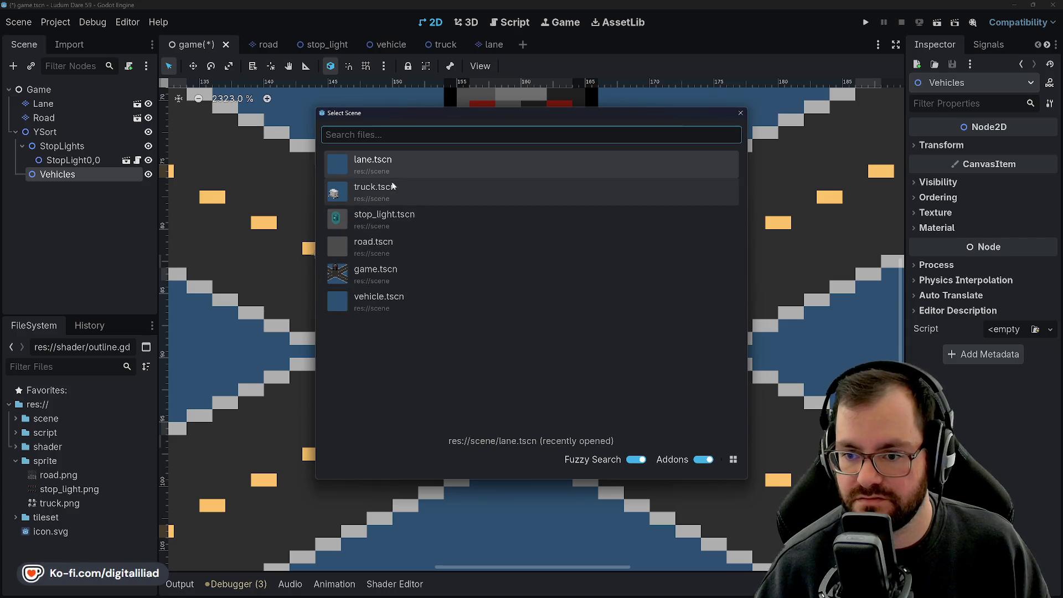
pyautogui.doubleClick(387, 192)
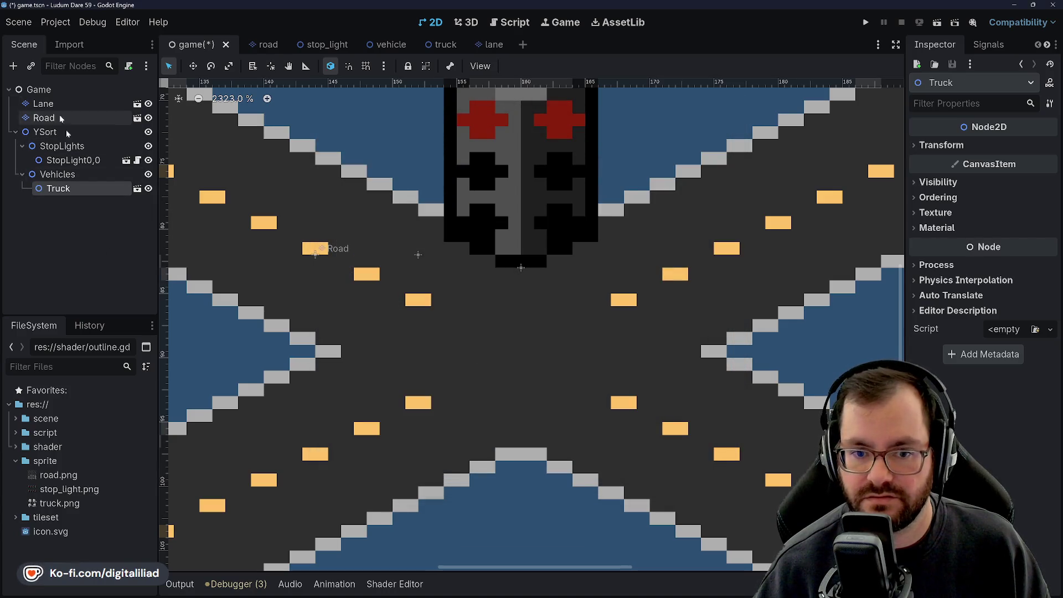
pyautogui.scroll(-4, 551, 348)
pyautogui.scroll(-10, 550, 347)
pyautogui.moveTo(265, 231)
pyautogui.mouseDown()
pyautogui.moveTo(546, 382)
pyautogui.moveTo(533, 375)
pyautogui.mouseUp()
pyautogui.scroll(15, 520, 309)
pyautogui.moveTo(520, 309)
pyautogui.mouseDown()
pyautogui.moveTo(581, 376)
pyautogui.moveTo(573, 349)
pyautogui.moveTo(581, 365)
pyautogui.mouseUp()
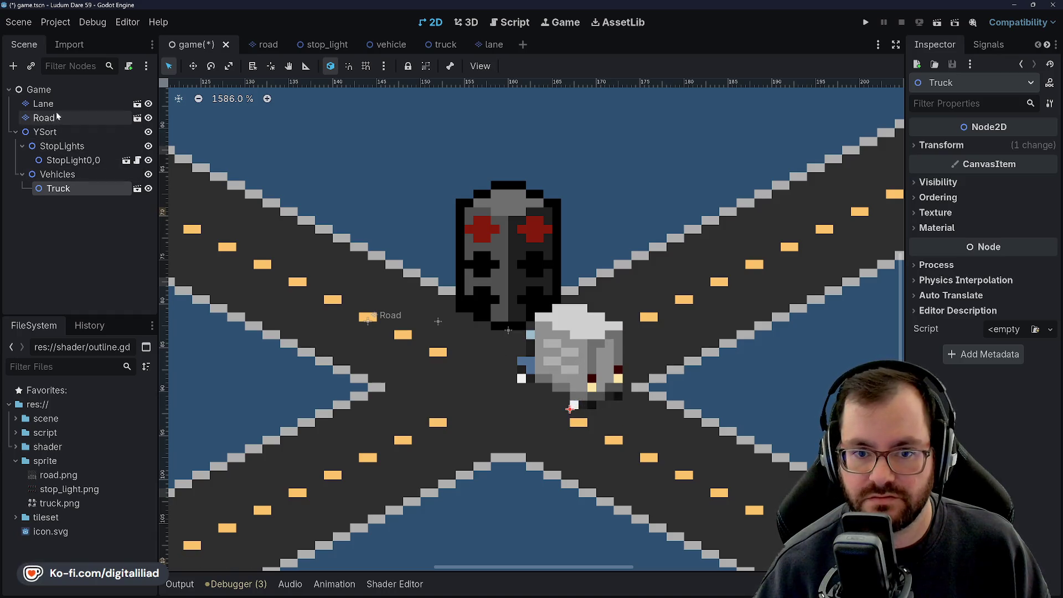
# - Compare the Lane and Road layers' alignment around the truck
pyautogui.click(61, 106)
pyautogui.scroll(5, 615, 424)
pyautogui.moveTo(615, 427); pyautogui.dragTo(560, 342)
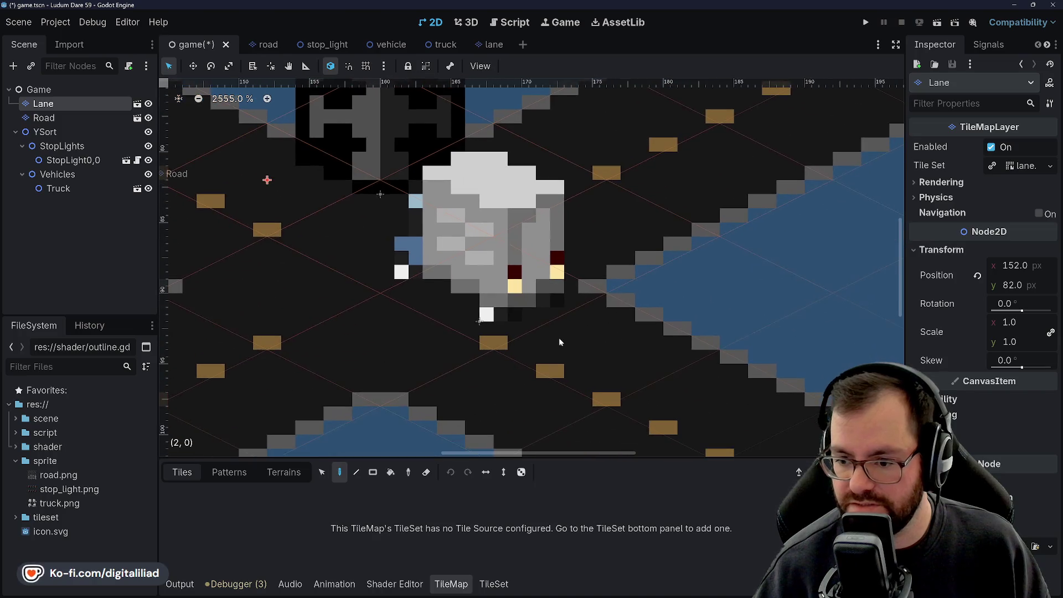
pyautogui.scroll(1, 515, 307)
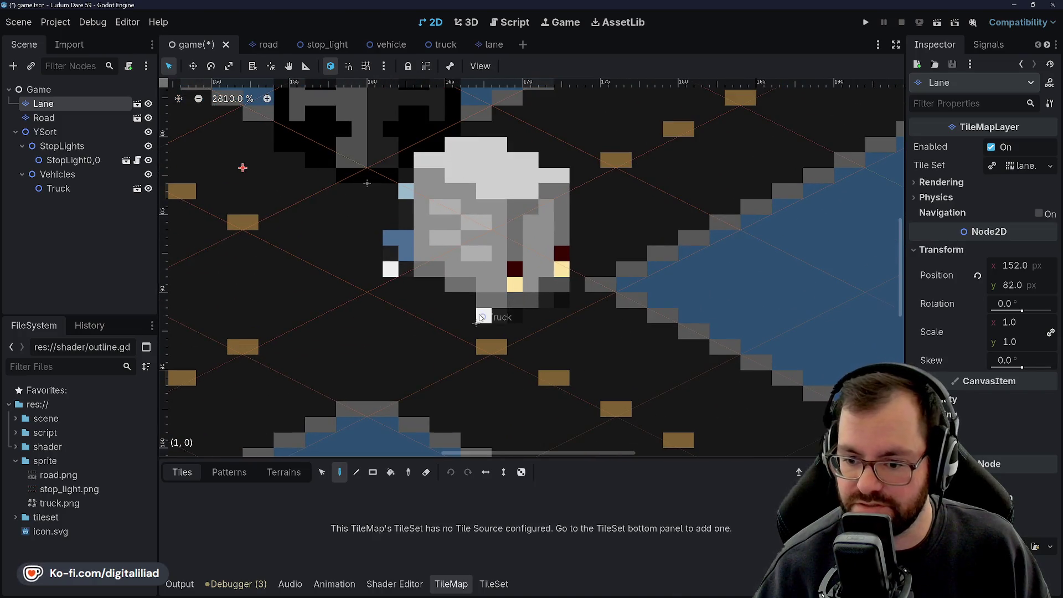
pyautogui.moveTo(557, 312); pyautogui.dragTo(559, 282)
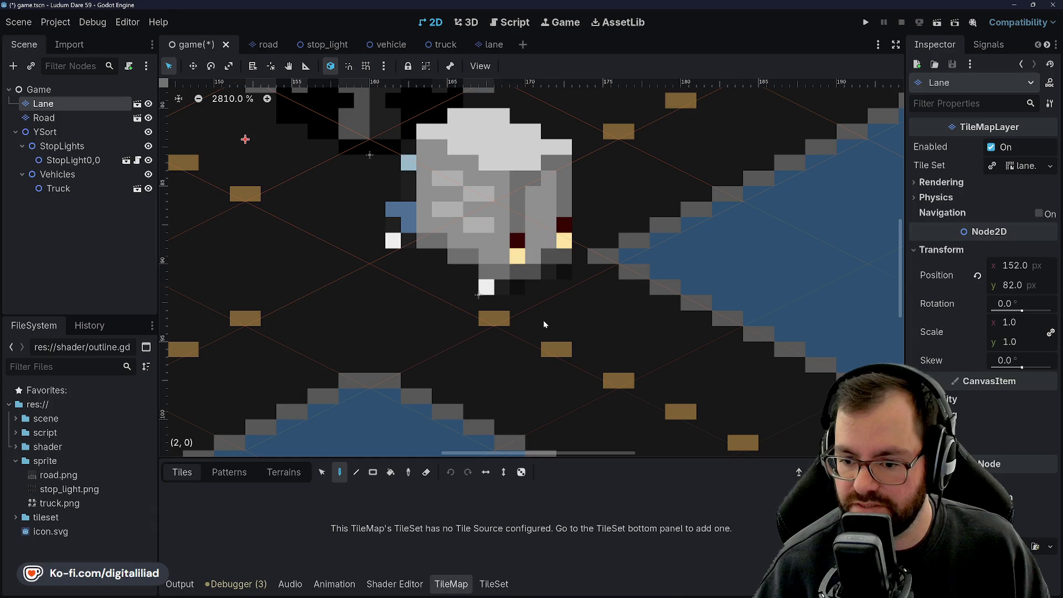
pyautogui.scroll(-5, 487, 355)
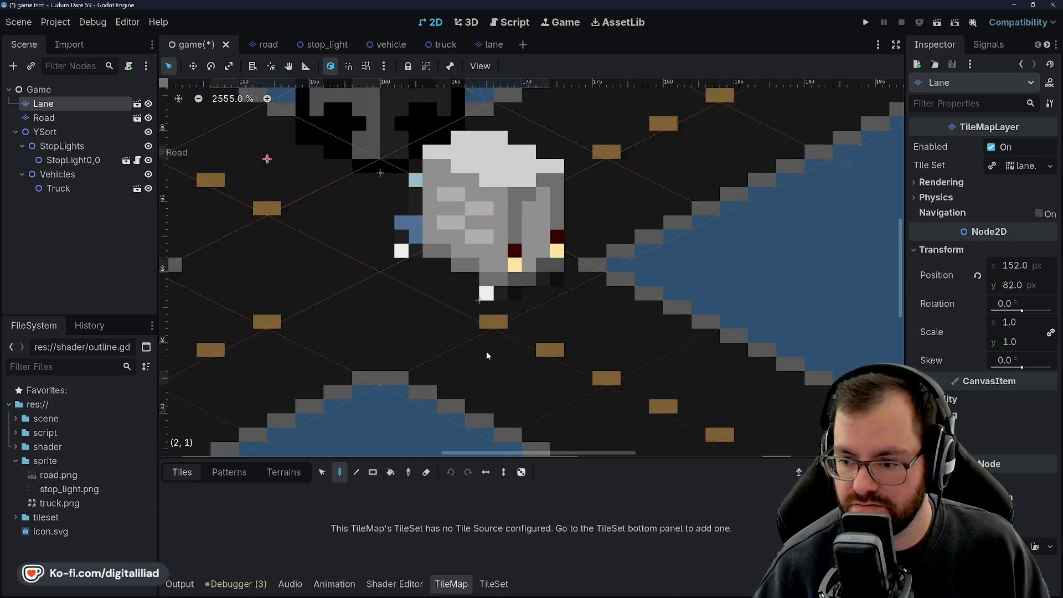
pyautogui.click(81, 118)
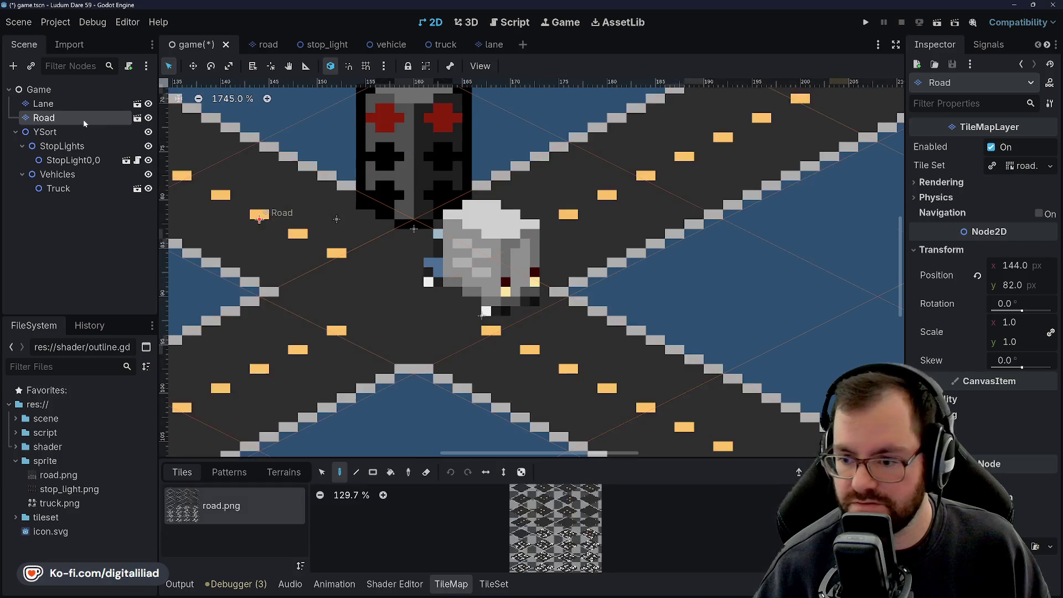
pyautogui.click(73, 103)
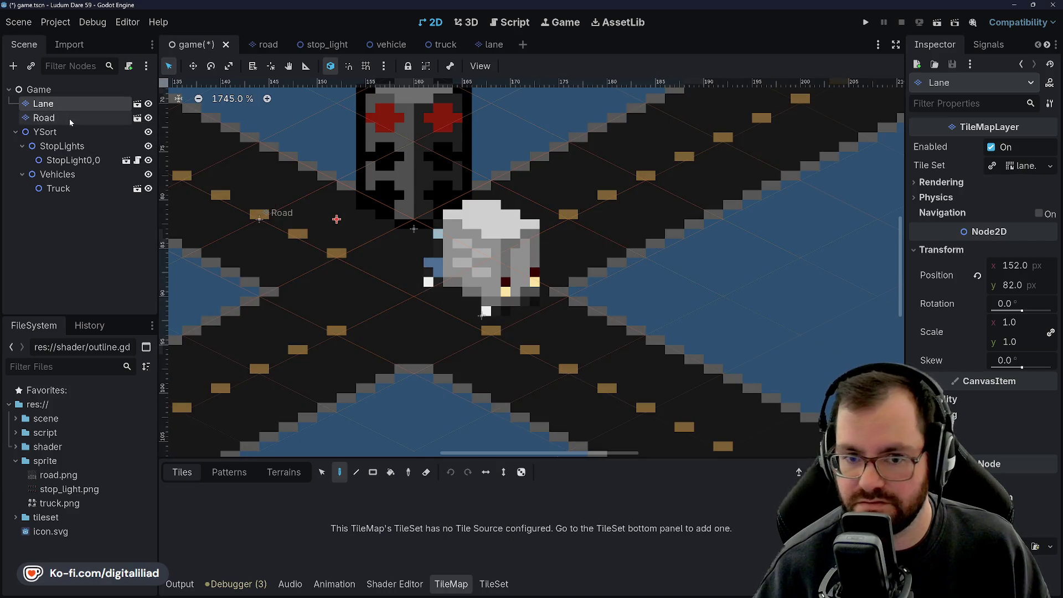
pyautogui.click(69, 118)
pyautogui.click(72, 100)
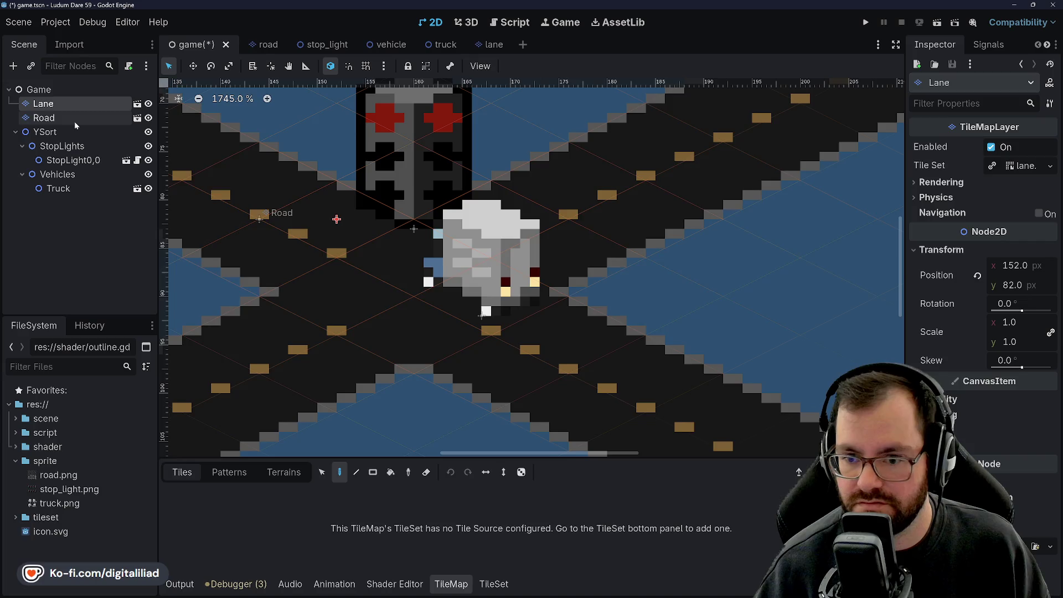
pyautogui.click(74, 122)
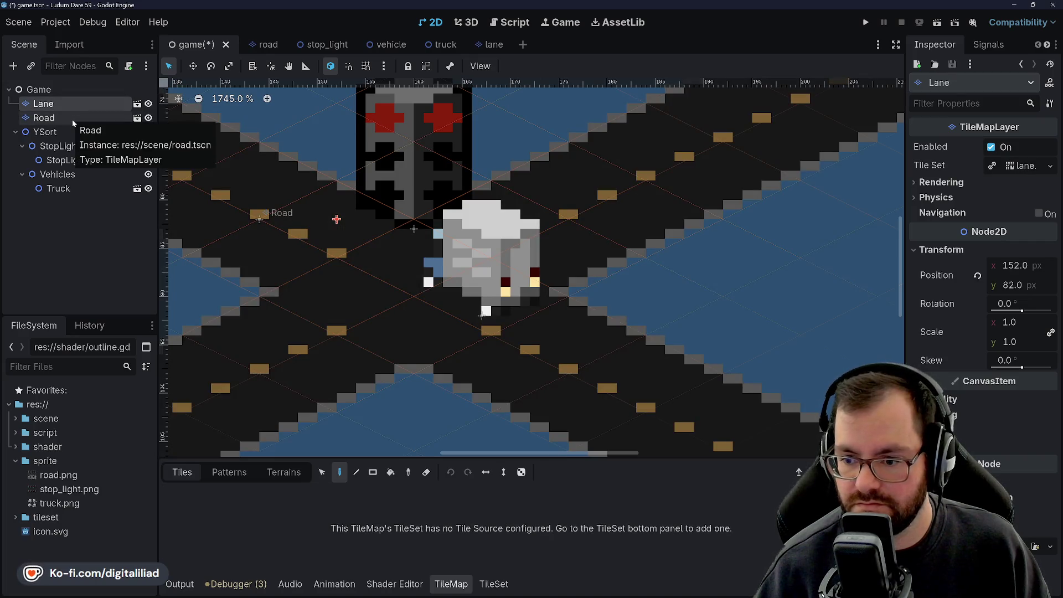
pyautogui.click(69, 118)
# - Nudge the Truck one pixel down-right, then check it against the Lane layer
pyautogui.click(58, 188)
pyautogui.scroll(3, 478, 262)
pyautogui.moveTo(478, 262); pyautogui.dragTo(492, 269)
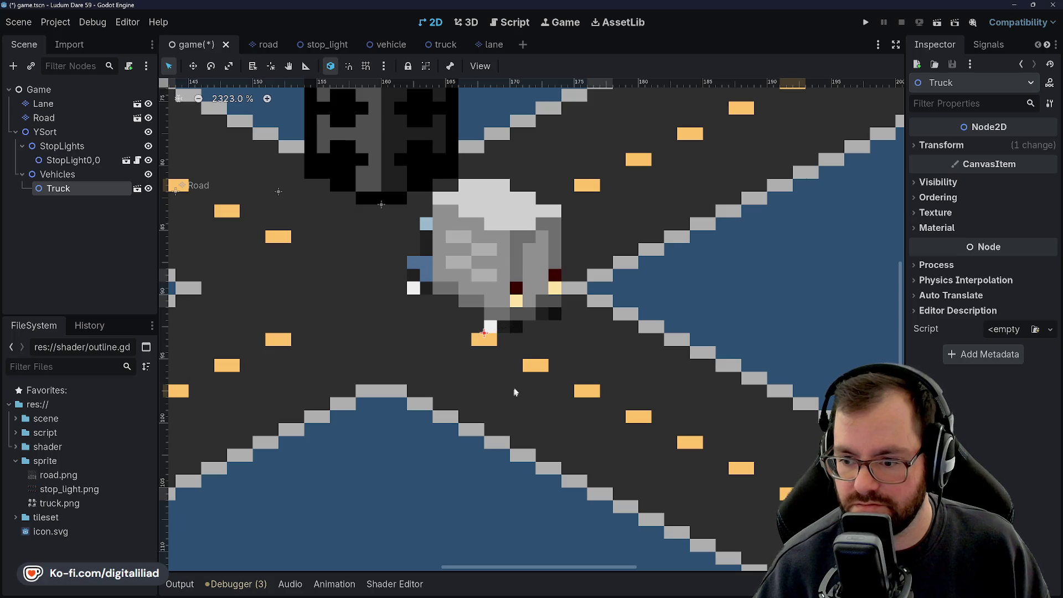
pyautogui.click(50, 104)
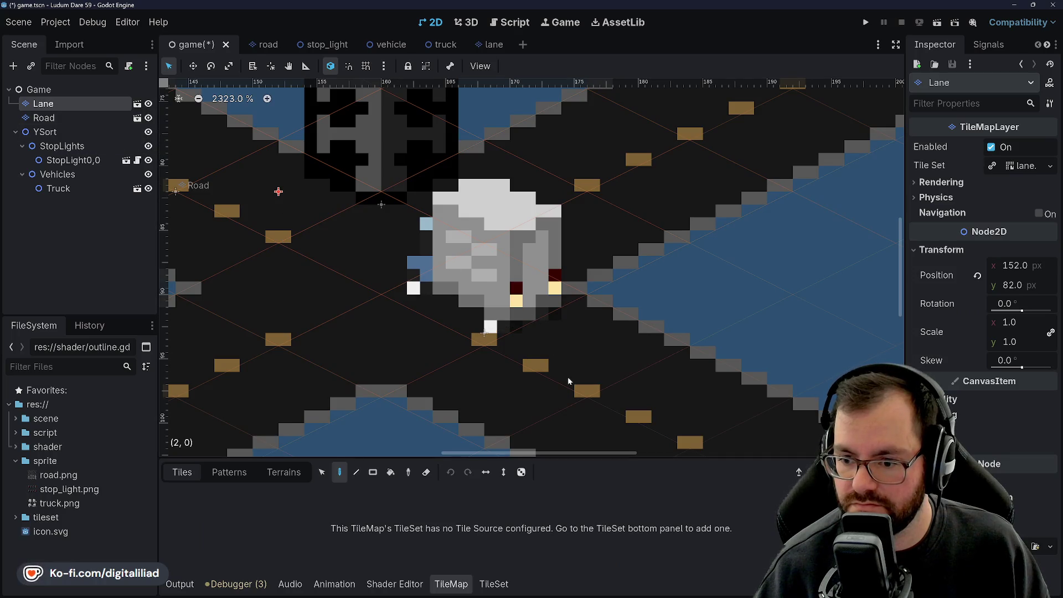
pyautogui.scroll(-3, 529, 370)
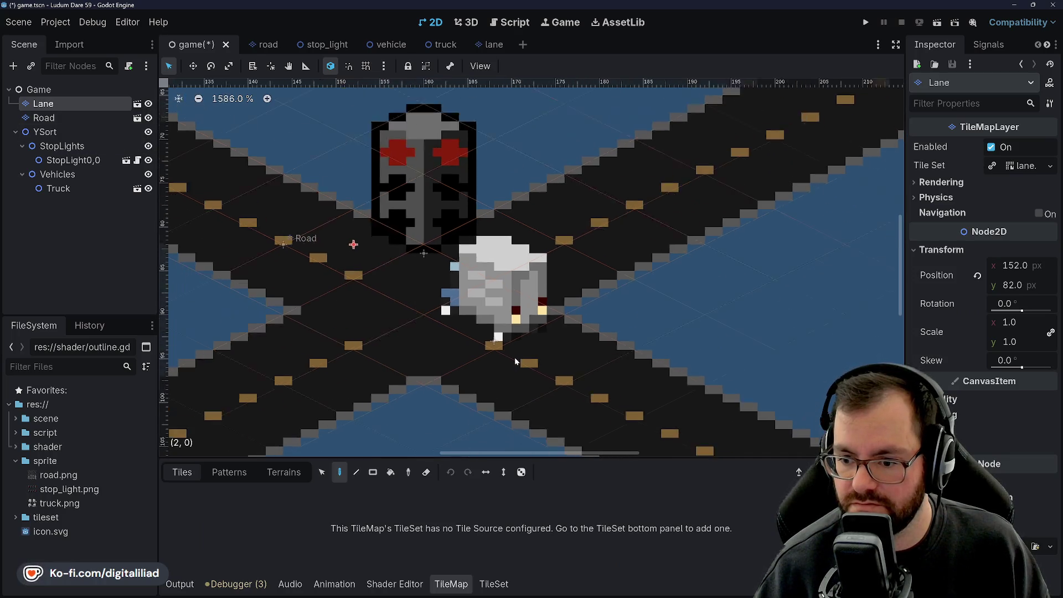
pyautogui.scroll(6, 489, 298)
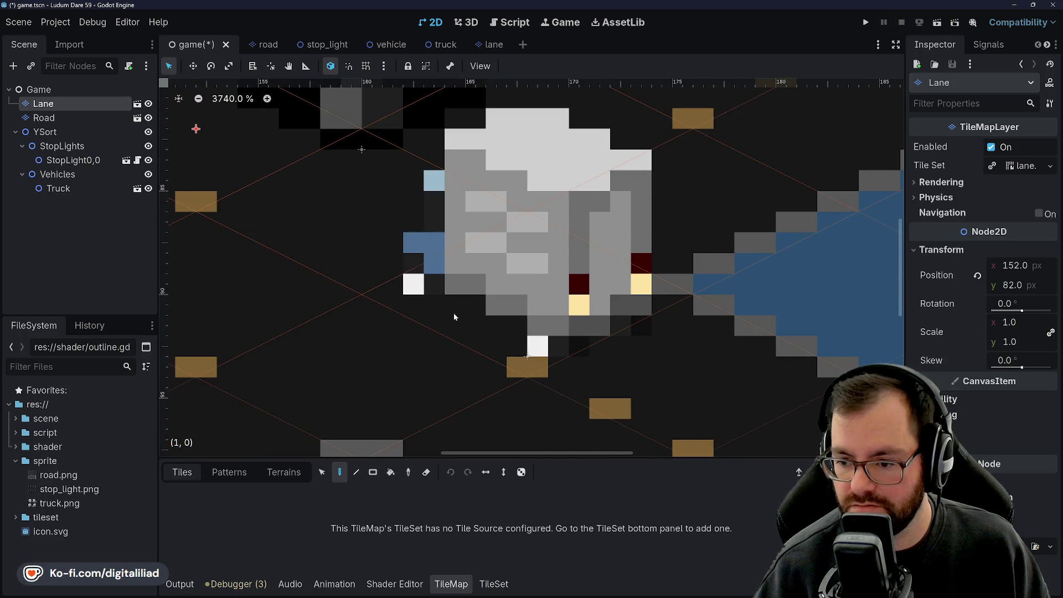
# - Duplicate Truck as Truck2 under Vehicles and shift it 13 px right, 7 px down
pyautogui.click(59, 188)
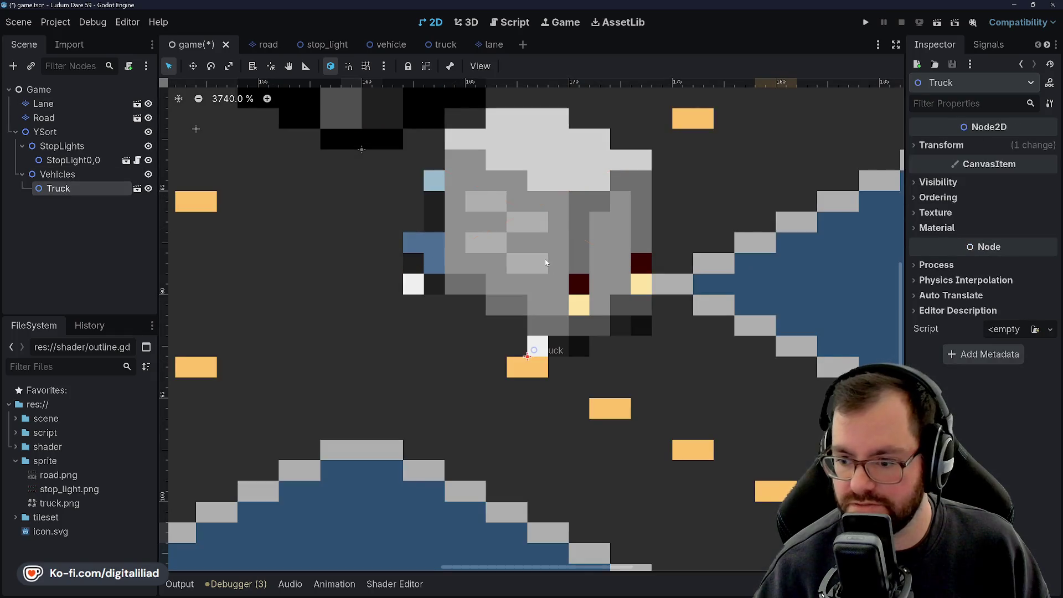
pyautogui.moveTo(555, 304)
pyautogui.mouseDown()
pyautogui.moveTo(468, 267)
pyautogui.moveTo(414, 218)
pyautogui.mouseUp()
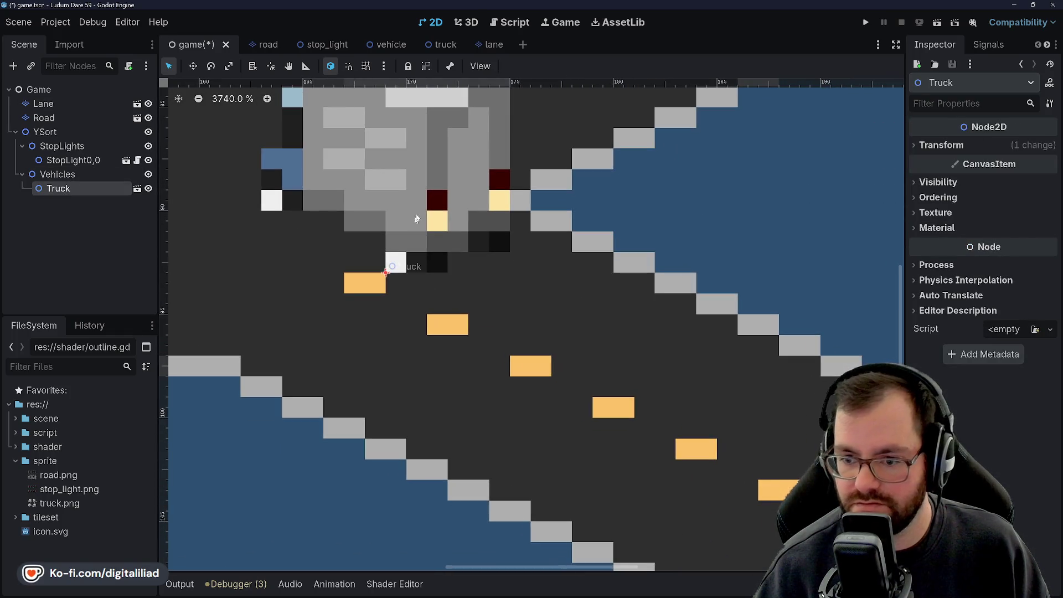
pyautogui.hotkey('ctrl', 'v')
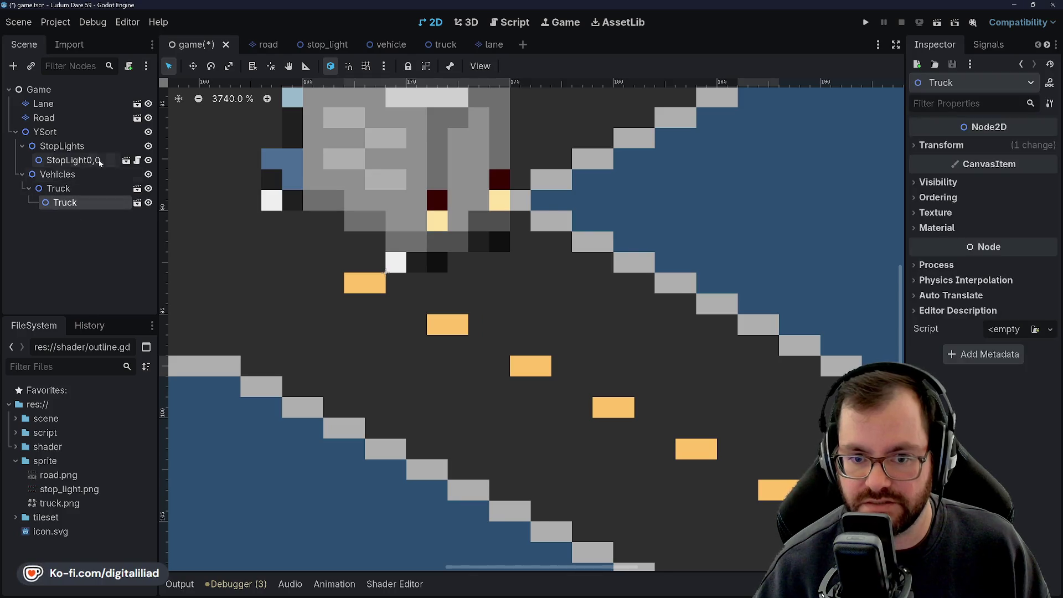
pyautogui.moveTo(89, 204); pyautogui.dragTo(61, 175)
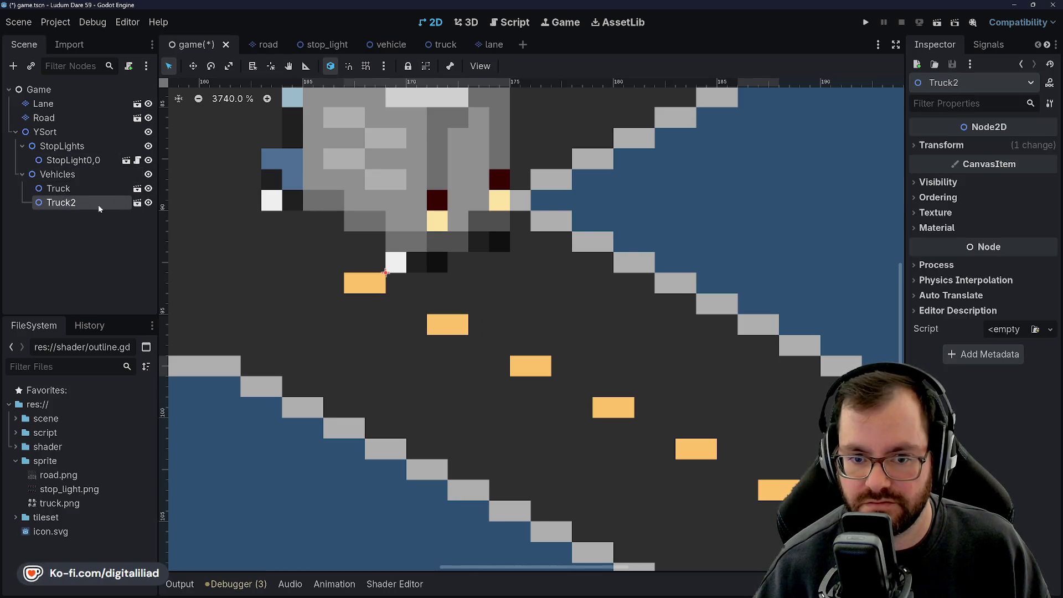
pyautogui.moveTo(418, 179)
pyautogui.mouseDown()
pyautogui.moveTo(570, 266)
pyautogui.moveTo(547, 257)
pyautogui.moveTo(681, 283)
pyautogui.moveTo(629, 297)
pyautogui.mouseUp()
pyautogui.scroll(-6, 462, 360)
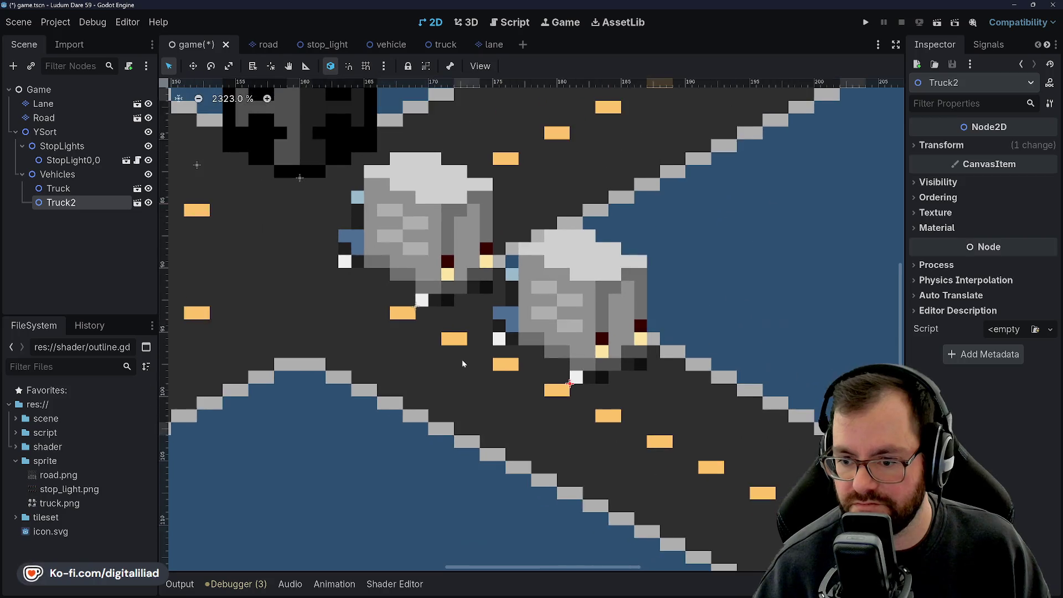
# - Nudge Truck2 two pixels right and one down, then compare with the Lane layer
pyautogui.scroll(-1, 471, 358)
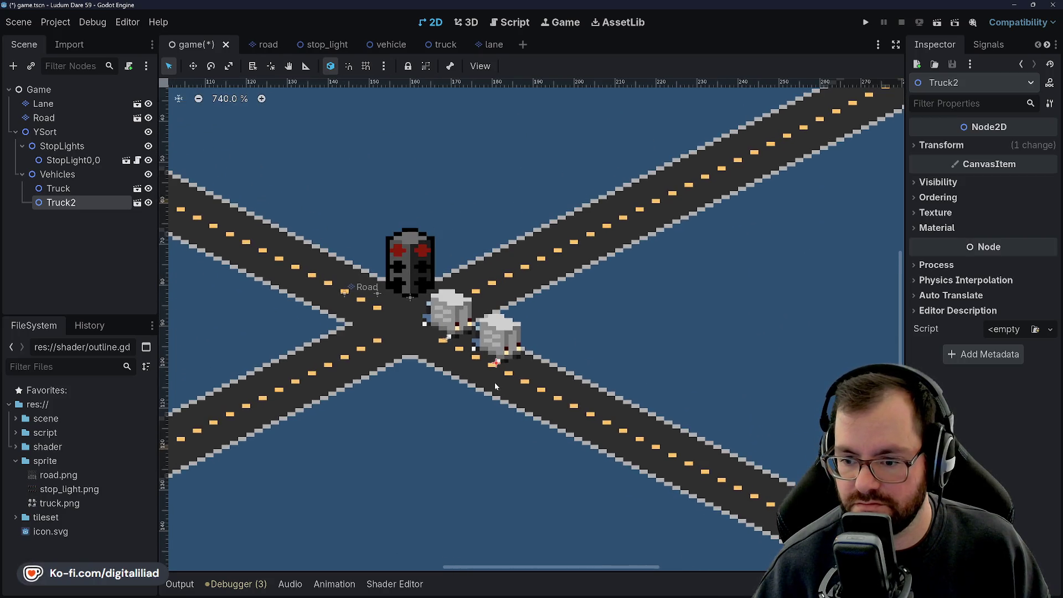
pyautogui.scroll(3, 448, 322)
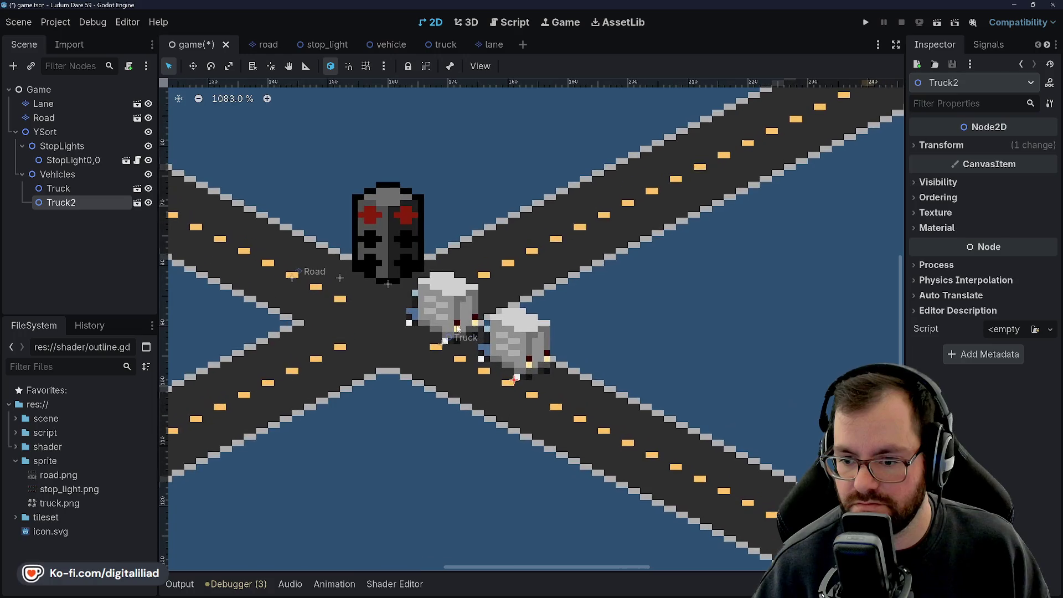
pyautogui.scroll(3, 610, 463)
pyautogui.moveTo(484, 302)
pyautogui.mouseDown()
pyautogui.moveTo(524, 307)
pyautogui.moveTo(523, 324)
pyautogui.mouseUp()
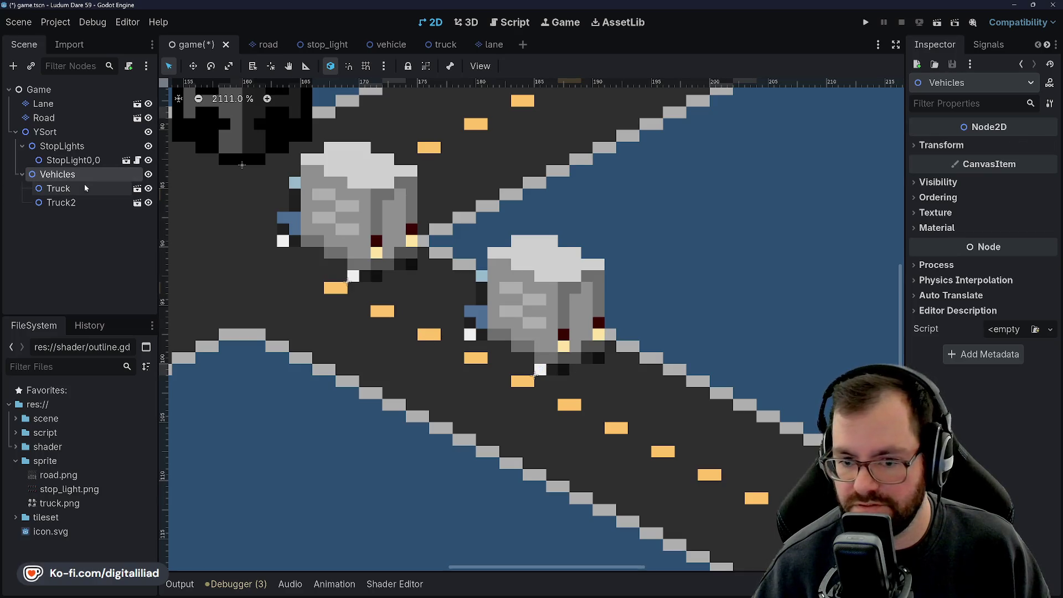
pyautogui.click(50, 107)
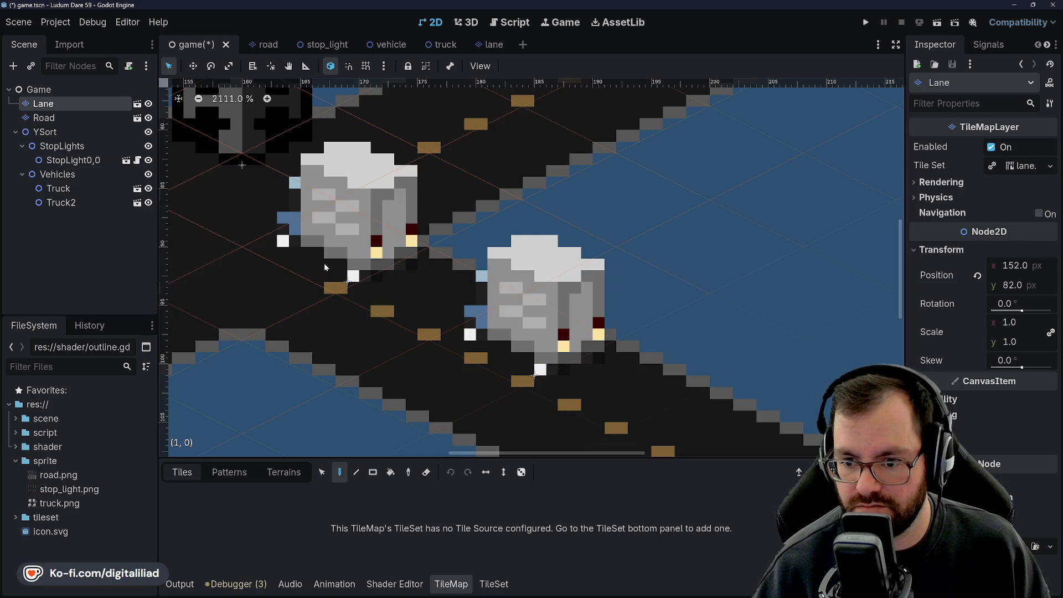
# - Nudge the first Truck one pixel right and check it against Road and Lane
pyautogui.click(75, 194)
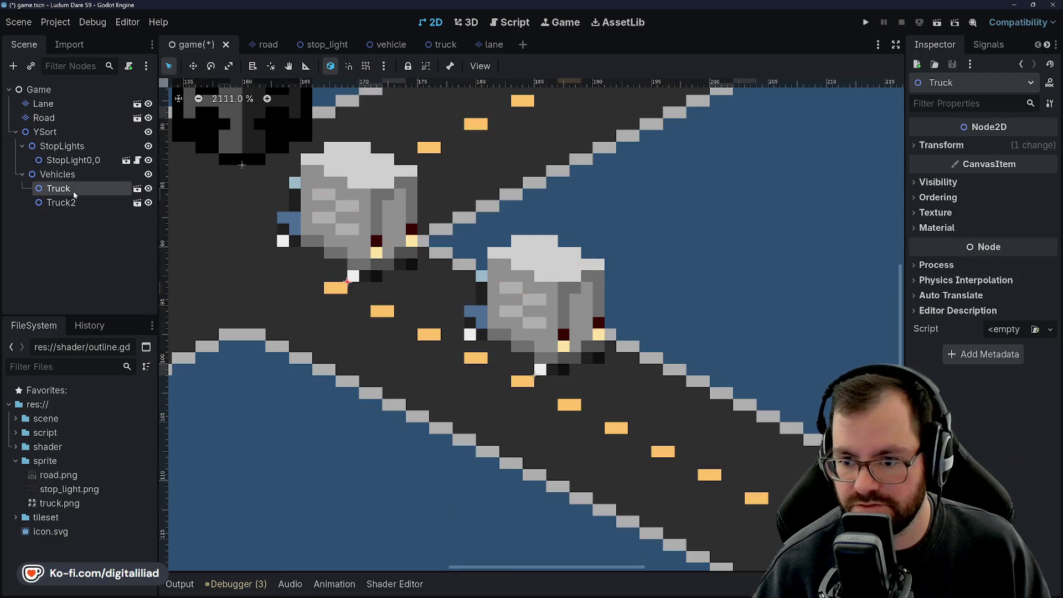
pyautogui.moveTo(363, 233)
pyautogui.mouseDown()
pyautogui.moveTo(373, 230)
pyautogui.moveTo(361, 221)
pyautogui.moveTo(373, 220)
pyautogui.moveTo(351, 220)
pyautogui.mouseUp()
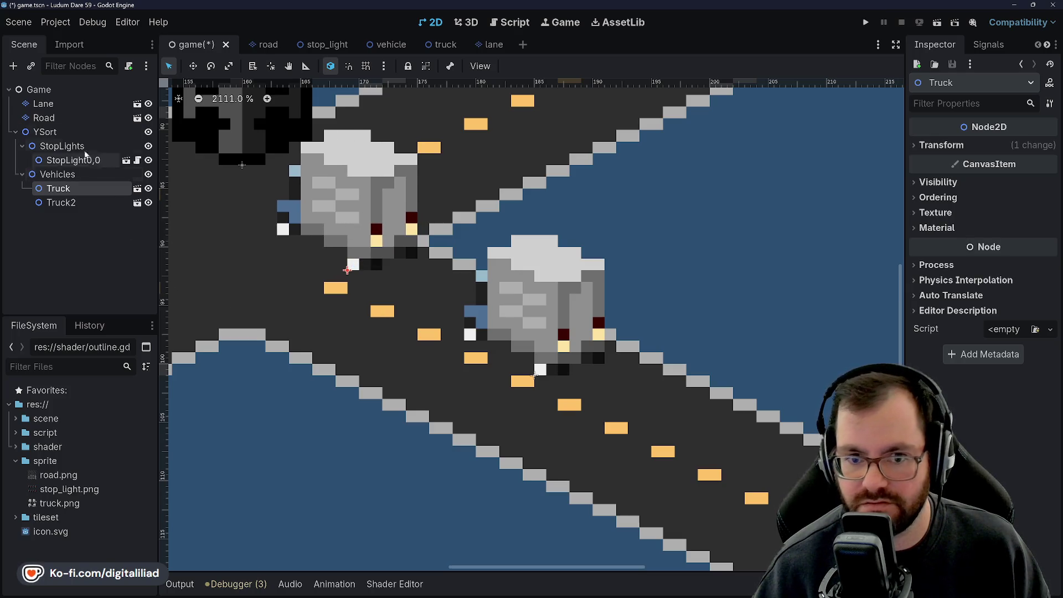
pyautogui.click(70, 118)
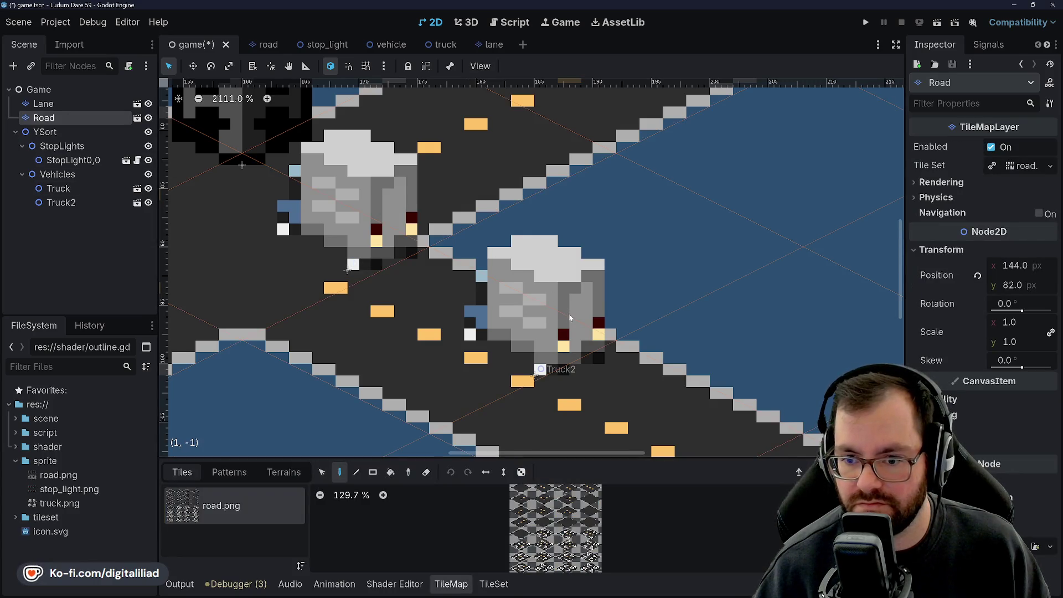
pyautogui.click(43, 104)
pyautogui.scroll(2, 292, 227)
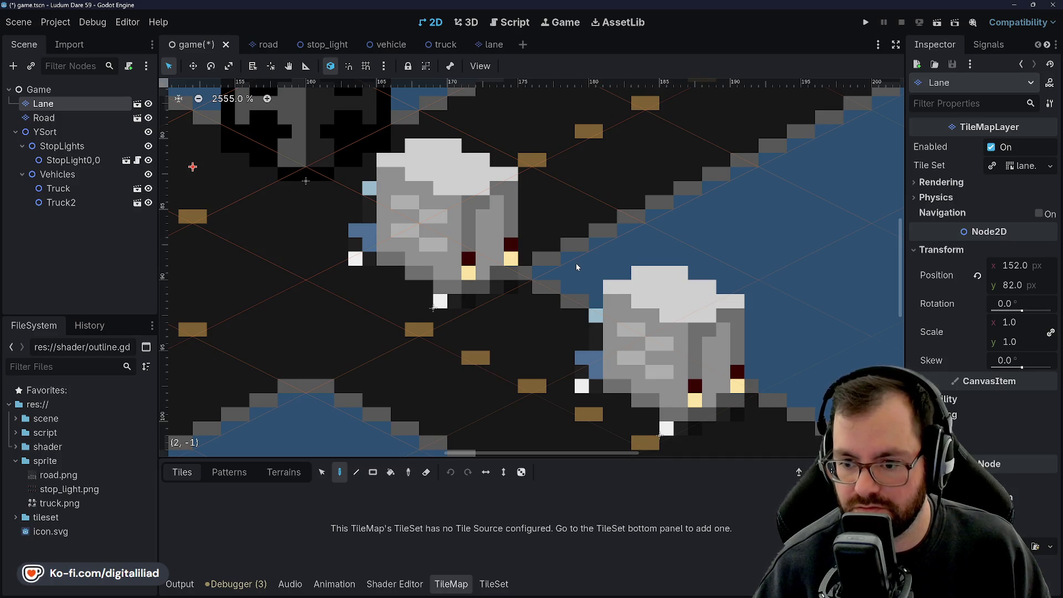
pyautogui.scroll(-2, 576, 267)
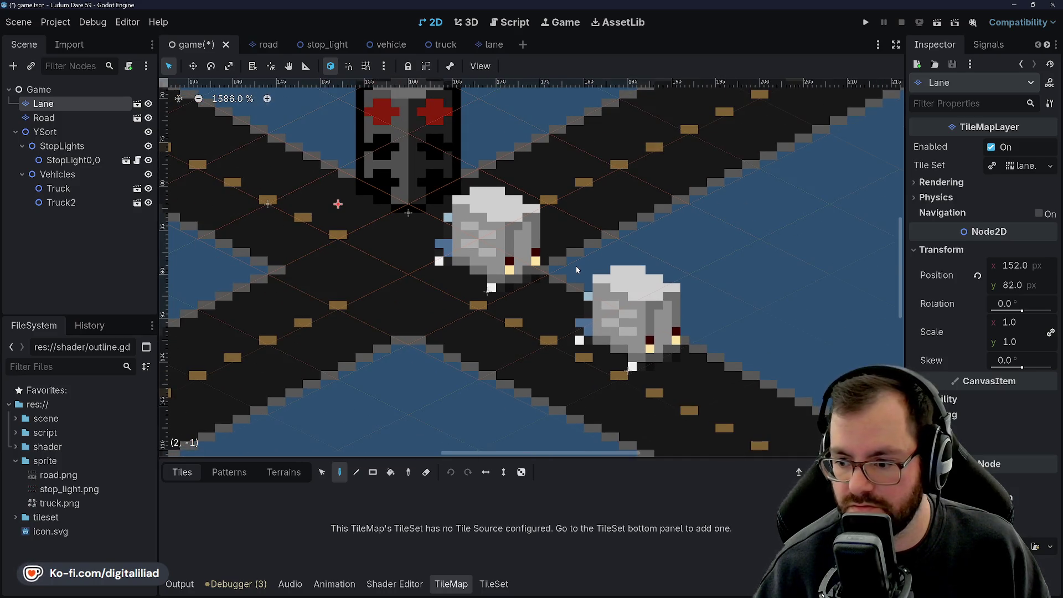
pyautogui.scroll(4, 596, 298)
# - Nudge Truck2 one pixel up and view the scene deselected
pyautogui.click(71, 208)
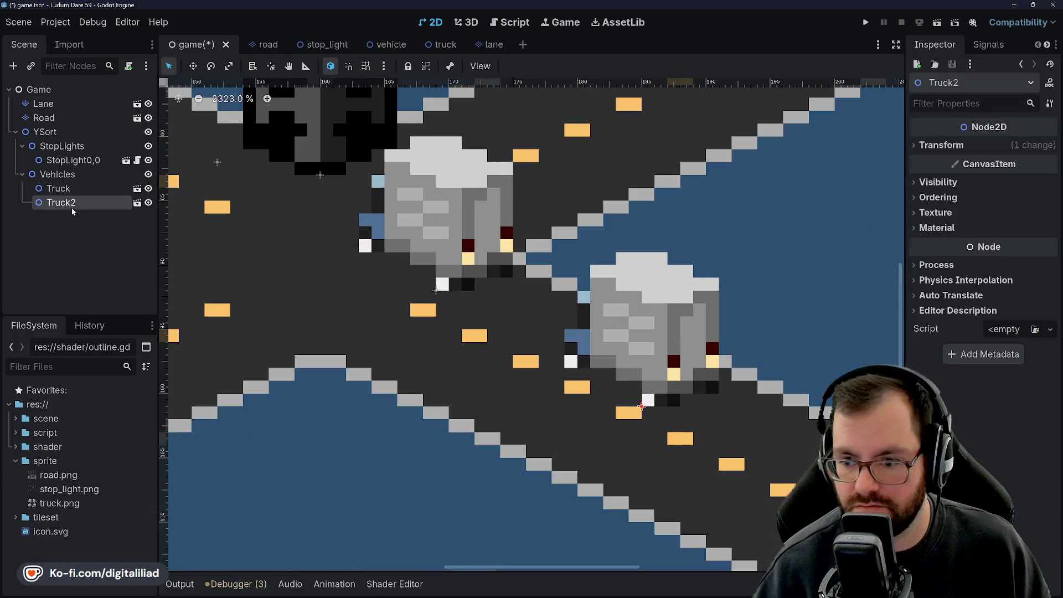
pyautogui.press('f')
pyautogui.moveTo(506, 328); pyautogui.dragTo(503, 314)
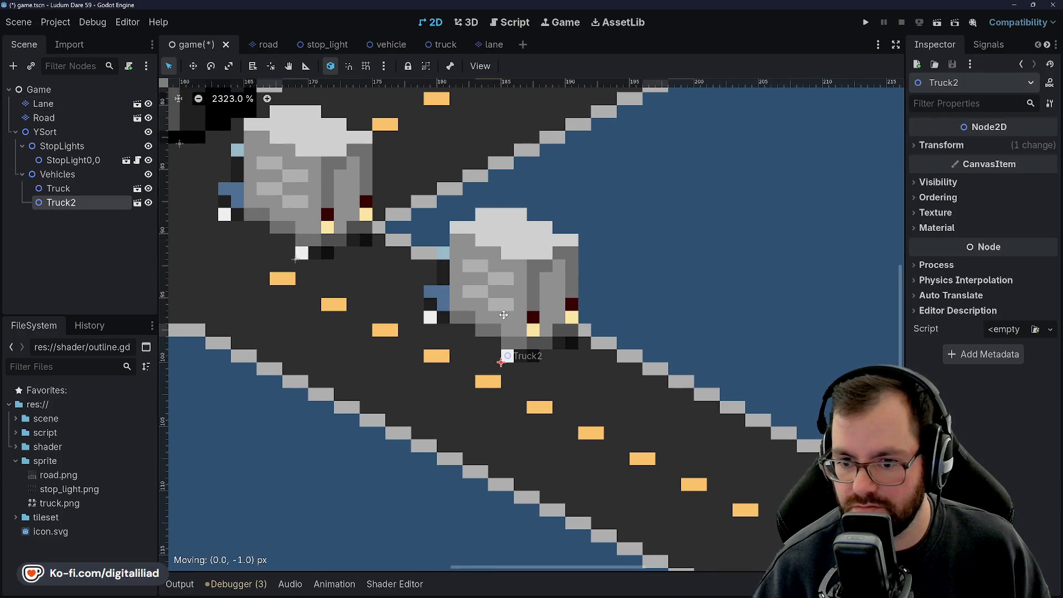
pyautogui.click(729, 275)
pyautogui.scroll(-10, 431, 344)
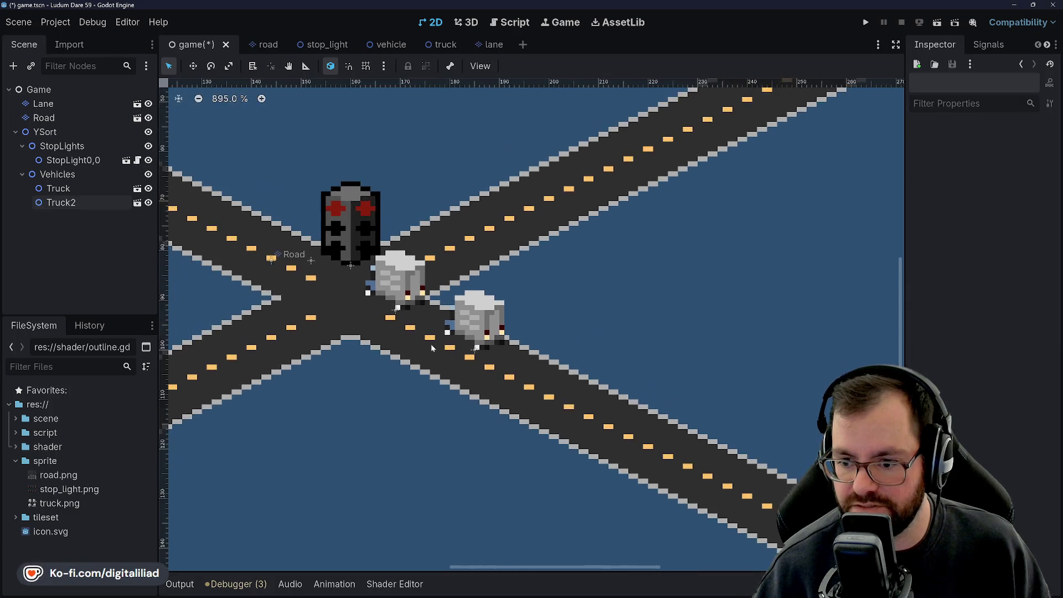
pyautogui.scroll(-2, 434, 353)
pyautogui.scroll(6, 479, 314)
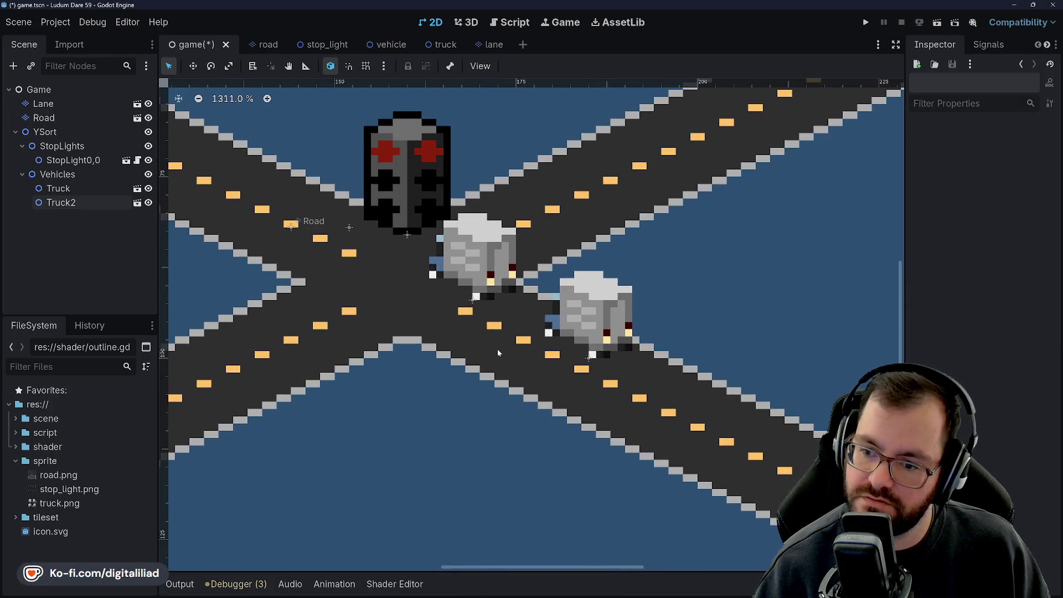
# - Shift the first truck slightly down-right at the intersection
pyautogui.moveTo(454, 333); pyautogui.dragTo(465, 346)
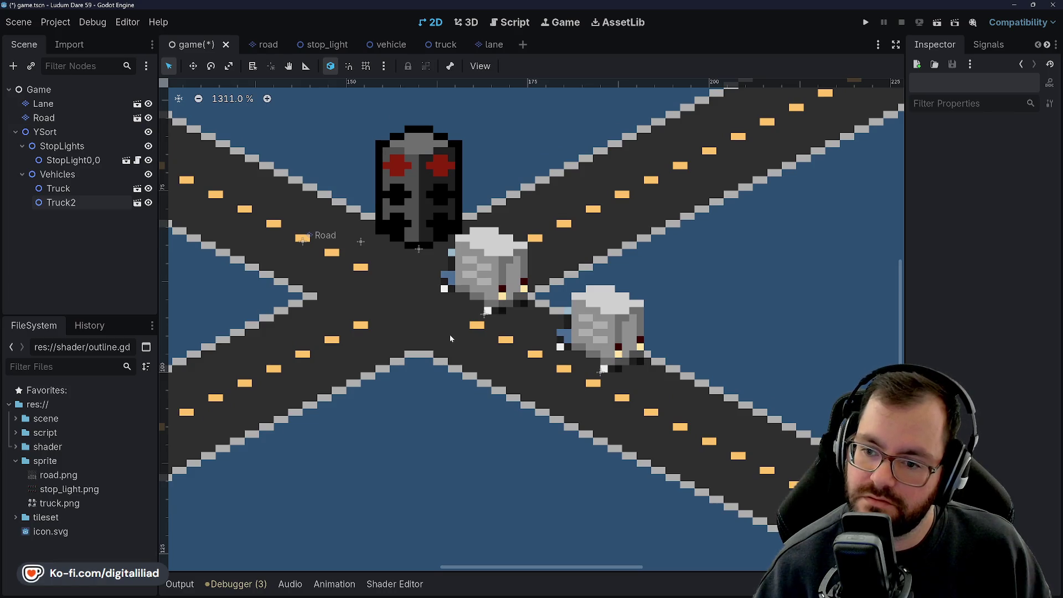
pyautogui.scroll(2, 416, 244)
pyautogui.click(518, 302)
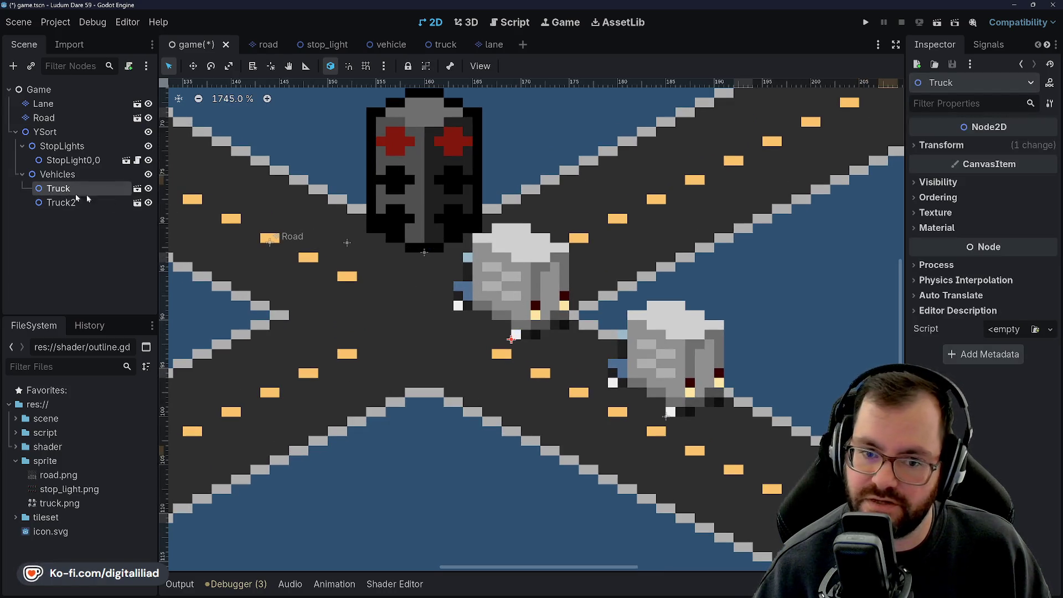
pyautogui.moveTo(514, 300)
pyautogui.mouseDown()
pyautogui.moveTo(397, 251)
pyautogui.moveTo(520, 320)
pyautogui.moveTo(521, 304)
pyautogui.mouseUp()
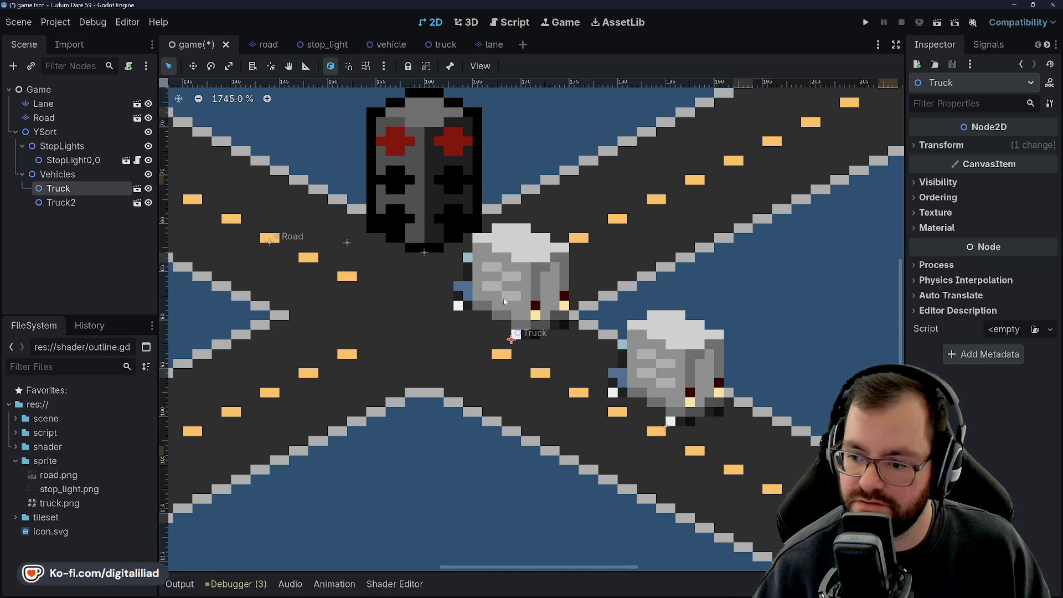
# - Set the StopLights group's Z Index to 1 under Ordering
pyautogui.click(78, 145)
pyautogui.click(79, 131)
pyautogui.click(72, 146)
pyautogui.click(69, 160)
pyautogui.click(67, 170)
pyautogui.click(55, 145)
pyautogui.click(45, 132)
pyautogui.click(43, 147)
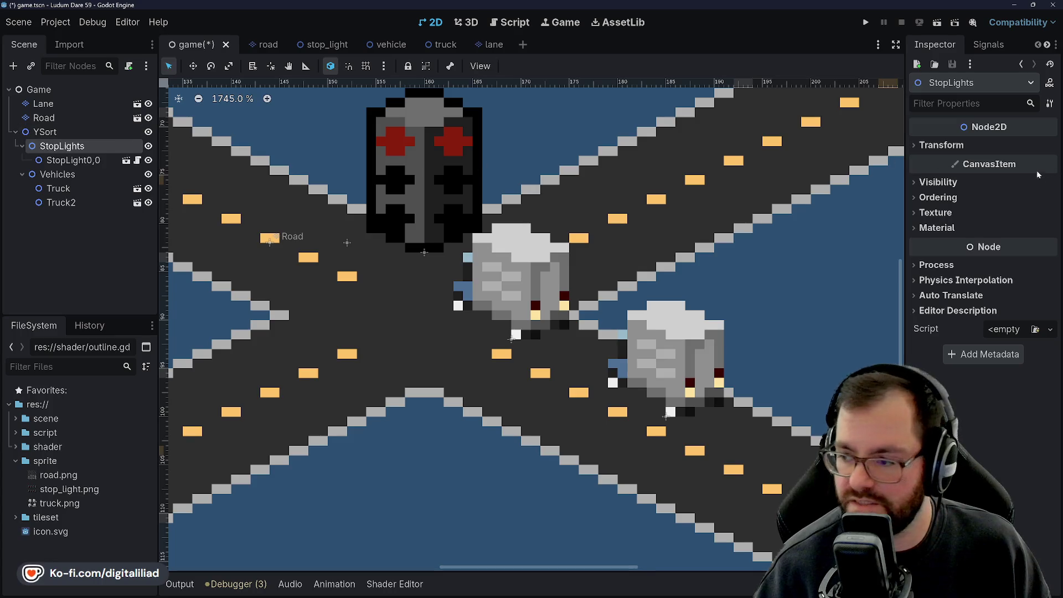
pyautogui.click(1036, 198)
pyautogui.click(1049, 211)
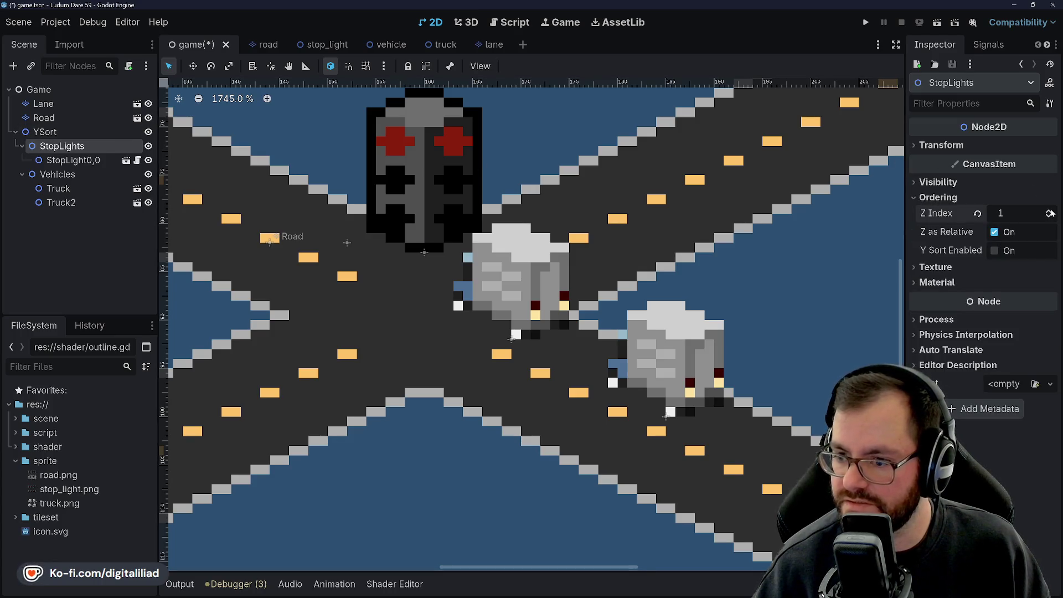
# - Drag the Truck near the stop light to test drawing order, leaving it just below
pyautogui.click(58, 189)
pyautogui.moveTo(502, 301)
pyautogui.mouseDown()
pyautogui.moveTo(347, 224)
pyautogui.moveTo(394, 237)
pyautogui.moveTo(470, 291)
pyautogui.moveTo(515, 298)
pyautogui.mouseUp()
pyautogui.click(61, 103)
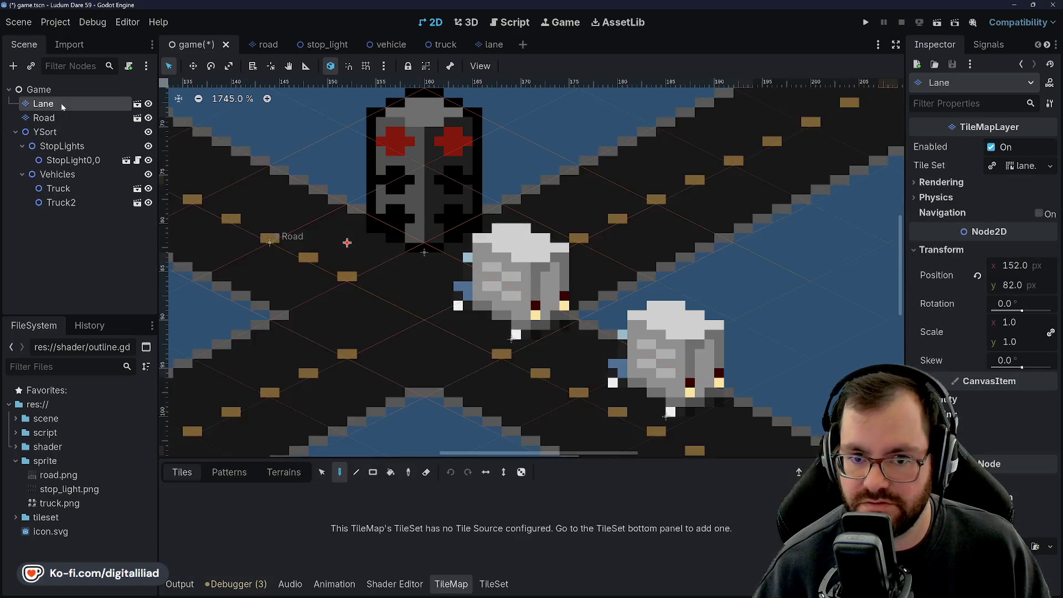
pyautogui.scroll(5, 520, 331)
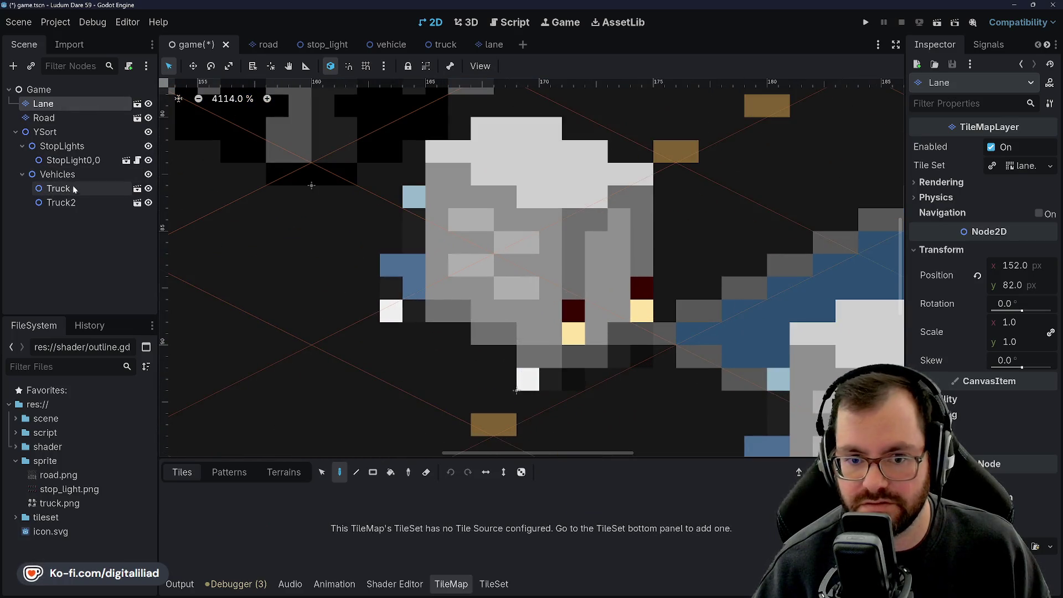
pyautogui.click(75, 189)
pyautogui.moveTo(568, 312)
pyautogui.mouseDown()
pyautogui.moveTo(521, 310)
pyautogui.moveTo(515, 292)
pyautogui.moveTo(433, 270)
pyautogui.moveTo(428, 249)
pyautogui.moveTo(388, 249)
pyautogui.moveTo(383, 233)
pyautogui.moveTo(343, 220)
pyautogui.moveTo(318, 294)
pyautogui.mouseUp()
# - Cancel the pending truck move, then trial-drag Truck2 left and cancel to restore it
pyautogui.press('Escape')
pyautogui.scroll(-5, 482, 330)
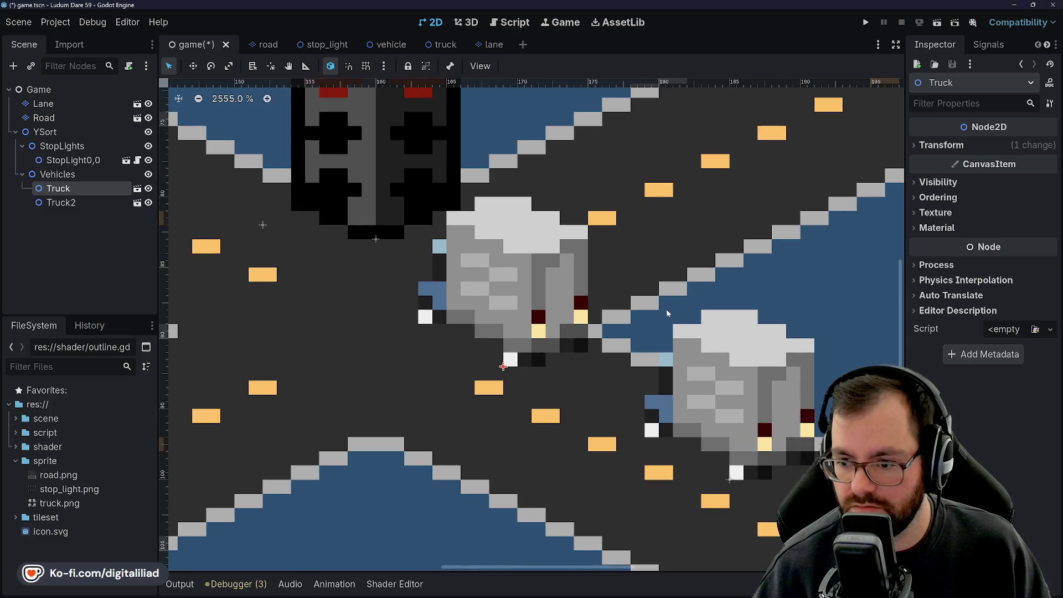
pyautogui.scroll(3, 511, 315)
pyautogui.scroll(-1, 511, 315)
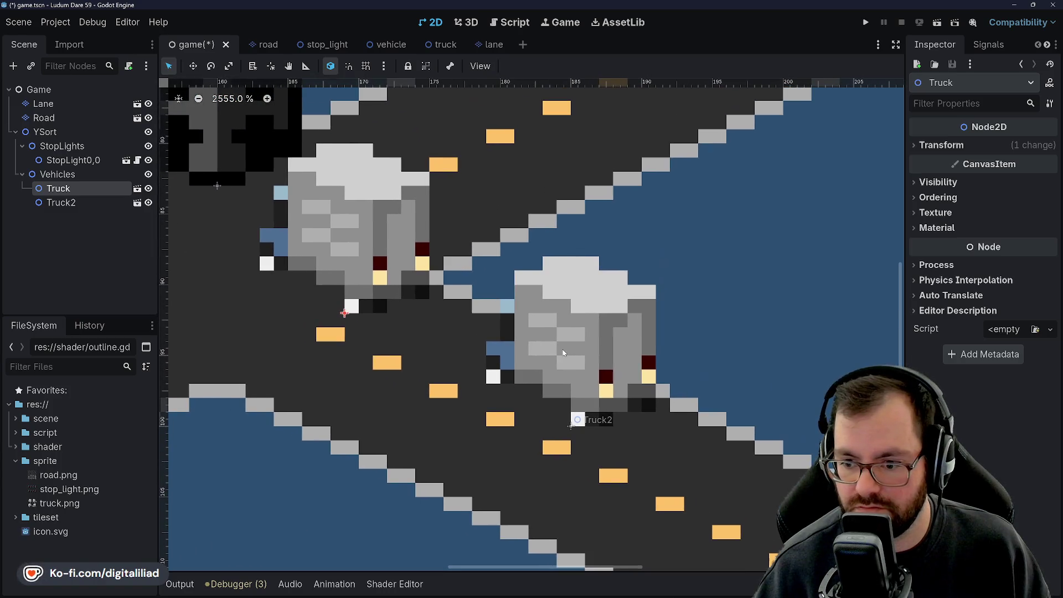
pyautogui.scroll(1, 566, 382)
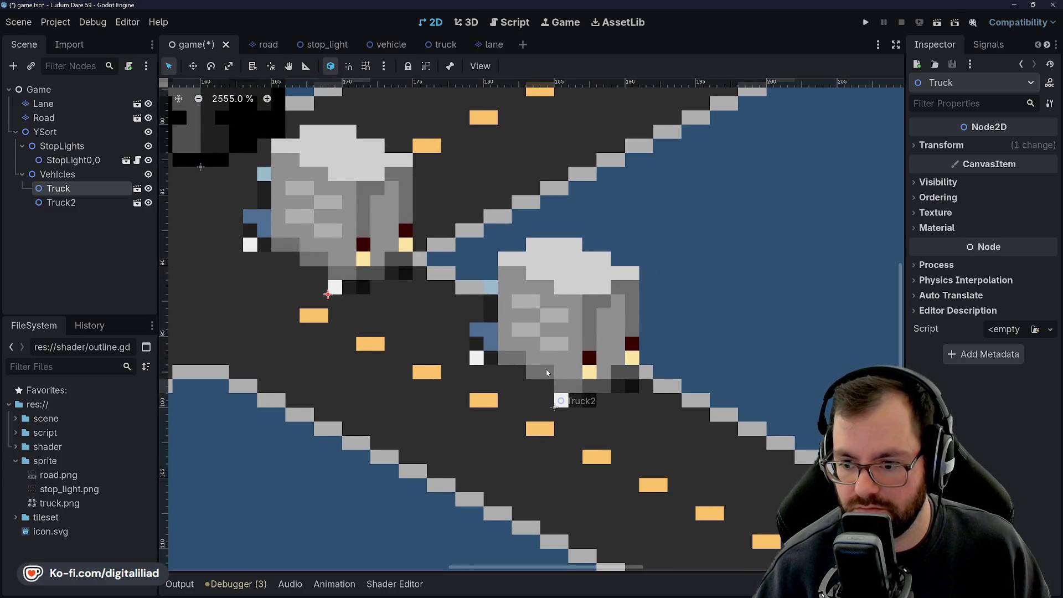
pyautogui.click(553, 363)
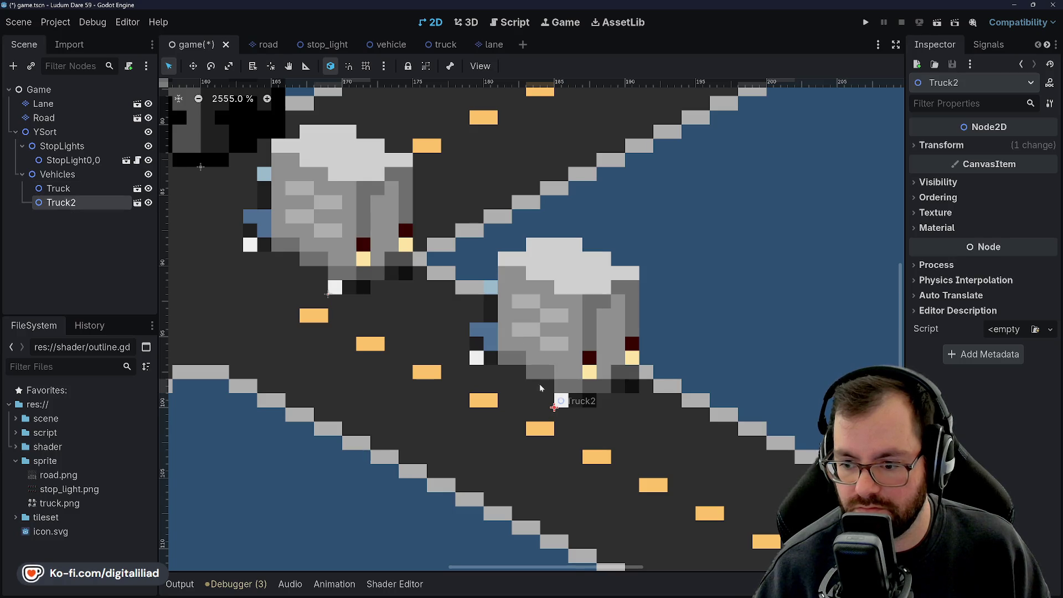
pyautogui.scroll(2, 554, 387)
pyautogui.moveTo(574, 346)
pyautogui.mouseDown()
pyautogui.moveTo(496, 331)
pyautogui.moveTo(493, 313)
pyautogui.moveTo(454, 311)
pyautogui.moveTo(457, 292)
pyautogui.moveTo(388, 272)
pyautogui.moveTo(389, 238)
pyautogui.moveTo(311, 233)
pyautogui.moveTo(309, 214)
pyautogui.moveTo(278, 212)
pyautogui.mouseUp()
pyautogui.press('Escape')
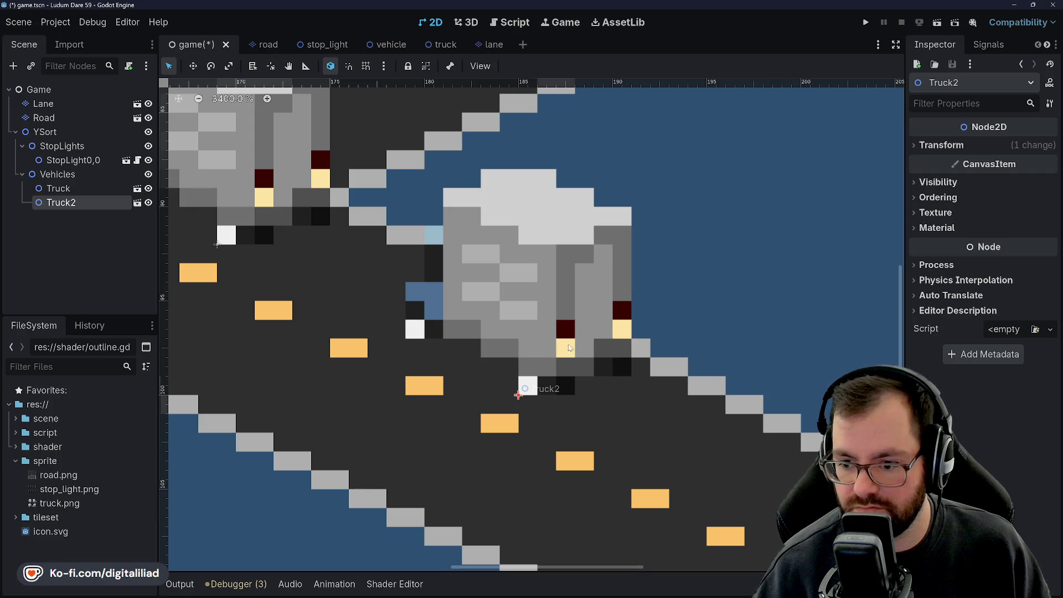
# - Show the Lane layer grid, test moving Truck2 up-left along the road, and cancel
pyautogui.scroll(-4, 745, 379)
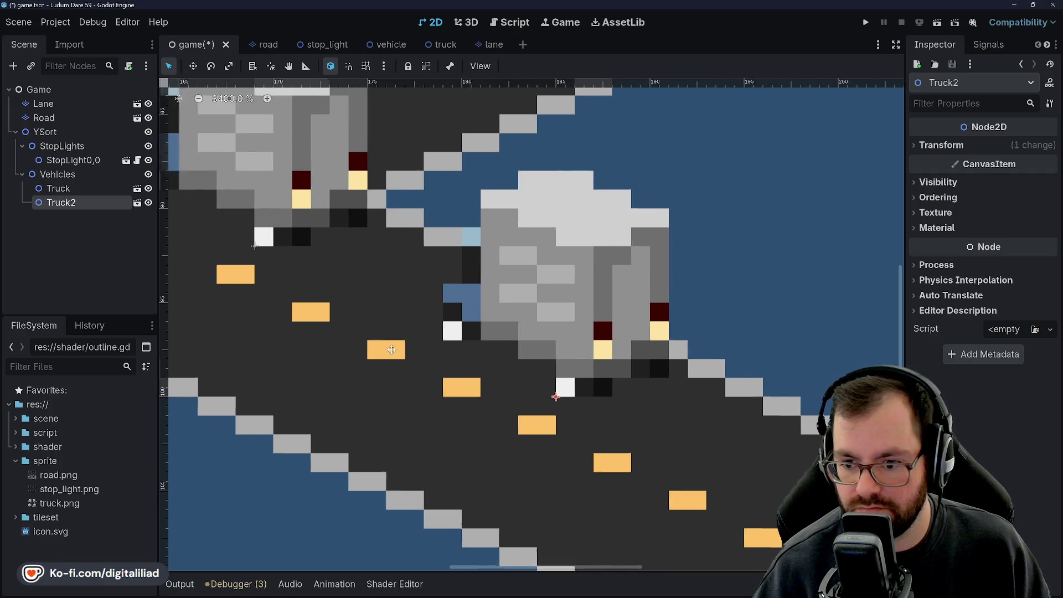
pyautogui.click(89, 108)
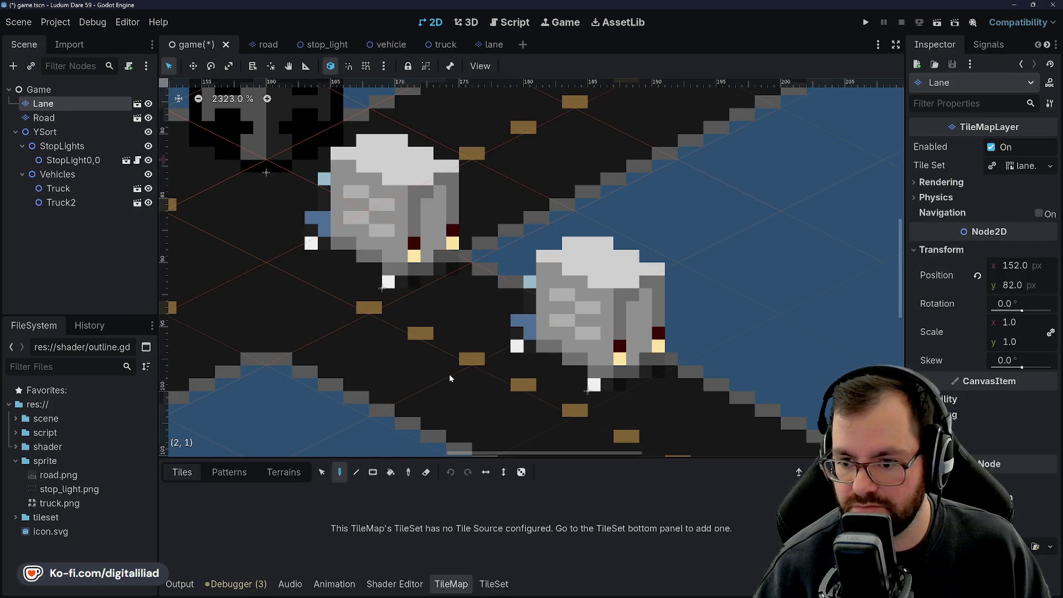
pyautogui.moveTo(507, 384); pyautogui.dragTo(470, 366)
pyautogui.click(533, 347)
pyautogui.scroll(4, 534, 347)
pyautogui.moveTo(540, 338); pyautogui.dragTo(634, 419)
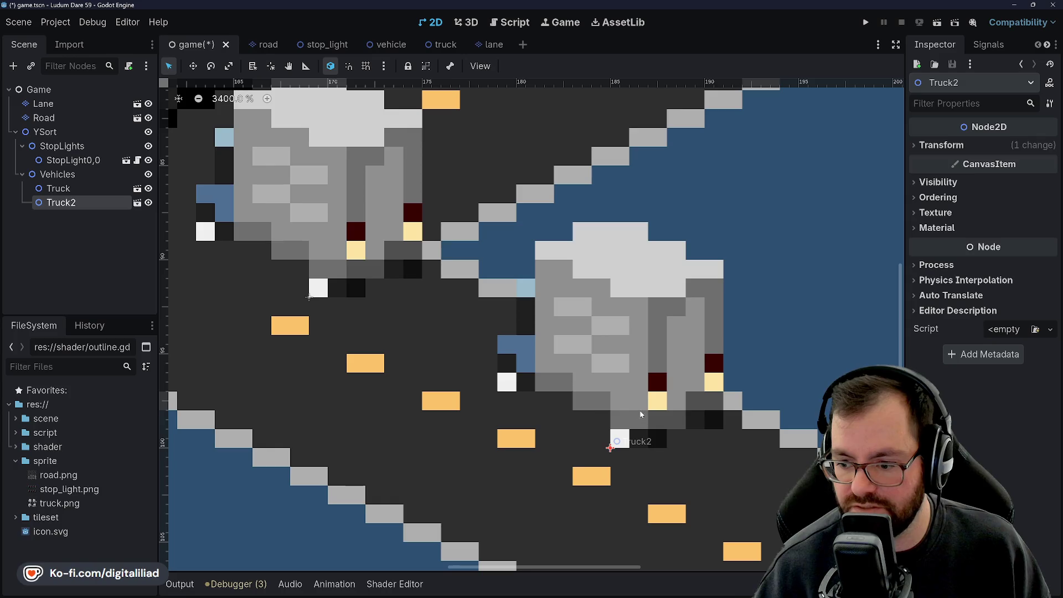
pyautogui.moveTo(645, 415)
pyautogui.mouseDown()
pyautogui.moveTo(586, 391)
pyautogui.moveTo(570, 362)
pyautogui.moveTo(533, 360)
pyautogui.moveTo(490, 323)
pyautogui.moveTo(462, 323)
pyautogui.moveTo(422, 302)
pyautogui.moveTo(420, 287)
pyautogui.moveTo(332, 283)
pyautogui.mouseUp()
pyautogui.press('Escape')
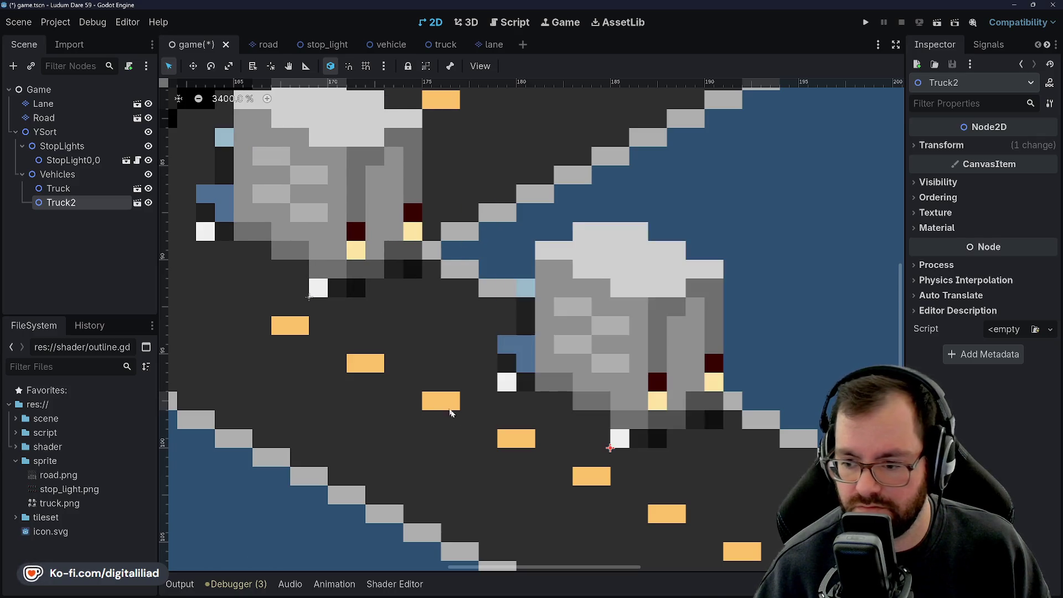
# - Nudge Truck2 two pixels to the right, checking it against the Lane grid
pyautogui.scroll(-2, 368, 373)
pyautogui.hscroll(3, 368, 372)
pyautogui.click(45, 105)
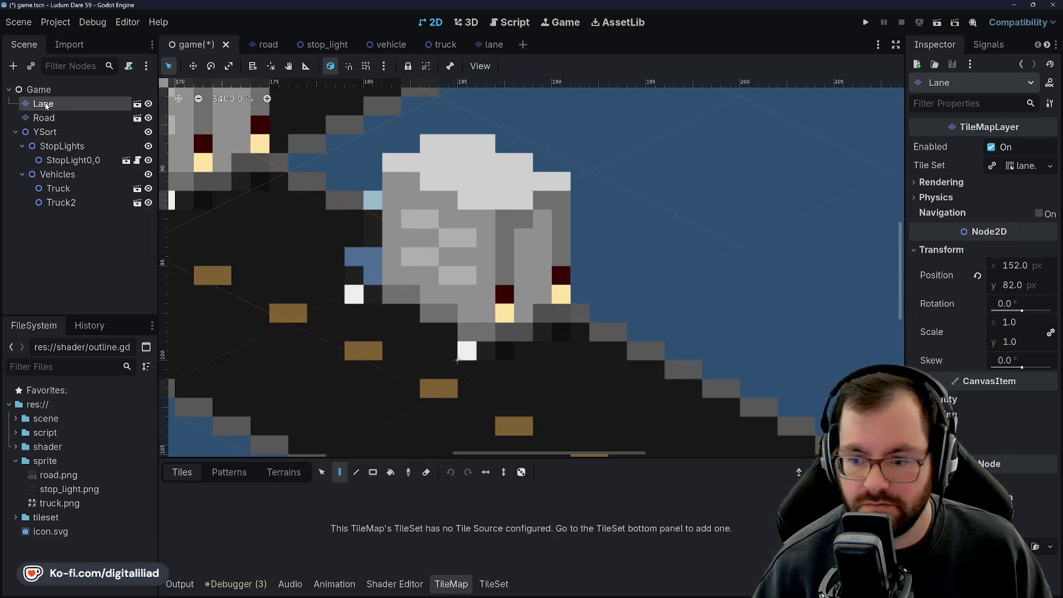
pyautogui.click(82, 200)
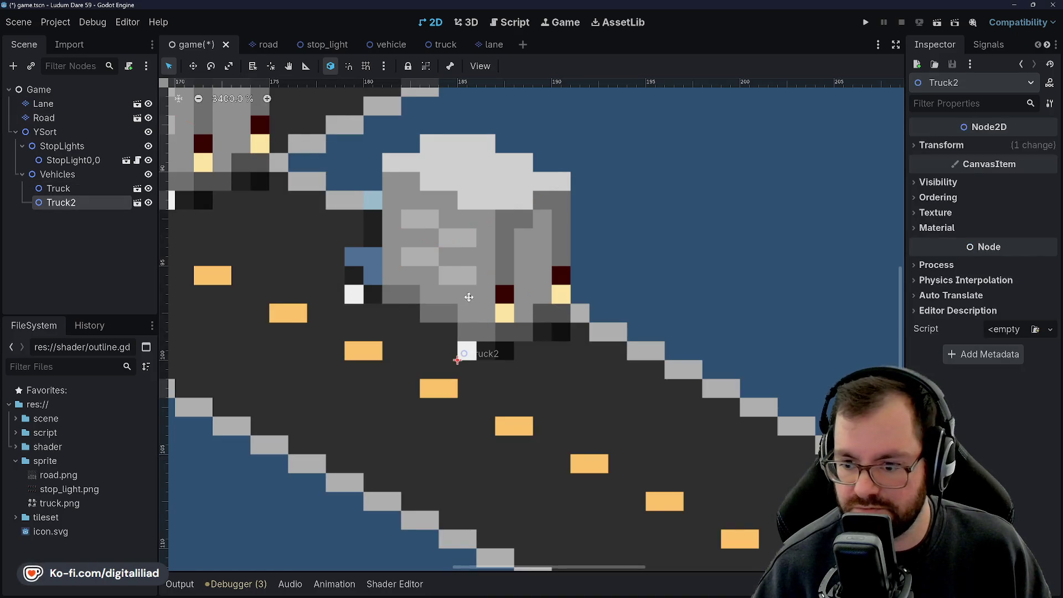
pyautogui.press('Right')
pyautogui.press('Right')
pyautogui.click(741, 282)
# - Compare the Lane and Road layer grids around the trucks
pyautogui.scroll(-3, 576, 334)
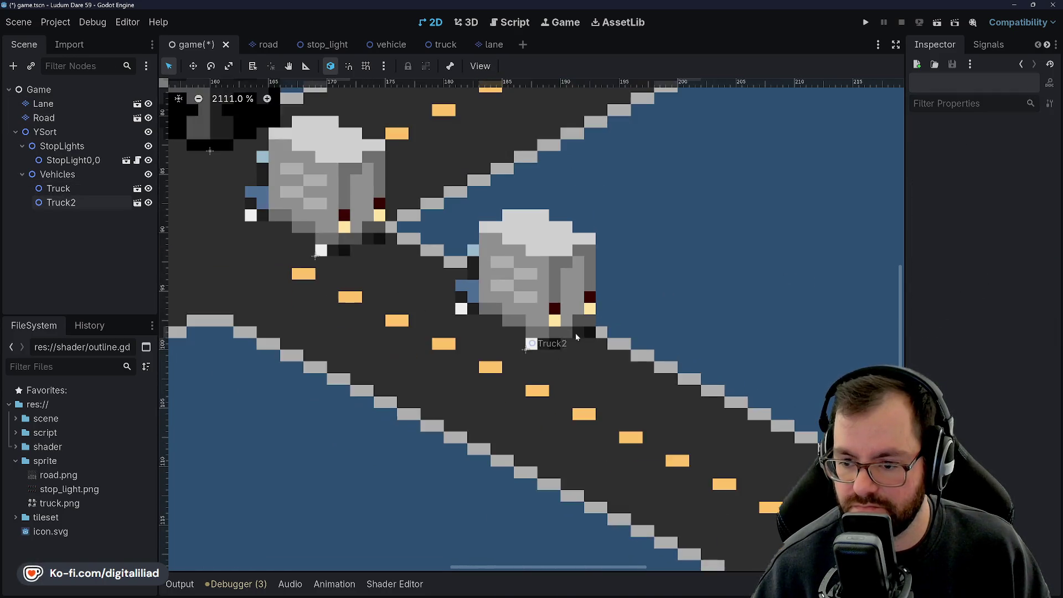
pyautogui.scroll(-7, 576, 334)
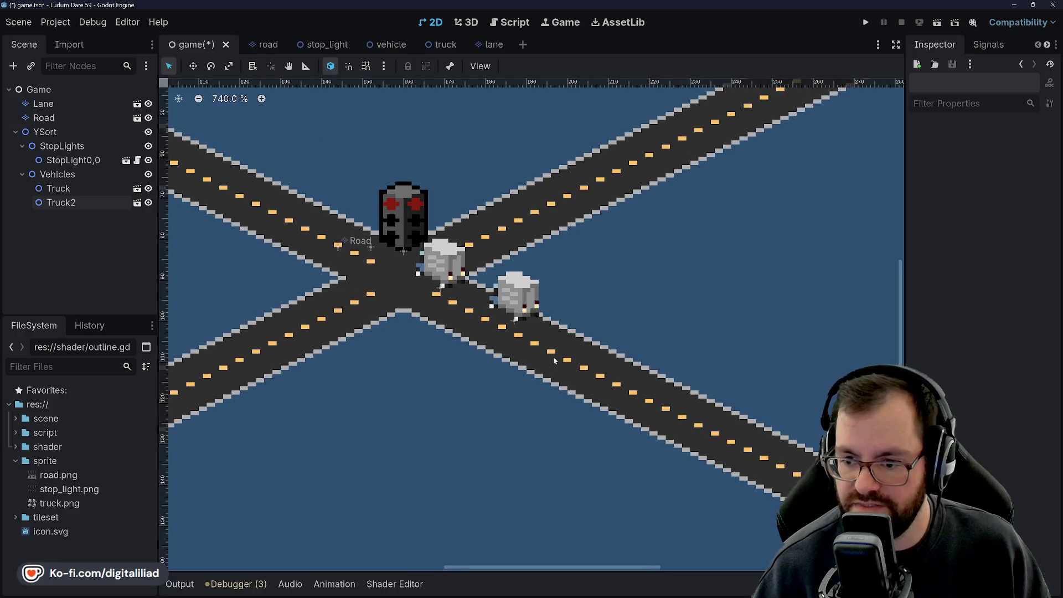
pyautogui.scroll(3, 554, 361)
pyautogui.click(81, 103)
pyautogui.scroll(4, 492, 333)
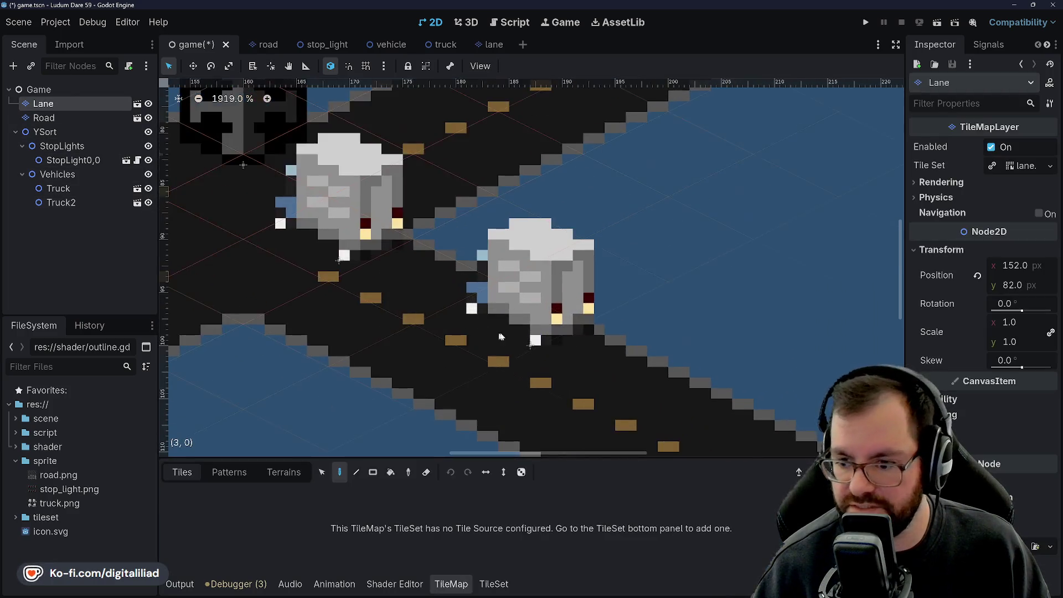
pyautogui.scroll(5, 491, 332)
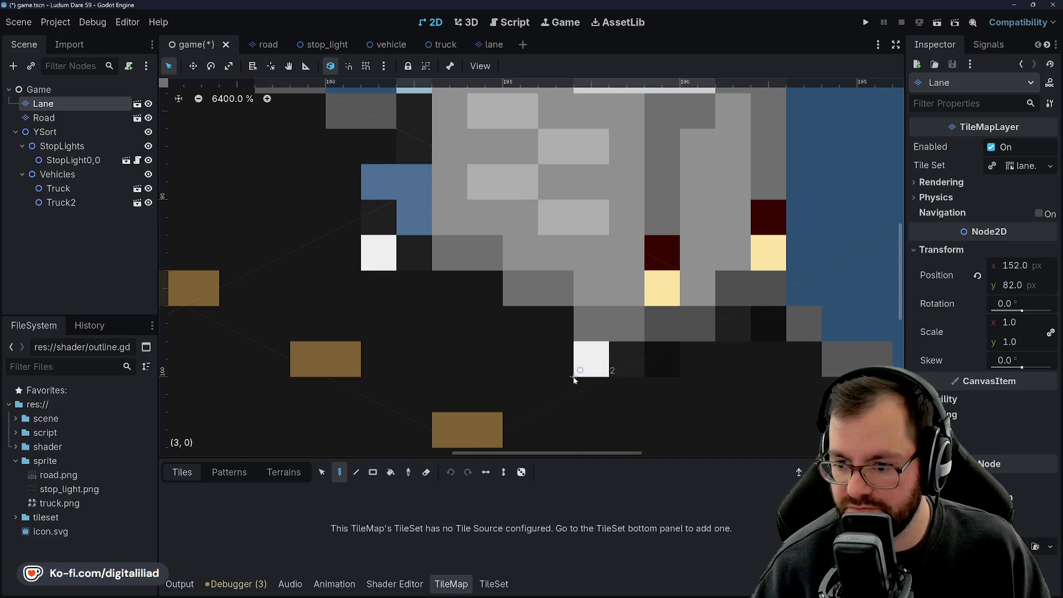
pyautogui.click(69, 119)
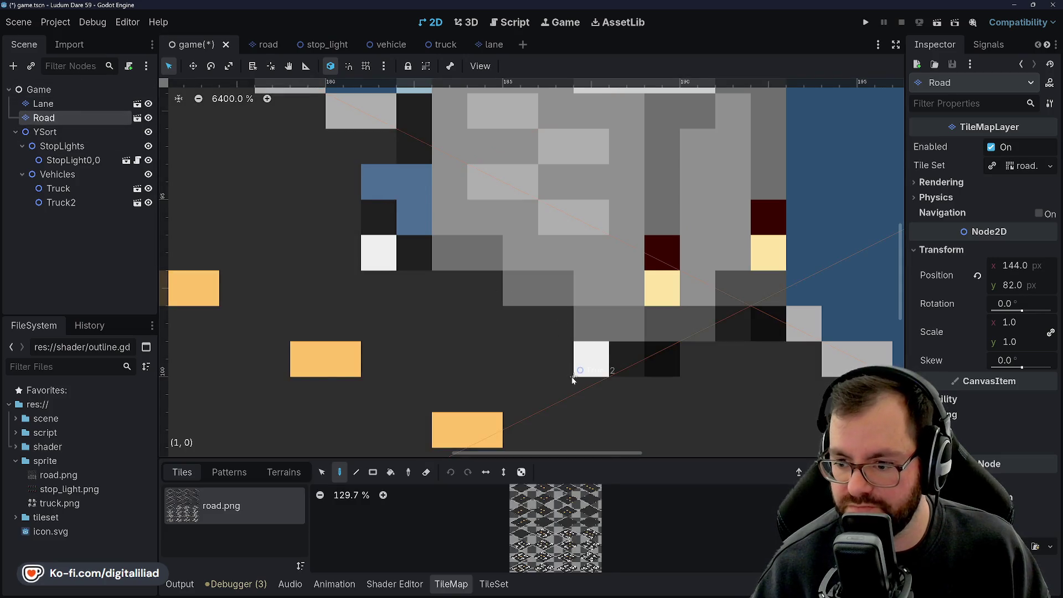
pyautogui.scroll(-6, 571, 376)
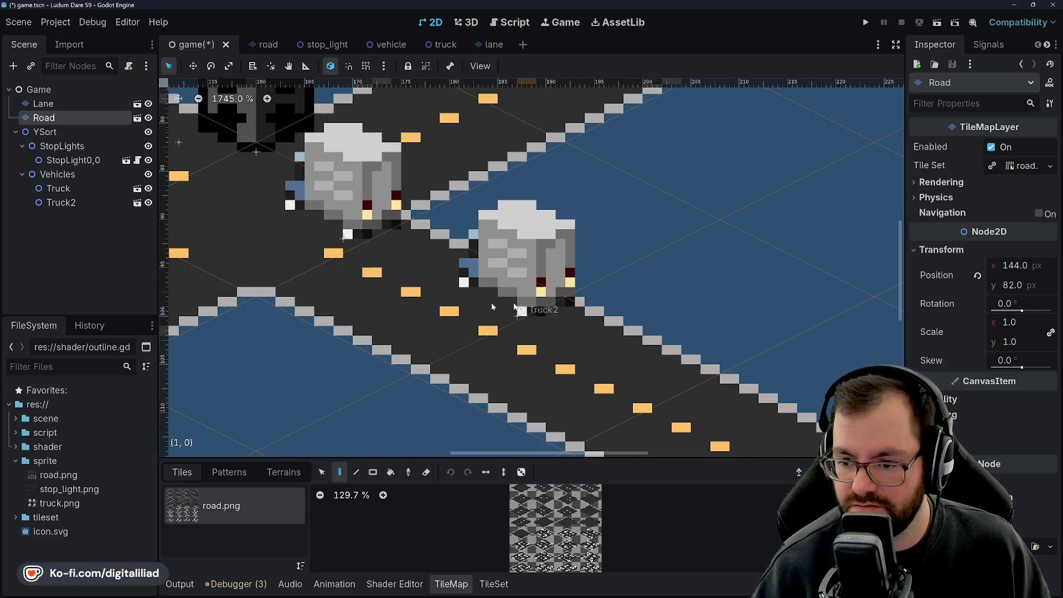
pyautogui.scroll(3, 172, 144)
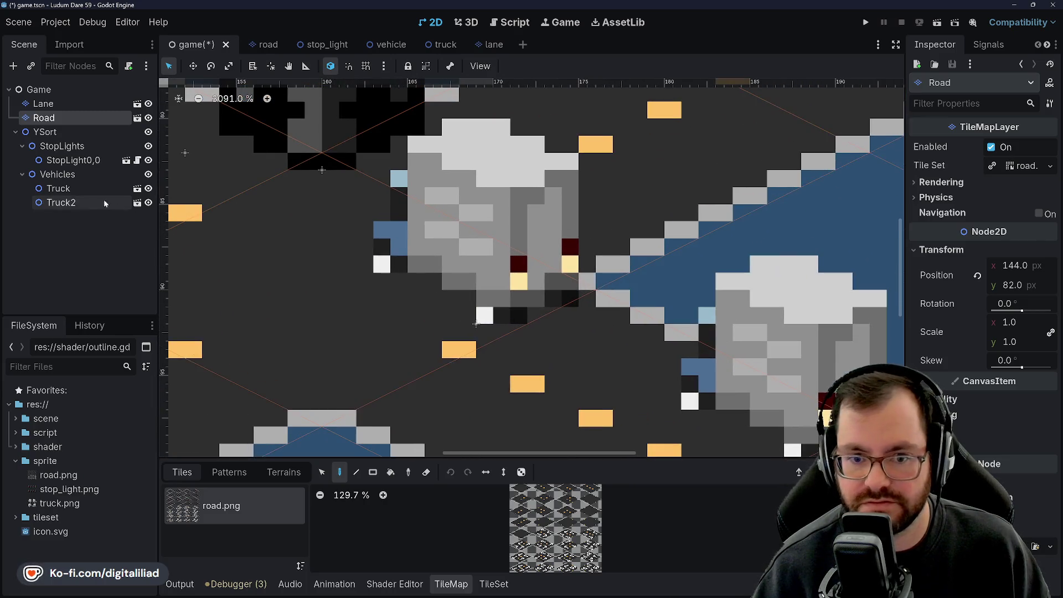
# - Shift Truck slightly to the right along the road
pyautogui.click(76, 190)
pyautogui.moveTo(516, 254); pyautogui.dragTo(552, 248)
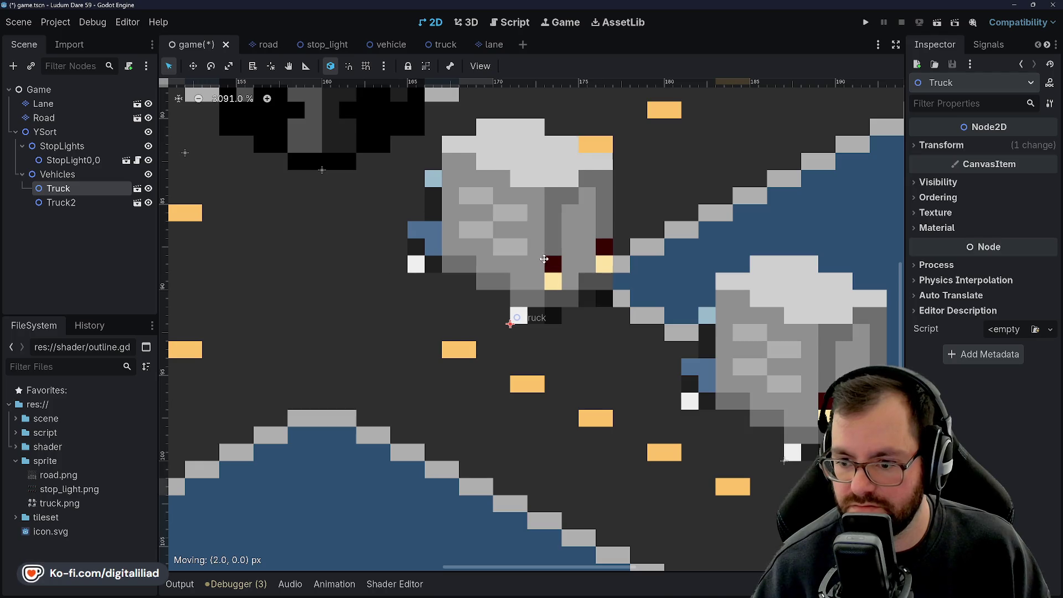
pyautogui.scroll(-5, 407, 282)
pyautogui.scroll(5, 515, 320)
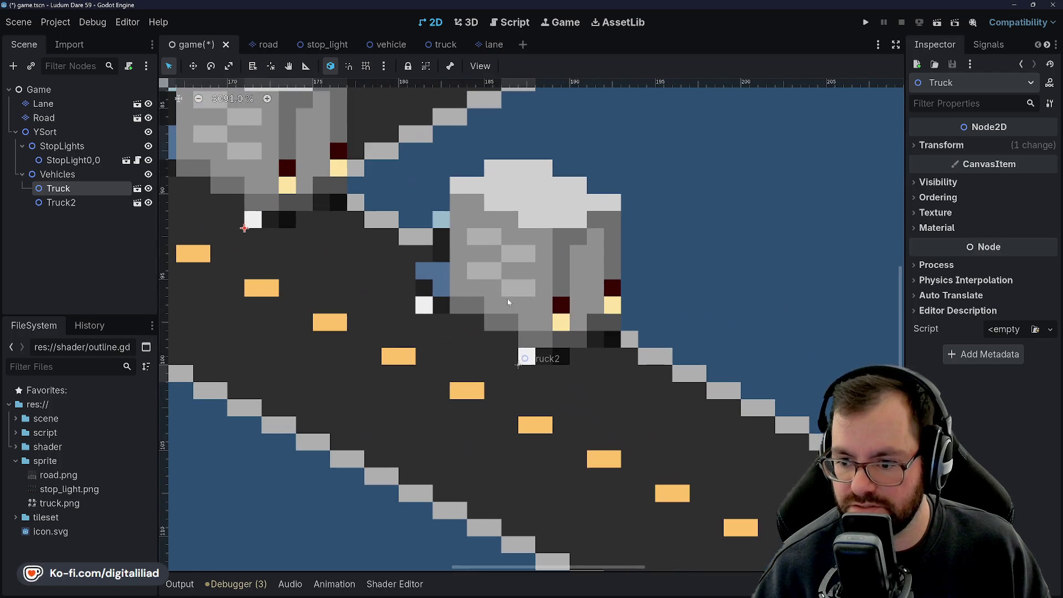
pyautogui.scroll(-10, 411, 311)
# - Review Truck2, the Vehicles group and the YSort node's ordering settings
pyautogui.click(462, 239)
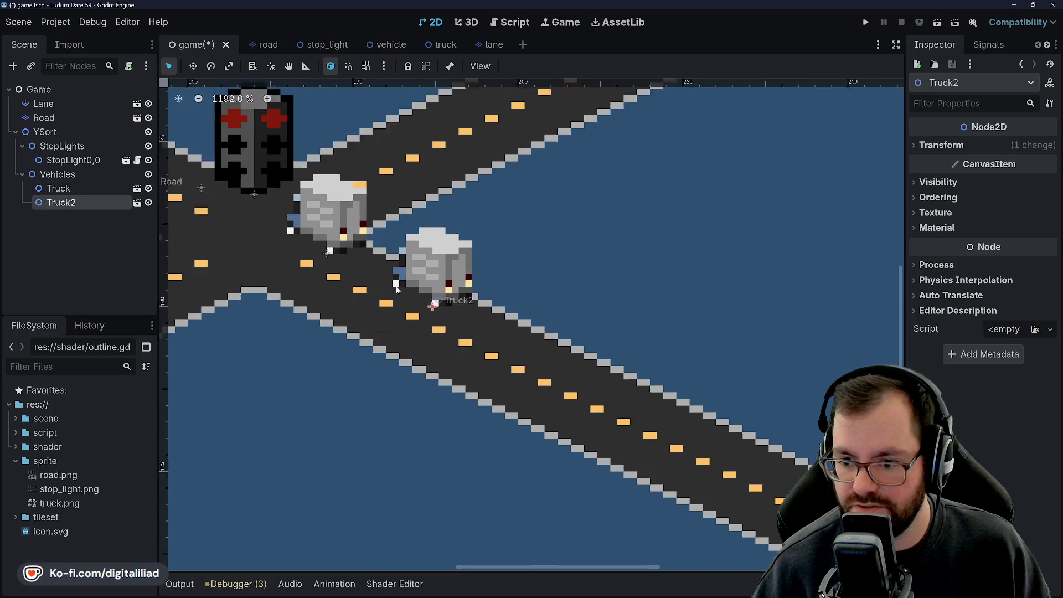
pyautogui.scroll(-2, 593, 390)
pyautogui.hscroll(3, 576, 396)
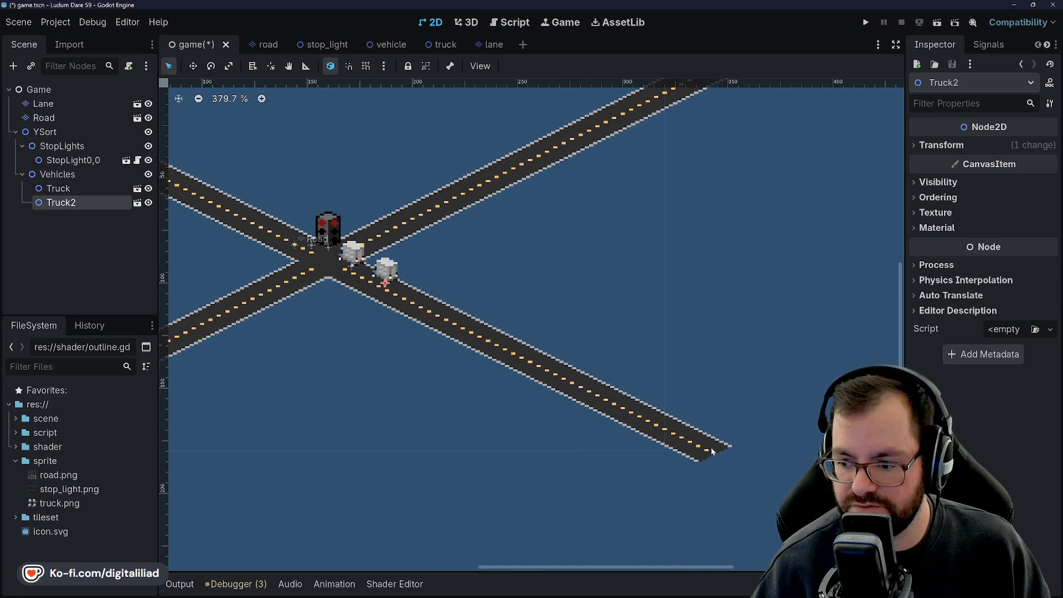
pyautogui.scroll(-3, 526, 377)
pyautogui.hscroll(6, 526, 377)
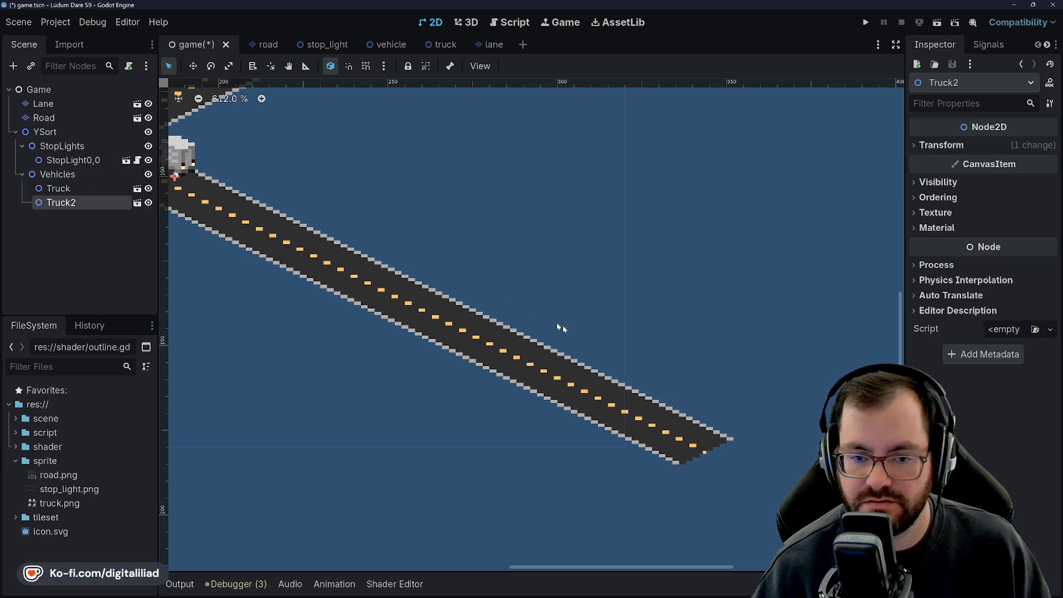
pyautogui.scroll(2, 523, 311)
pyautogui.hscroll(-5, 522, 312)
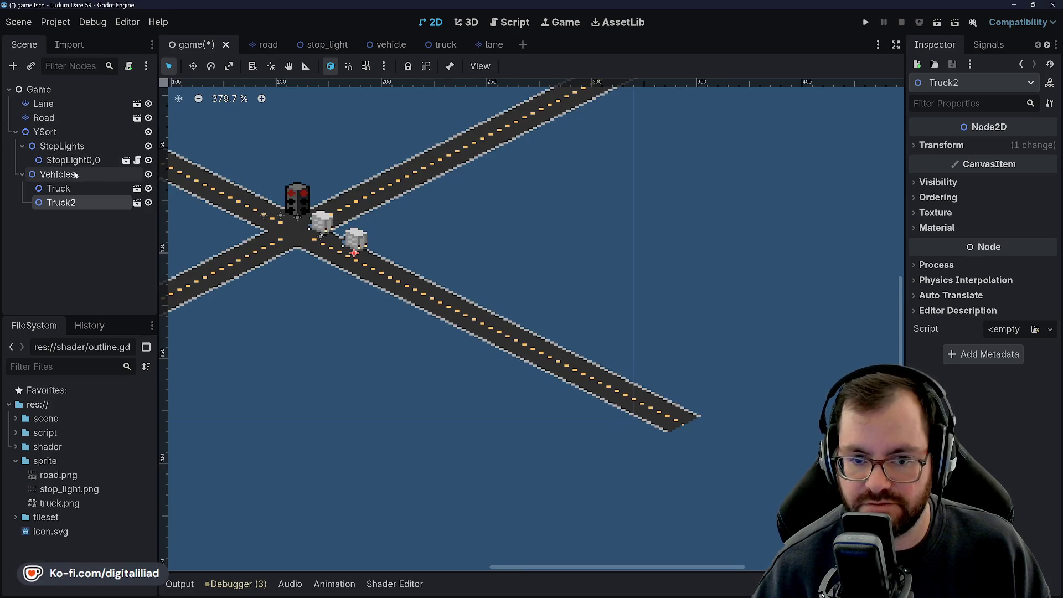
pyautogui.click(58, 174)
pyautogui.click(53, 132)
pyautogui.click(60, 174)
pyautogui.click(55, 132)
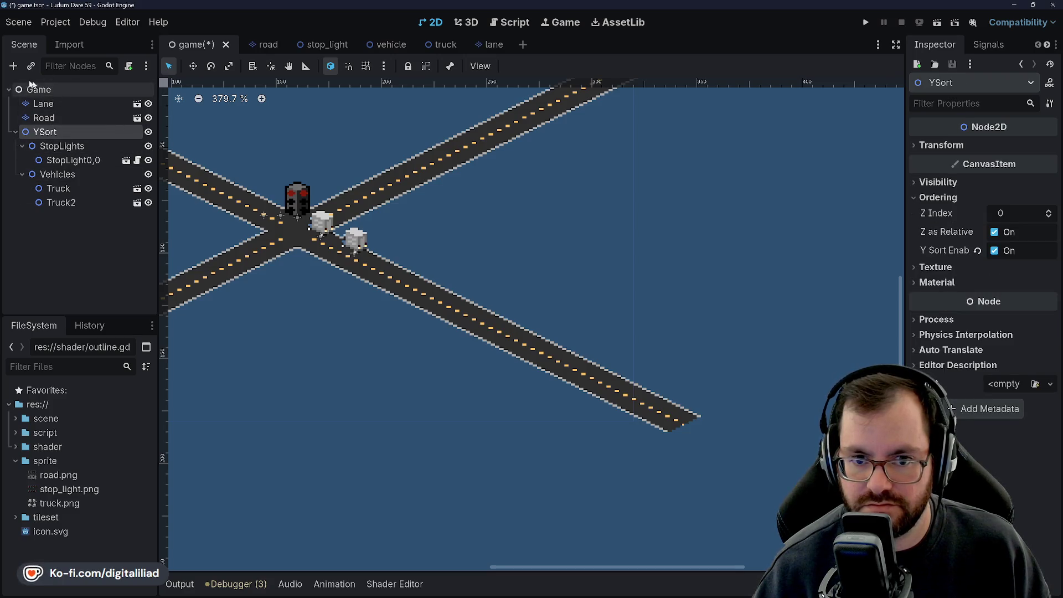
pyautogui.rightClick(38, 91)
# - Add a plain Node as a child of Game and rename it 'Markers'
pyautogui.click(71, 99)
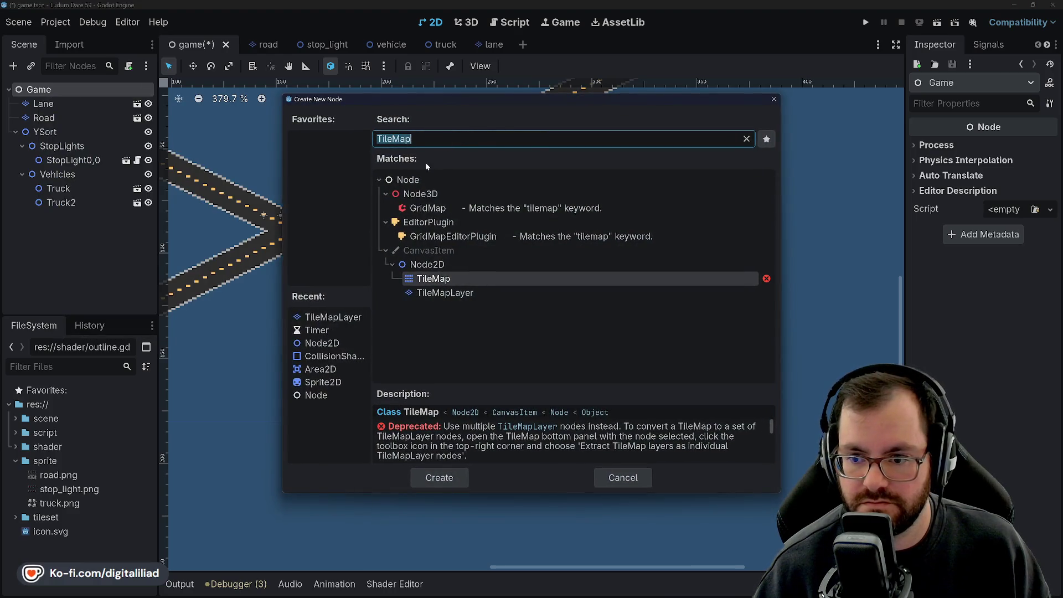
pyautogui.click(408, 179)
pyautogui.click(460, 477)
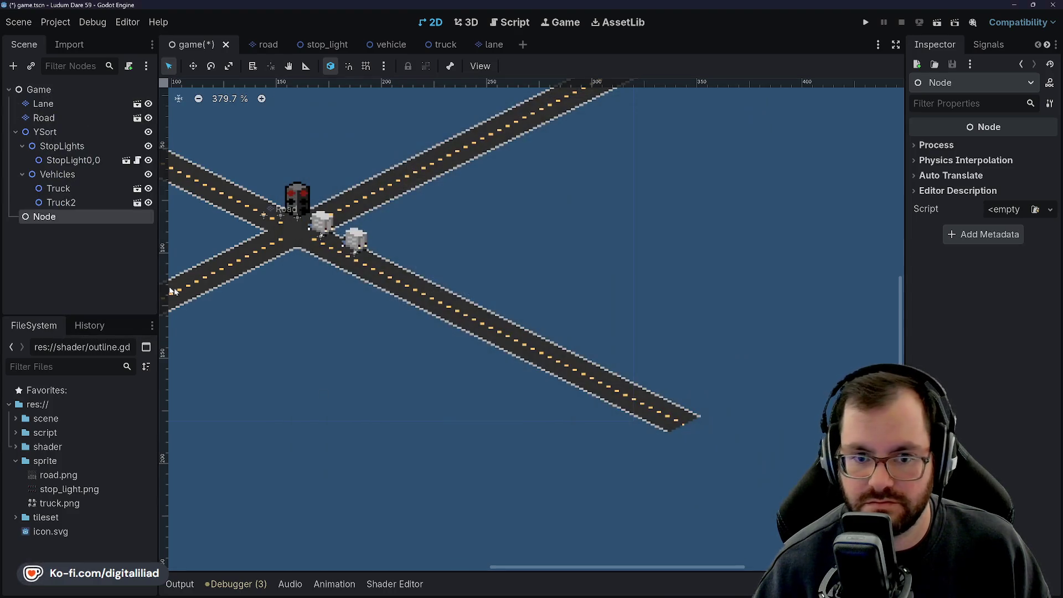
pyautogui.doubleClick(60, 219)
pyautogui.write('Markers')
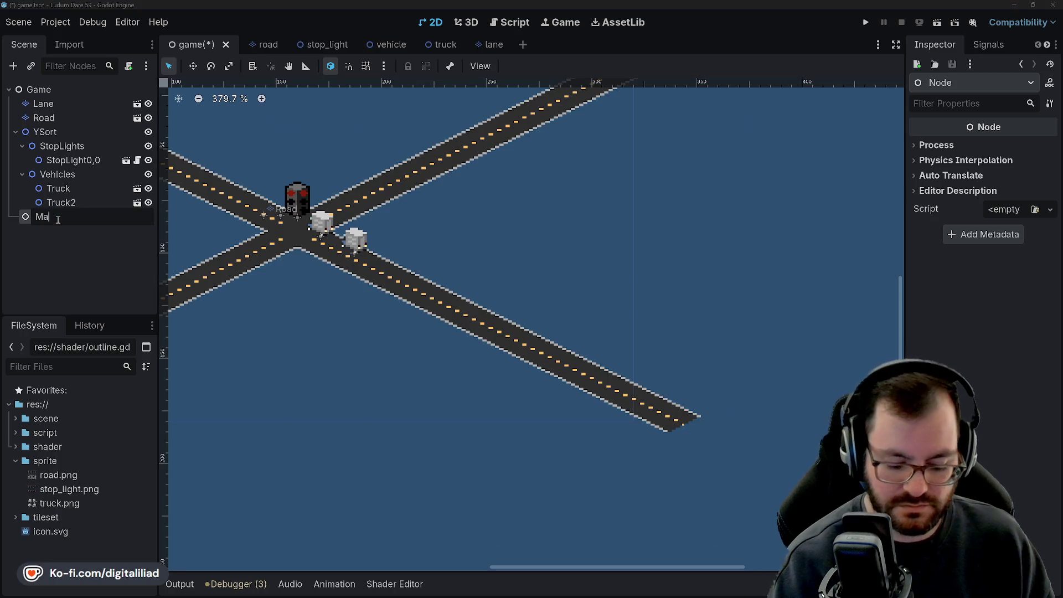
pyautogui.press('Return')
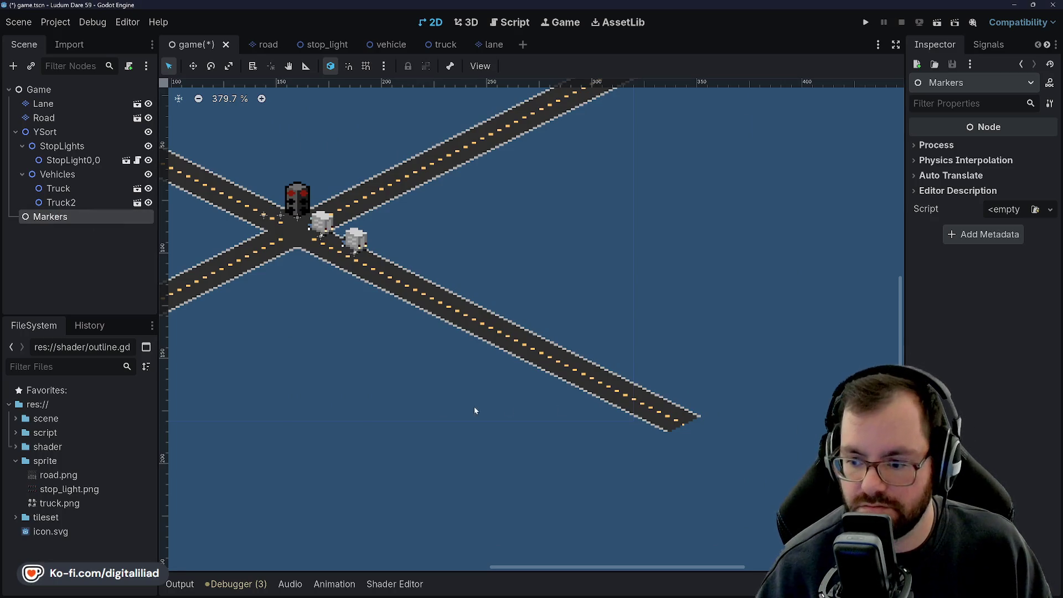
pyautogui.scroll(-4, 604, 324)
pyautogui.scroll(5, 383, 229)
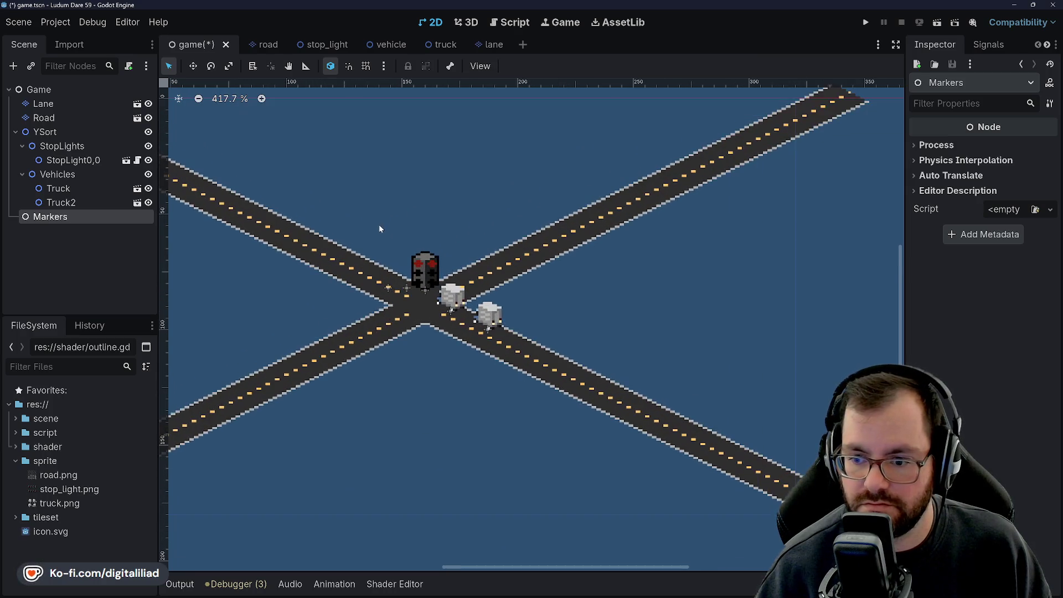
pyautogui.moveTo(387, 241); pyautogui.dragTo(397, 245)
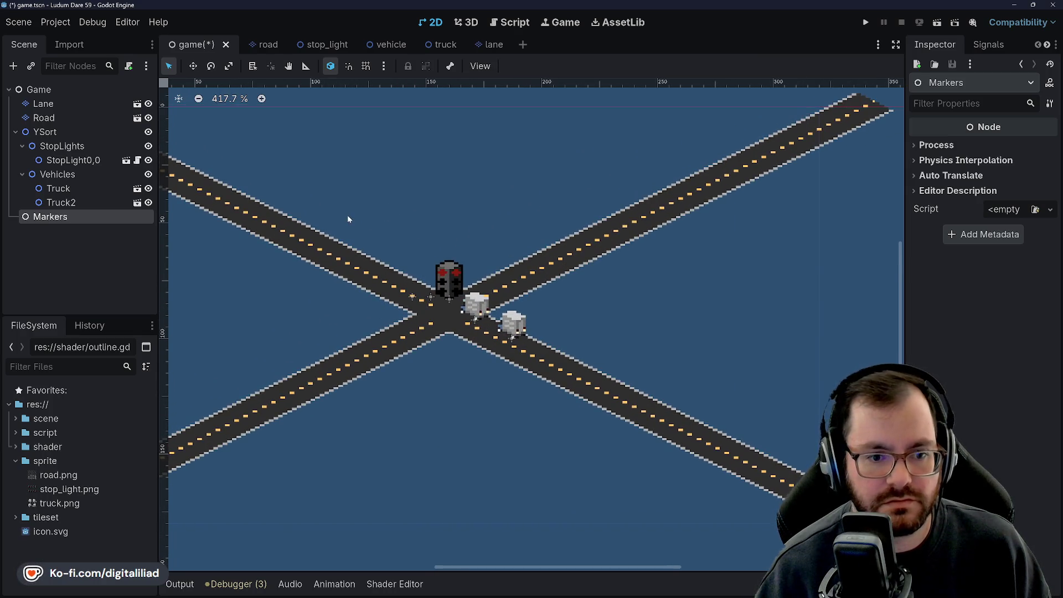
pyautogui.scroll(16, 449, 323)
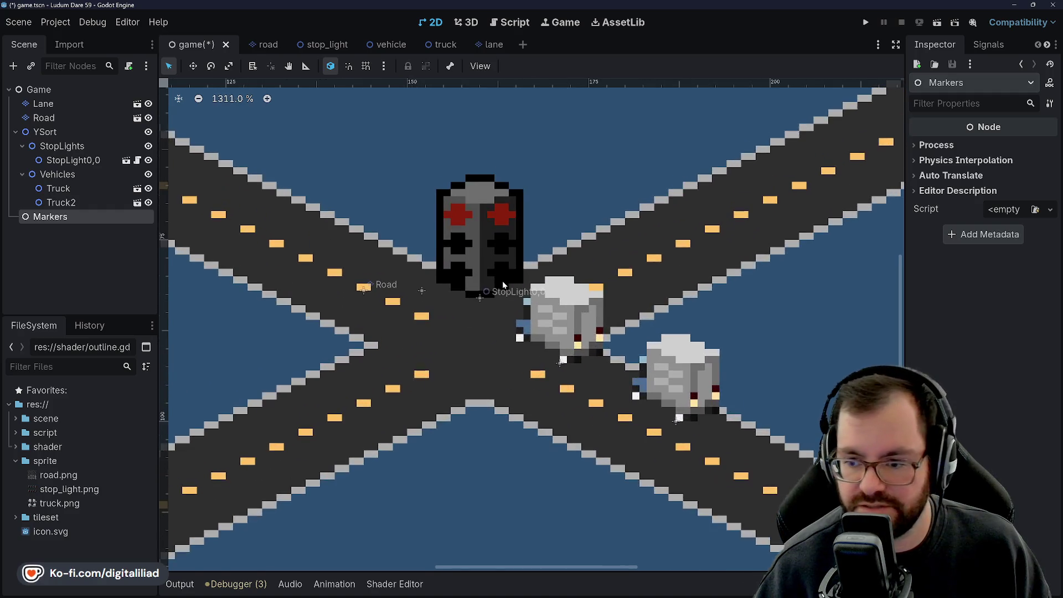
pyautogui.moveTo(503, 265); pyautogui.dragTo(426, 290)
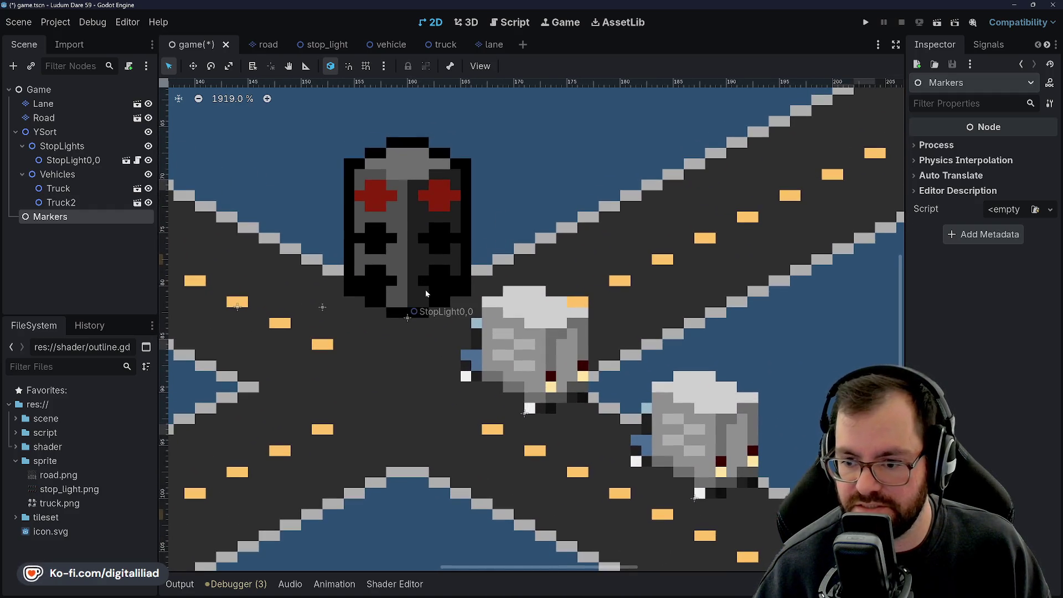
pyautogui.click(521, 334)
pyautogui.click(61, 202)
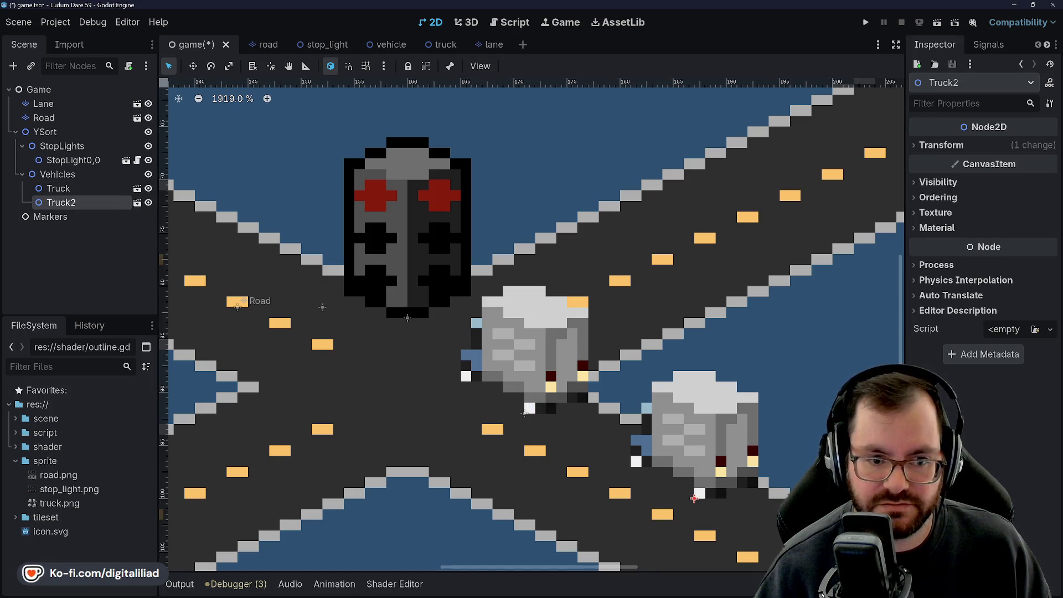
pyautogui.click(337, 244)
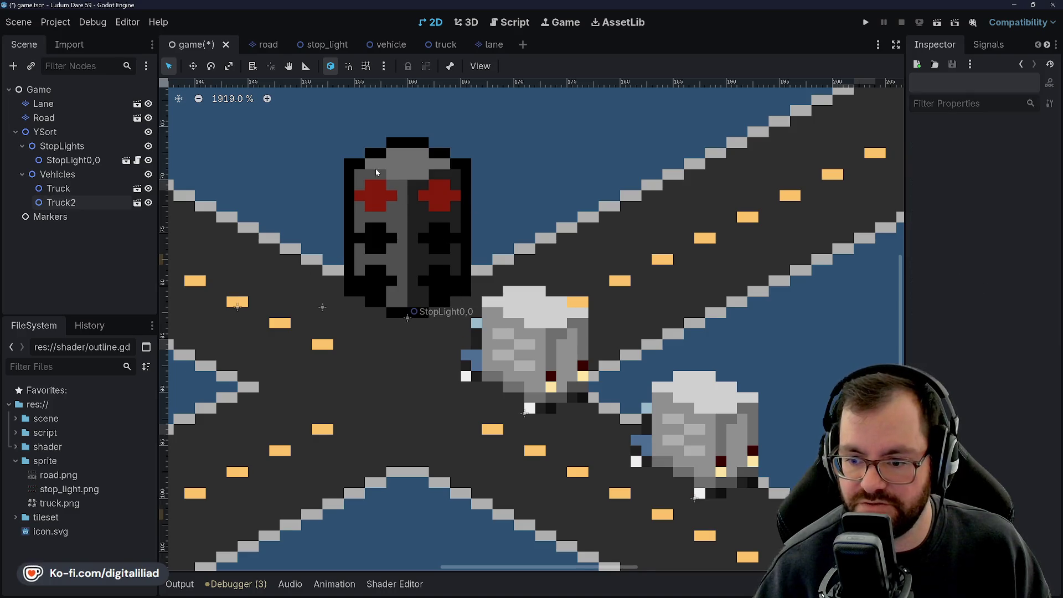
pyautogui.scroll(-2, 369, 241)
pyautogui.scroll(-7, 427, 327)
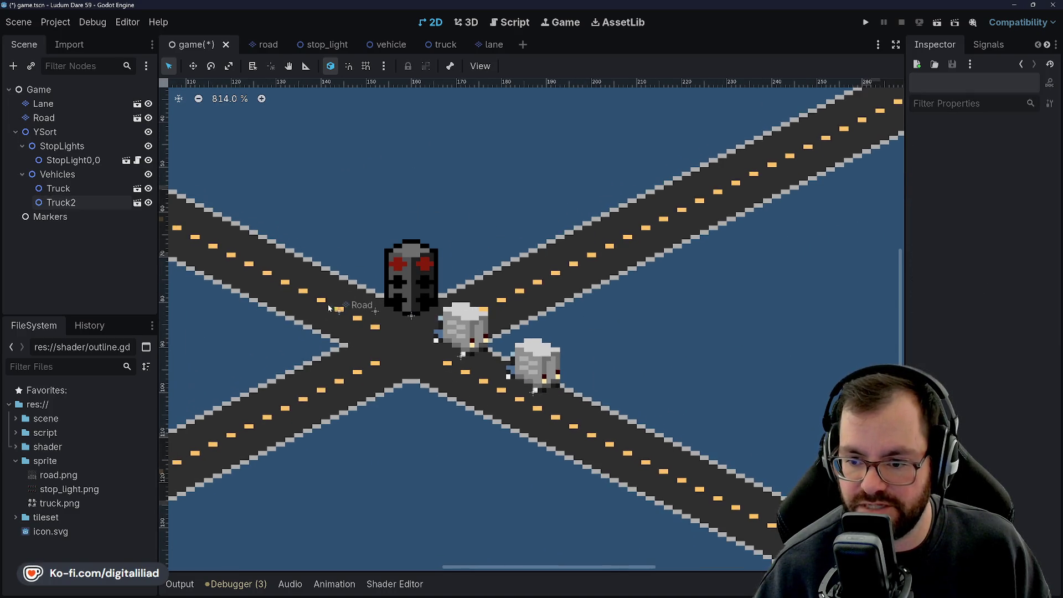
pyautogui.moveTo(396, 244); pyautogui.dragTo(427, 269)
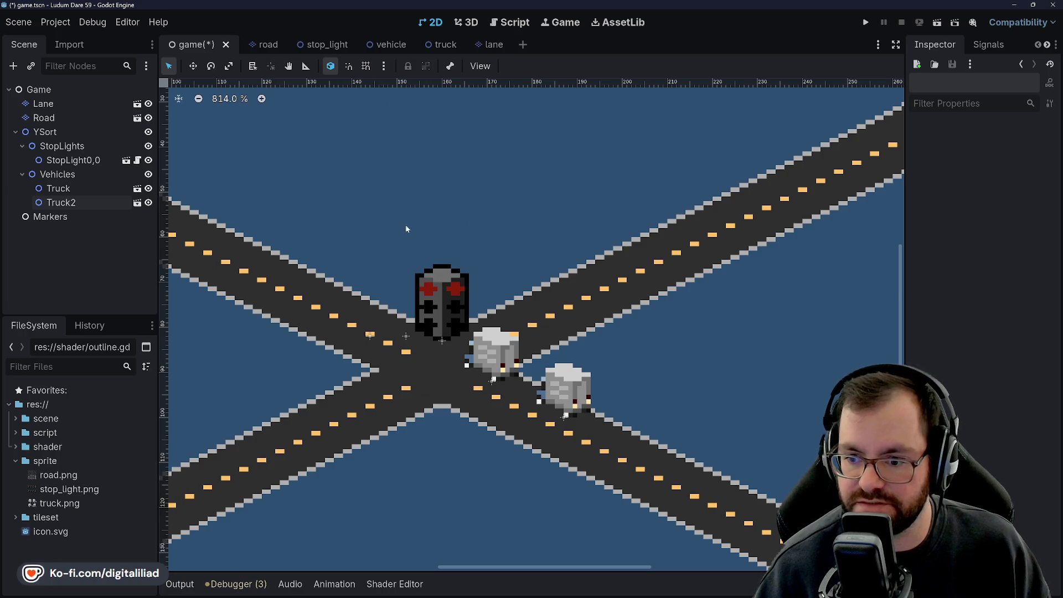
pyautogui.moveTo(405, 225); pyautogui.dragTo(443, 249)
pyautogui.scroll(-6, 464, 341)
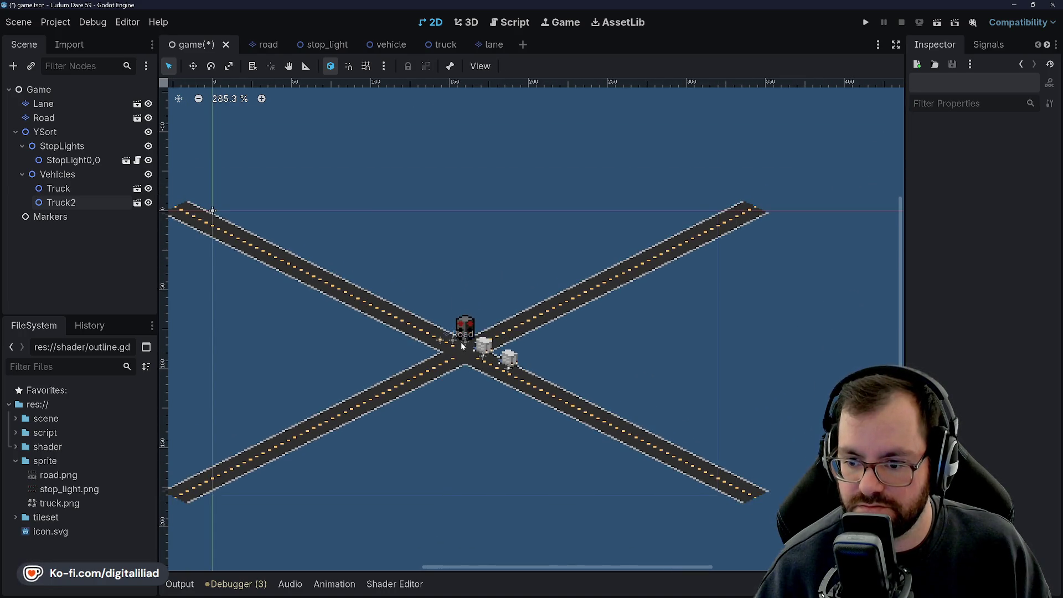
pyautogui.scroll(5, 462, 346)
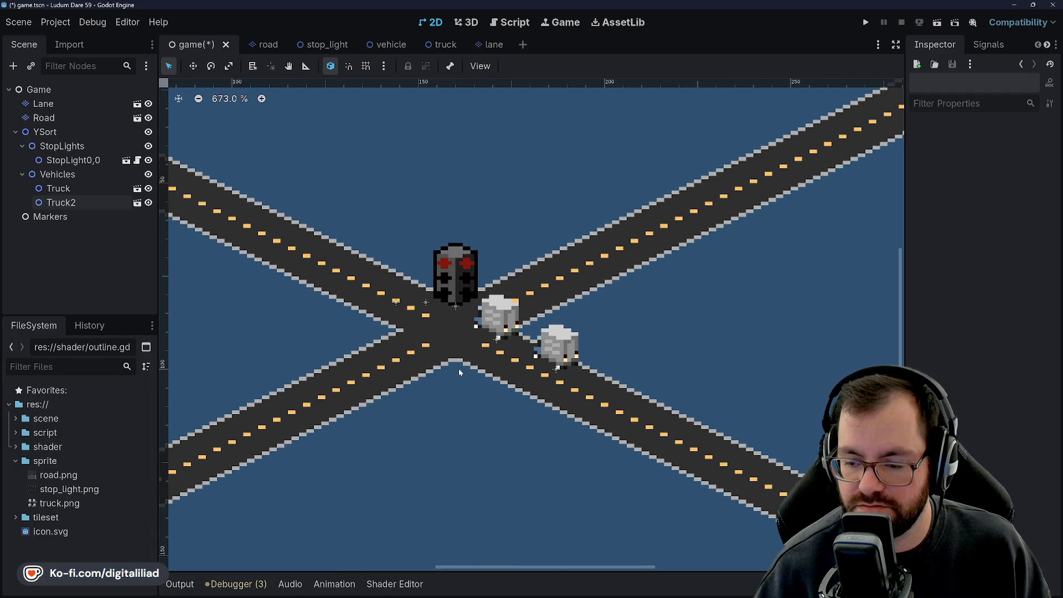
pyautogui.scroll(9, 460, 371)
pyautogui.scroll(2, 498, 394)
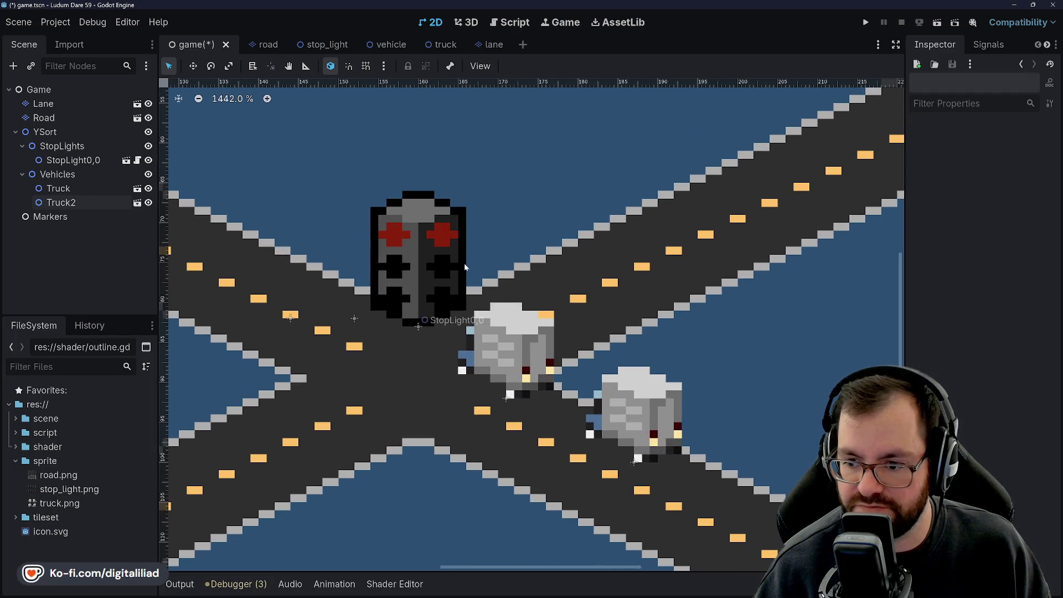
pyautogui.scroll(-2, 515, 344)
pyautogui.scroll(-5, 654, 369)
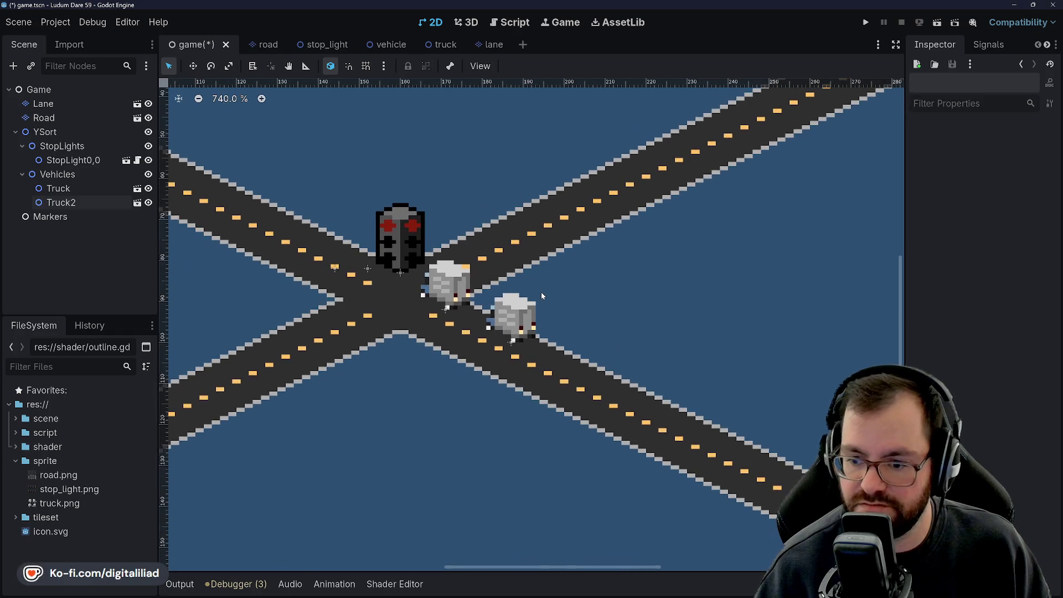
pyautogui.scroll(2, 636, 380)
pyautogui.scroll(4, 559, 361)
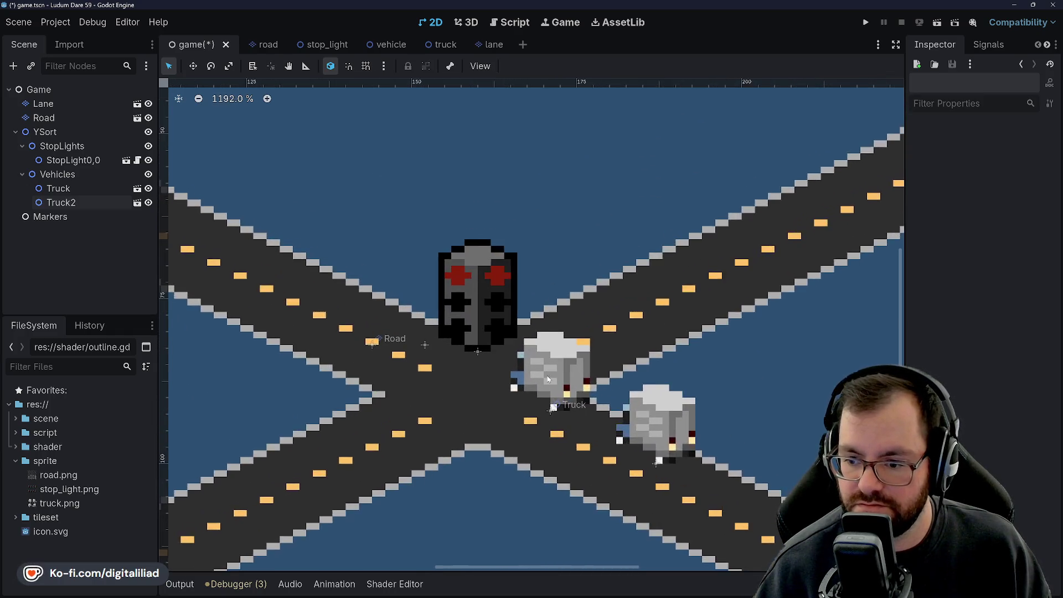
pyautogui.click(553, 360)
pyautogui.scroll(3, 377, 281)
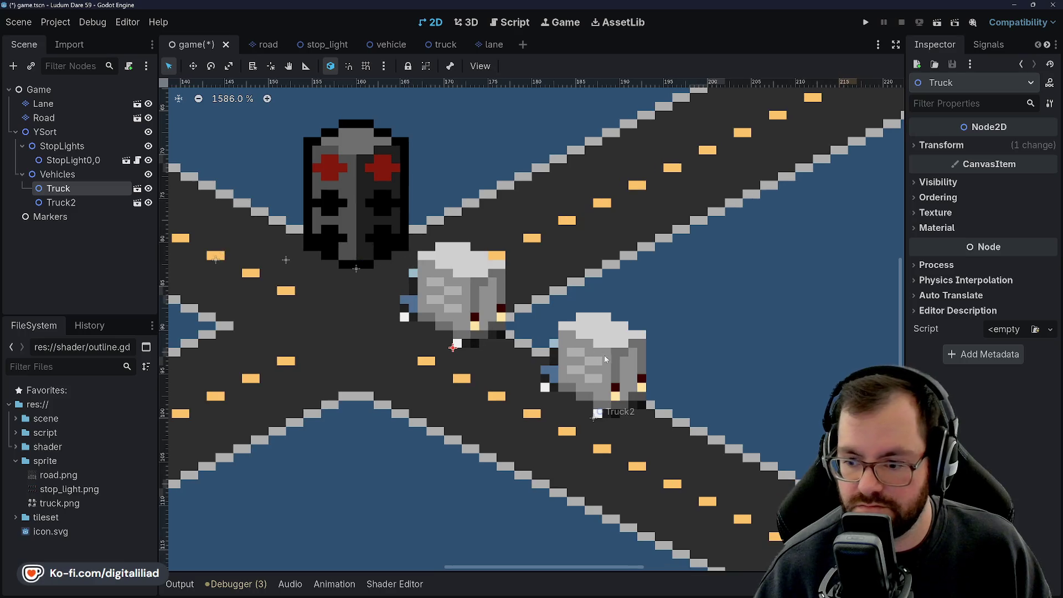
pyautogui.click(61, 202)
# - Delete the Truck2 node and confirm the deletion
pyautogui.press('Delete')
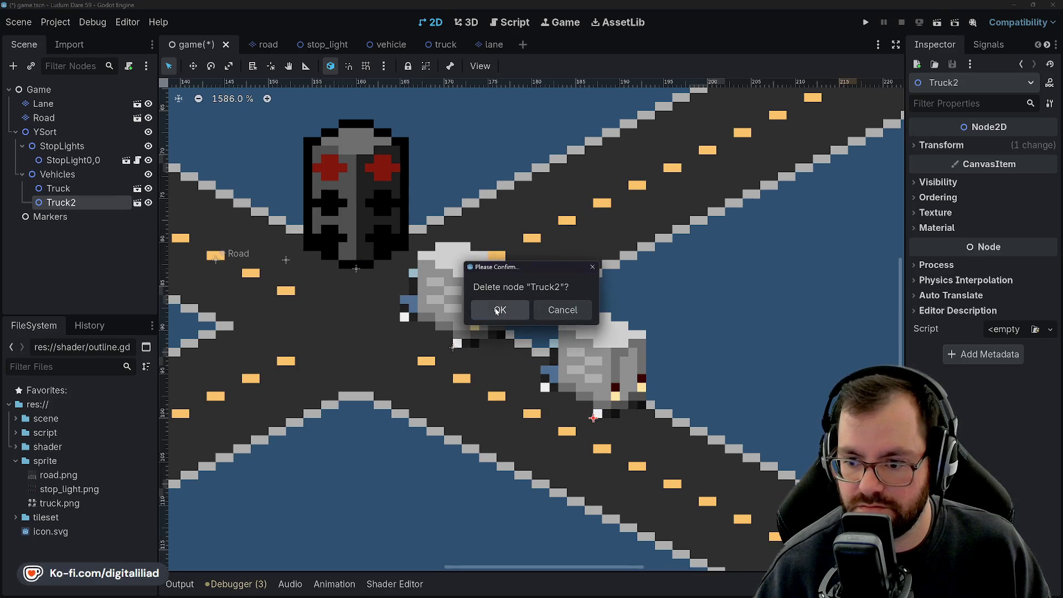
pyautogui.press('Return')
pyautogui.scroll(-3, 477, 288)
pyautogui.scroll(-3, 487, 293)
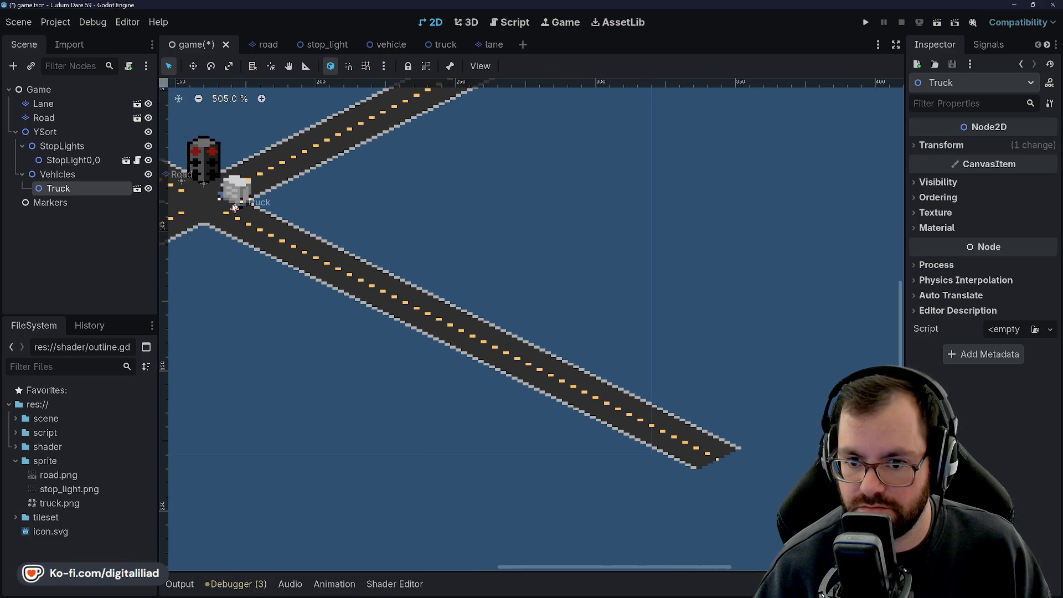
pyautogui.scroll(2, 231, 195)
pyautogui.scroll(-3, 397, 251)
pyautogui.scroll(-2, 399, 252)
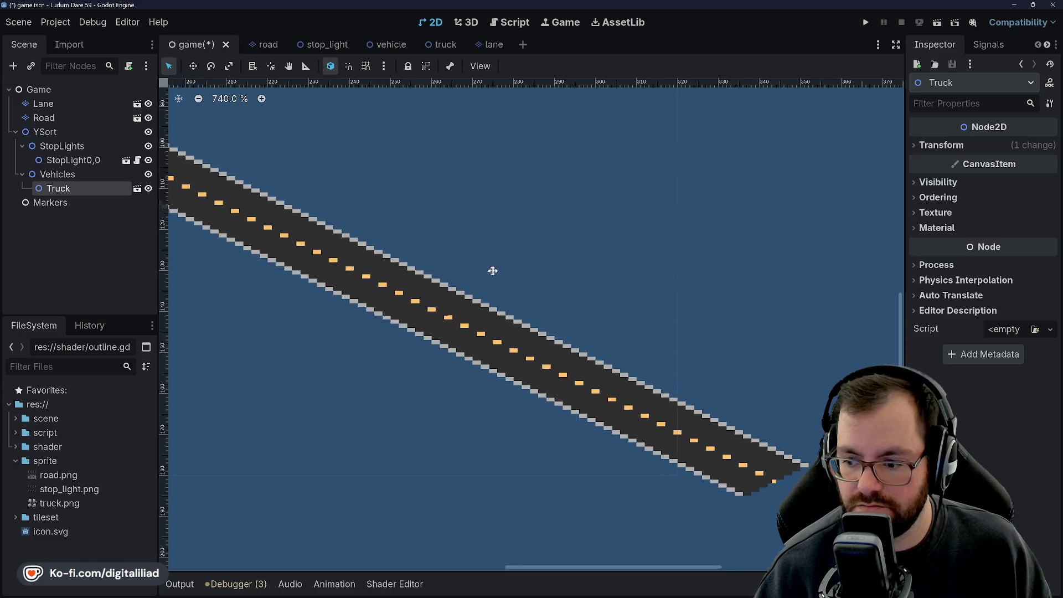
pyautogui.hscroll(-1, 426, 252)
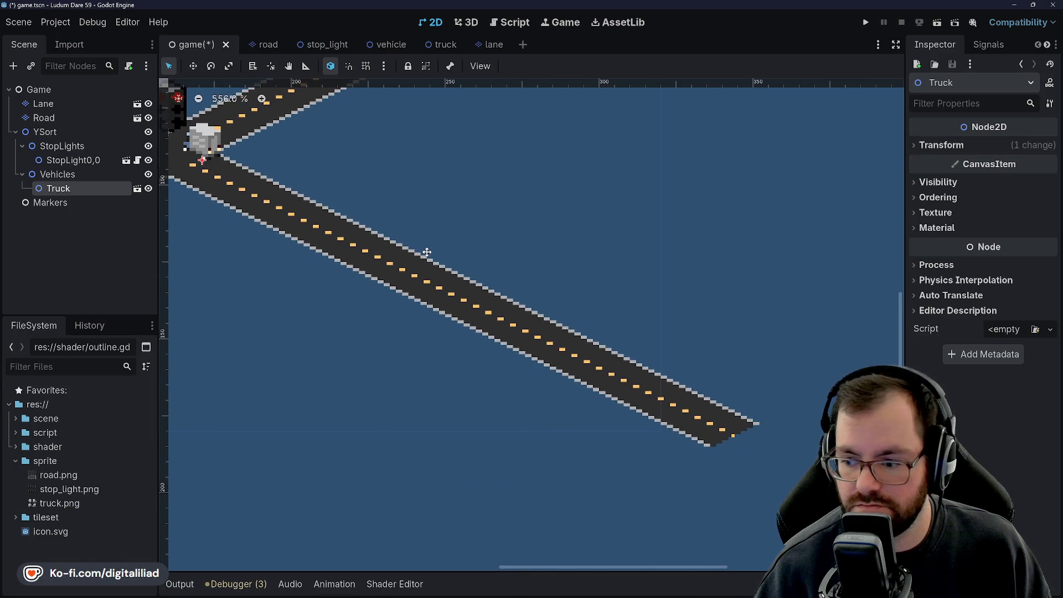
pyautogui.hscroll(-2, 465, 257)
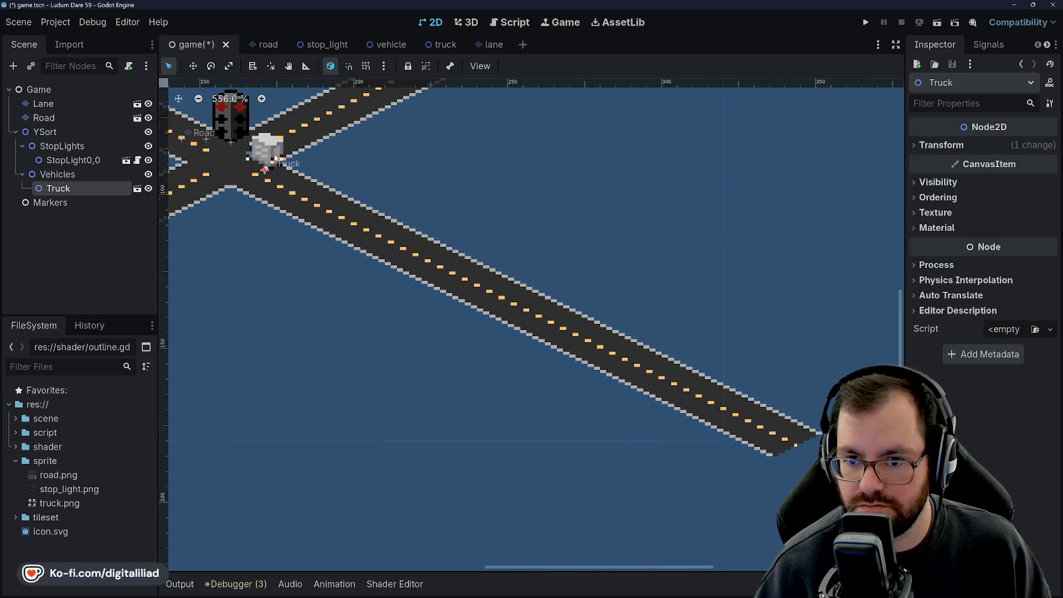
# - Move Truck to the lower-right end of the diagonal road and nudge it into place
pyautogui.moveTo(272, 158)
pyautogui.mouseDown()
pyautogui.moveTo(543, 332)
pyautogui.moveTo(812, 413)
pyautogui.moveTo(811, 426)
pyautogui.mouseUp()
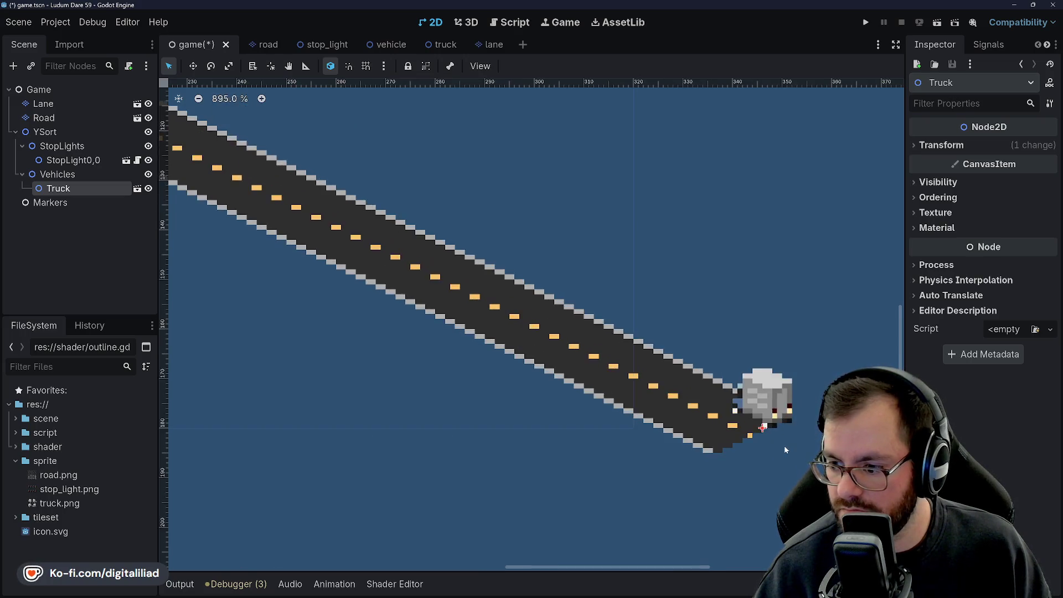
pyautogui.scroll(6, 825, 449)
pyautogui.moveTo(699, 343)
pyautogui.mouseDown()
pyautogui.moveTo(654, 338)
pyautogui.moveTo(696, 340)
pyautogui.mouseUp()
pyautogui.scroll(-1, 530, 380)
pyautogui.scroll(-4, 529, 380)
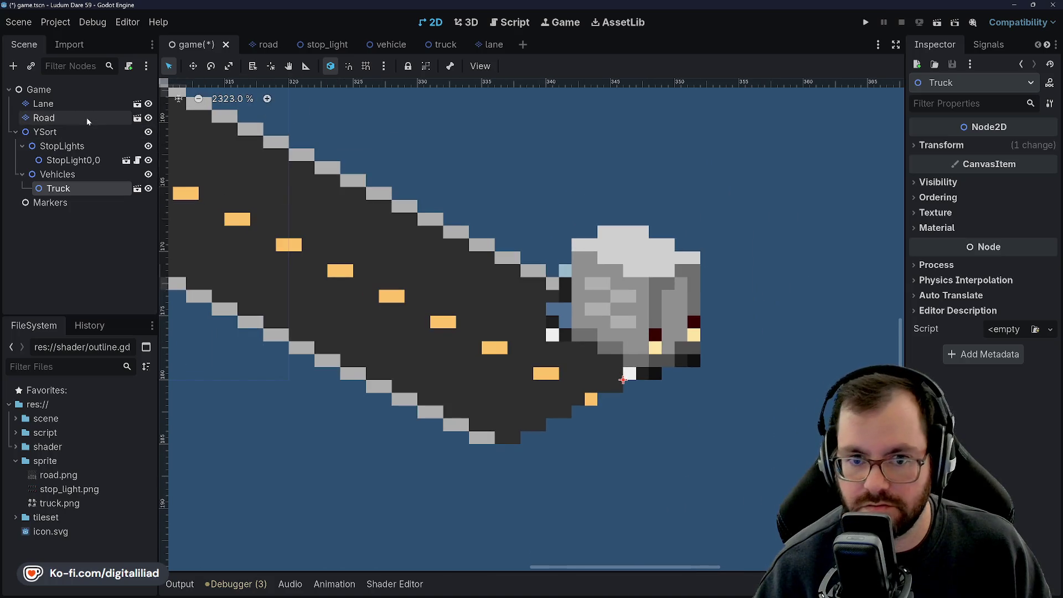
pyautogui.click(79, 118)
pyautogui.scroll(-2, 547, 298)
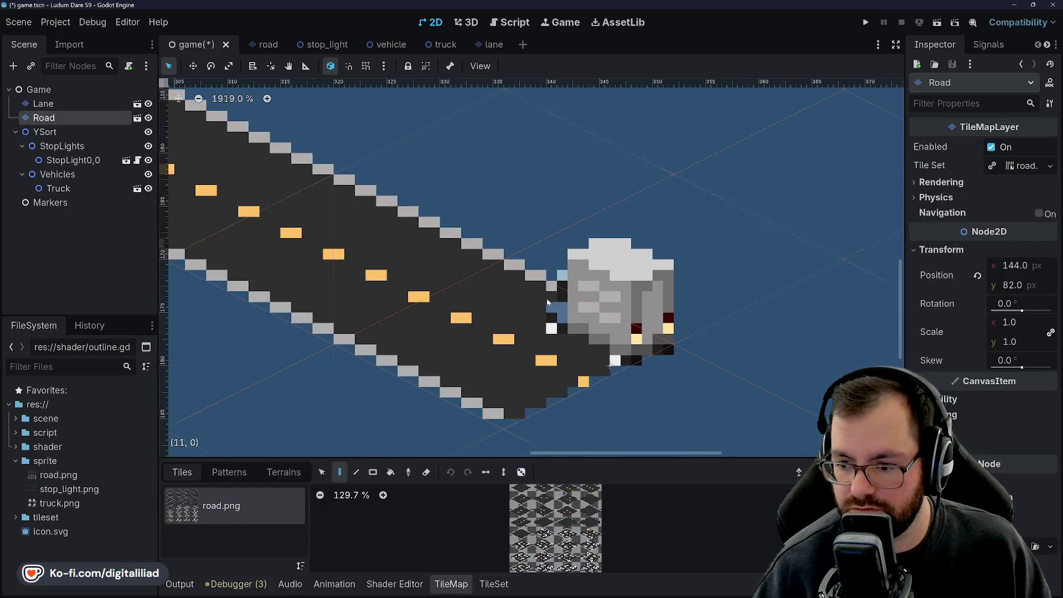
pyautogui.scroll(-2, 216, 129)
pyautogui.click(82, 92)
pyautogui.moveTo(315, 176); pyautogui.dragTo(517, 270)
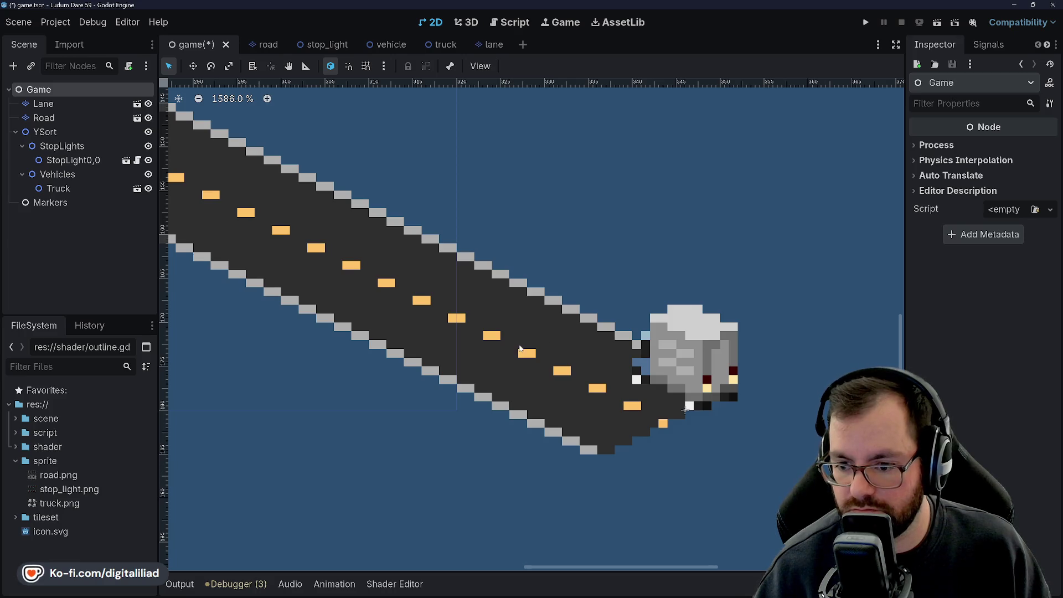
pyautogui.scroll(-6, 530, 334)
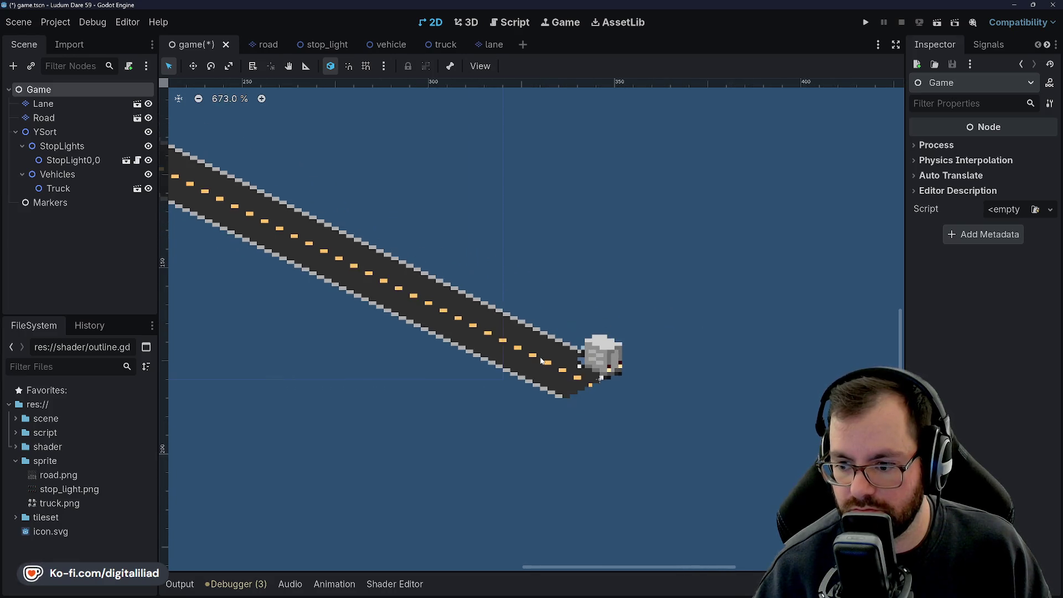
pyautogui.scroll(-3, 540, 360)
pyautogui.scroll(1, 549, 355)
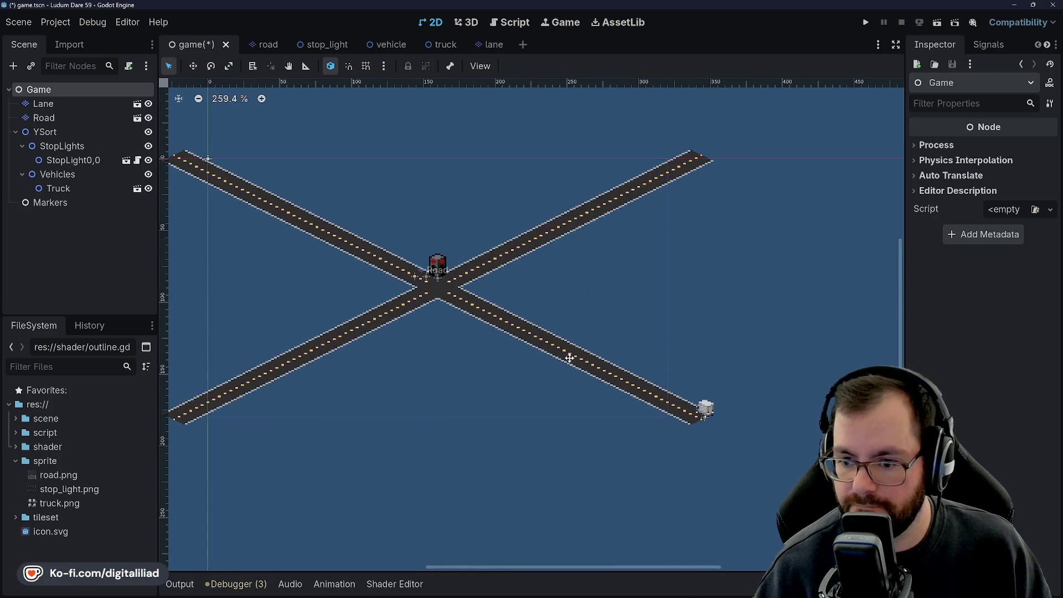
# - Save game.tscn with Ctrl+S and zoom in to check the truck at the road end
pyautogui.hotkey('ctrl', 's')
pyautogui.scroll(2, 450, 269)
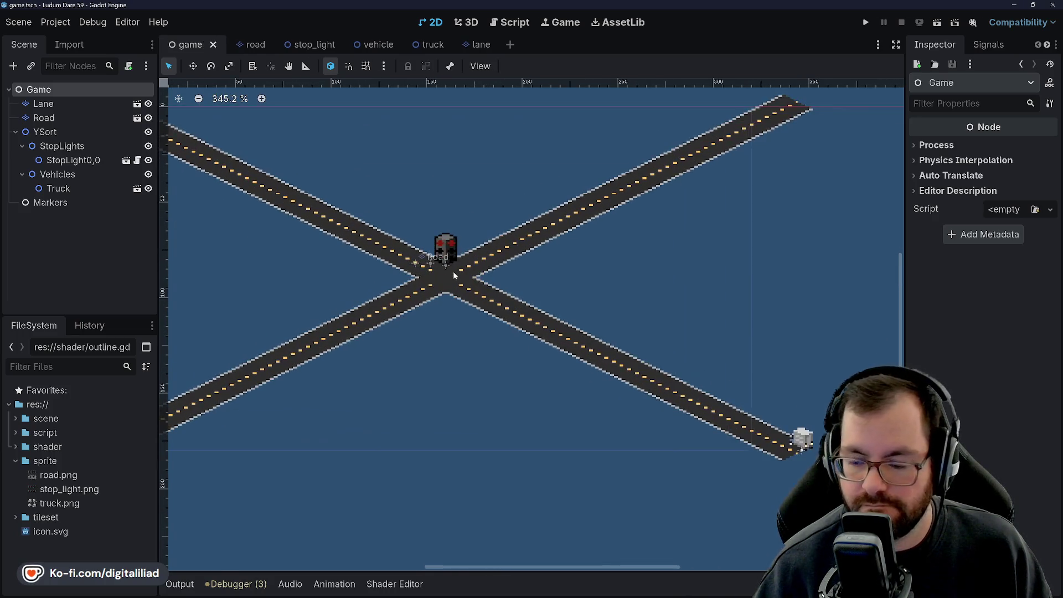
pyautogui.scroll(-1, 422, 259)
pyautogui.scroll(12, 591, 396)
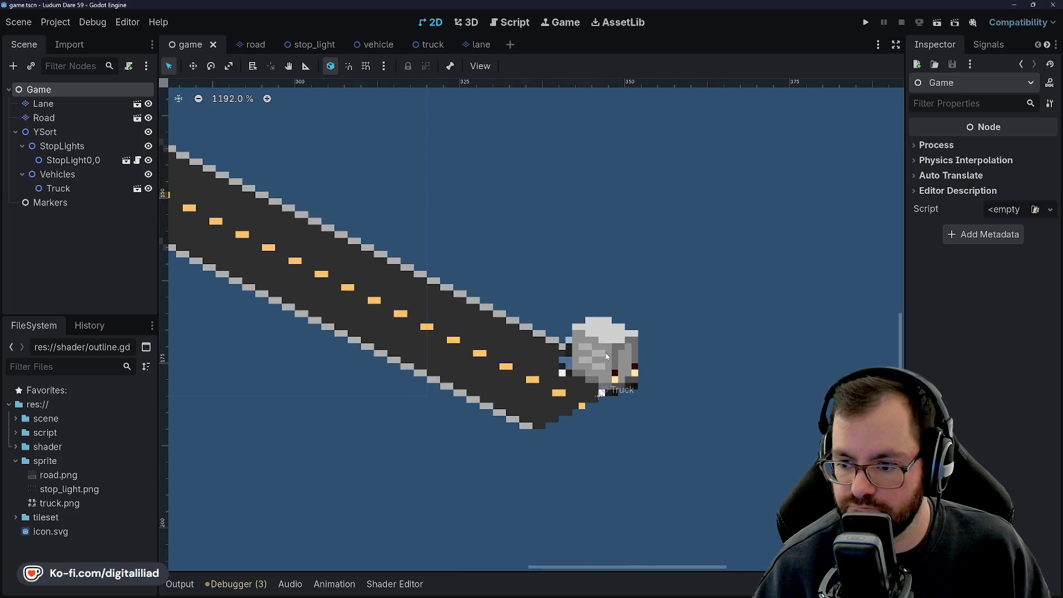
pyautogui.scroll(-1, 543, 346)
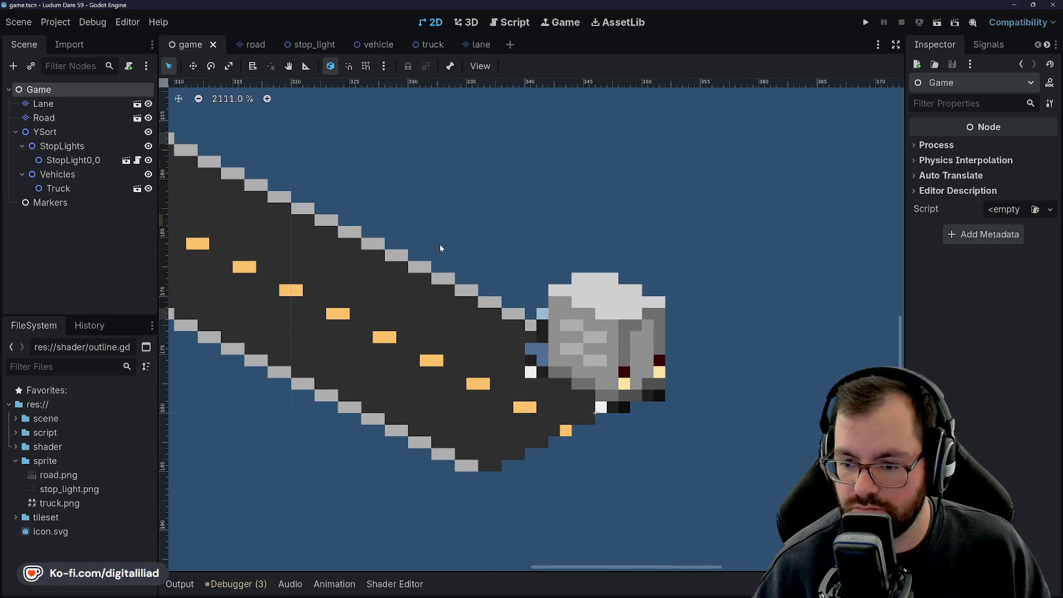
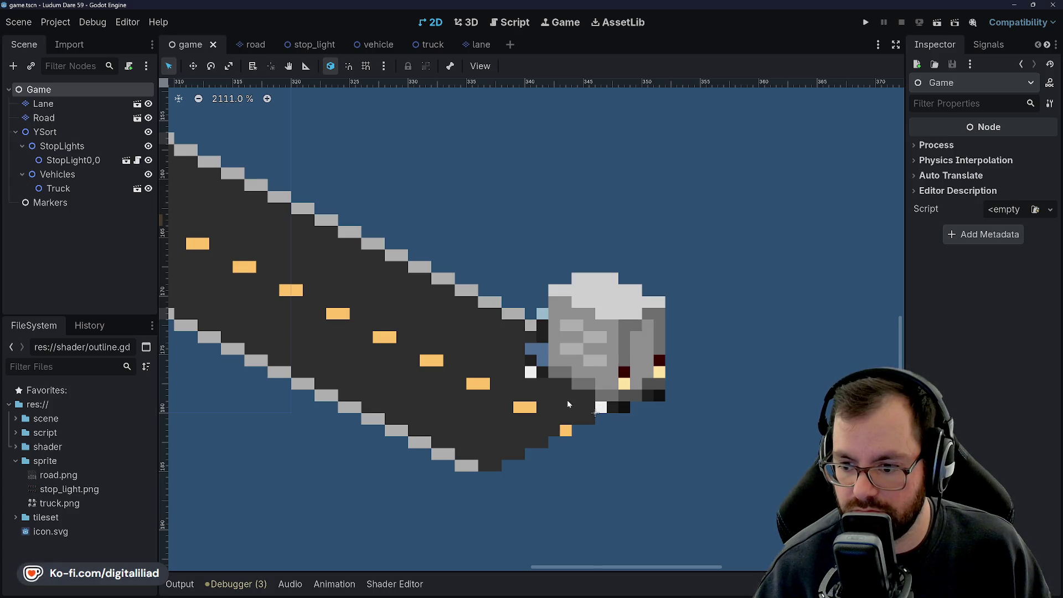
# - Centre the view on the crossroads, then test-run the game and stop it
pyautogui.scroll(-5, 565, 399)
pyautogui.moveTo(442, 312)
pyautogui.mouseDown()
pyautogui.moveTo(537, 371)
pyautogui.moveTo(624, 344)
pyautogui.moveTo(369, 234)
pyautogui.moveTo(540, 330)
pyautogui.mouseUp()
pyautogui.scroll(-3, 624, 344)
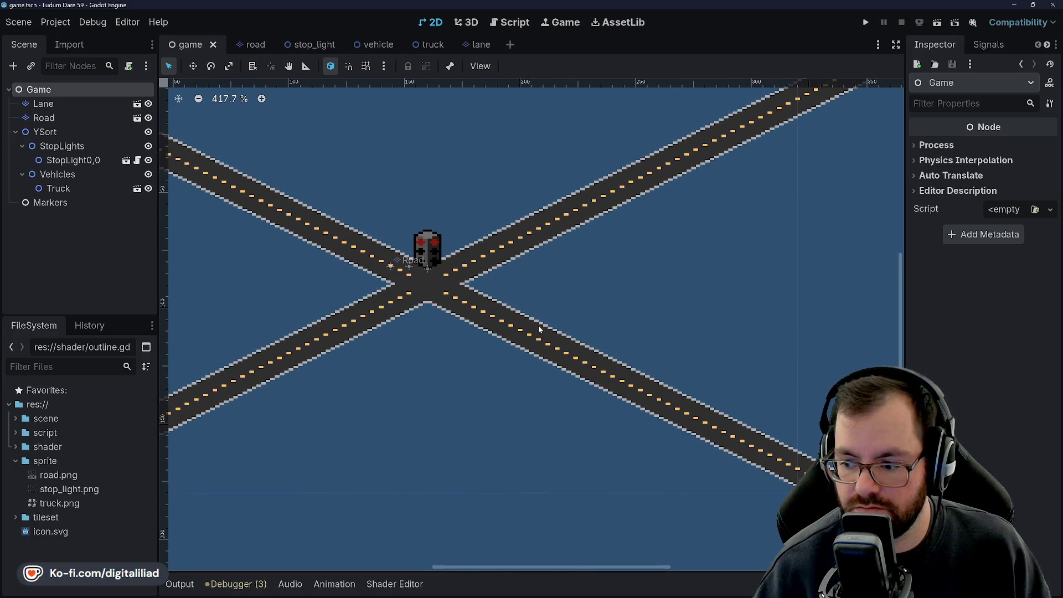
pyautogui.moveTo(498, 284)
pyautogui.mouseDown()
pyautogui.moveTo(550, 334)
pyautogui.moveTo(626, 322)
pyautogui.moveTo(570, 309)
pyautogui.moveTo(583, 319)
pyautogui.mouseUp()
pyautogui.scroll(-2, 626, 322)
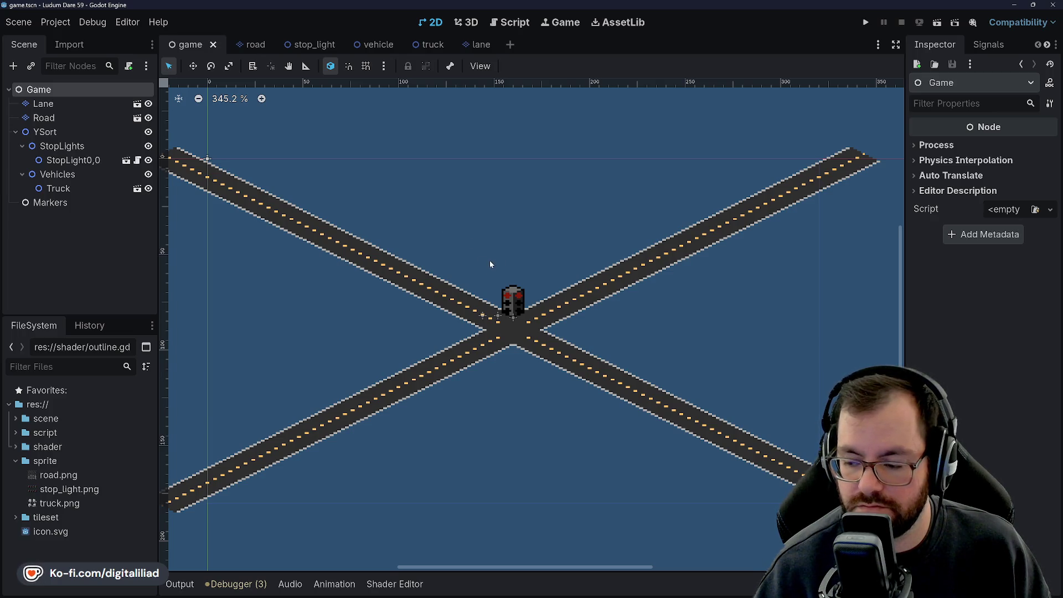
pyautogui.moveTo(589, 343)
pyautogui.mouseDown()
pyautogui.moveTo(526, 307)
pyautogui.moveTo(593, 344)
pyautogui.moveTo(633, 340)
pyautogui.moveTo(570, 347)
pyautogui.mouseUp()
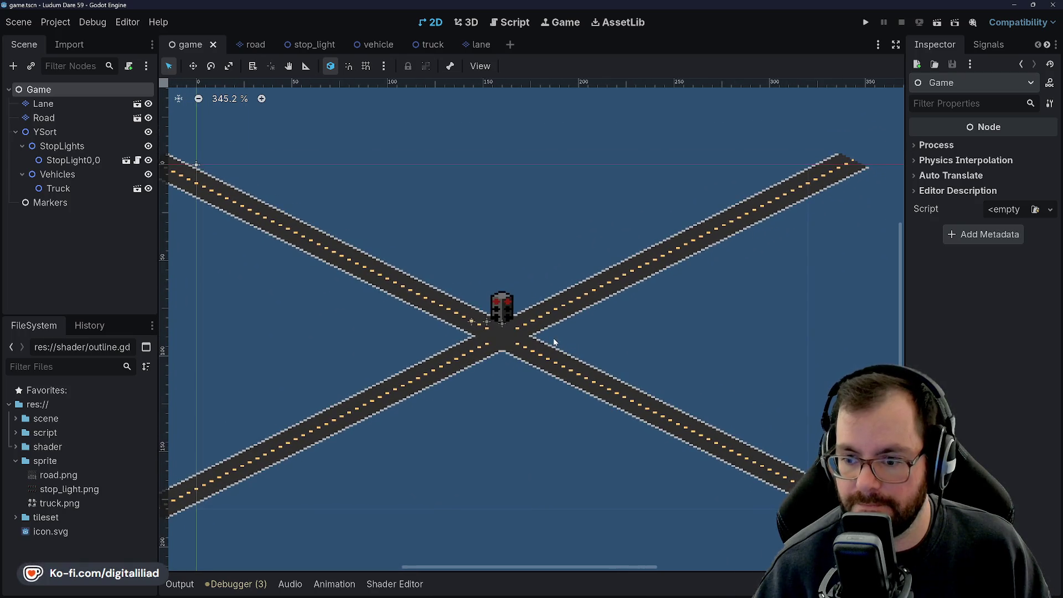
pyautogui.scroll(5, 504, 305)
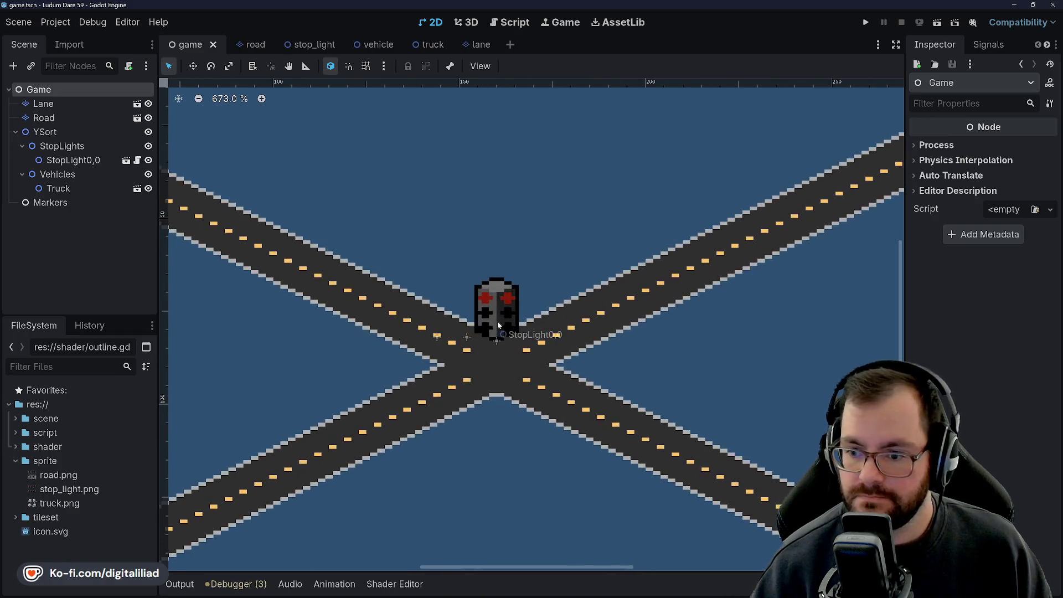
pyautogui.click(865, 22)
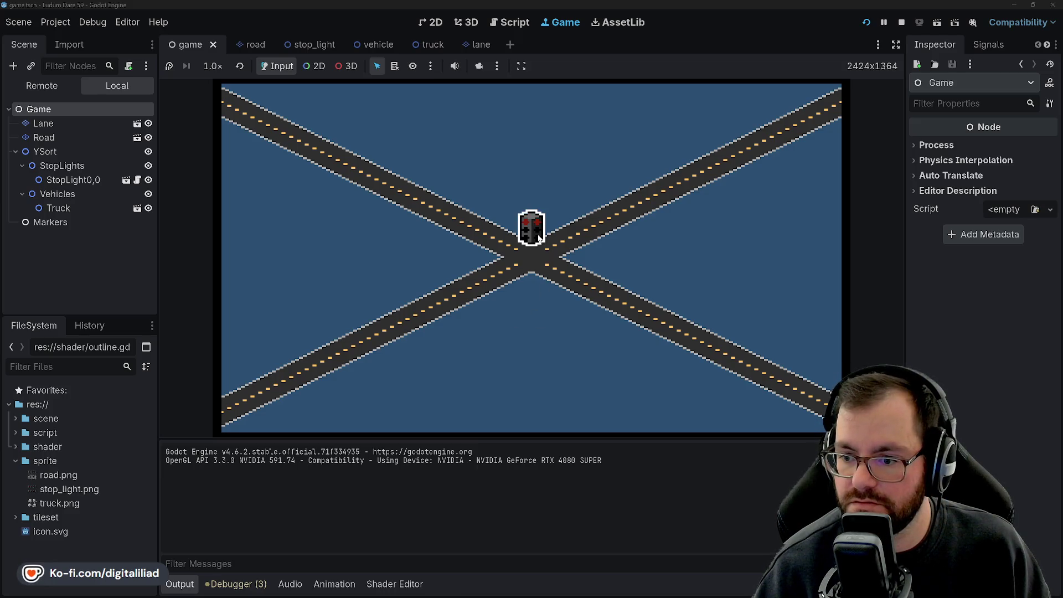
pyautogui.click(902, 22)
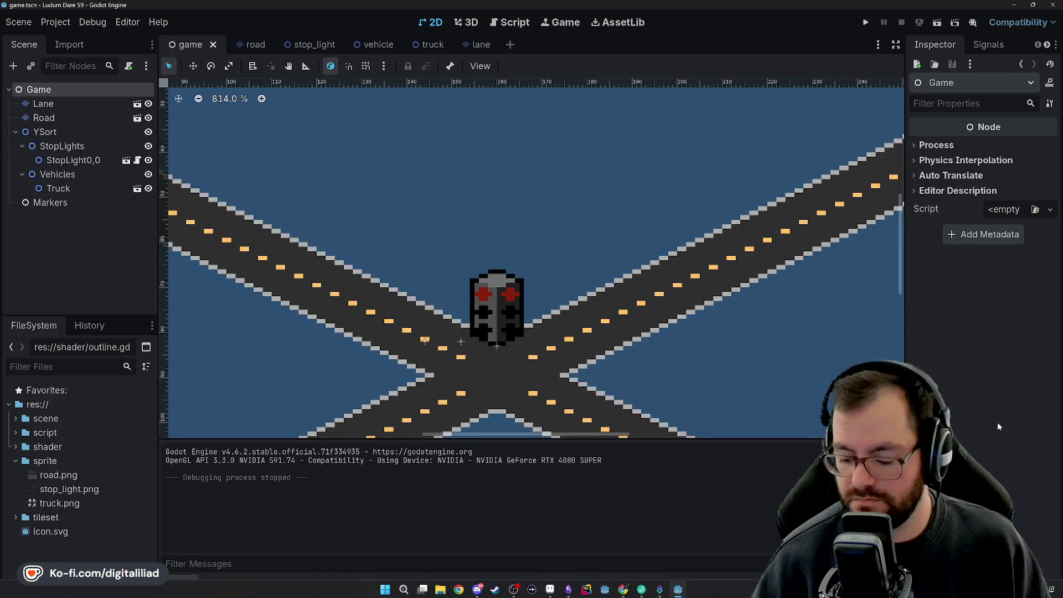
# - Look around the stop light, then switch to the stop_light scene
pyautogui.scroll(-3, 420, 178)
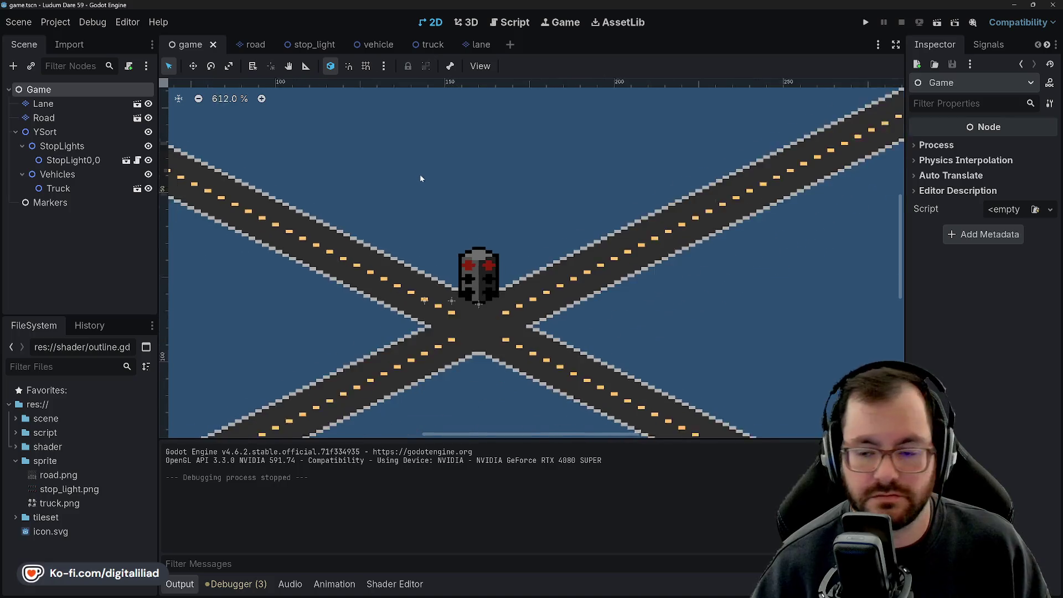
pyautogui.scroll(-2, 421, 178)
pyautogui.moveTo(630, 186)
pyautogui.mouseDown()
pyautogui.moveTo(496, 204)
pyautogui.moveTo(590, 259)
pyautogui.moveTo(633, 267)
pyautogui.mouseUp()
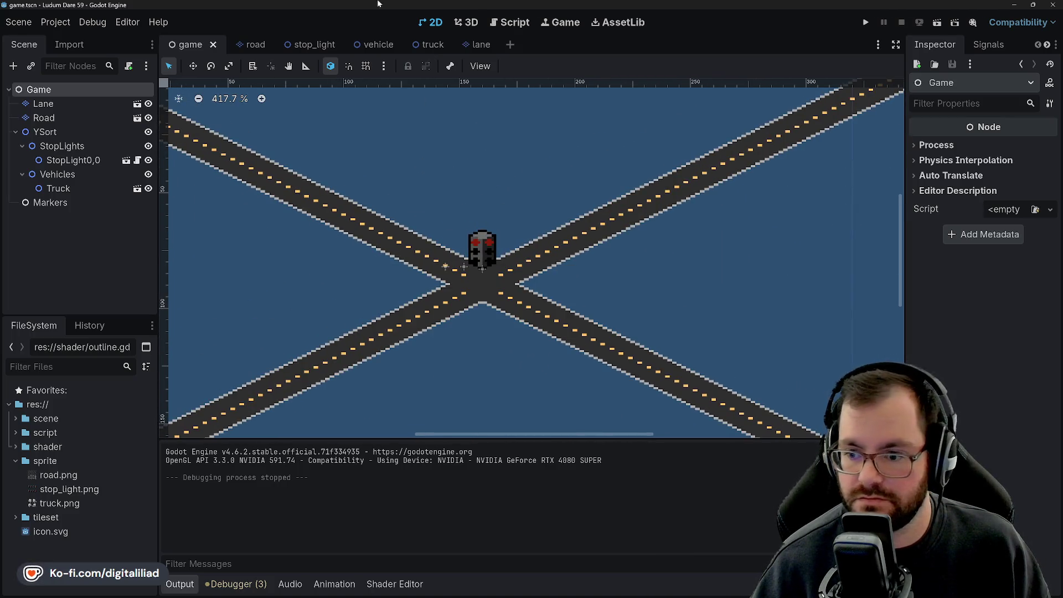
pyautogui.moveTo(574, 595)
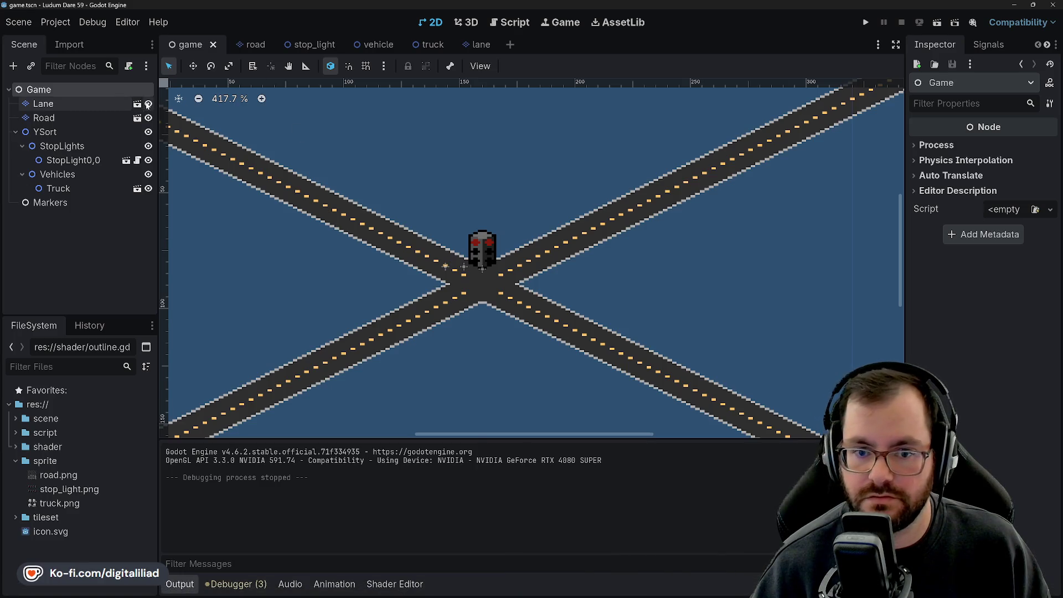
pyautogui.click(310, 44)
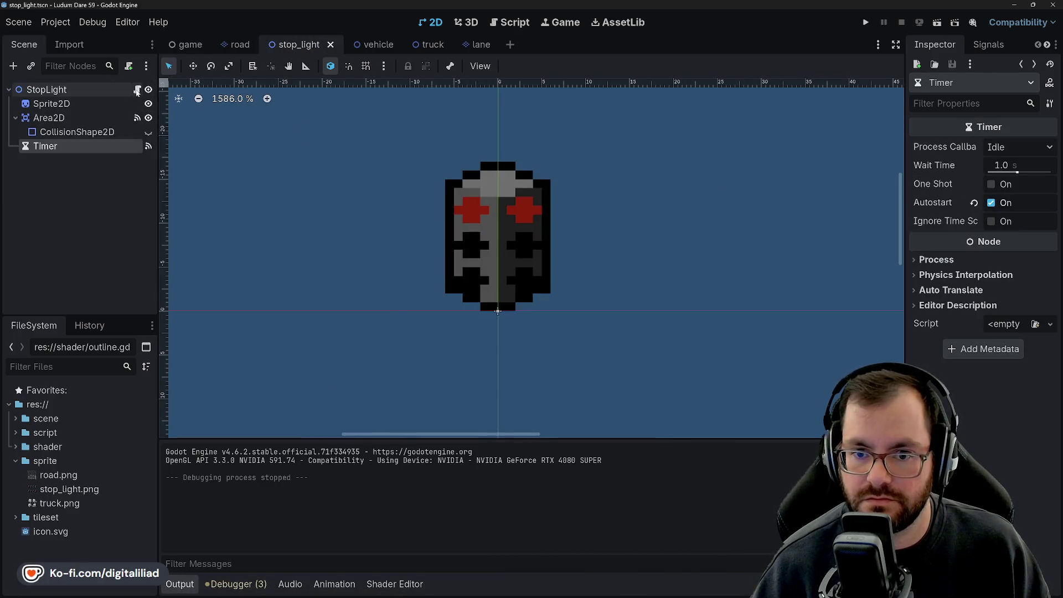
# - In stop_light.gd, delete the placeholder pass line in the timer handler
pyautogui.click(137, 89)
pyautogui.click(396, 159)
pyautogui.click(397, 272)
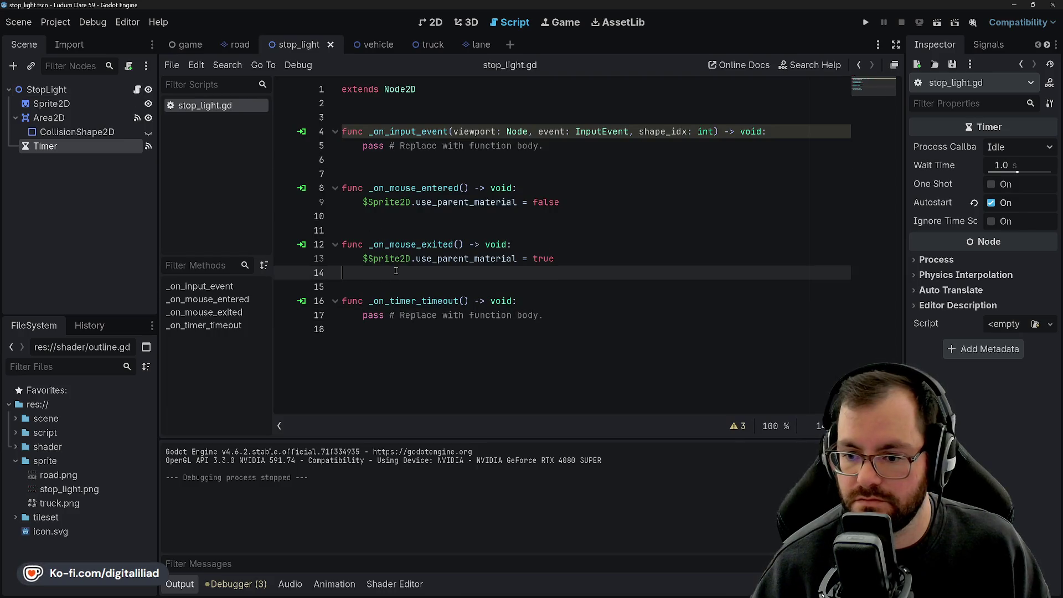
pyautogui.moveTo(361, 316); pyautogui.dragTo(562, 312)
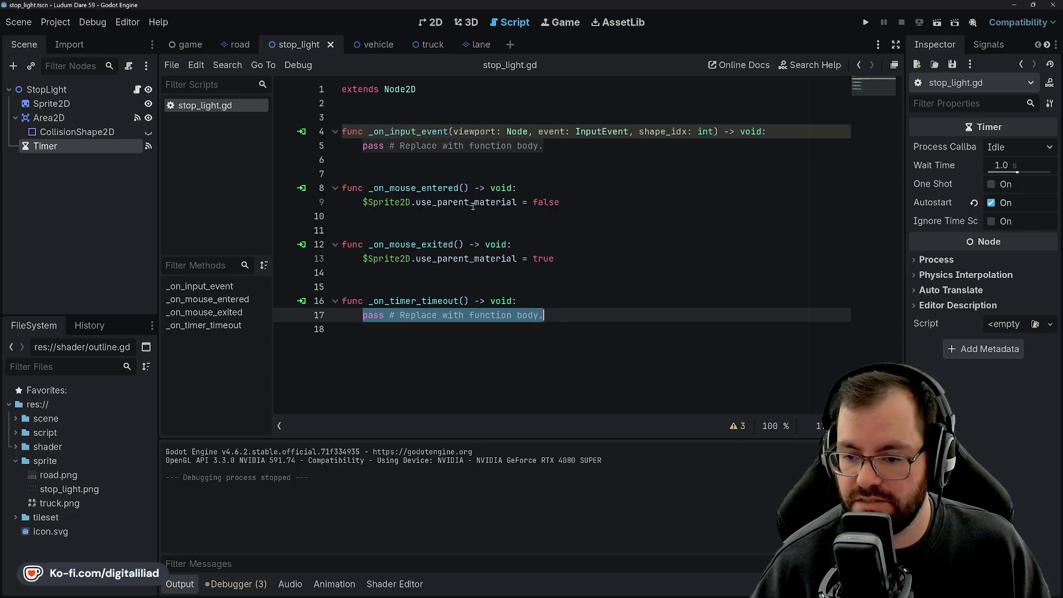
pyautogui.click(368, 287)
pyautogui.moveTo(361, 315); pyautogui.dragTo(545, 316)
pyautogui.press('BackSpace')
# - Write the condition if $Sprite2D.frame + 1 == $Sprite2D.hframes * $Sprite2D.vframes:
pyautogui.write('if')
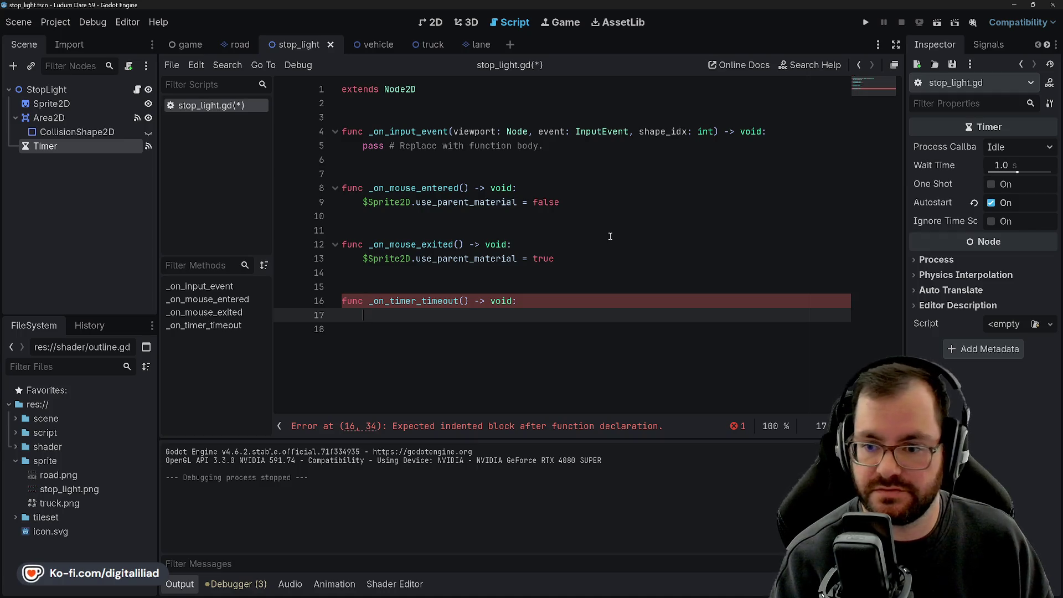
pyautogui.press('BackSpace')
pyautogui.write('if $')
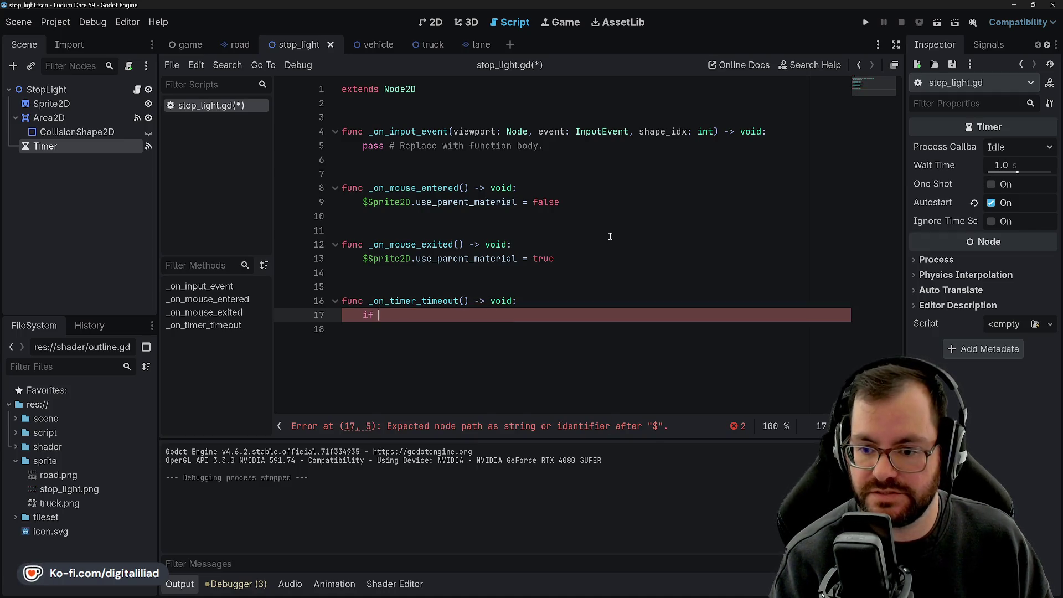
pyautogui.write('spr')
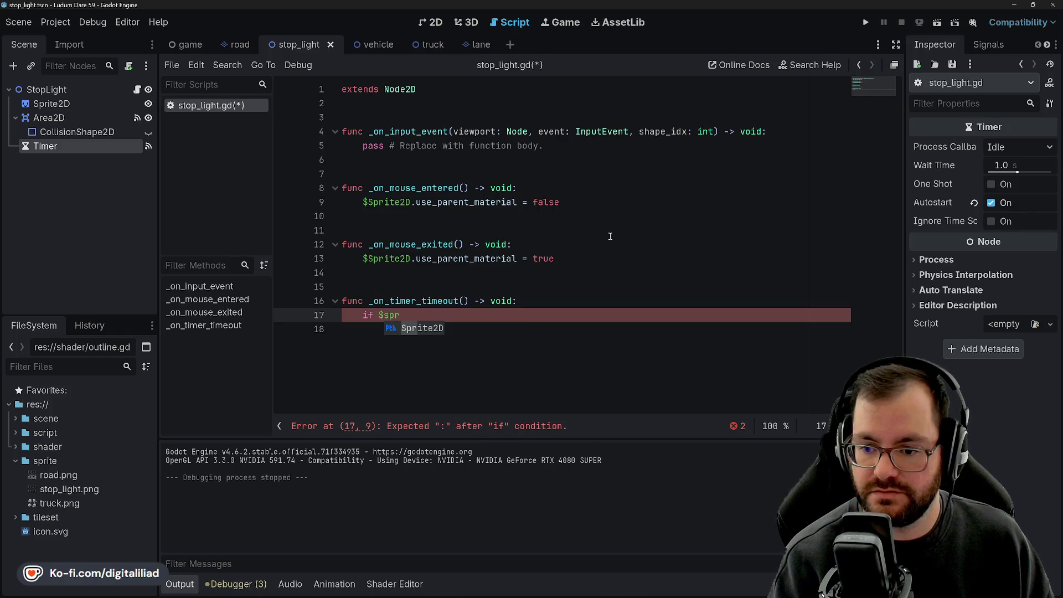
pyautogui.press('BackSpace')
pyautogui.press('BackSpace')
pyautogui.press('BackSpace')
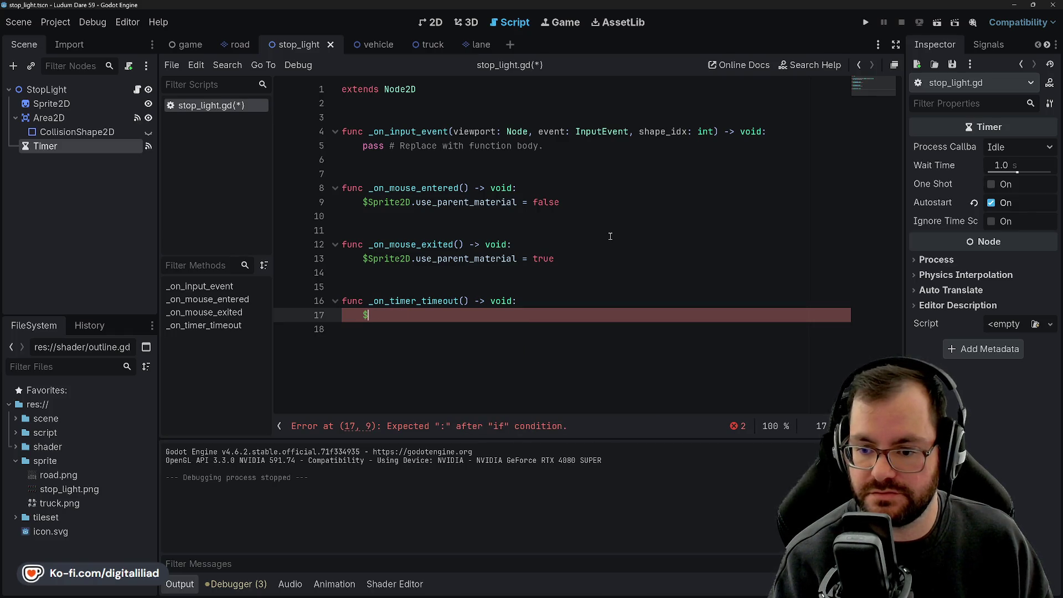
pyautogui.write('Sp')
pyautogui.press('Return')
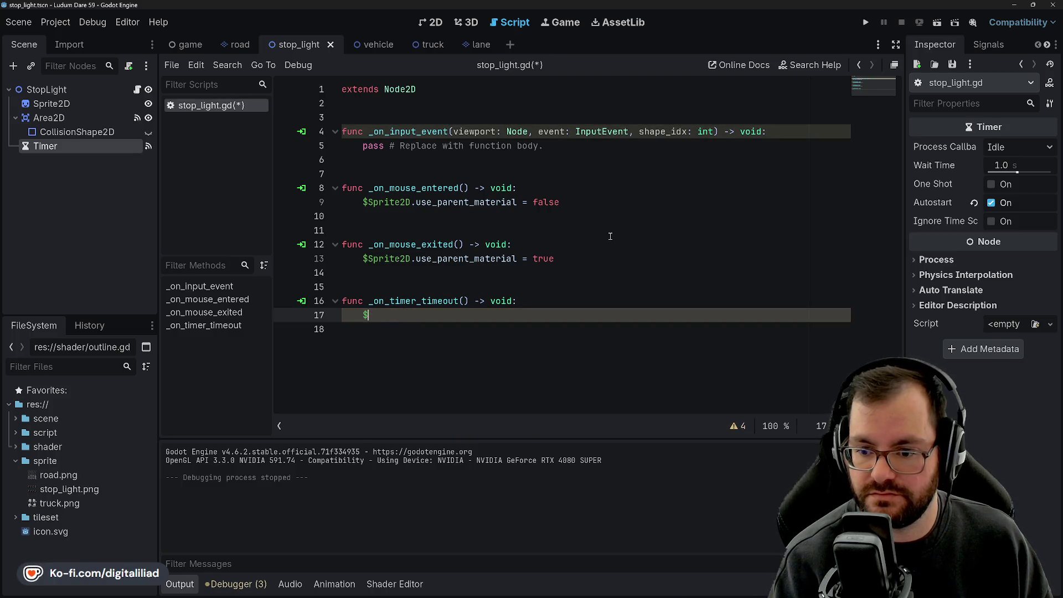
pyautogui.write('if spr')
pyautogui.press('Return')
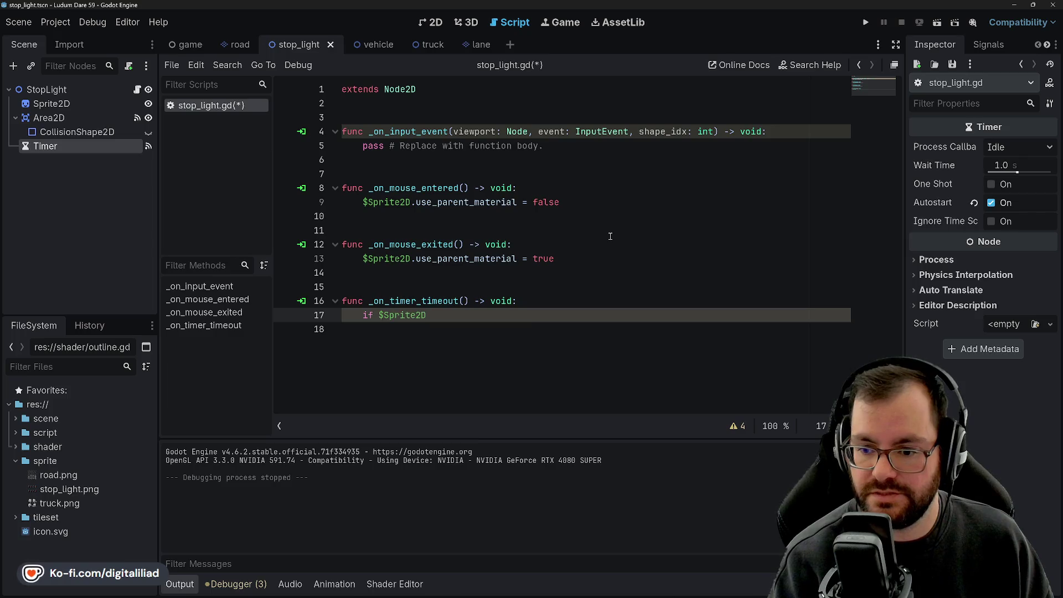
pyautogui.write('.frame + 1 == 8')
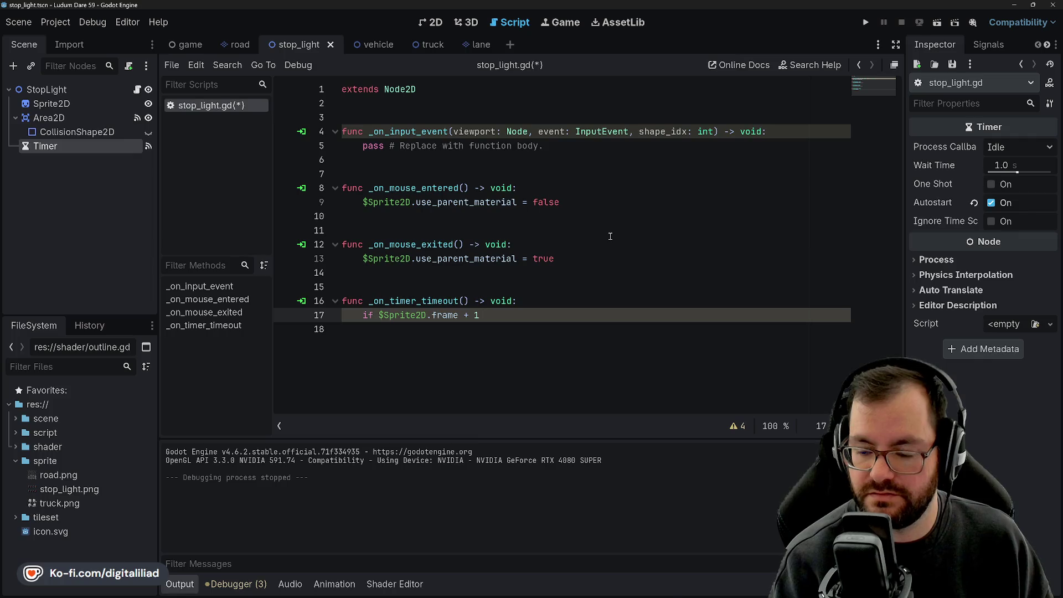
pyautogui.write(':')
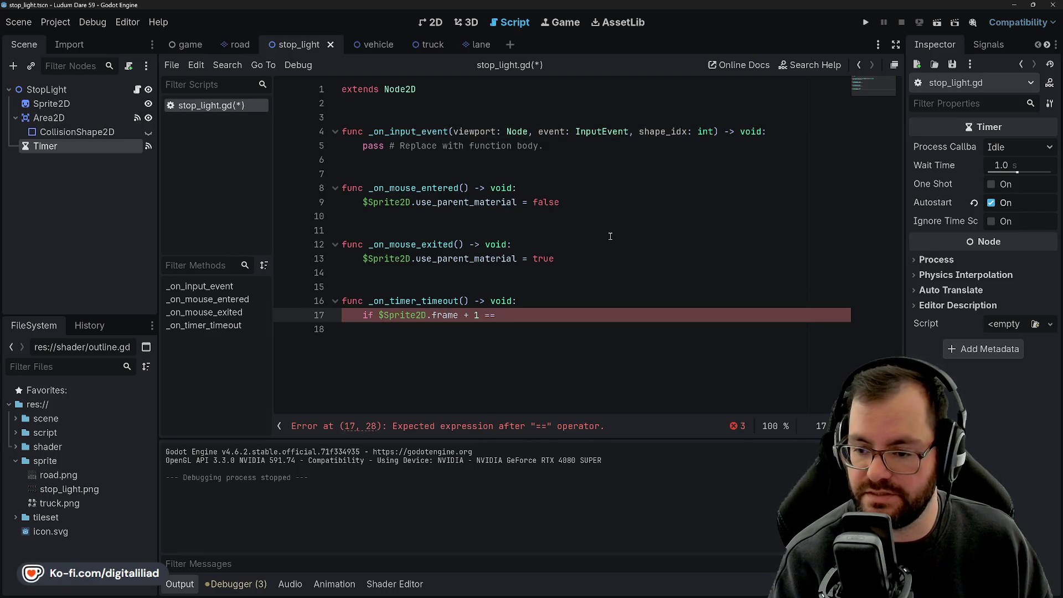
pyautogui.write('hFra')
pyautogui.press('BackSpace')
pyautogui.press('BackSpace')
pyautogui.press('BackSpace')
pyautogui.write('$Sprite2D')
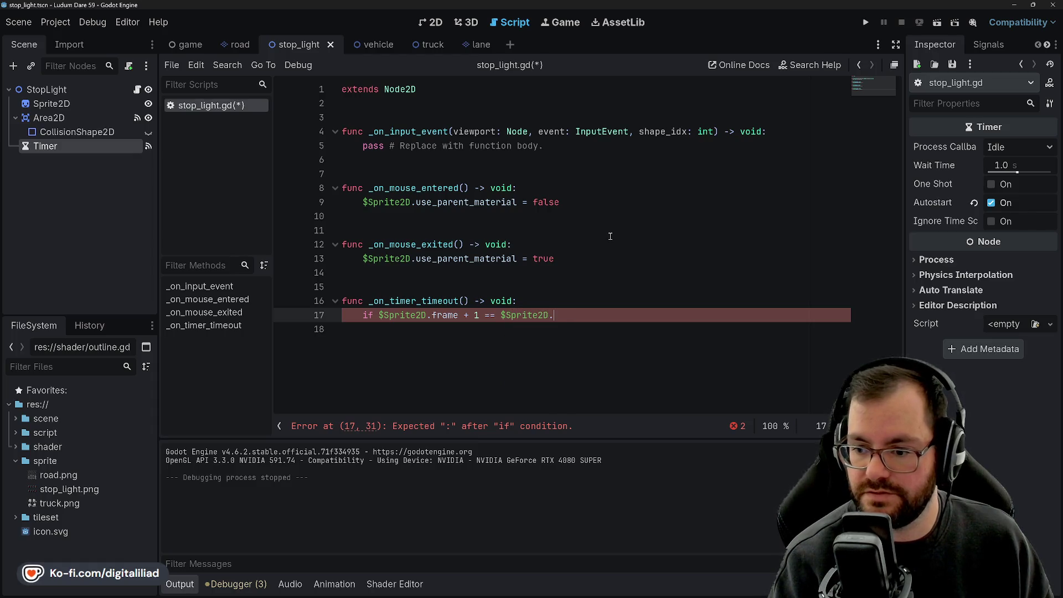
pyautogui.write('.')
pyautogui.write('hframes * ')
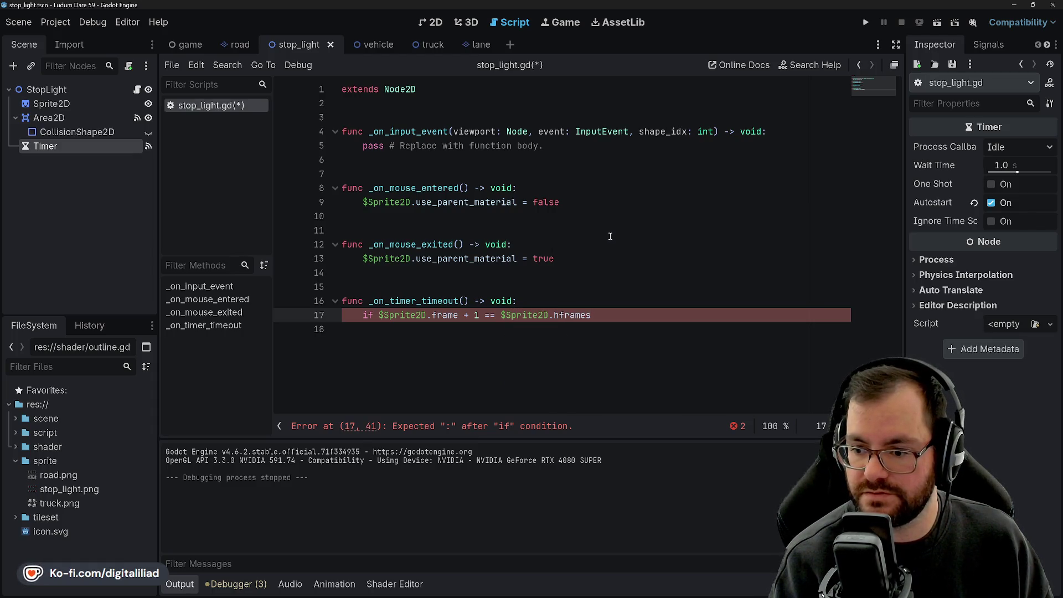
pyautogui.write('$Sprite2D.')
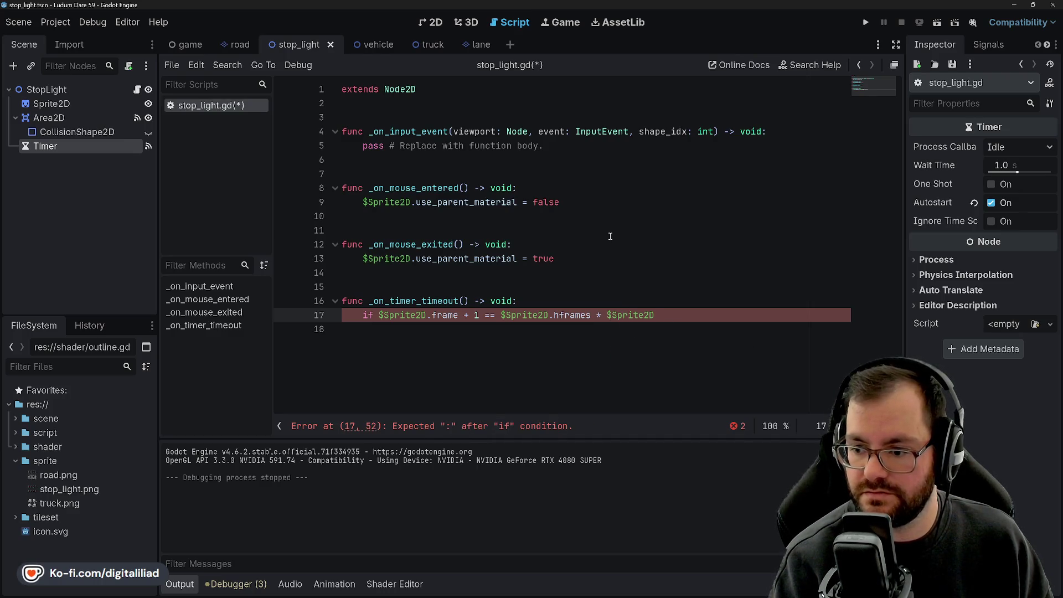
pyautogui.write('vframes')
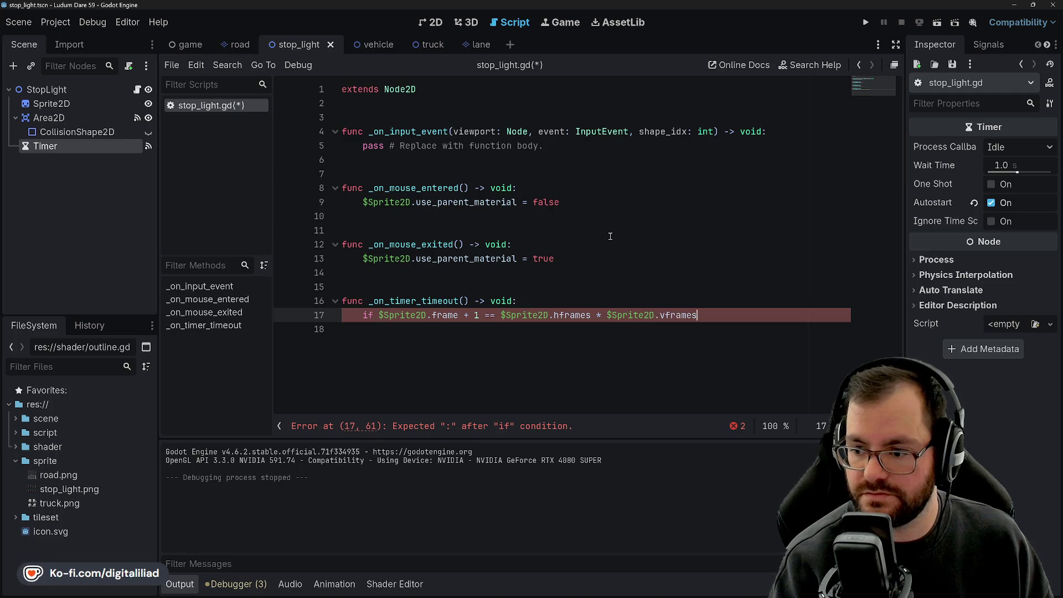
pyautogui.write(':')
# - Reset the frame to 0 there, add else: $Sprite2D.frame += 1, and save
pyautogui.press('Return')
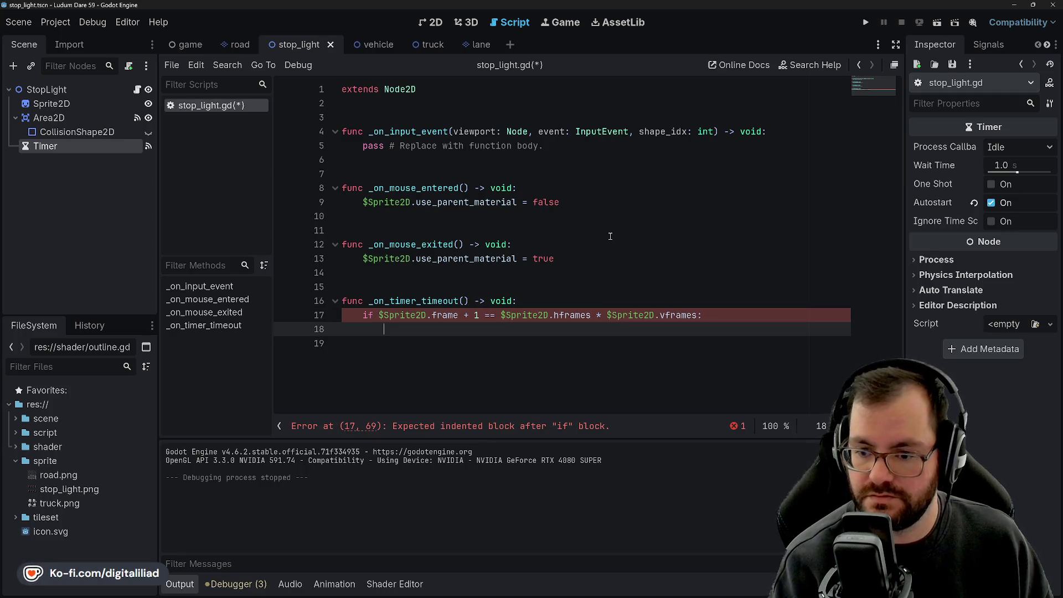
pyautogui.write('$Sprite2D.')
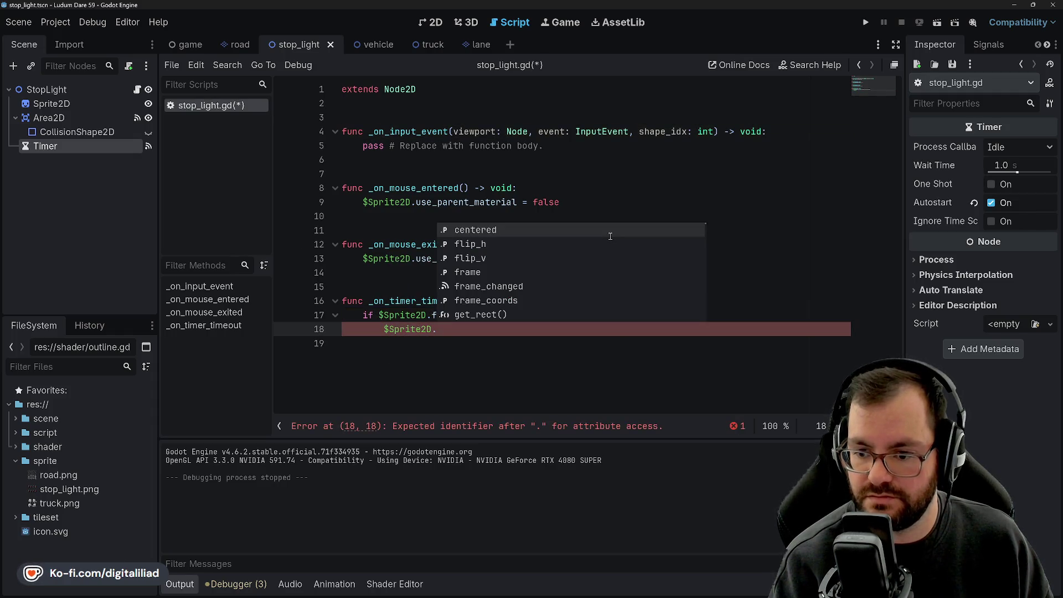
pyautogui.write('frame = 0')
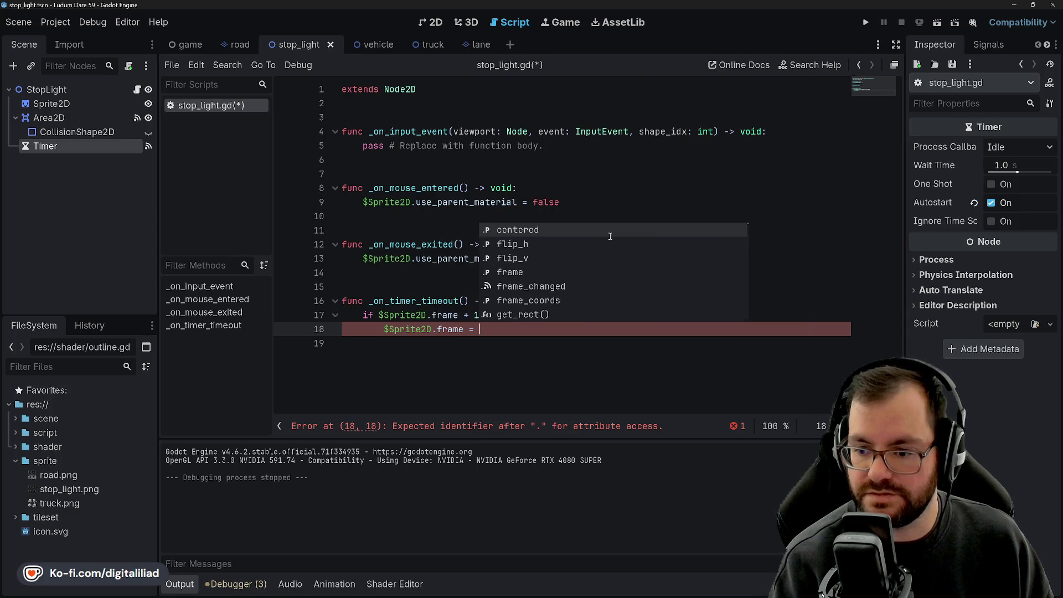
pyautogui.press('Return')
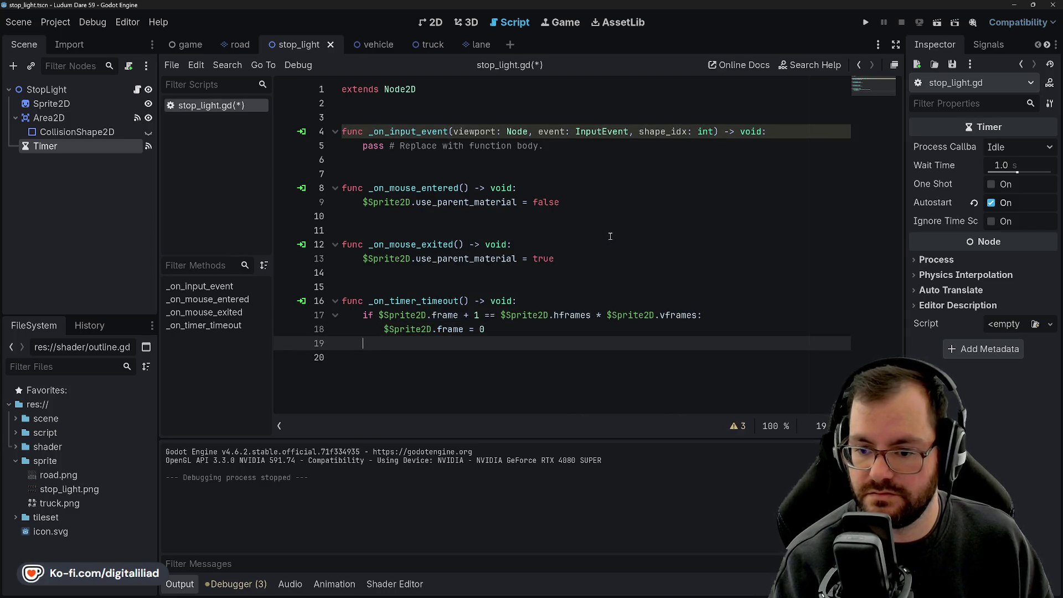
pyautogui.write(':')
pyautogui.press('Return')
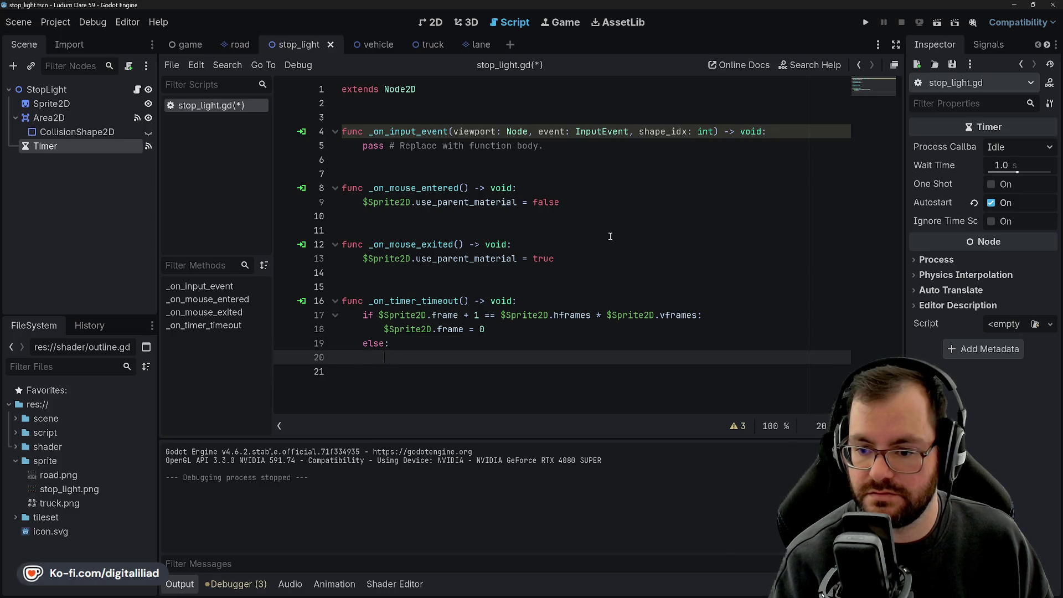
pyautogui.write('$Sprite2D.')
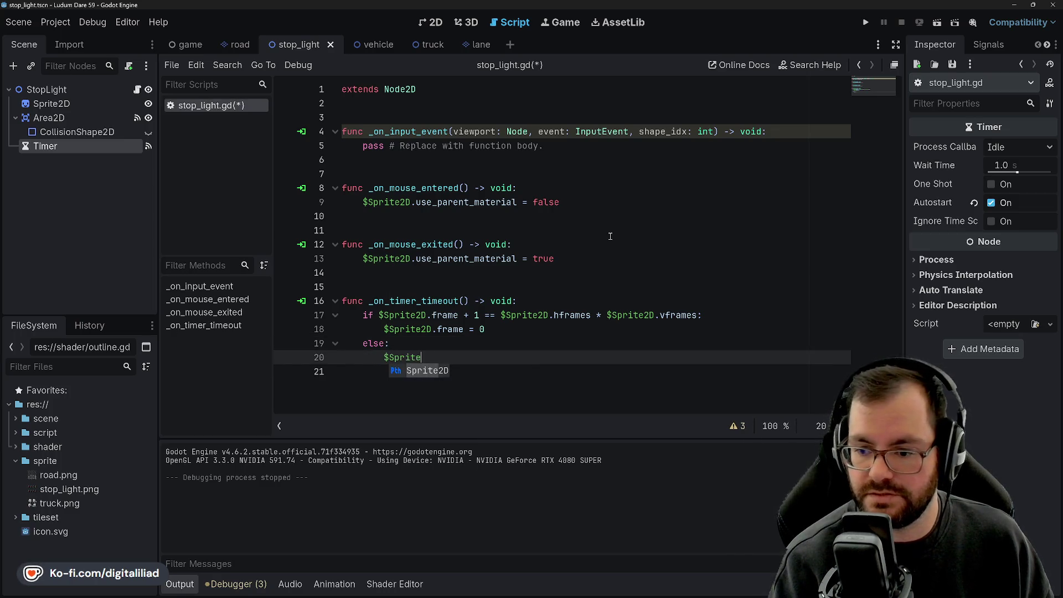
pyautogui.write('frame =')
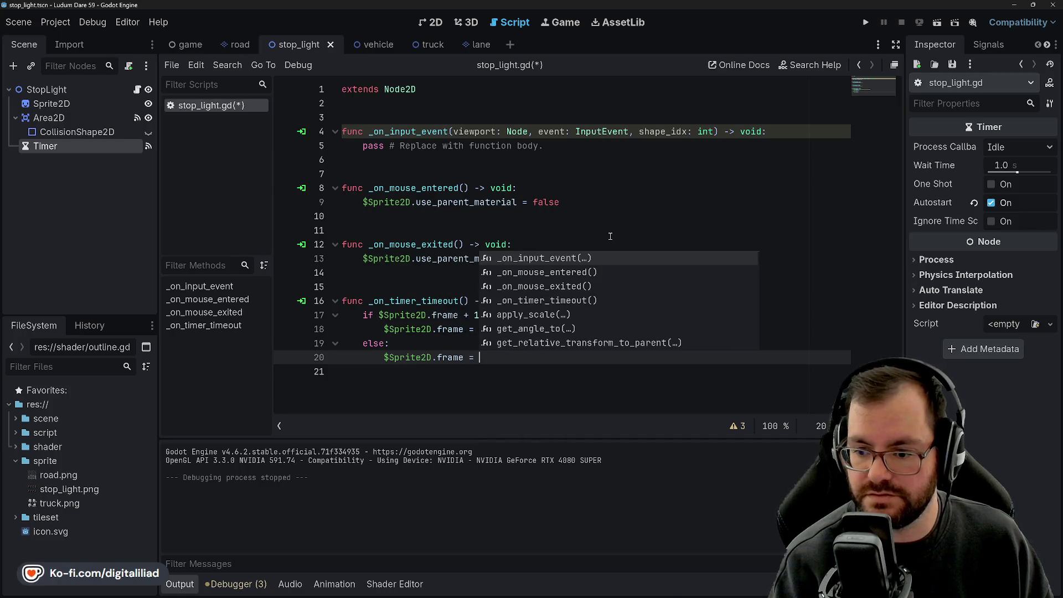
pyautogui.press('BackSpace')
pyautogui.press('BackSpace')
pyautogui.write('+= ')
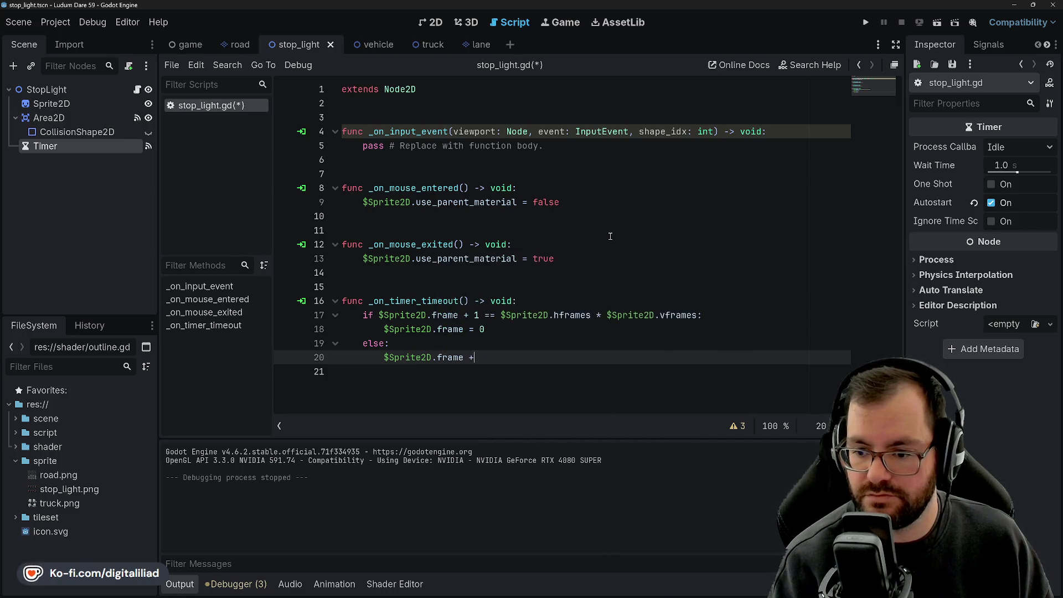
pyautogui.write('1')
pyautogui.hotkey('ctrl', 's')
# - Review the edited handler lines and run the game to test the stop light
pyautogui.click(607, 254)
pyautogui.click(554, 273)
pyautogui.click(495, 332)
pyautogui.press('Down')
pyautogui.press('Down')
pyautogui.press('Up')
pyautogui.press('Up')
pyautogui.press('Down')
pyautogui.press('Down')
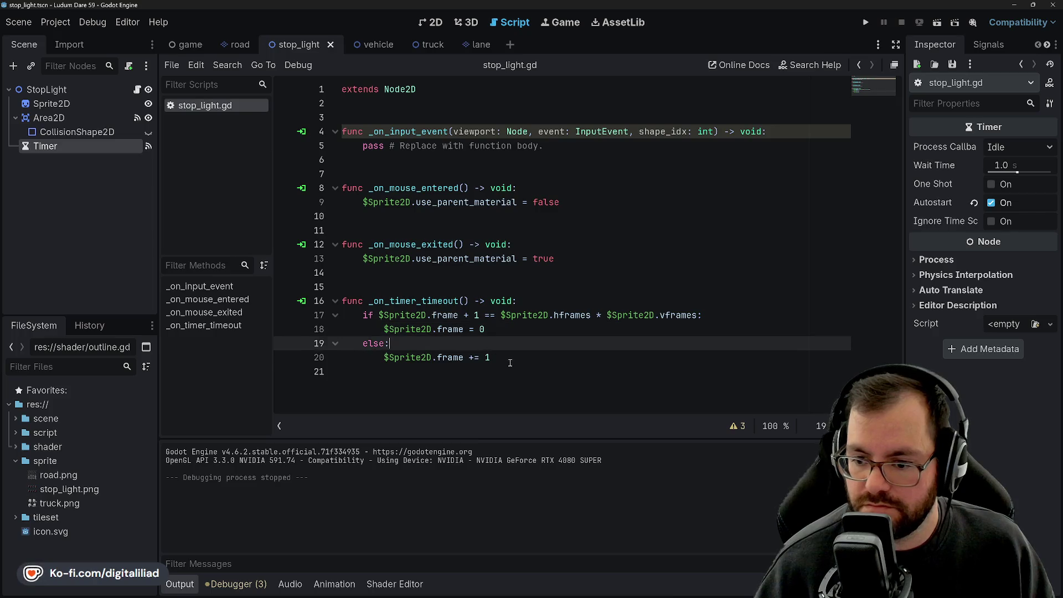
pyautogui.press('Up')
pyautogui.press('Up')
pyautogui.press('Up')
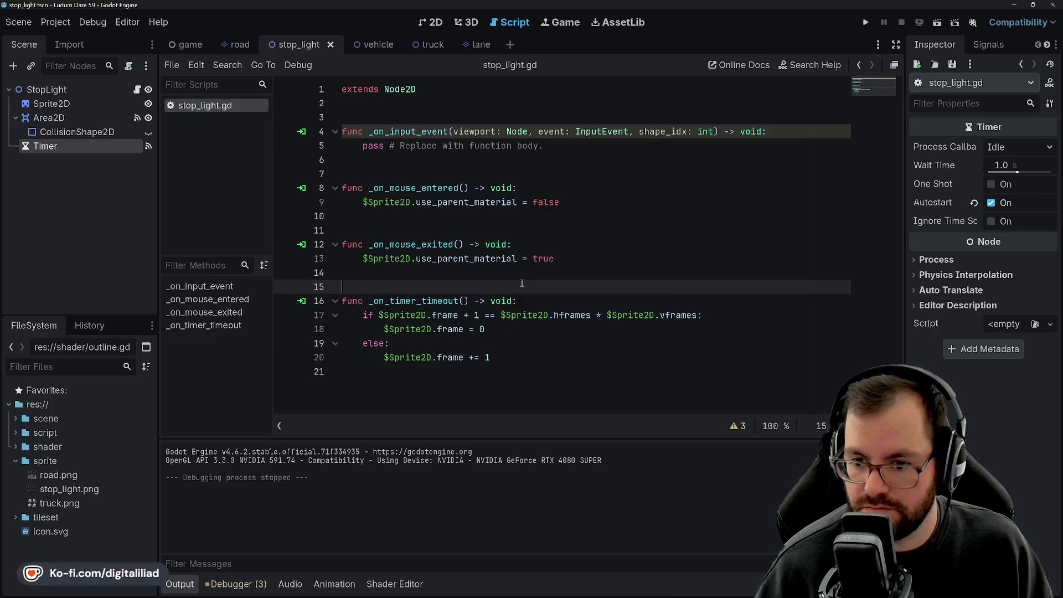
pyautogui.press('Up')
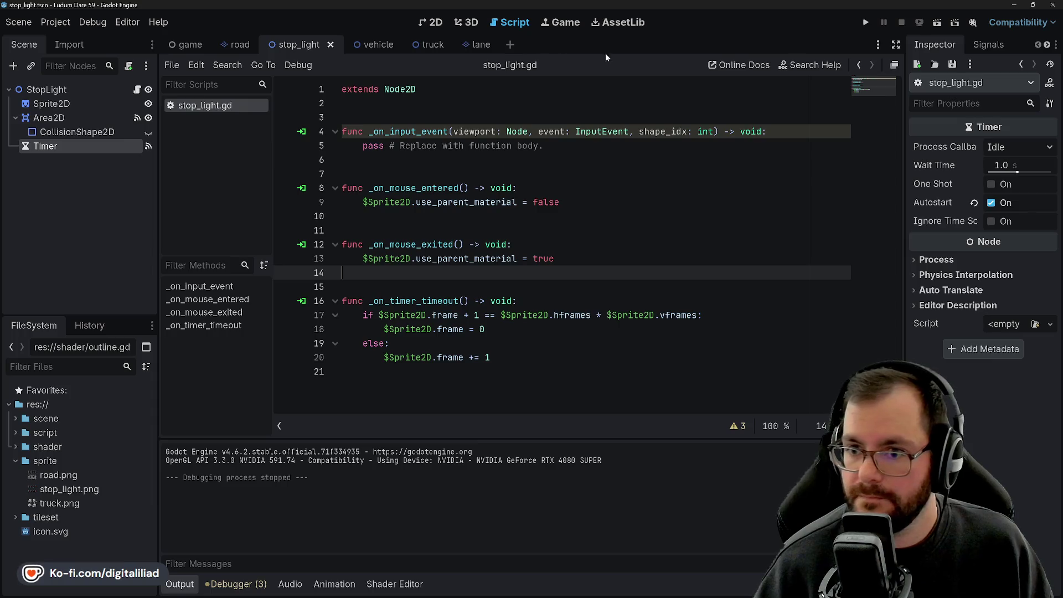
pyautogui.click(864, 25)
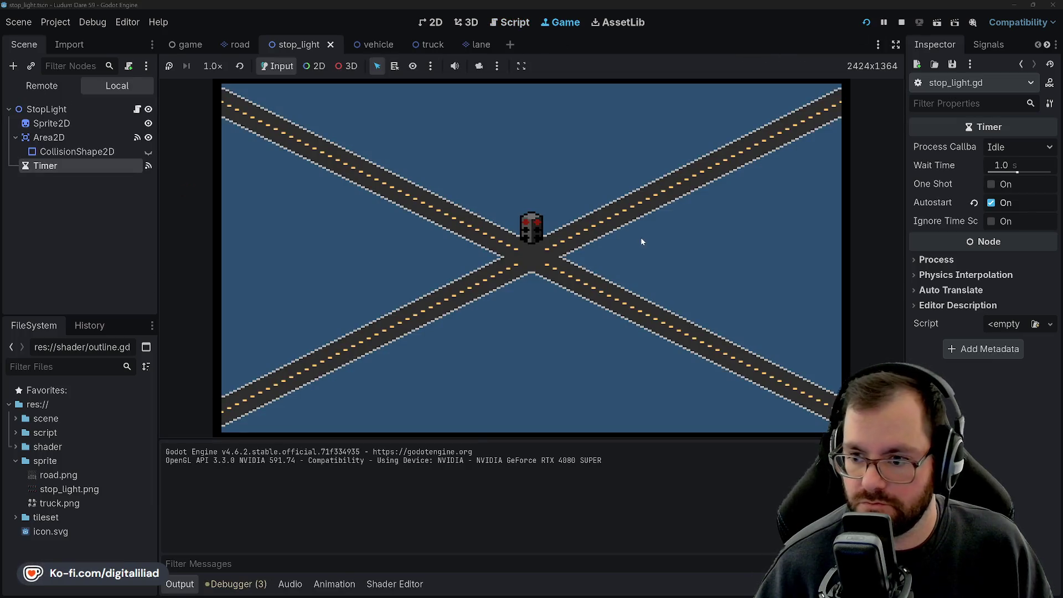
pyautogui.click(538, 242)
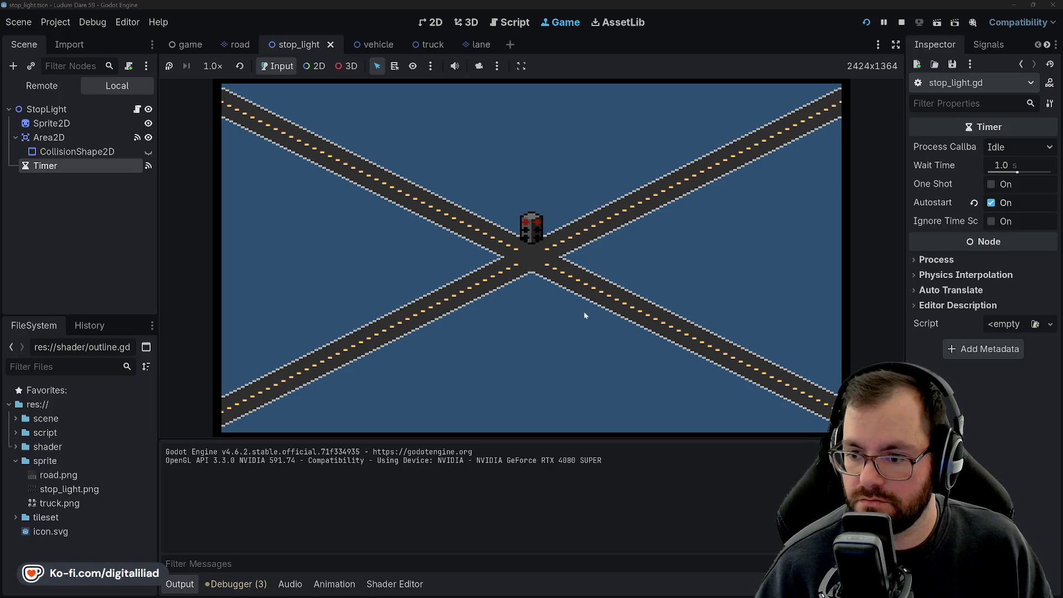
pyautogui.click(902, 22)
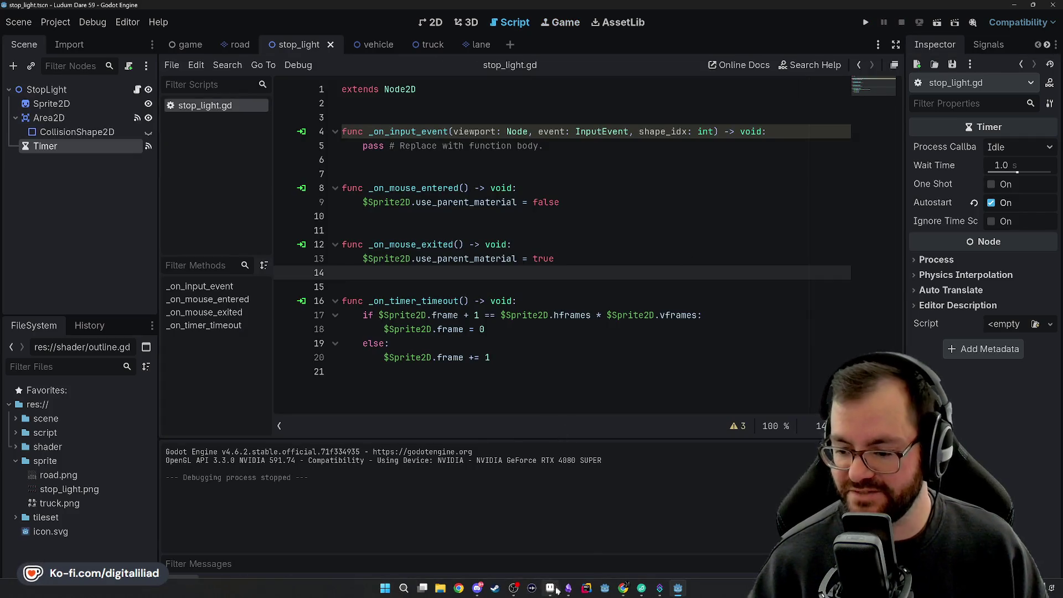
pyautogui.click(558, 591)
# - With the pencil, paint the right red light black on the green-signal sprite
pyautogui.scroll(-3, 327, 218)
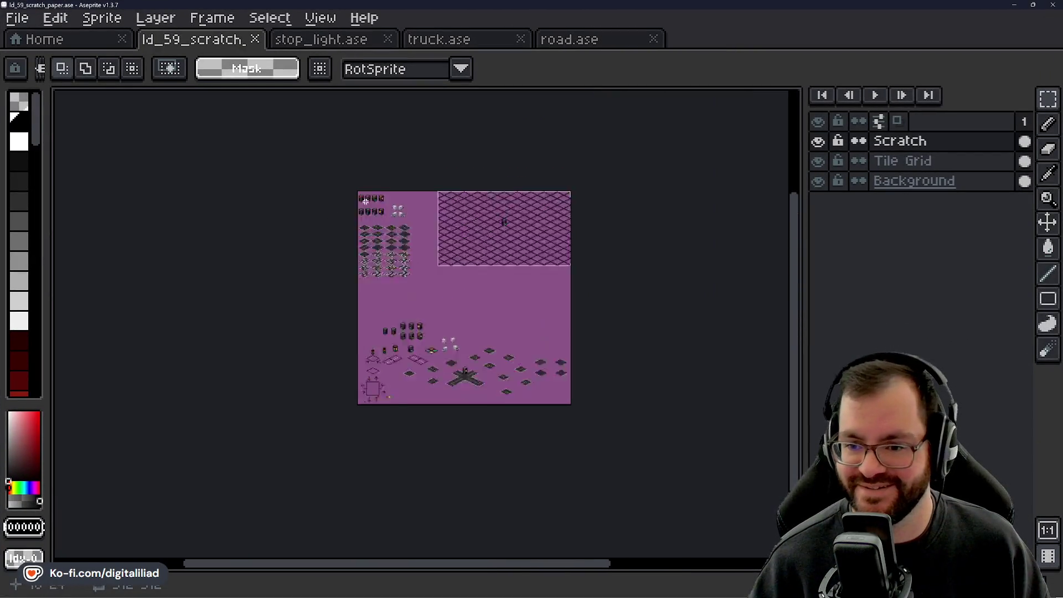
pyautogui.scroll(6, 365, 202)
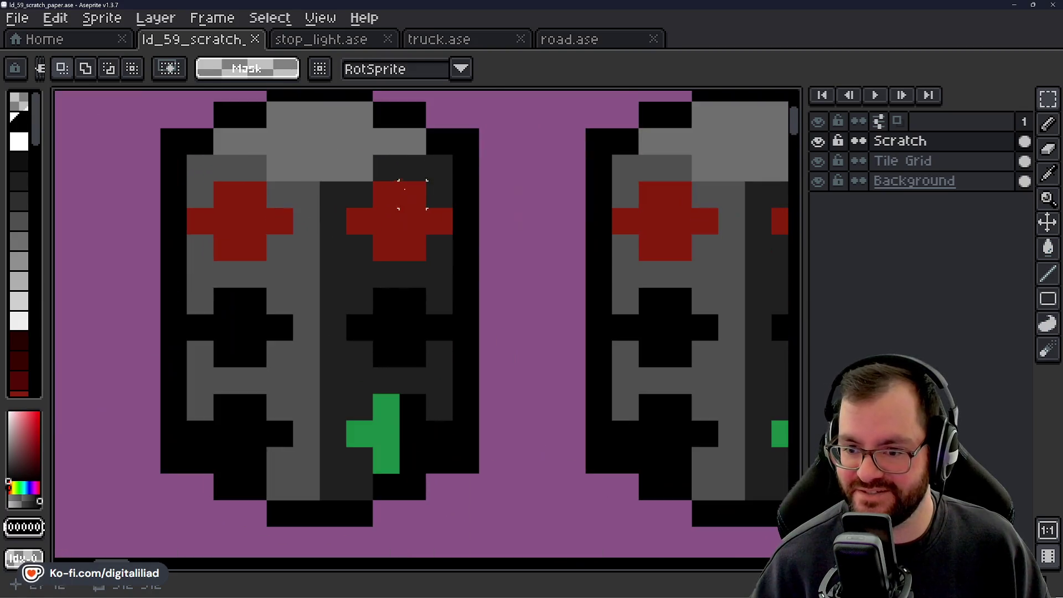
pyautogui.press('b')
pyautogui.moveTo(360, 221)
pyautogui.mouseDown()
pyautogui.moveTo(422, 218)
pyautogui.moveTo(401, 241)
pyautogui.moveTo(382, 199)
pyautogui.moveTo(412, 195)
pyautogui.mouseUp()
pyautogui.moveTo(437, 232); pyautogui.dragTo(122, 233)
pyautogui.moveTo(501, 240)
pyautogui.mouseDown()
pyautogui.moveTo(508, 204)
pyautogui.moveTo(541, 221)
pyautogui.moveTo(470, 216)
pyautogui.mouseUp()
# - Save the edited scratch sprite file in Aseprite
pyautogui.scroll(-3, 493, 268)
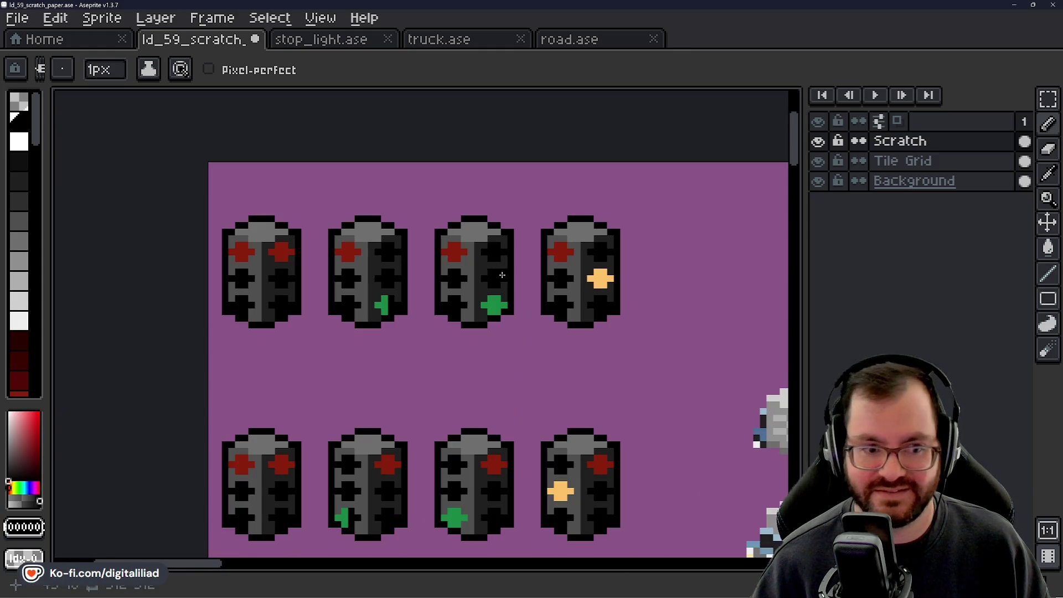
pyautogui.hscroll(2, 423, 280)
pyautogui.scroll(5, 513, 257)
pyautogui.scroll(-6, 433, 275)
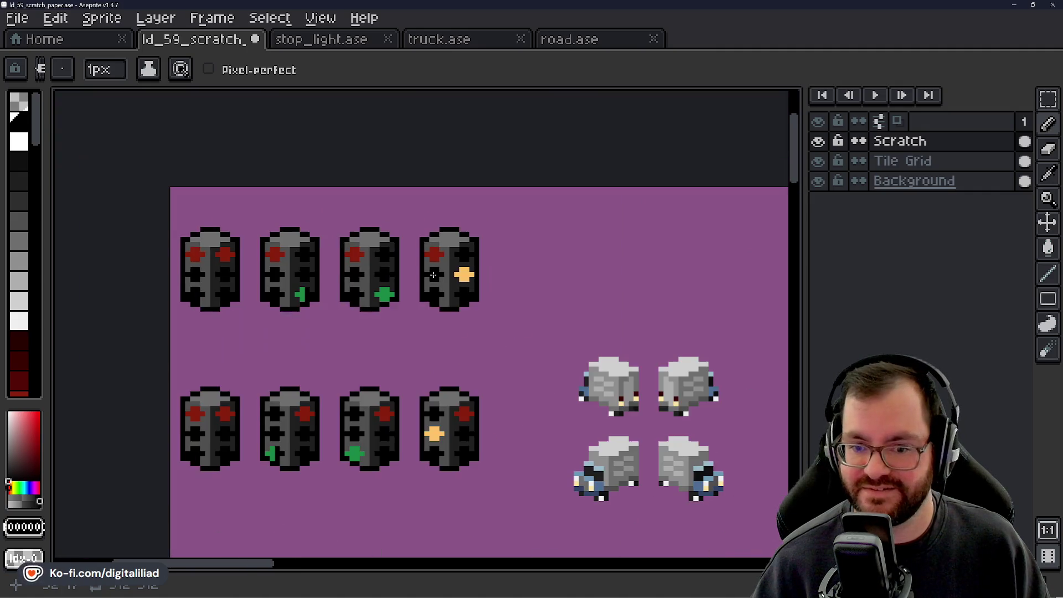
pyautogui.scroll(-3, 433, 274)
pyautogui.hscroll(-2, 427, 301)
pyautogui.hotkey('ctrl', 's')
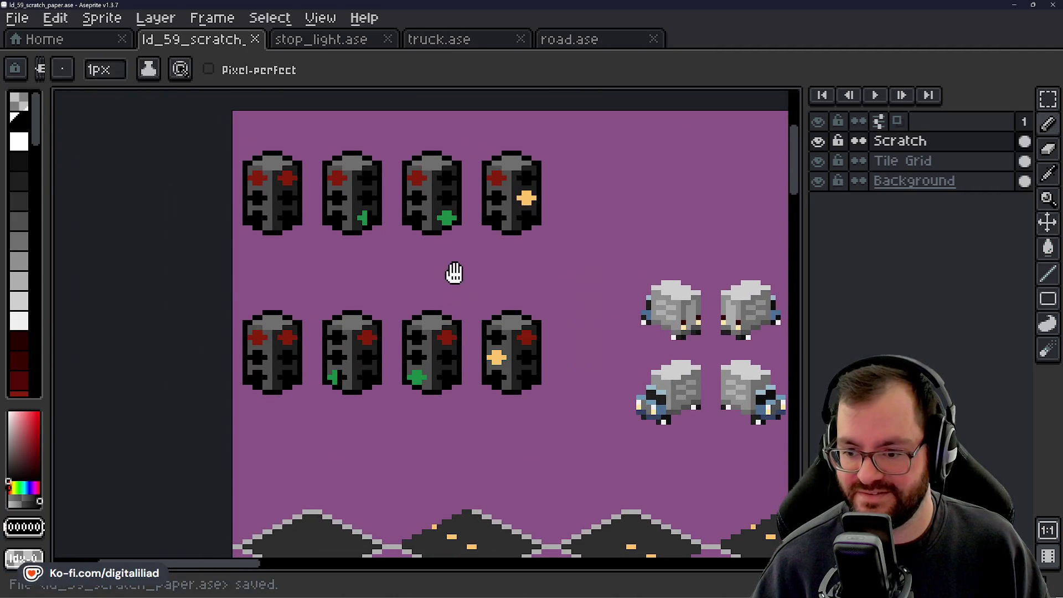
pyautogui.moveTo(454, 273); pyautogui.dragTo(453, 274)
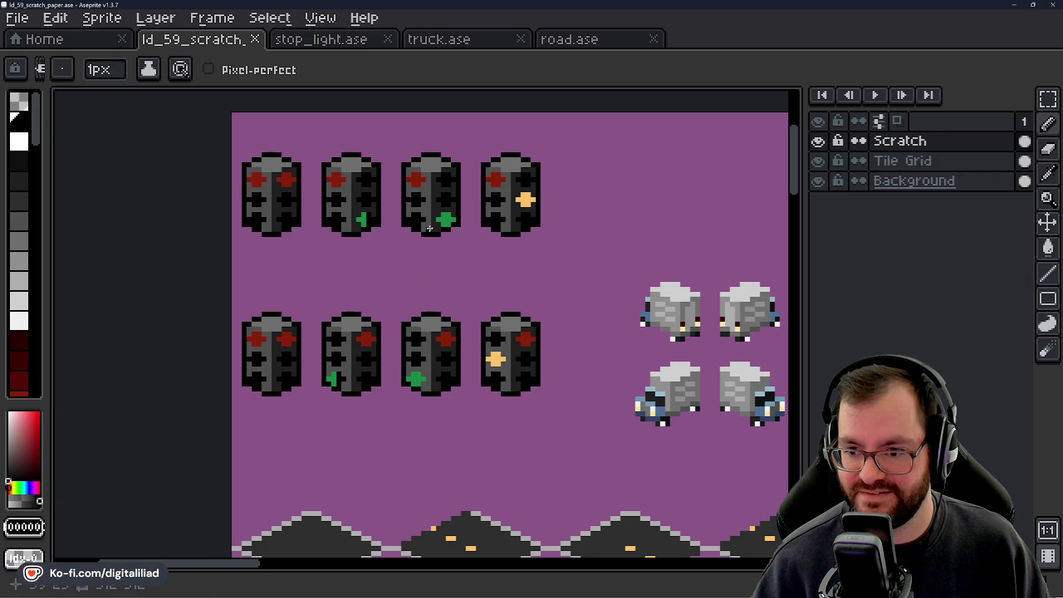
pyautogui.hotkey('ctrl', 's')
pyautogui.scroll(3, 451, 351)
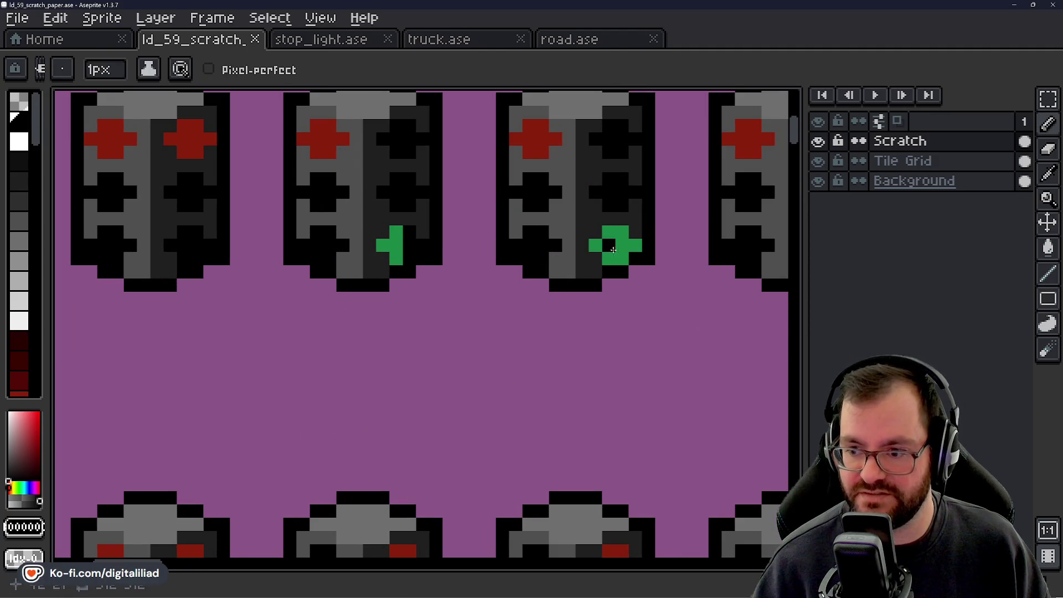
pyautogui.scroll(-3, 385, 257)
pyautogui.scroll(-3, 385, 257)
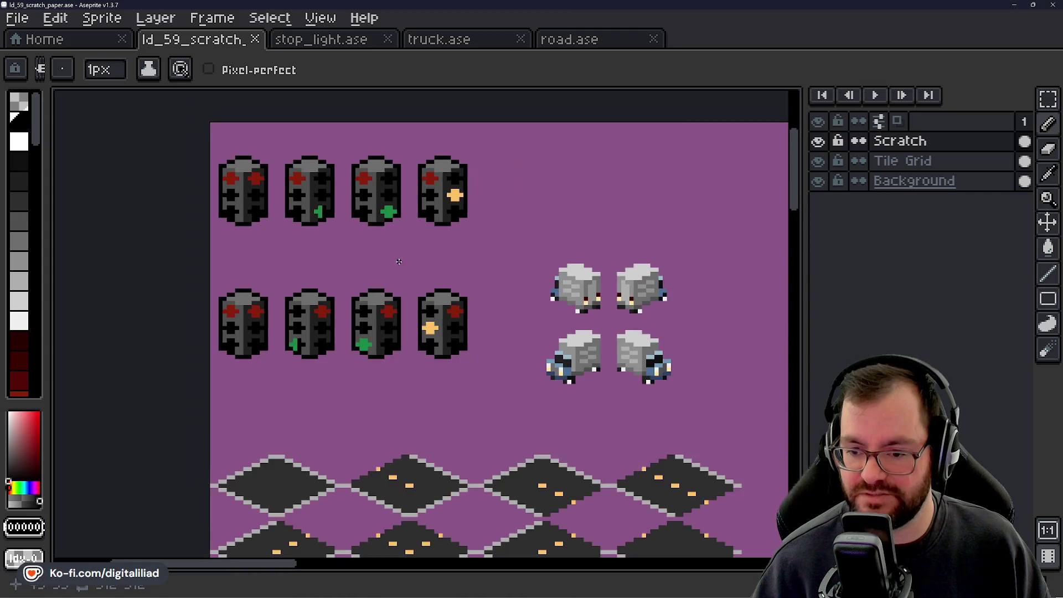
pyautogui.hotkey('ctrl', 's')
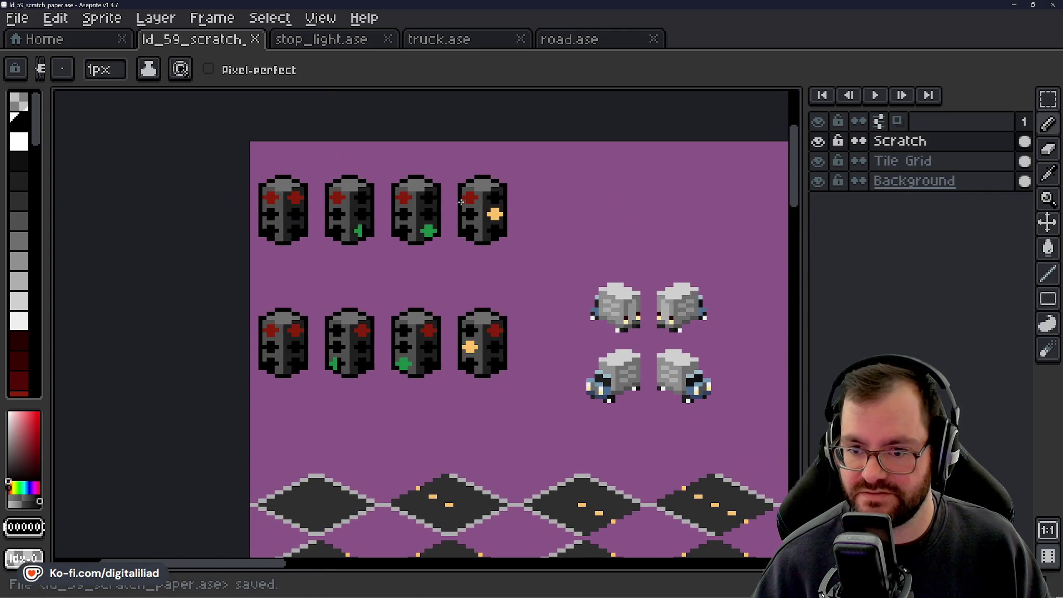
# - Return to Godot and place the caret near the top of stop_light.gd
pyautogui.scroll(-2, 514, 426)
pyautogui.moveTo(337, 371)
pyautogui.mouseDown()
pyautogui.moveTo(413, 345)
pyautogui.moveTo(403, 344)
pyautogui.moveTo(432, 225)
pyautogui.moveTo(428, 344)
pyautogui.mouseUp()
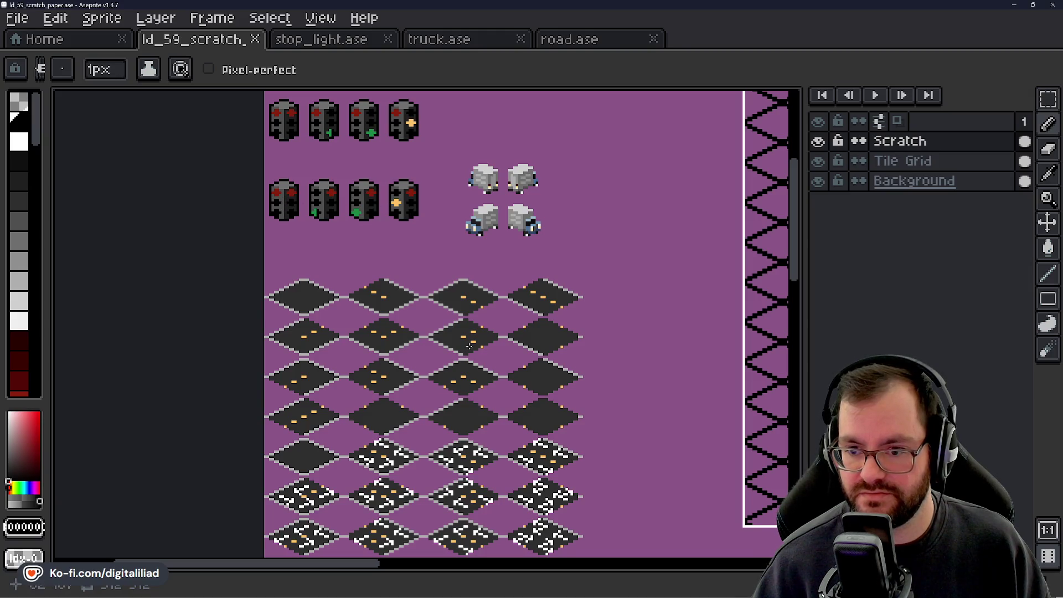
pyautogui.moveTo(632, 595)
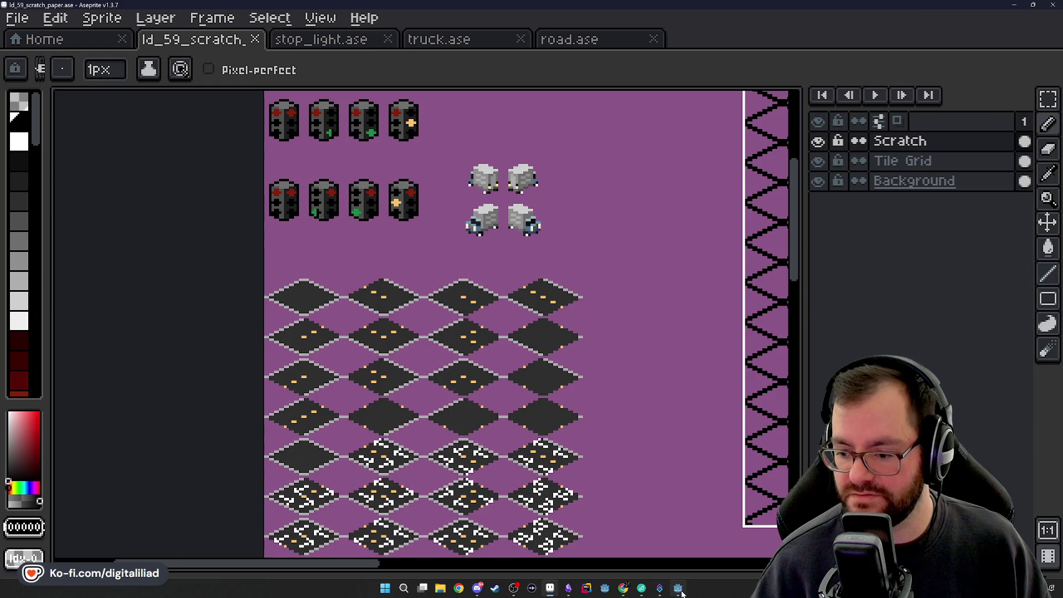
pyautogui.click(679, 588)
pyautogui.click(396, 116)
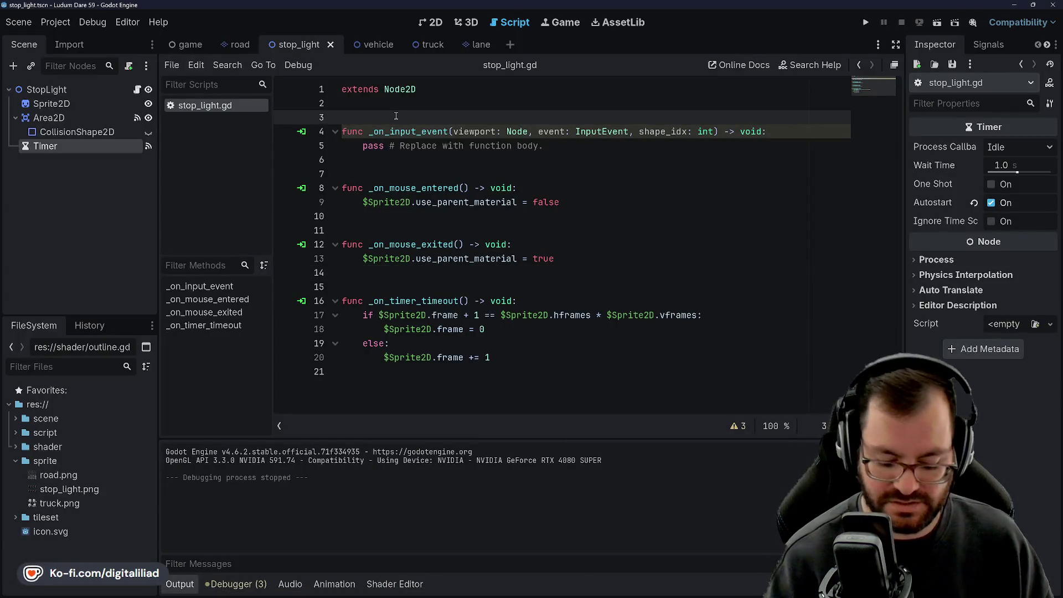
# - Add a _ready() function whose body begins with an if randf() condition
pyautogui.press('Return')
pyautogui.press('Return')
pyautogui.press('Up')
pyautogui.press('Up')
pyautogui.write('unc _onready')
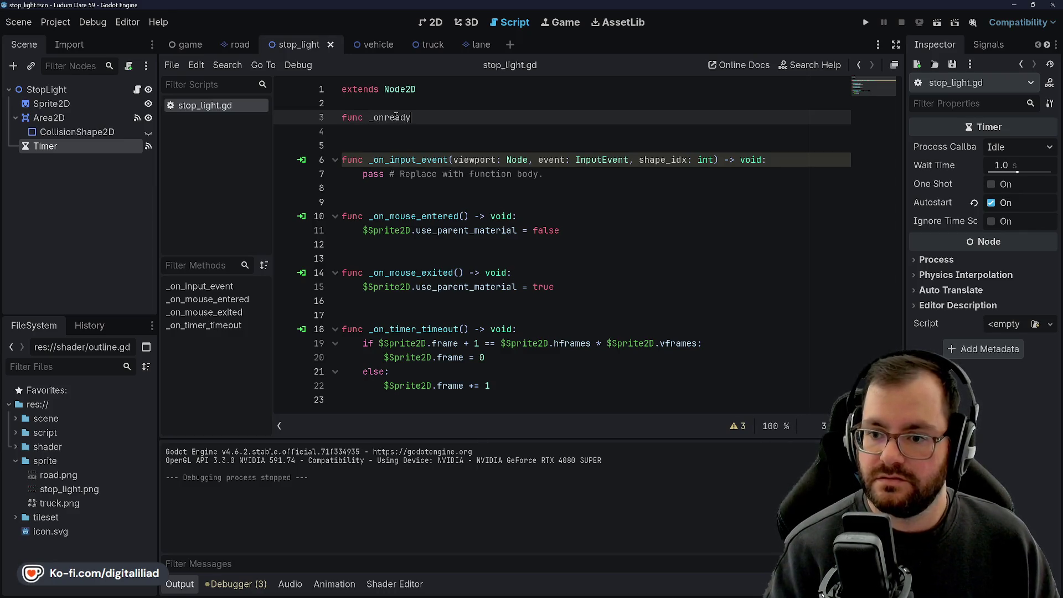
pyautogui.press('BackSpace')
pyautogui.press('BackSpace')
pyautogui.press('BackSpace')
pyautogui.write('re')
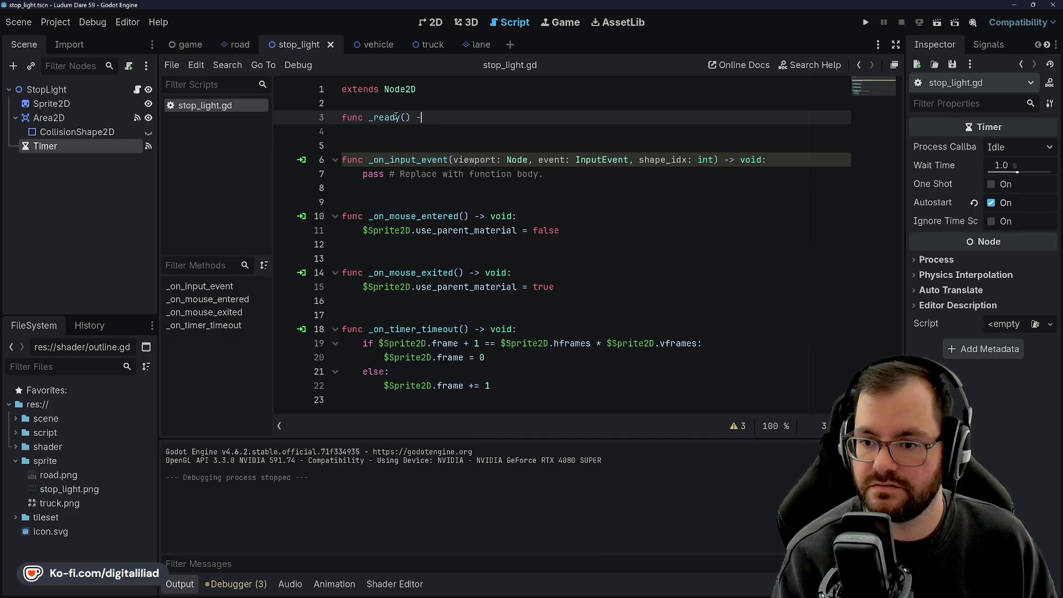
pyautogui.write('d:')
pyautogui.press('Return')
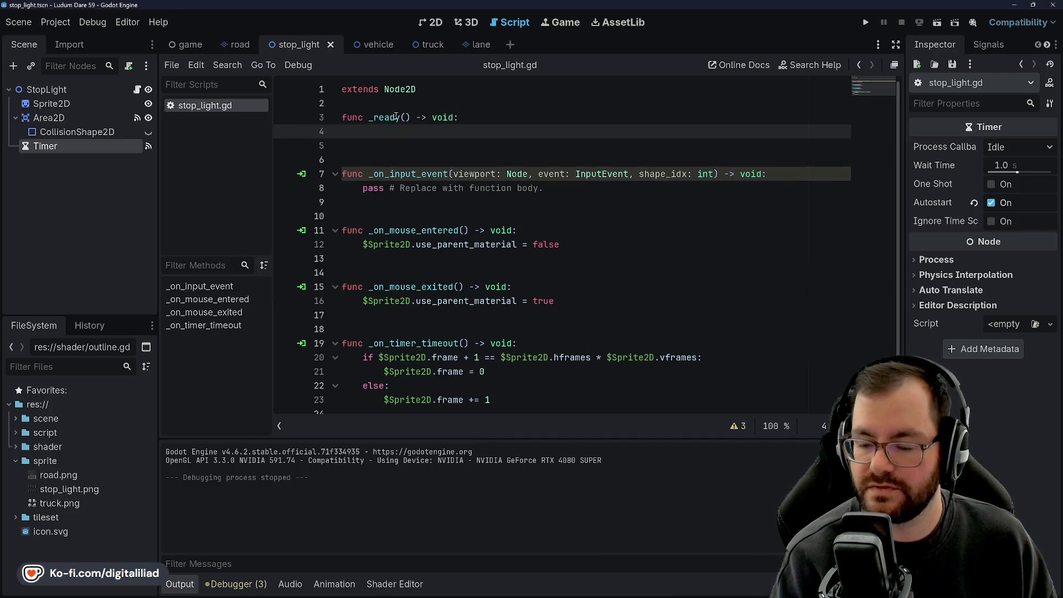
pyautogui.write('if ran')
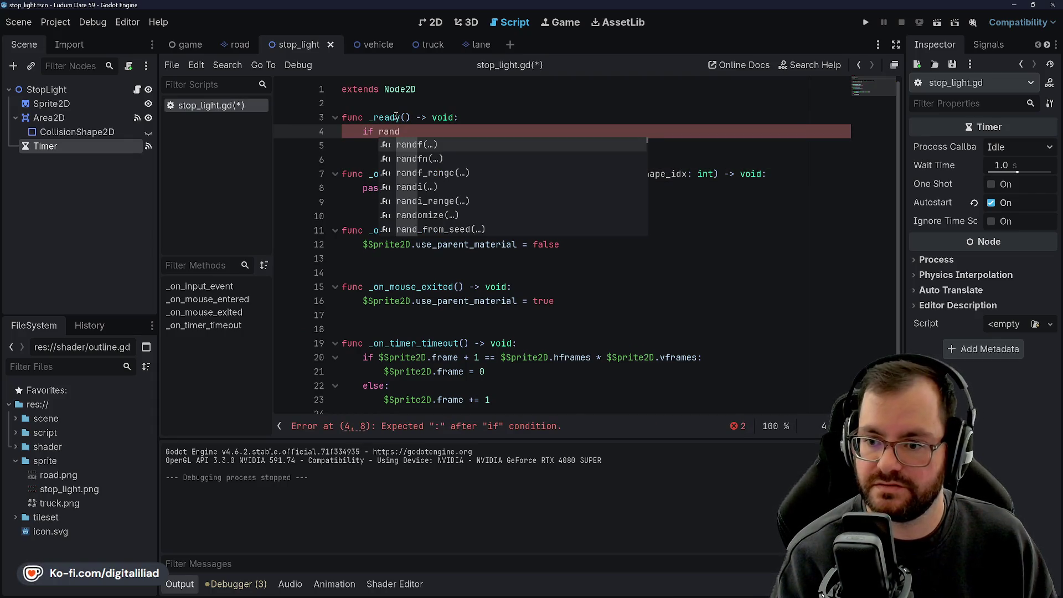
pyautogui.write('d')
pyautogui.press('Return')
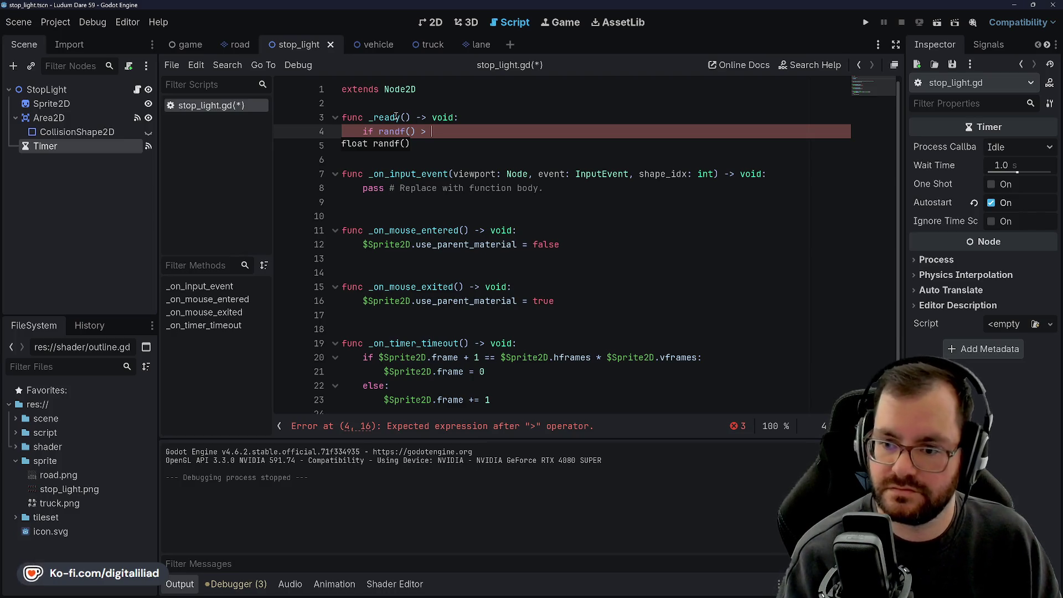
# - After checking randf() docs, set $Sprite2D.frame = 4 when randf() > 0.5, and save
pyautogui.keyDown('ctrl'); pyautogui.click(394, 132); pyautogui.keyUp('ctrl')
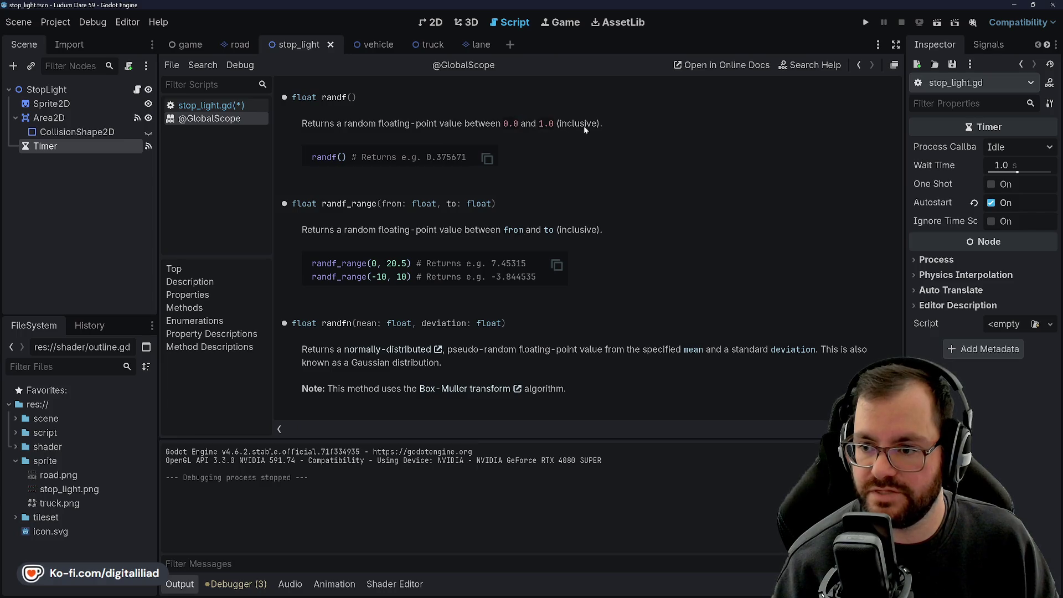
pyautogui.click(186, 105)
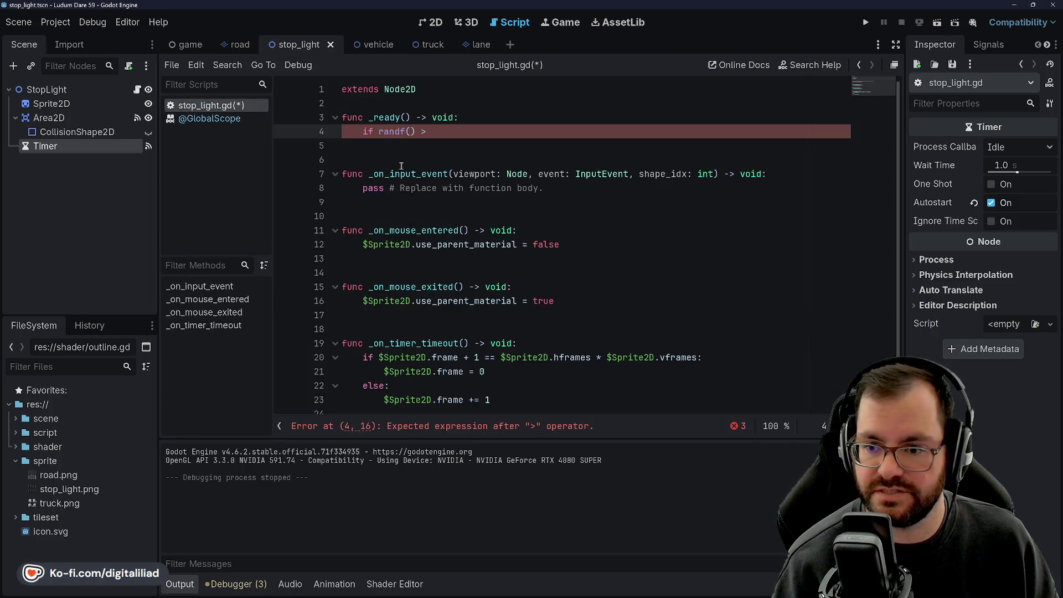
pyautogui.click(452, 129)
pyautogui.write('0.5:')
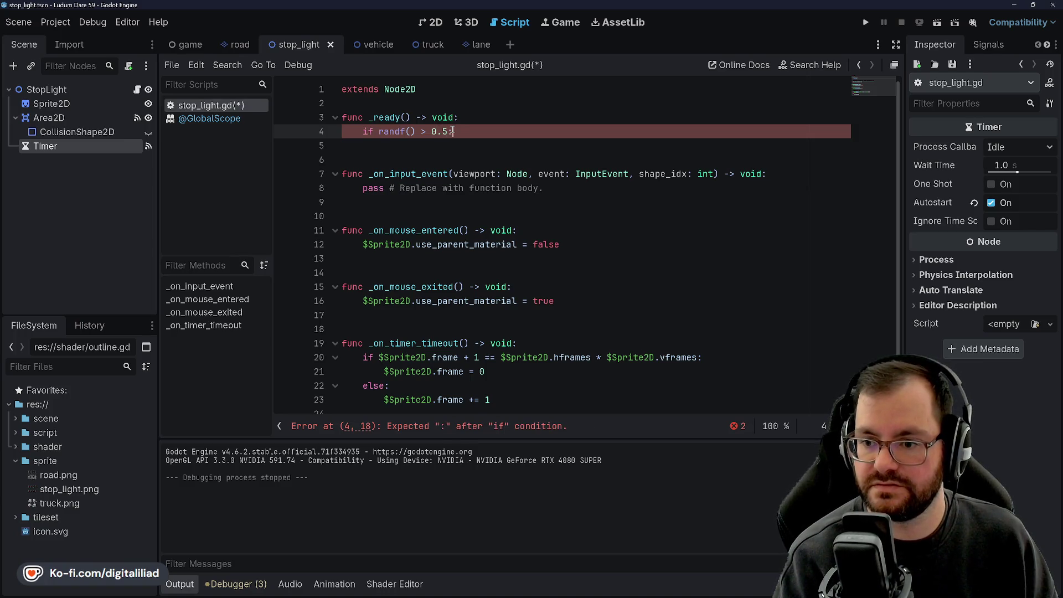
pyautogui.press('Return')
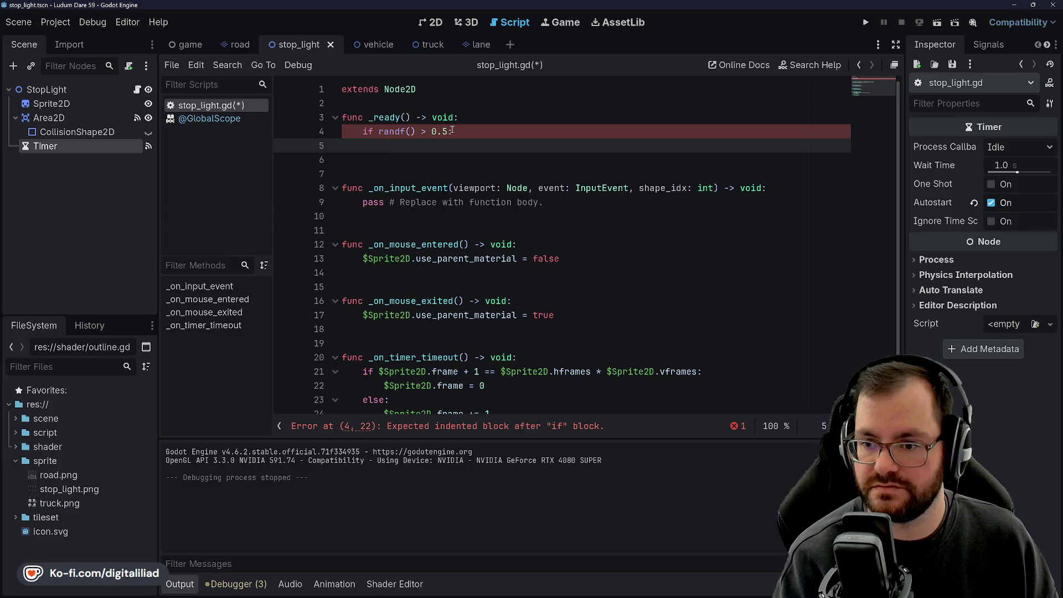
pyautogui.write('$Spr')
pyautogui.press('Return')
pyautogui.write('.frame = ')
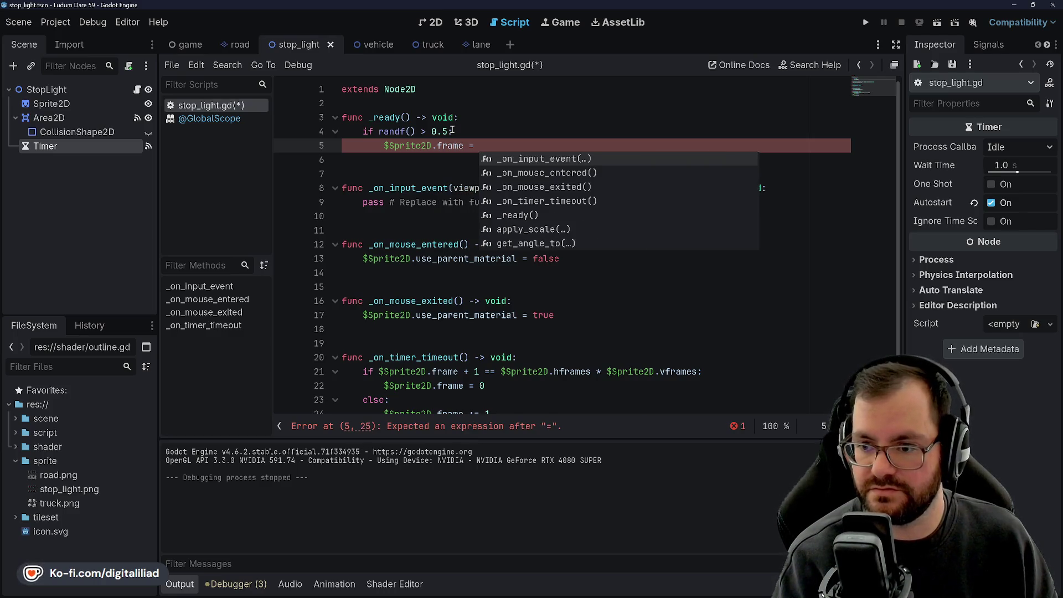
pyautogui.write('4')
pyautogui.hotkey('ctrl', 's')
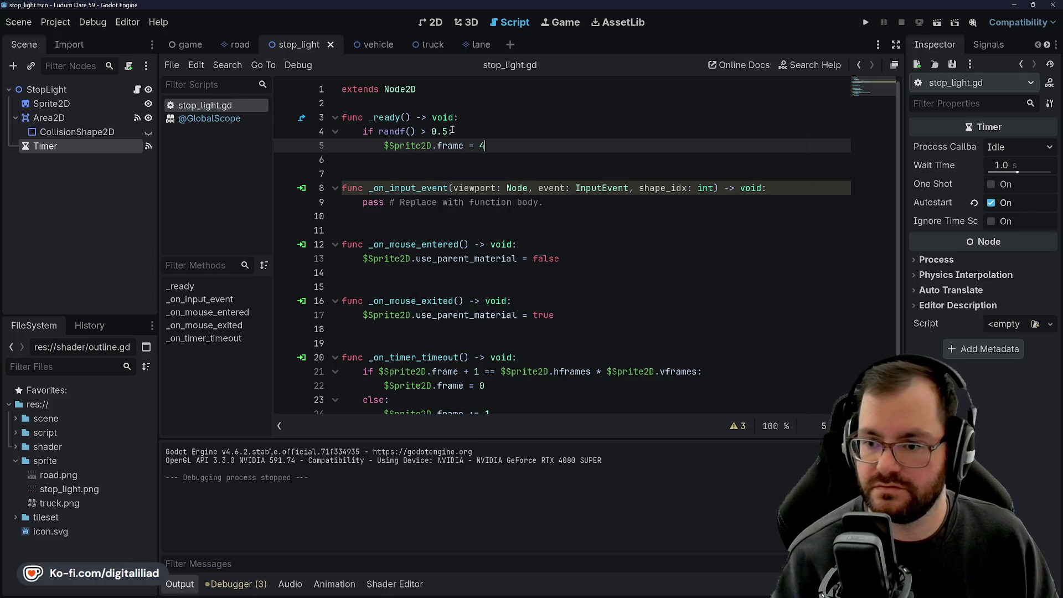
# - Run the game to test the random start frame
pyautogui.press('Down')
pyautogui.press('Down')
pyautogui.press('Down')
pyautogui.scroll(-1, 525, 248)
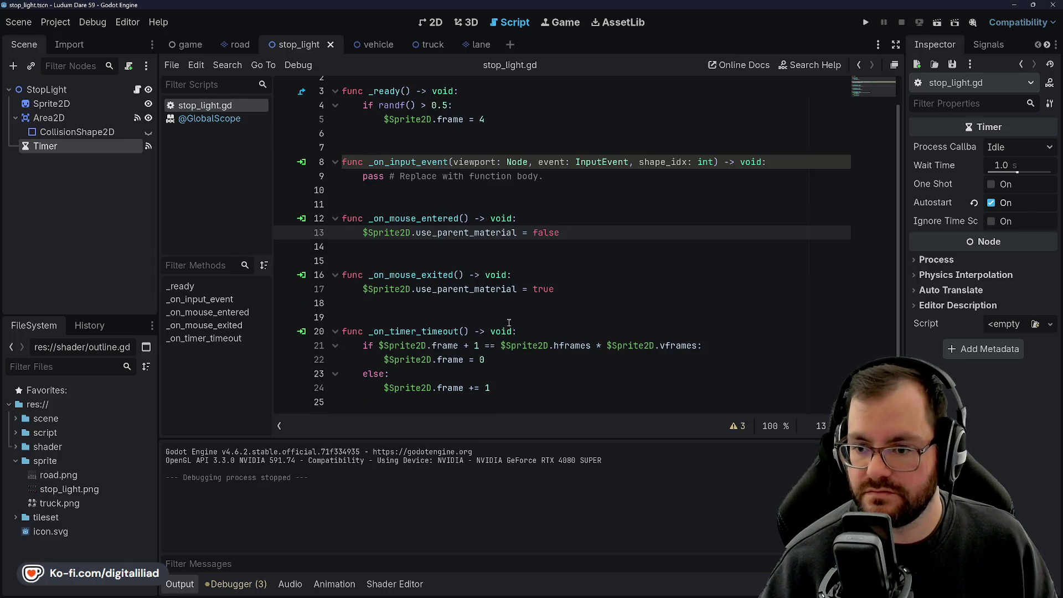
pyautogui.click(866, 22)
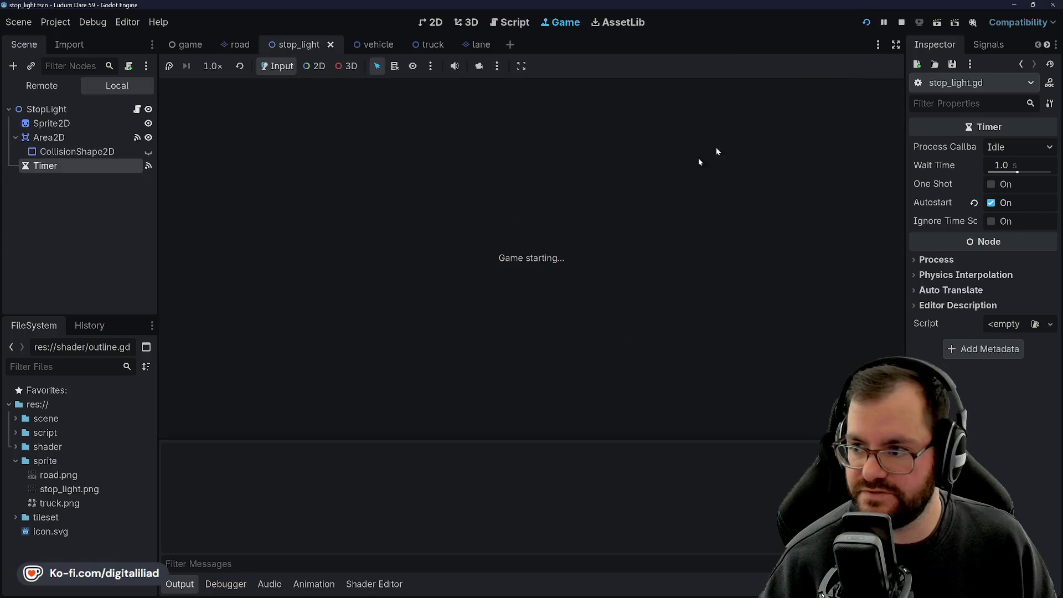
# - Click the stop light in-game, reload the game four times to check it, then stop
pyautogui.click(532, 228)
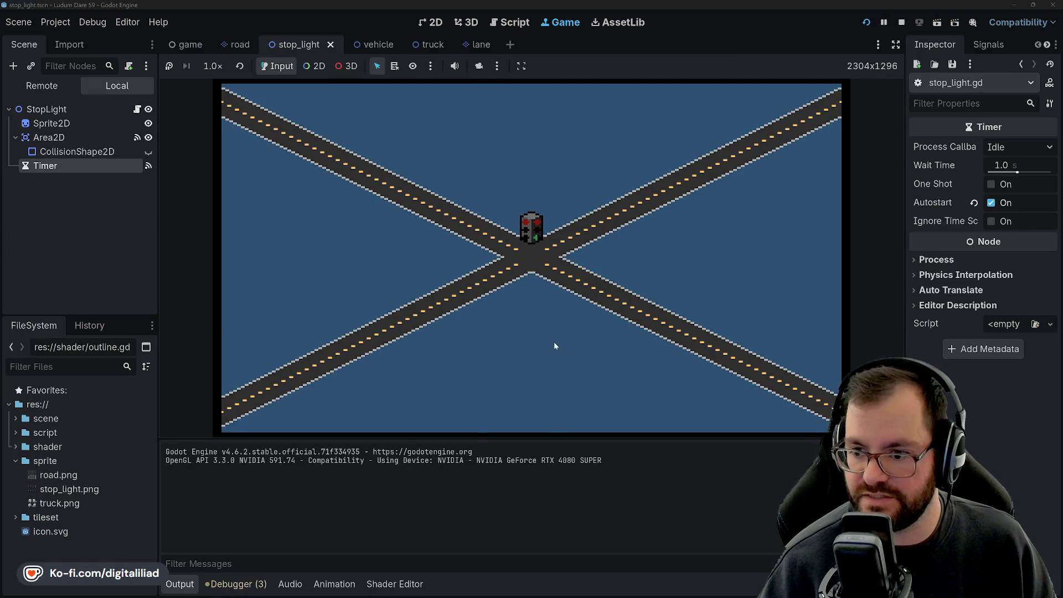
pyautogui.click(867, 22)
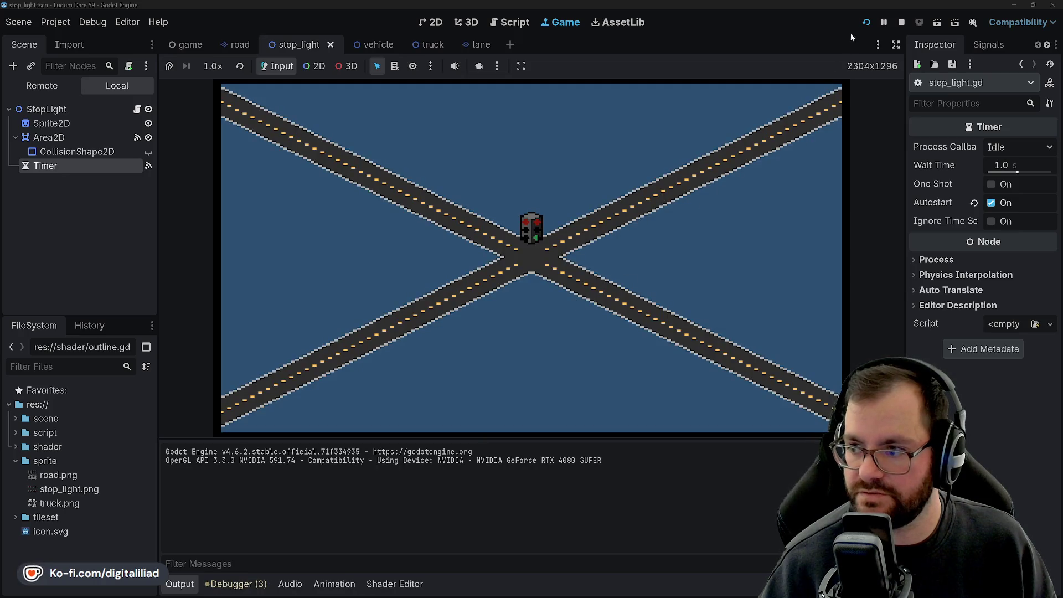
pyautogui.click(867, 22)
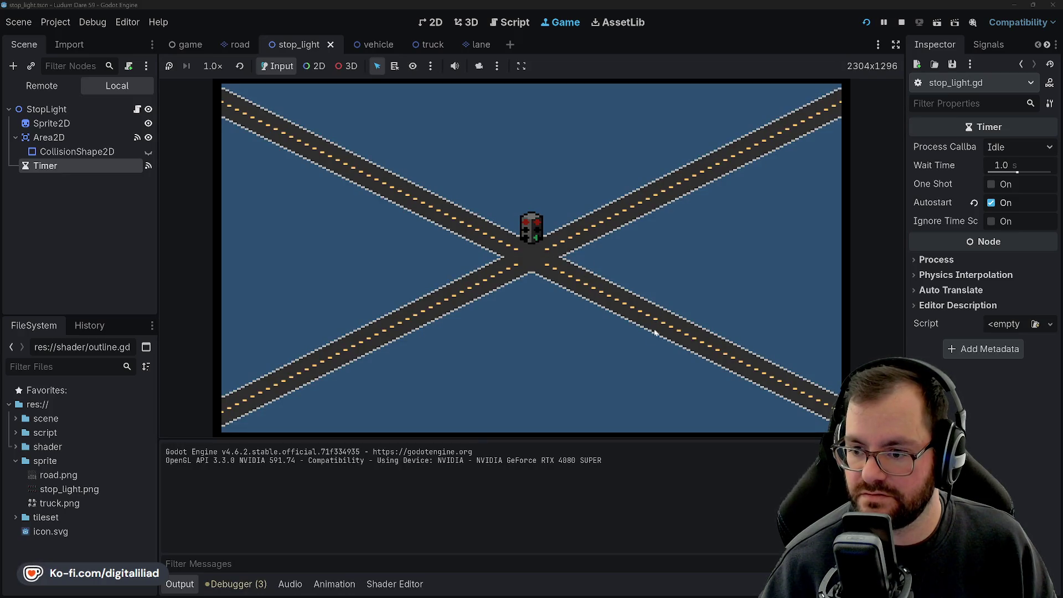
pyautogui.click(867, 22)
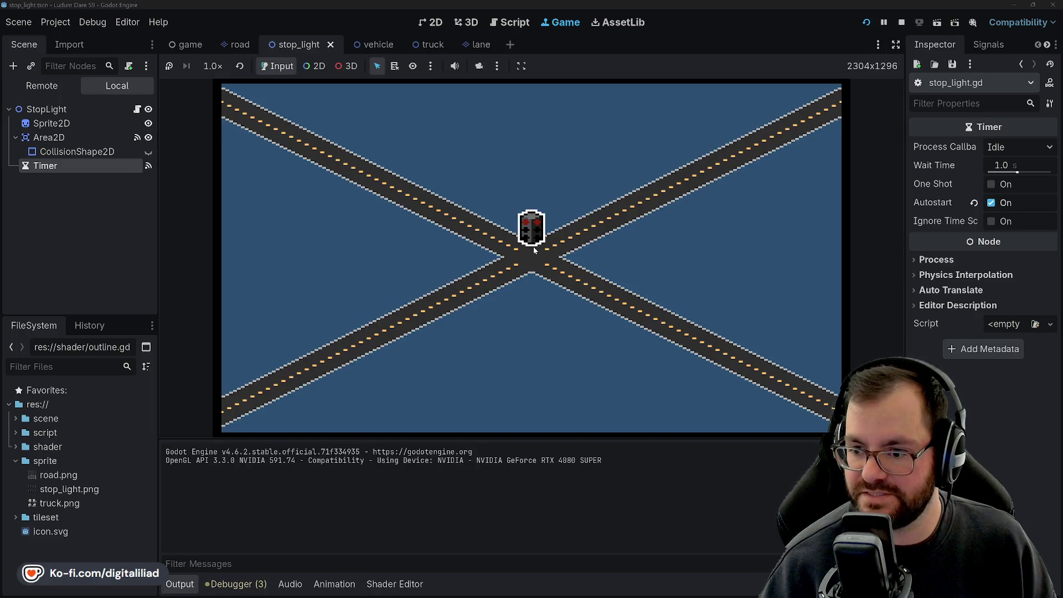
pyautogui.click(867, 22)
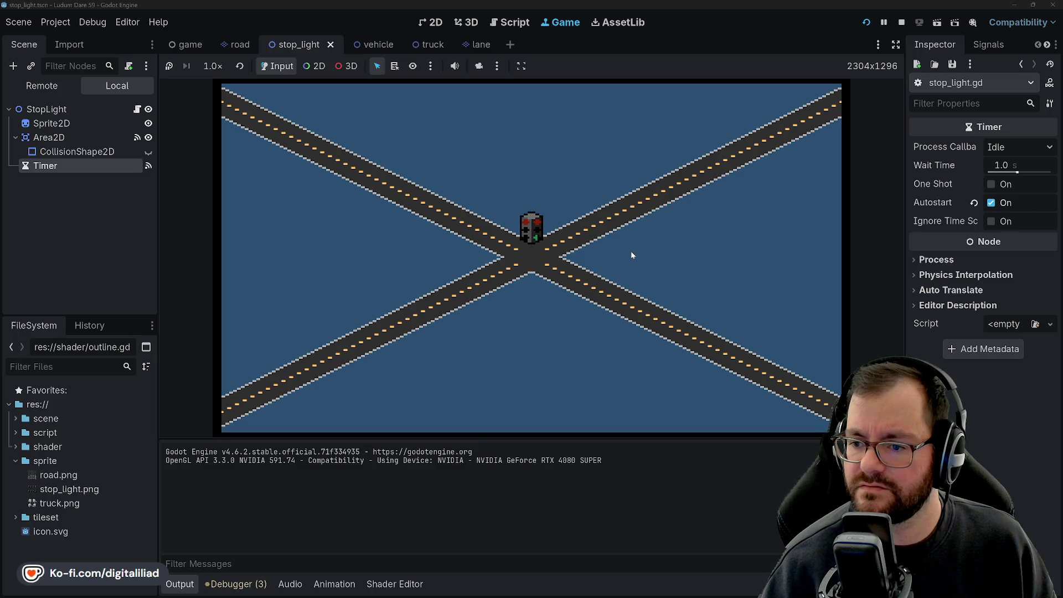
pyautogui.click(901, 23)
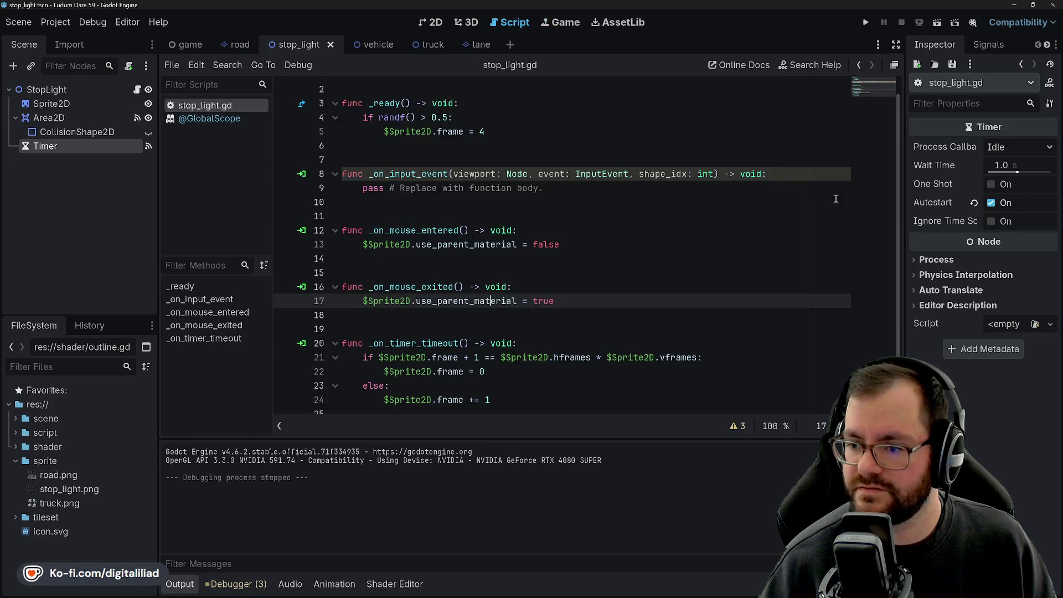
# - Close the Wave Link mixer and open the stop_light sprite in Aseprite
pyautogui.click(549, 589)
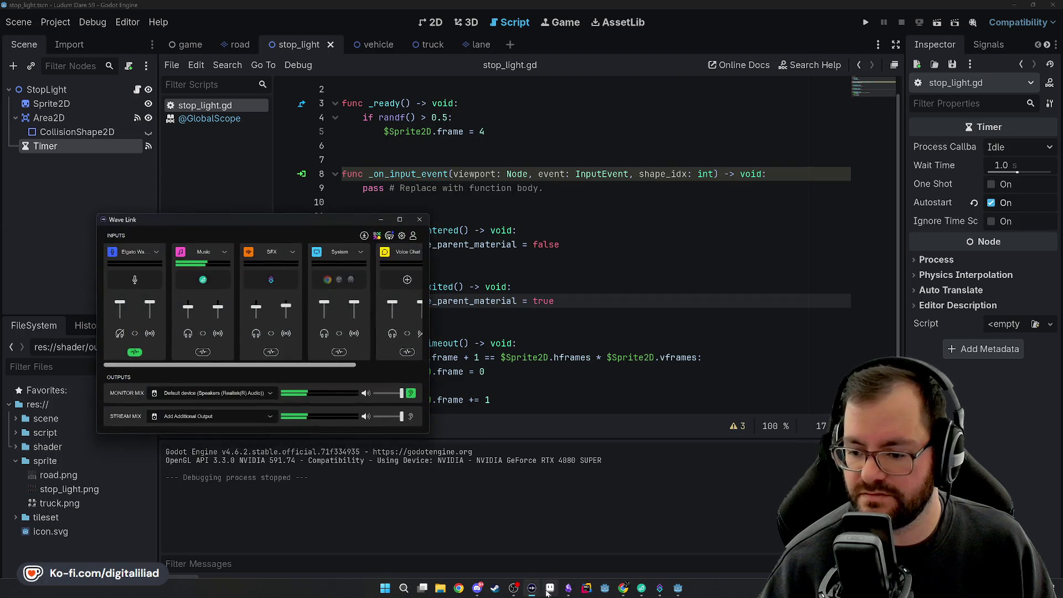
pyautogui.click(422, 221)
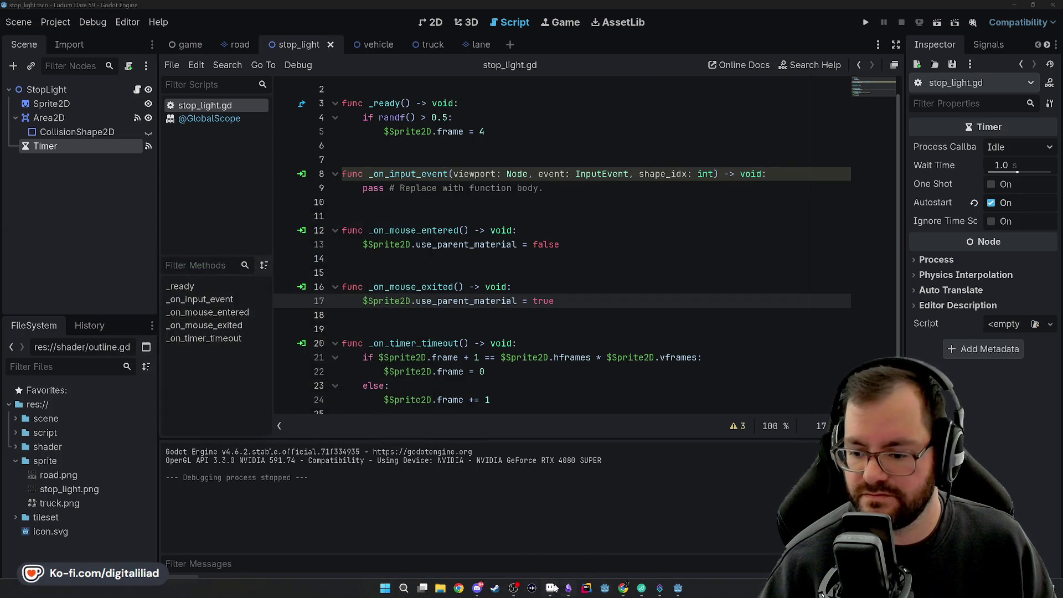
pyautogui.click(553, 592)
pyautogui.click(363, 43)
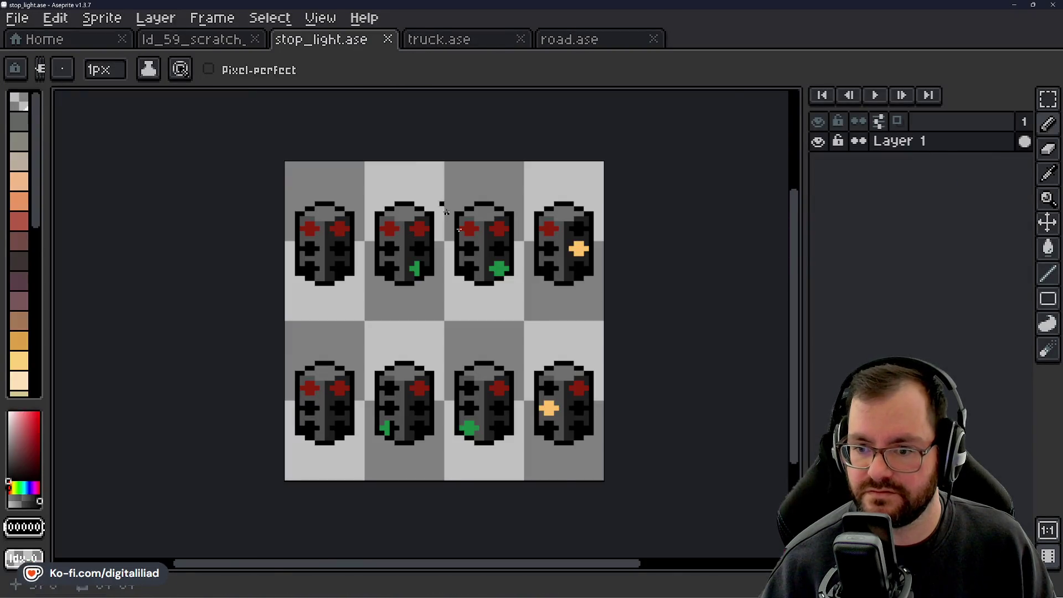
# - Paint the second and third lights' remaining red lamp pixels black and save
pyautogui.scroll(2, 427, 221)
pyautogui.press('alt')
pyautogui.click(358, 191)
pyautogui.click(372, 201)
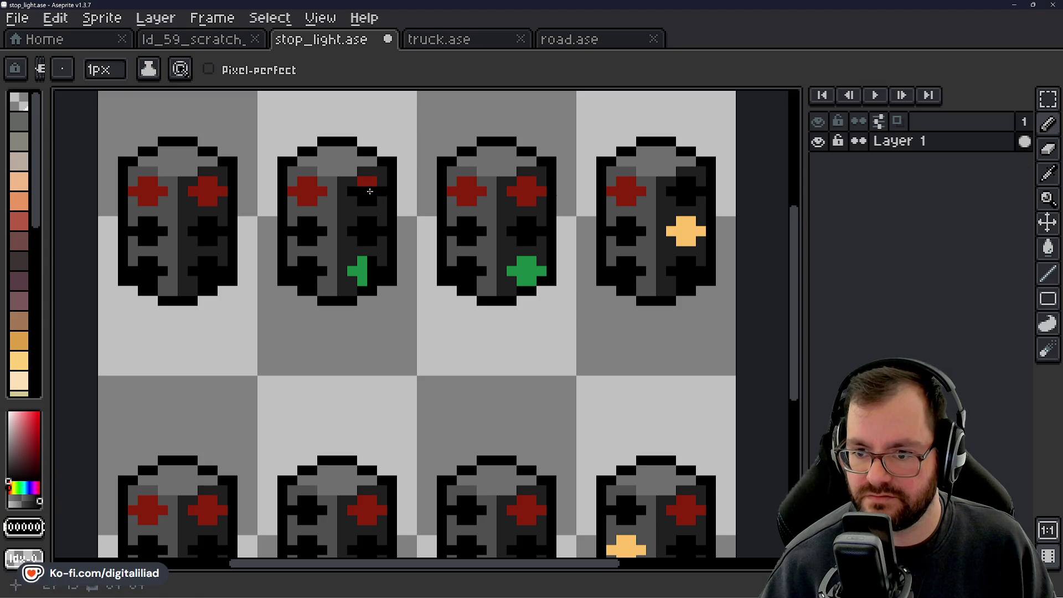
pyautogui.moveTo(510, 191); pyautogui.dragTo(537, 192)
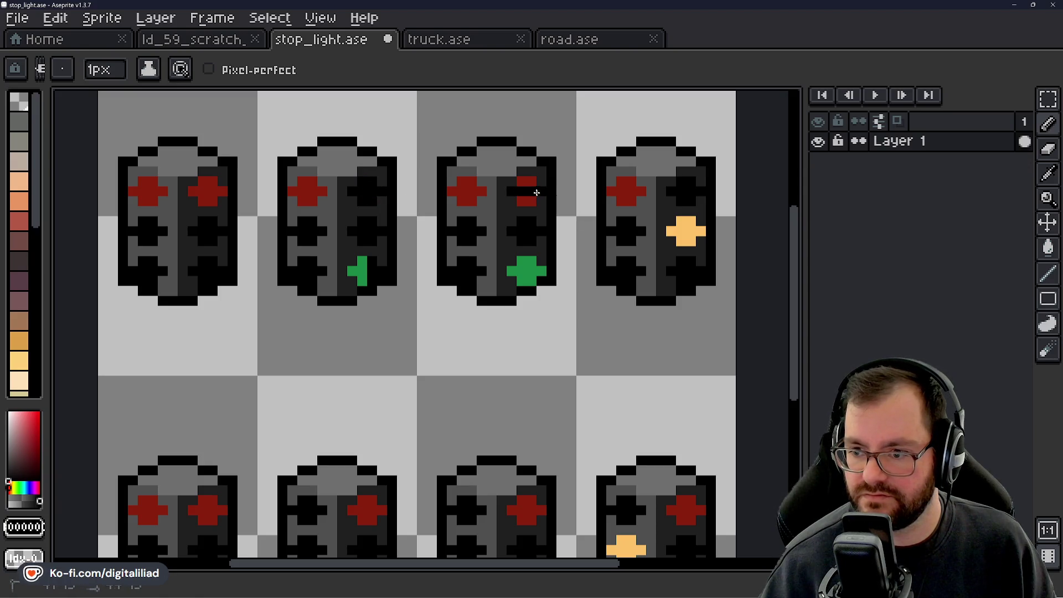
pyautogui.hotkey('ctrl', 's')
# - Export the sprite as stop_light.png and return to Godot
pyautogui.scroll(-4, 532, 288)
pyautogui.hotkey('ctrl', 'alt', 'shift', 's')
pyautogui.click(443, 332)
pyautogui.moveTo(444, 338)
pyautogui.mouseDown()
pyautogui.moveTo(518, 326)
pyautogui.moveTo(472, 275)
pyautogui.mouseUp()
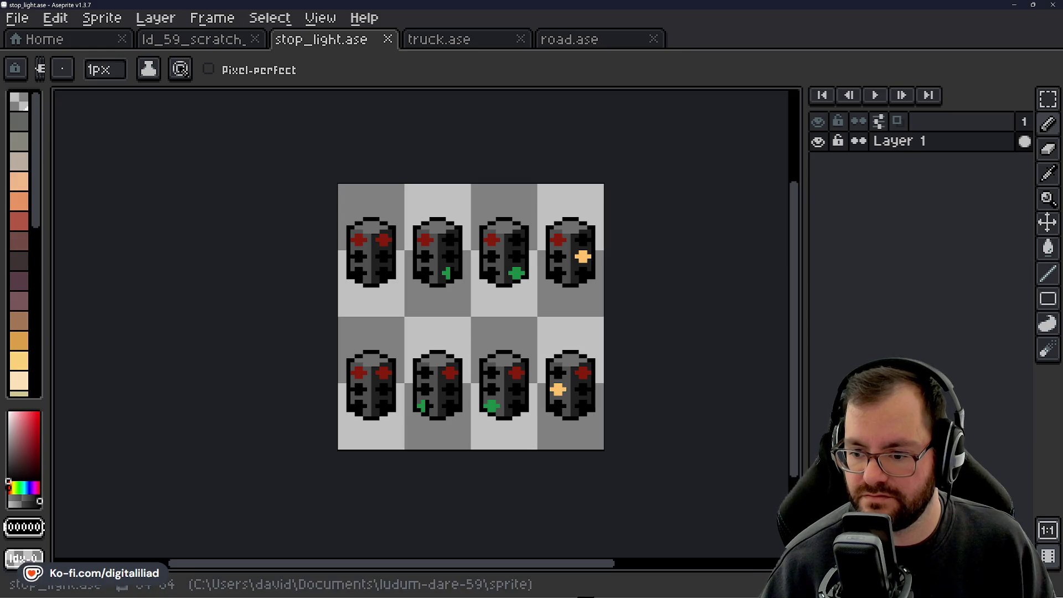
pyautogui.moveTo(602, 594)
pyautogui.click(679, 589)
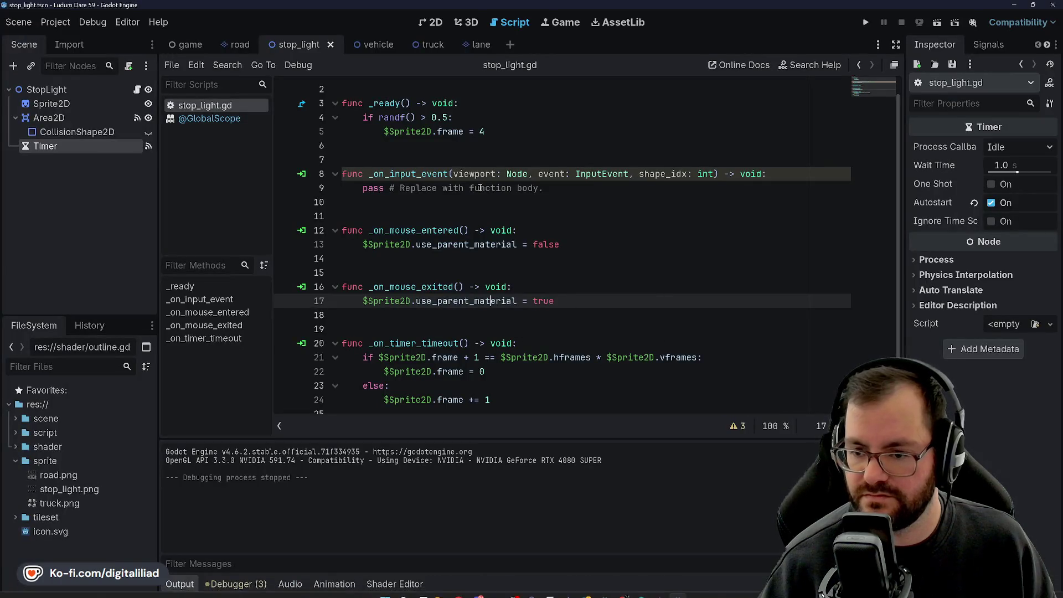
# - Select the pass line in _on_input_event, then select the CollisionShape2D node
pyautogui.click(402, 207)
pyautogui.press('Up')
pyautogui.press('Up')
pyautogui.press('Up')
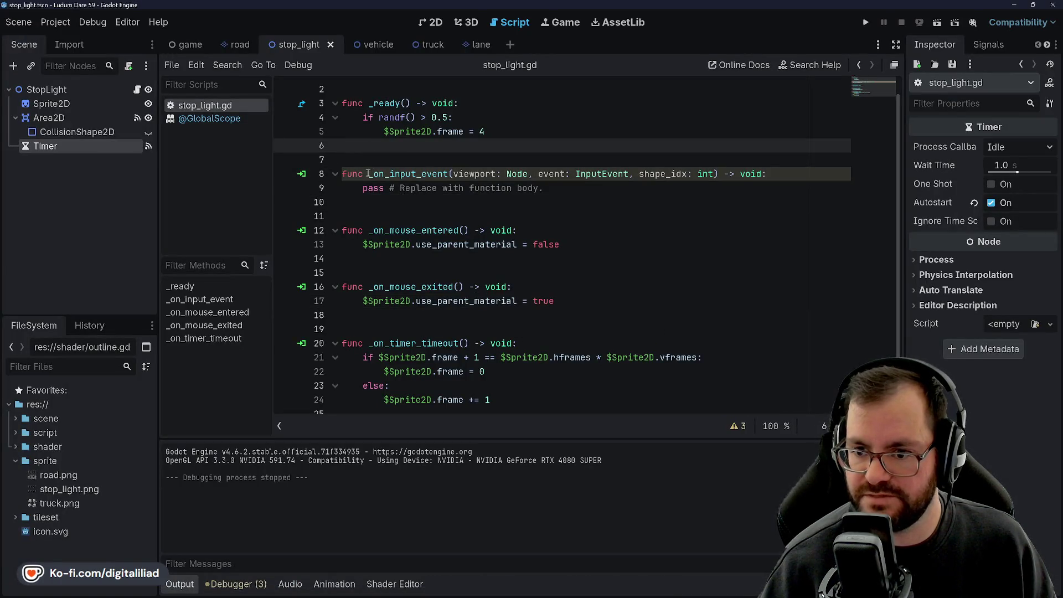
pyautogui.moveTo(364, 188); pyautogui.dragTo(545, 188)
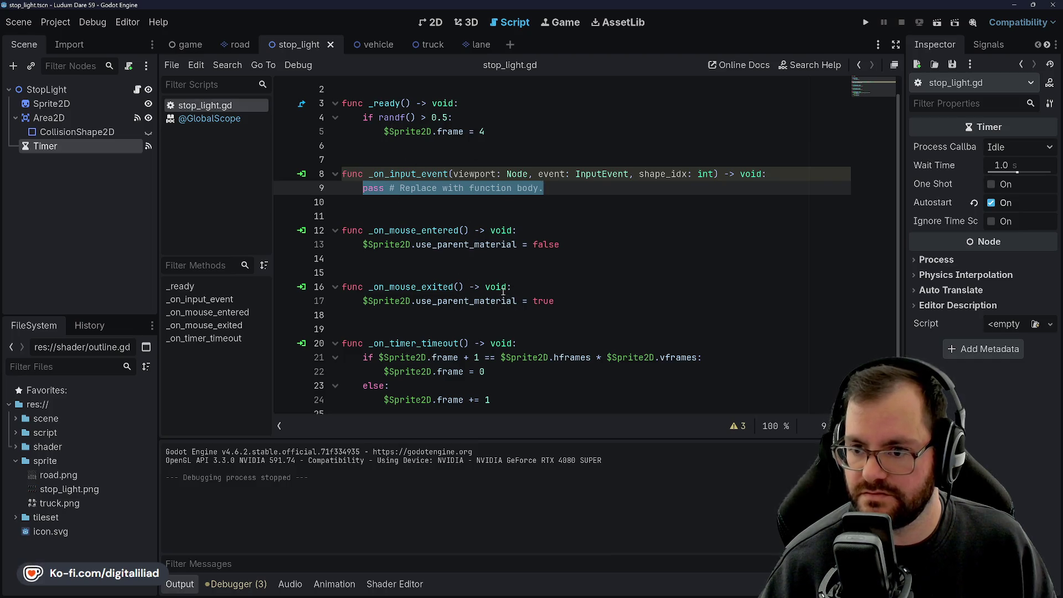
pyautogui.scroll(1, 388, 157)
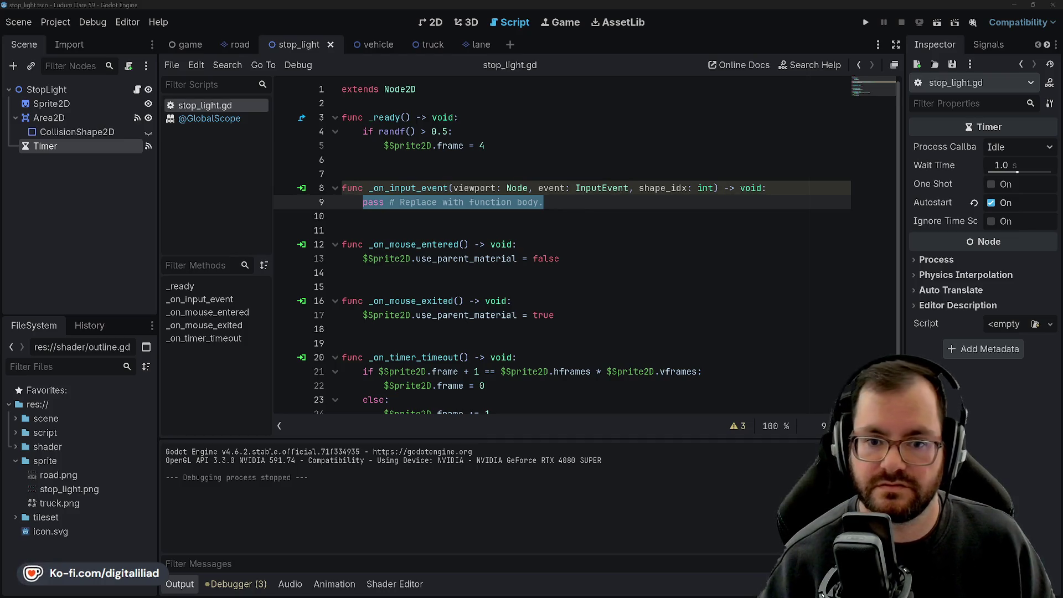
pyautogui.click(81, 132)
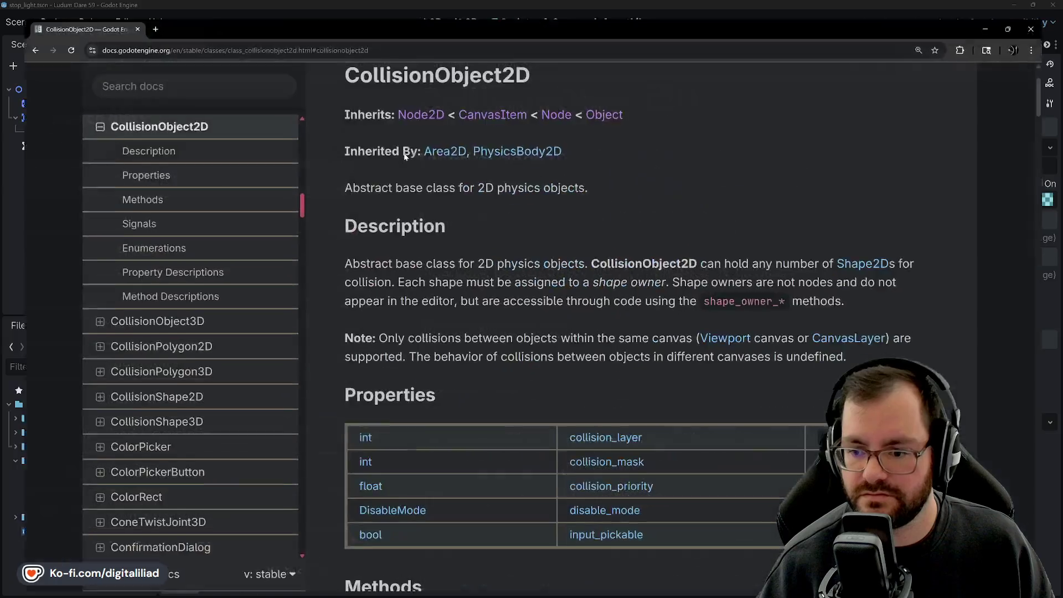
# - Scroll the Godot Docs page and jump to the _input_event() method description
pyautogui.scroll(-7, 486, 284)
pyautogui.scroll(3, 484, 281)
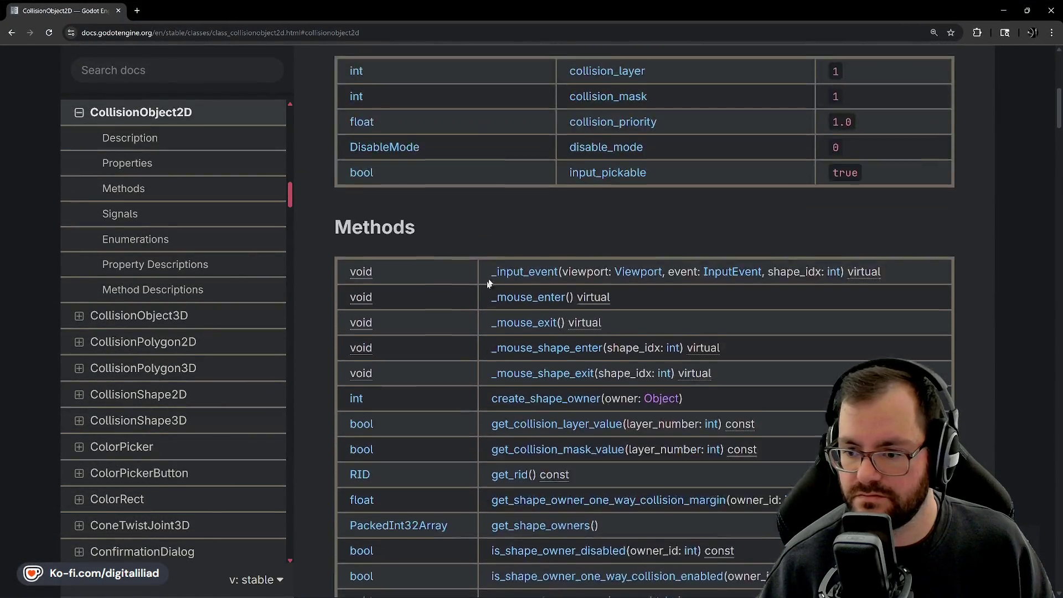
pyautogui.scroll(-5, 527, 289)
pyautogui.scroll(5, 562, 127)
pyautogui.scroll(-8, 498, 277)
pyautogui.scroll(-8, 479, 240)
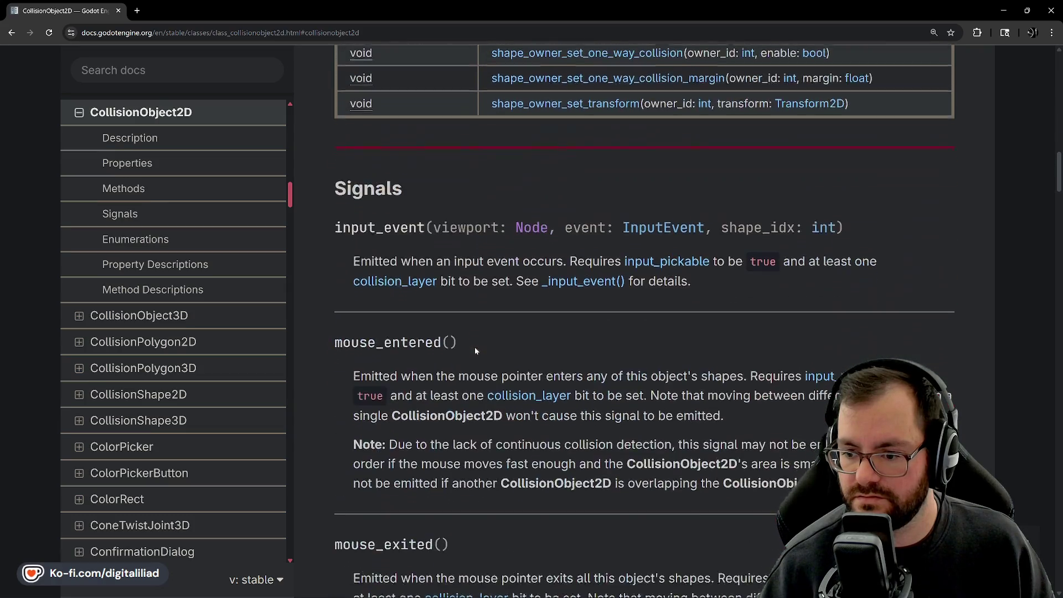
pyautogui.scroll(5, 474, 332)
pyautogui.scroll(-5, 488, 321)
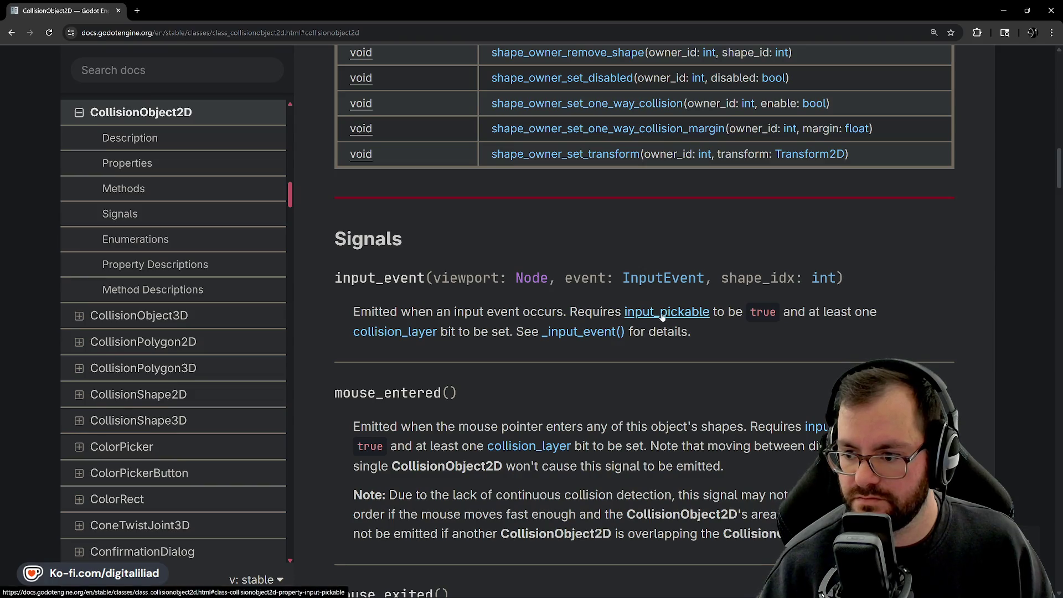
pyautogui.click(582, 332)
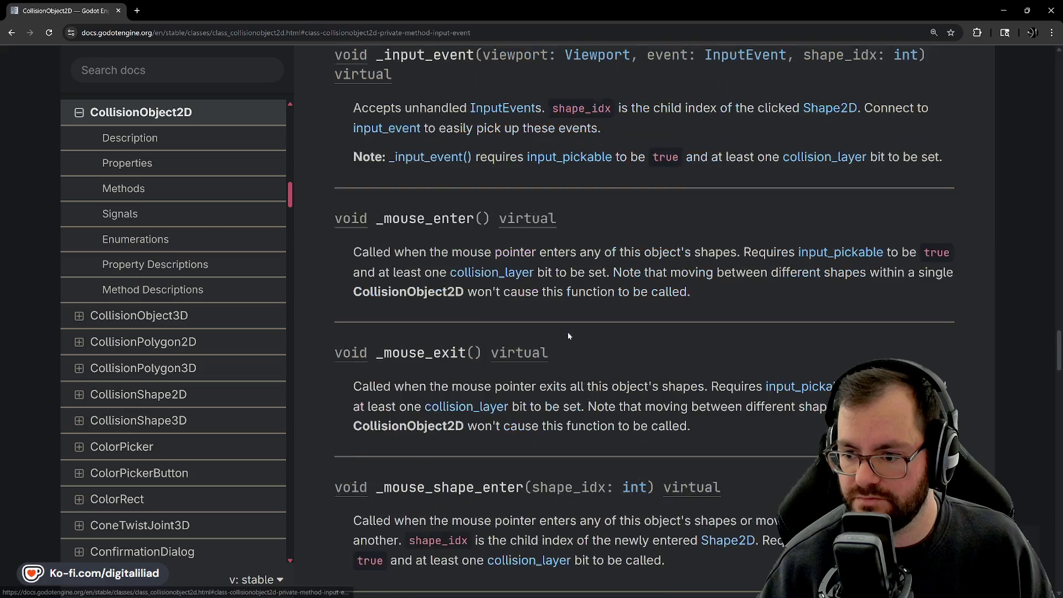
pyautogui.scroll(1, 539, 243)
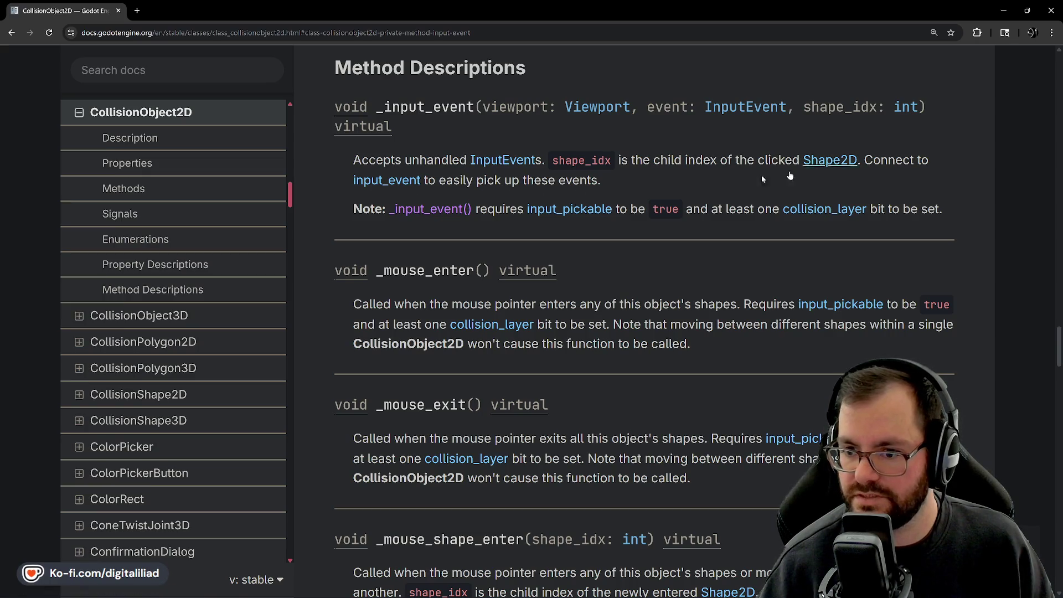
# - Open the InputEvent class reference, then the Using InputEvent tutorial in a new tab
pyautogui.click(505, 160)
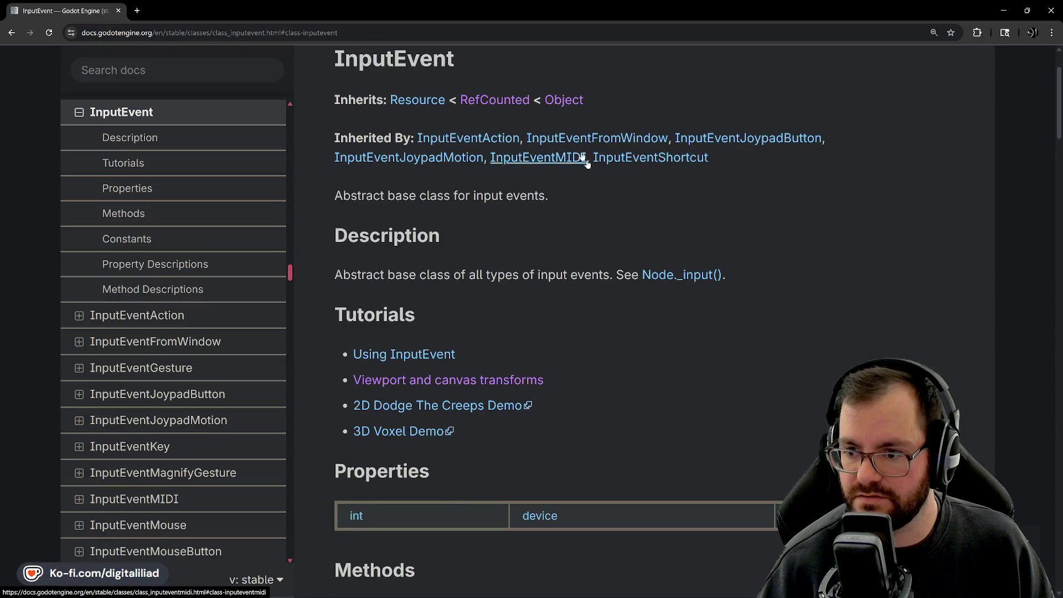
pyautogui.scroll(-5, 568, 317)
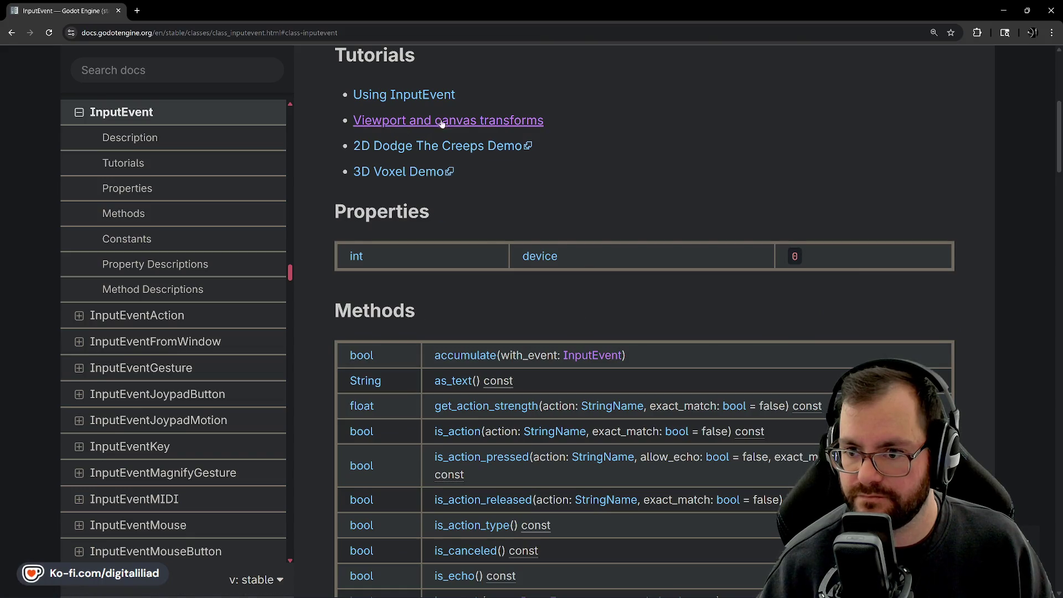
pyautogui.middleClick(423, 95)
pyautogui.scroll(-3, 510, 299)
pyautogui.scroll(-5, 509, 300)
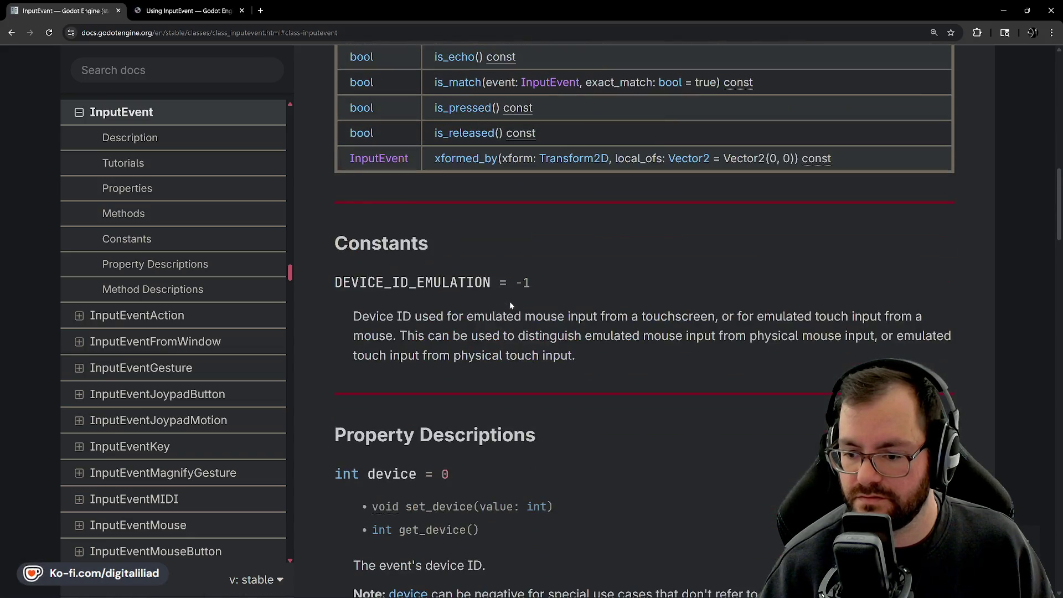
pyautogui.scroll(5, 561, 303)
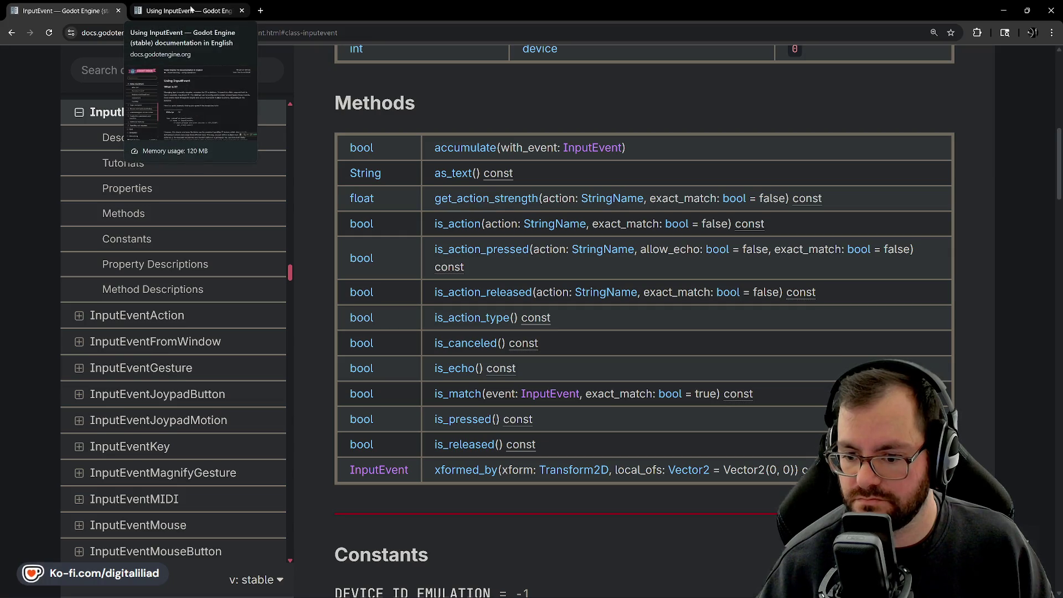
# - In the Using InputEvent tutorial, read past the propagation steps and Note box to the InputEvent types table
pyautogui.click(191, 9)
pyautogui.scroll(-1, 542, 315)
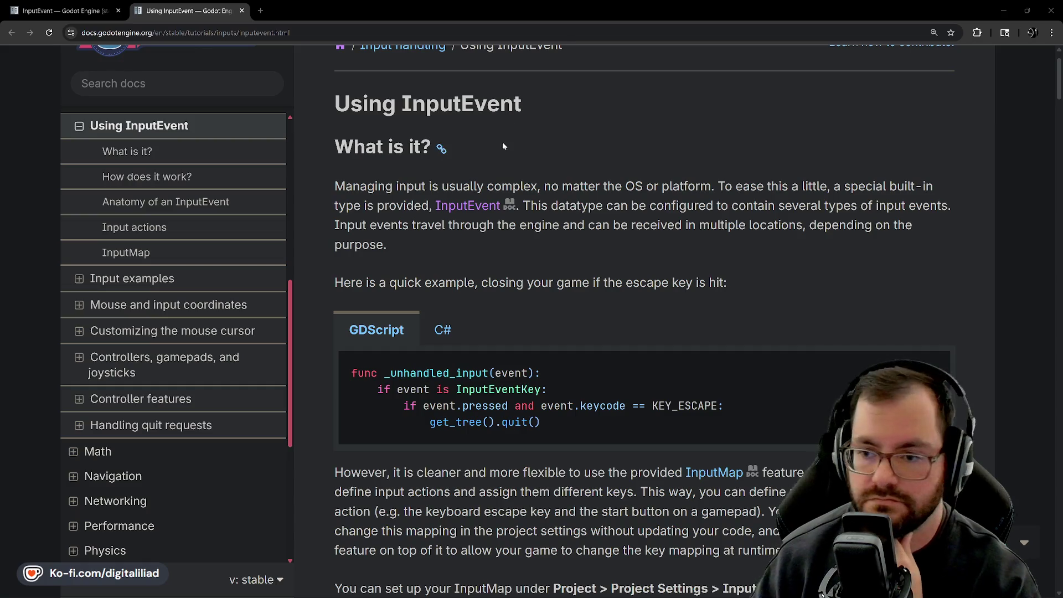
pyautogui.scroll(-3, 498, 320)
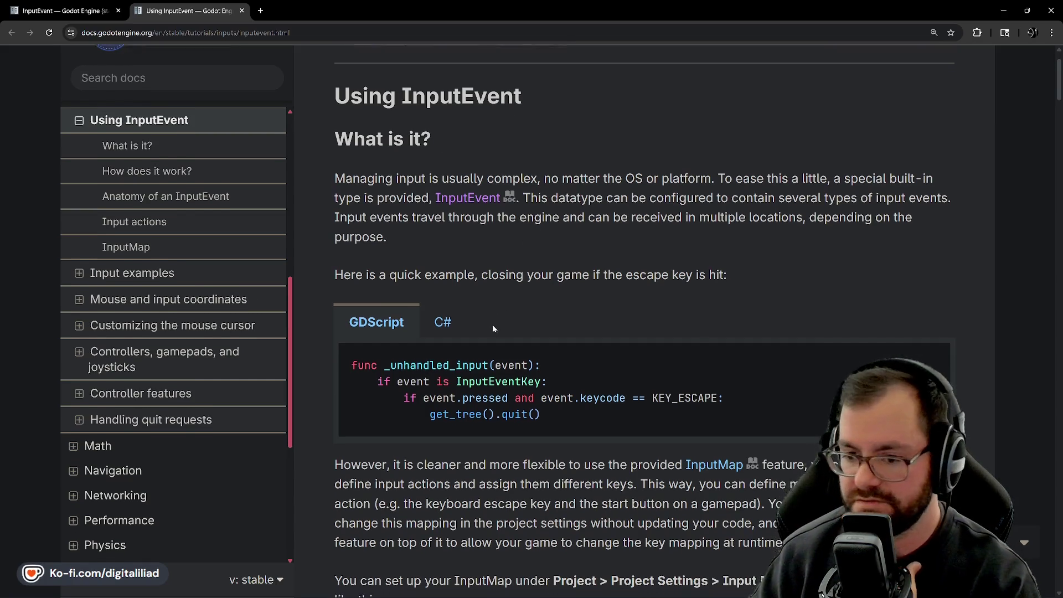
pyautogui.scroll(-2, 514, 299)
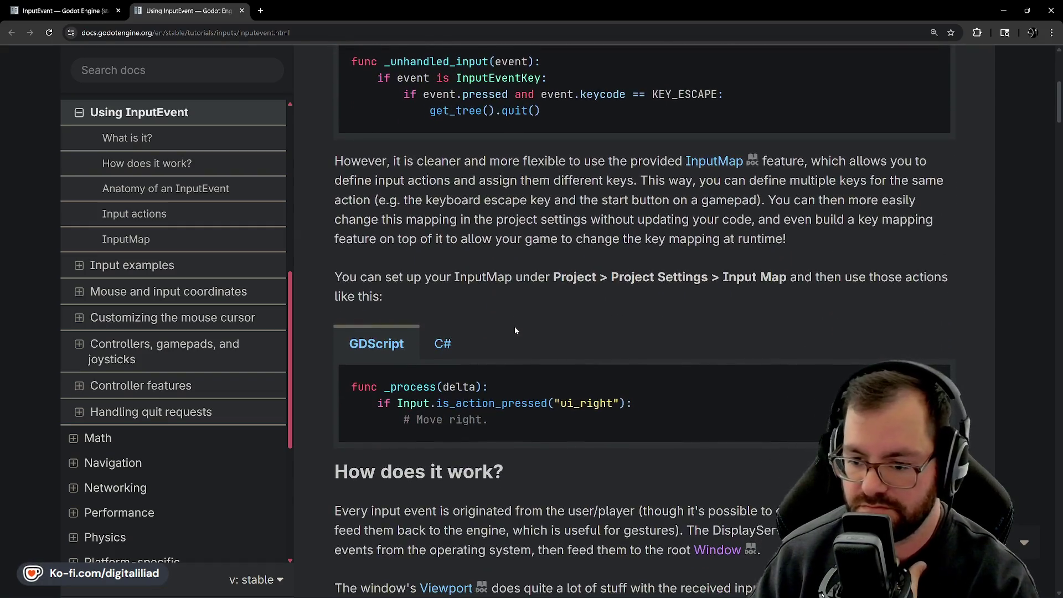
pyautogui.scroll(5, 513, 327)
pyautogui.scroll(-4, 511, 332)
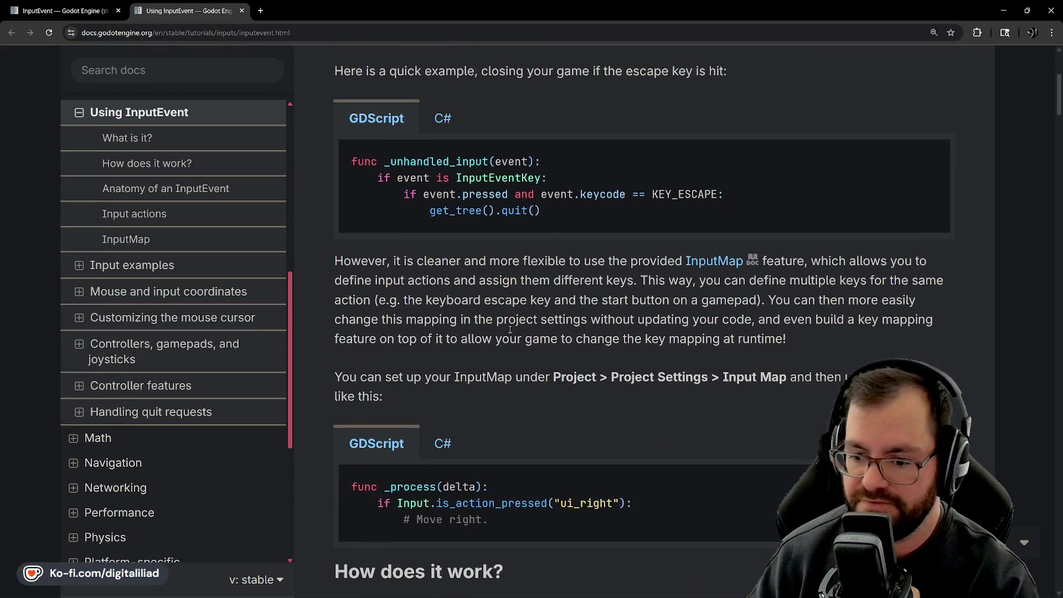
pyautogui.scroll(-6, 499, 323)
pyautogui.scroll(-2, 574, 340)
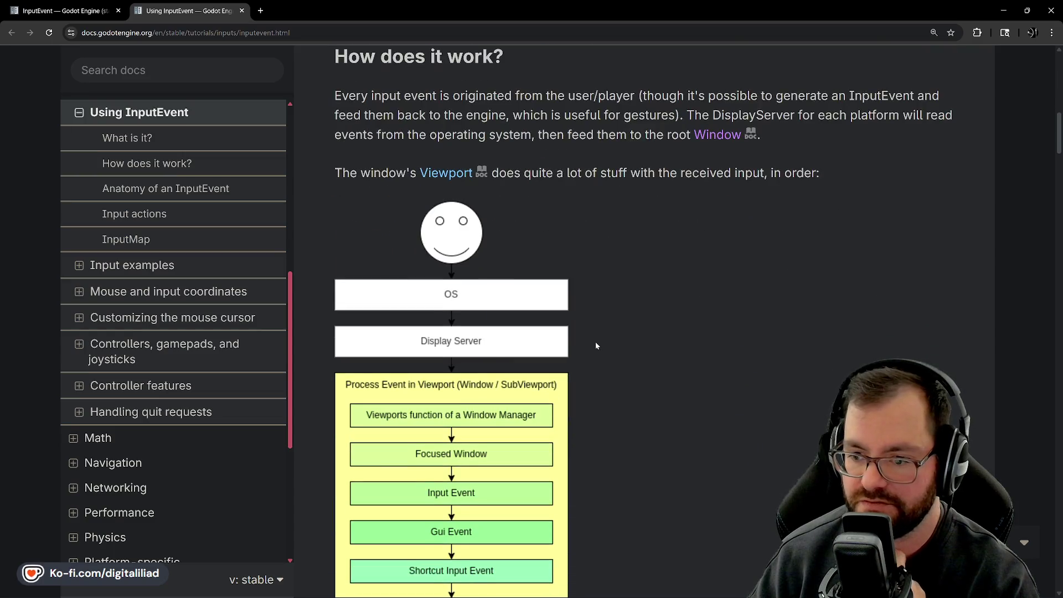
pyautogui.scroll(-7, 597, 343)
pyautogui.scroll(-7, 594, 343)
pyautogui.scroll(3, 576, 346)
pyautogui.scroll(-2, 556, 348)
pyautogui.scroll(-3, 556, 349)
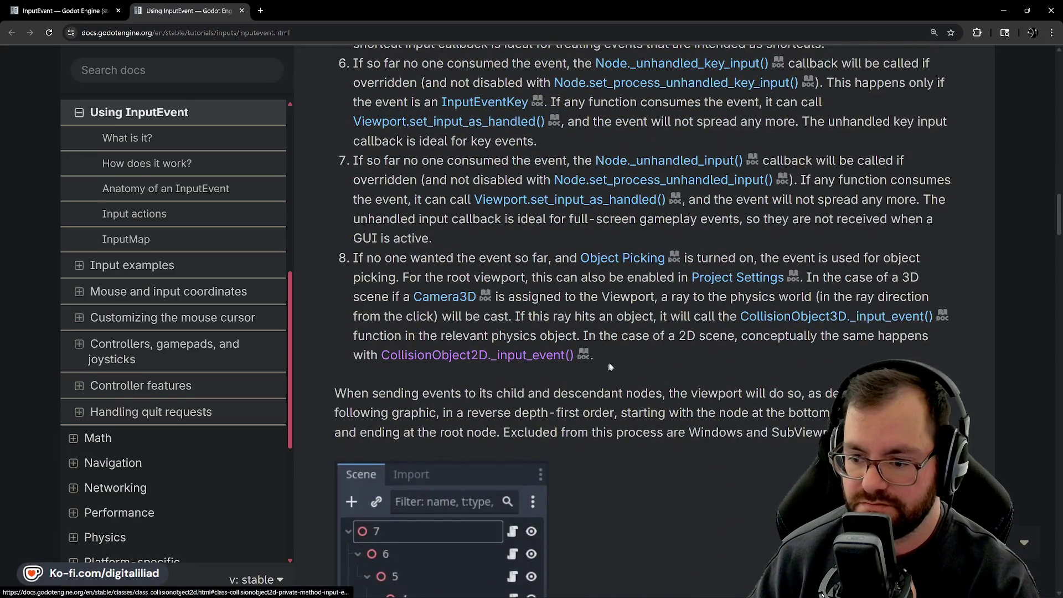
pyautogui.scroll(-2, 611, 357)
pyautogui.scroll(-2, 610, 360)
pyautogui.scroll(4, 576, 326)
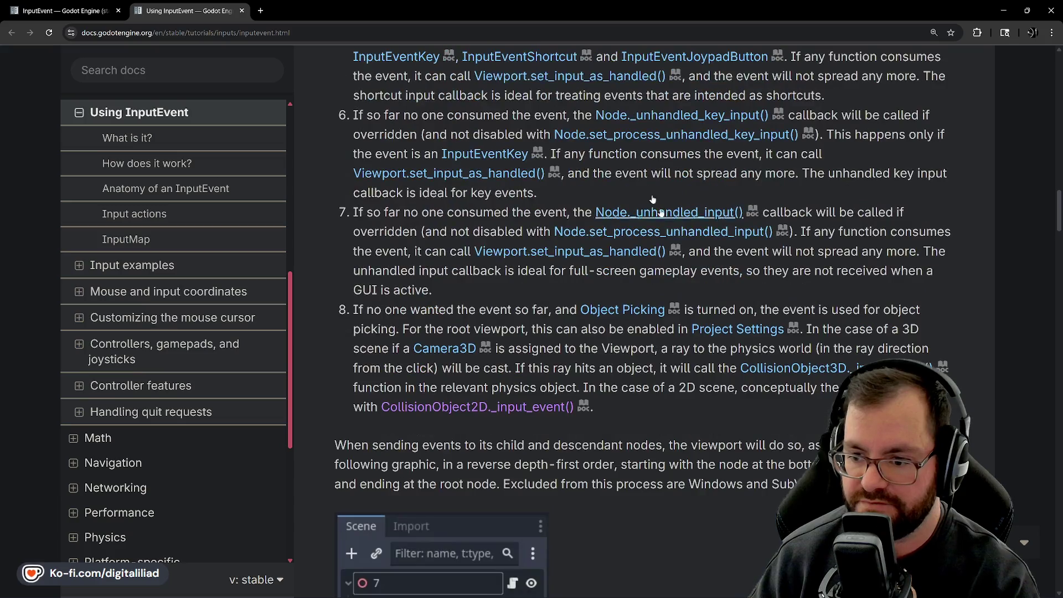
pyautogui.scroll(3, 576, 326)
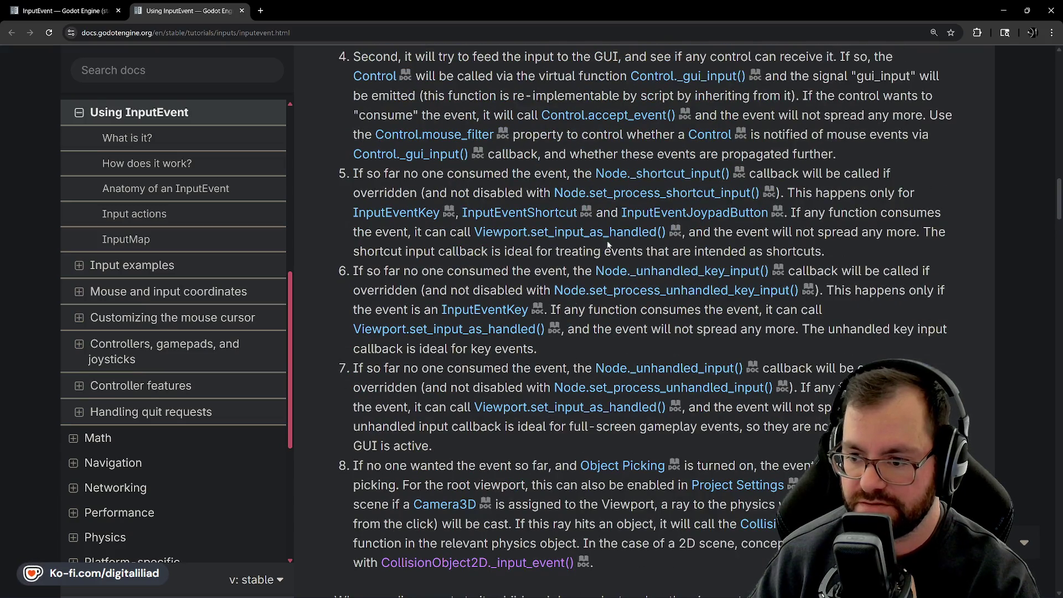
pyautogui.scroll(-3, 650, 352)
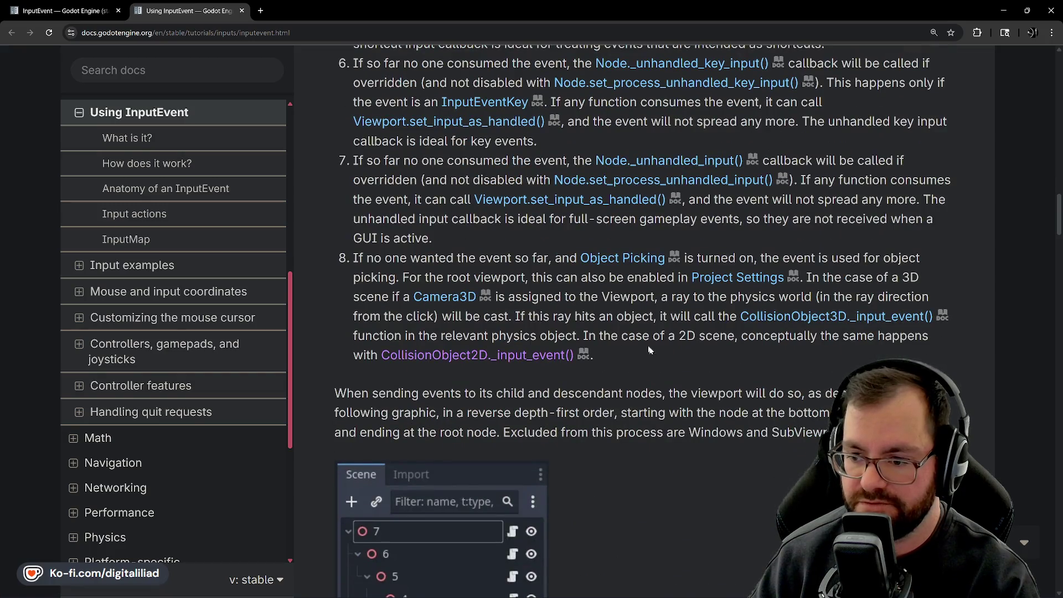
pyautogui.scroll(-1, 659, 377)
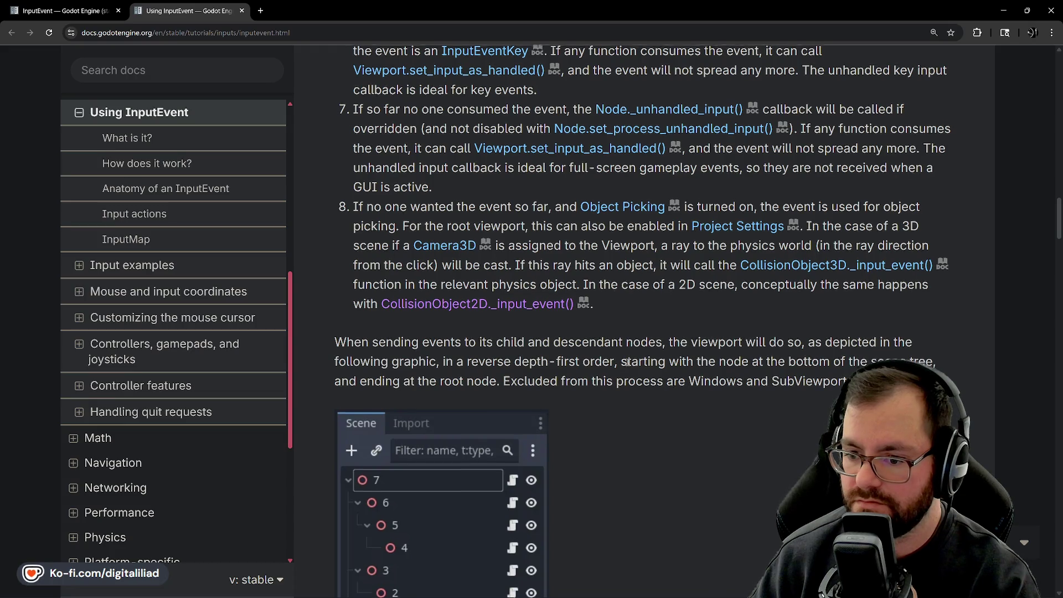
pyautogui.scroll(3, 628, 361)
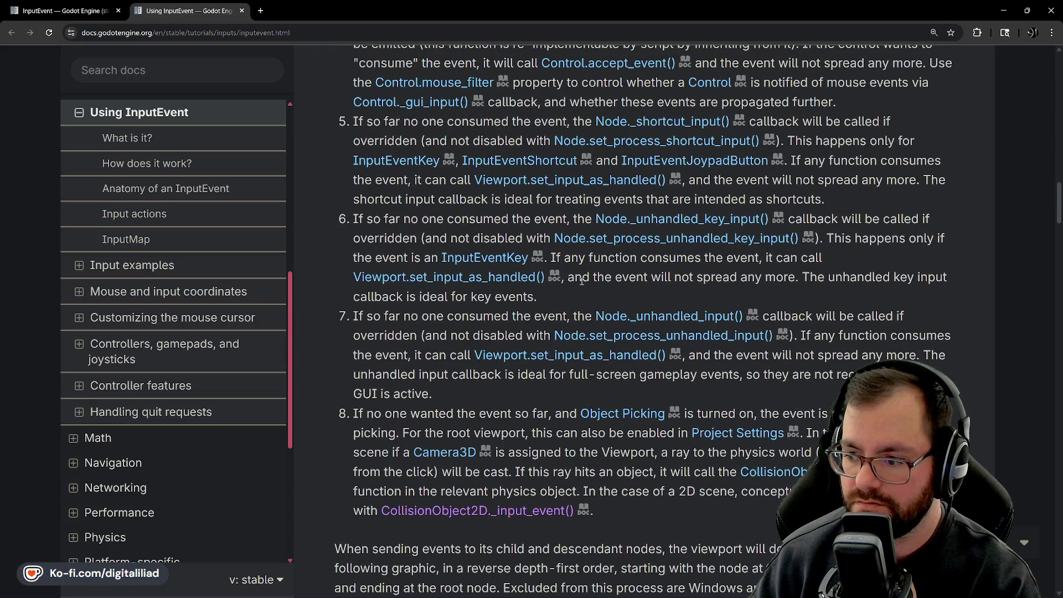
pyautogui.scroll(-3, 555, 315)
pyautogui.scroll(3, 554, 315)
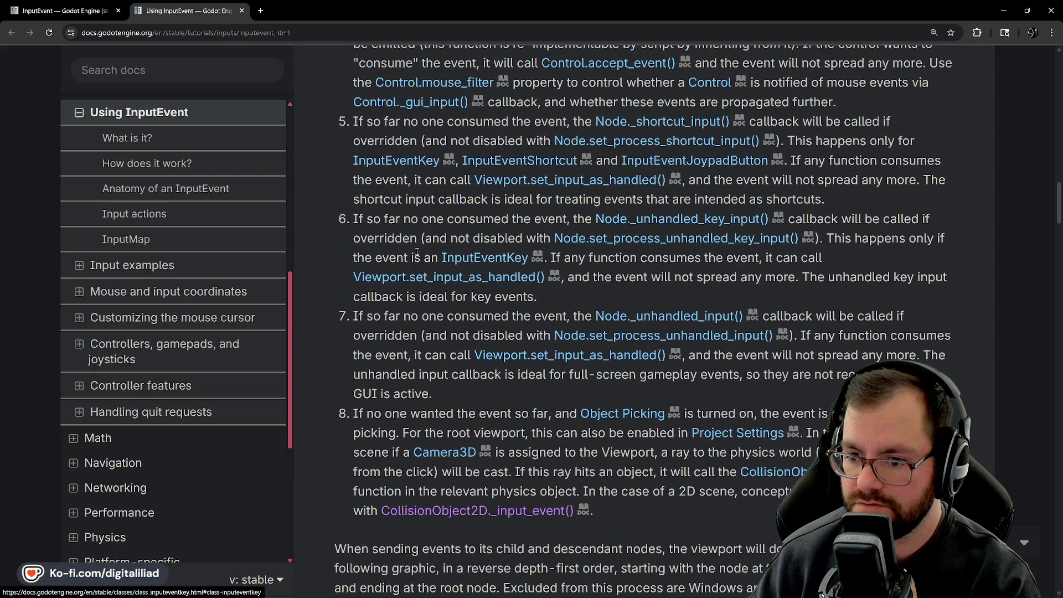
pyautogui.scroll(2, 598, 239)
pyautogui.scroll(1, 598, 239)
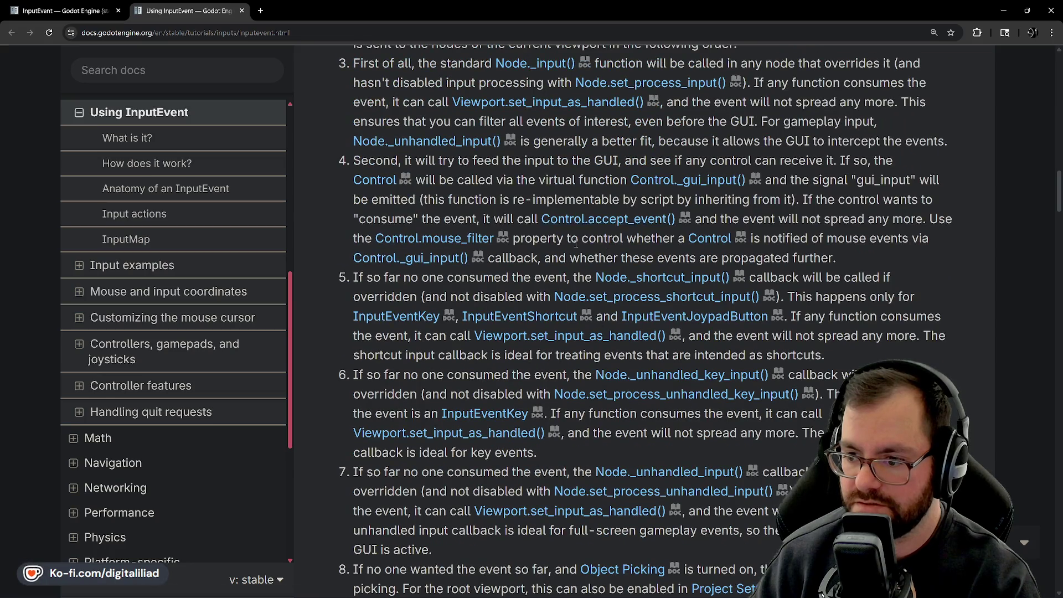
pyautogui.scroll(-7, 560, 273)
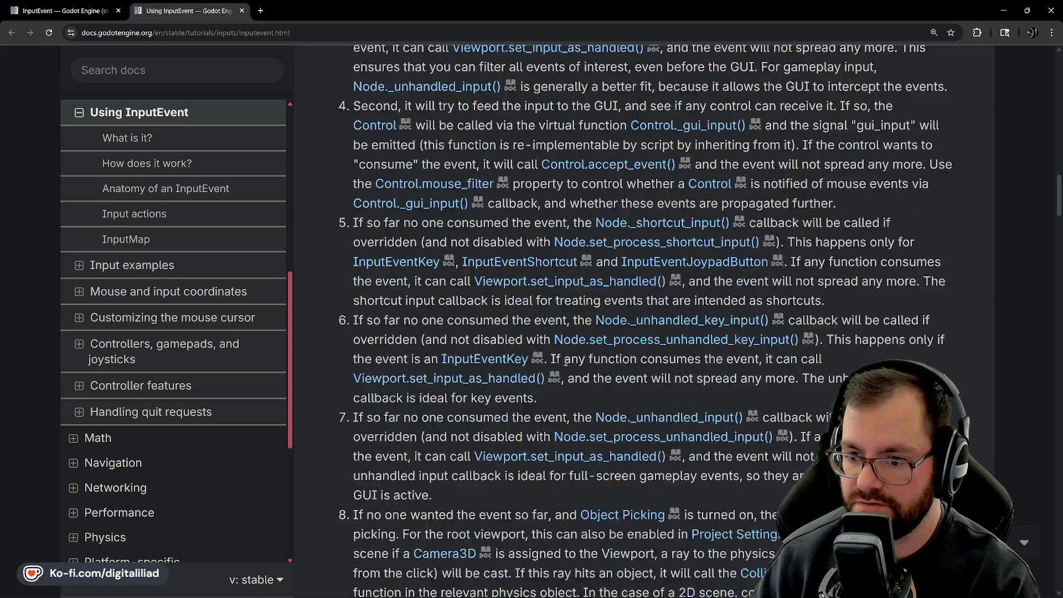
pyautogui.scroll(-6, 560, 270)
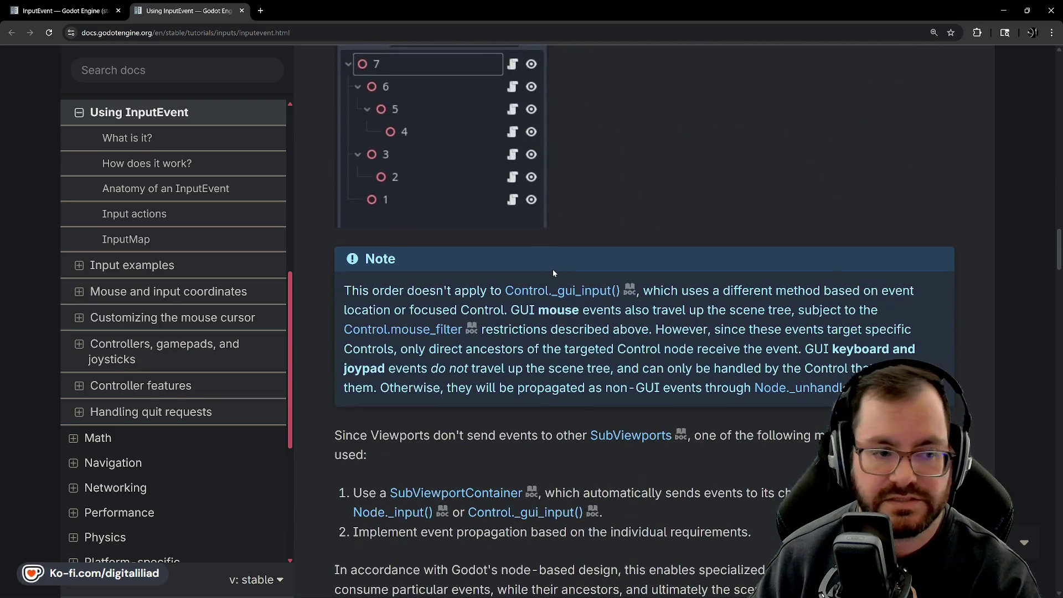
pyautogui.scroll(-3, 529, 269)
pyautogui.scroll(5, 591, 286)
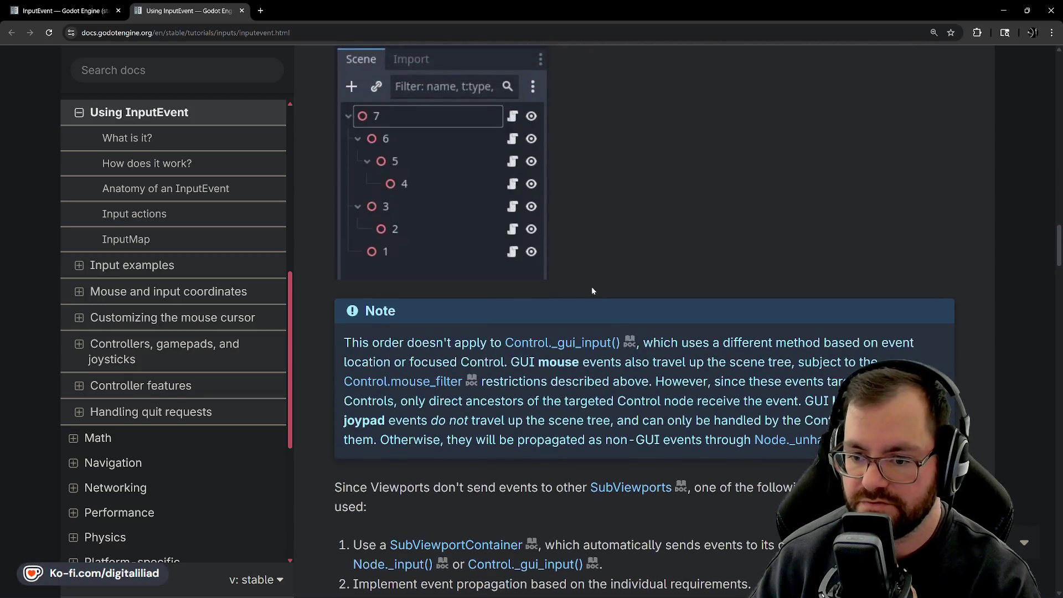
pyautogui.scroll(-10, 599, 266)
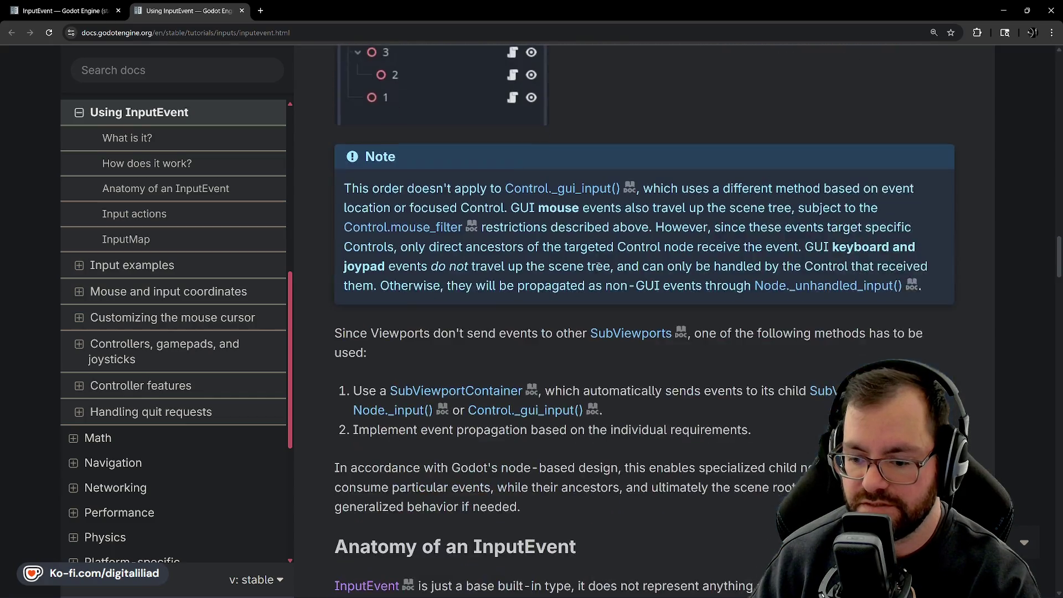
pyautogui.scroll(-3, 569, 256)
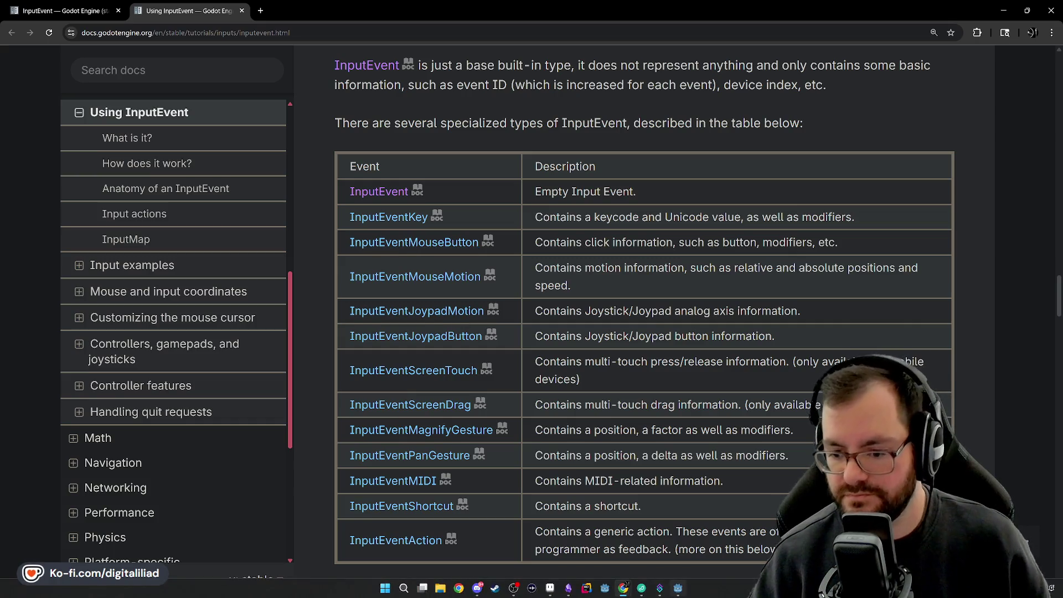
# - In stop_light.gd, replace _on_input_event's pass line with 'if event is InputEventMouseButton:'
pyautogui.click(677, 586)
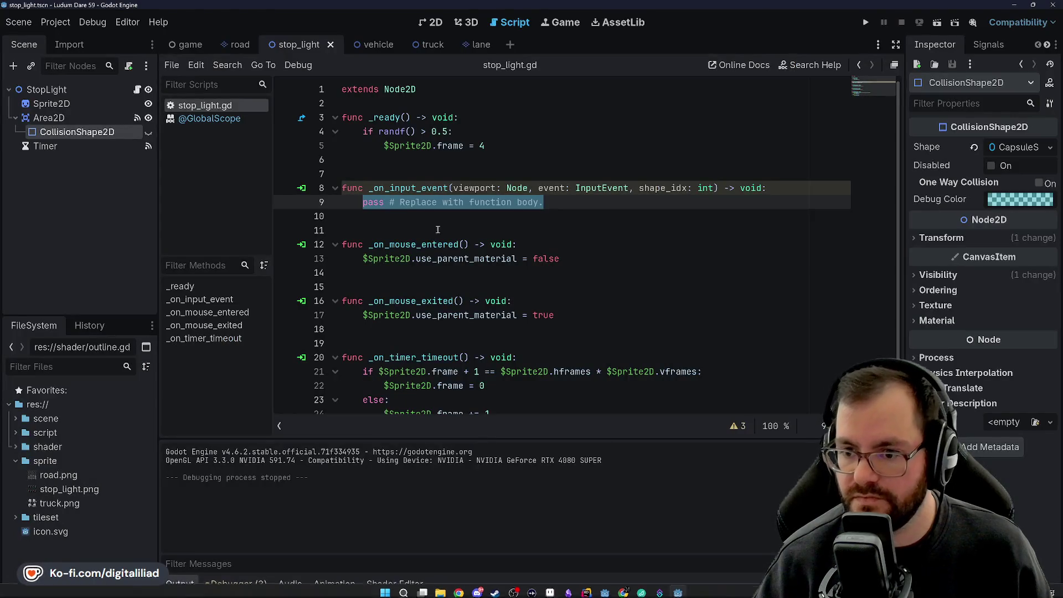
pyautogui.click(388, 231)
pyautogui.moveTo(366, 205); pyautogui.dragTo(546, 202)
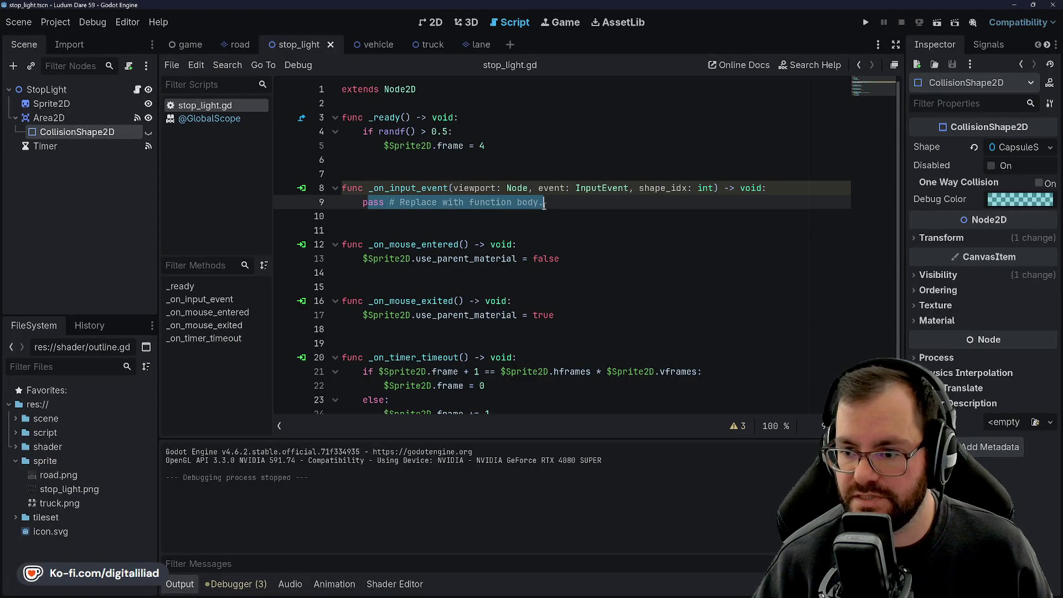
pyautogui.press('BackSpace')
pyautogui.write('if event')
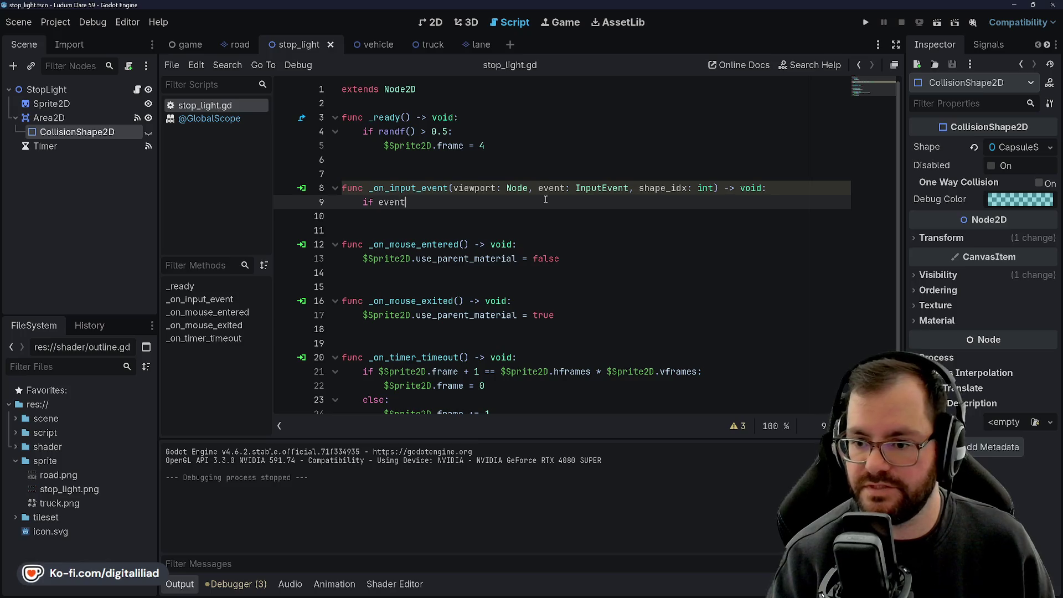
pyautogui.write(' is Input')
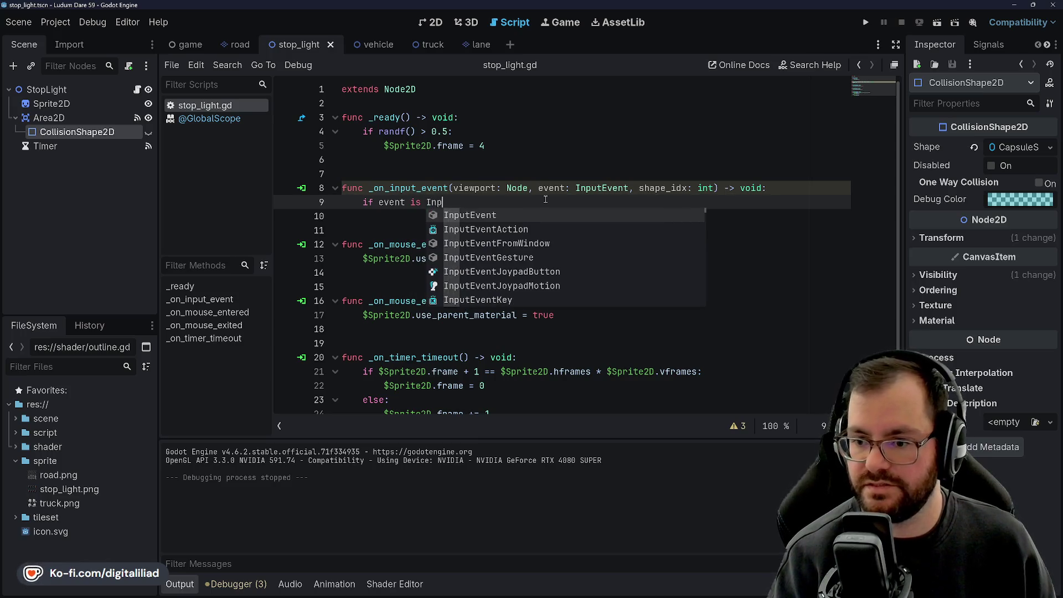
pyautogui.write('EventMouse')
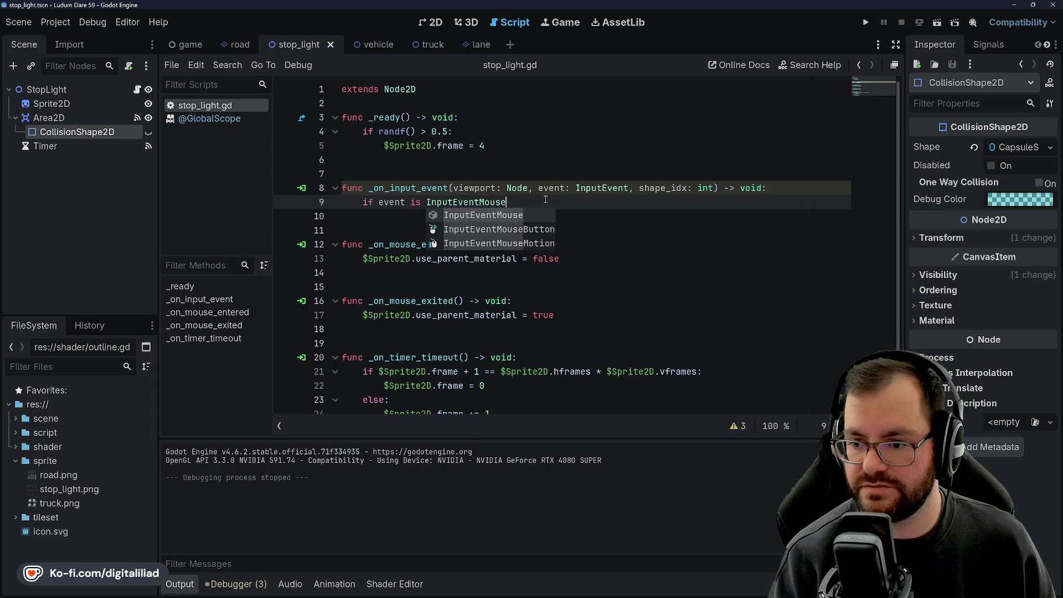
pyautogui.press('Return')
pyautogui.press('Return')
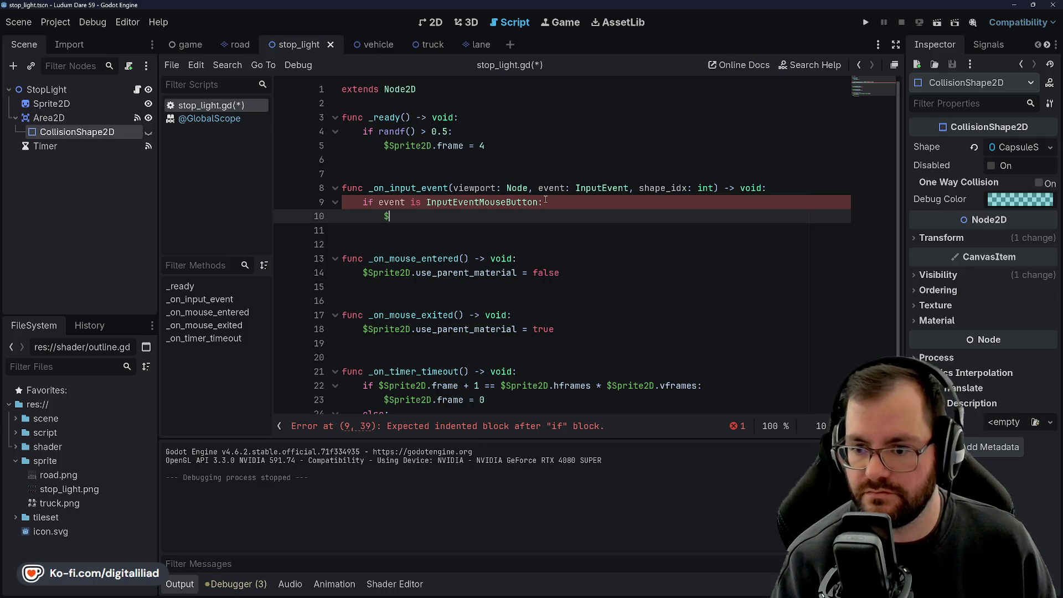
pyautogui.write('$')
pyautogui.press('BackSpace')
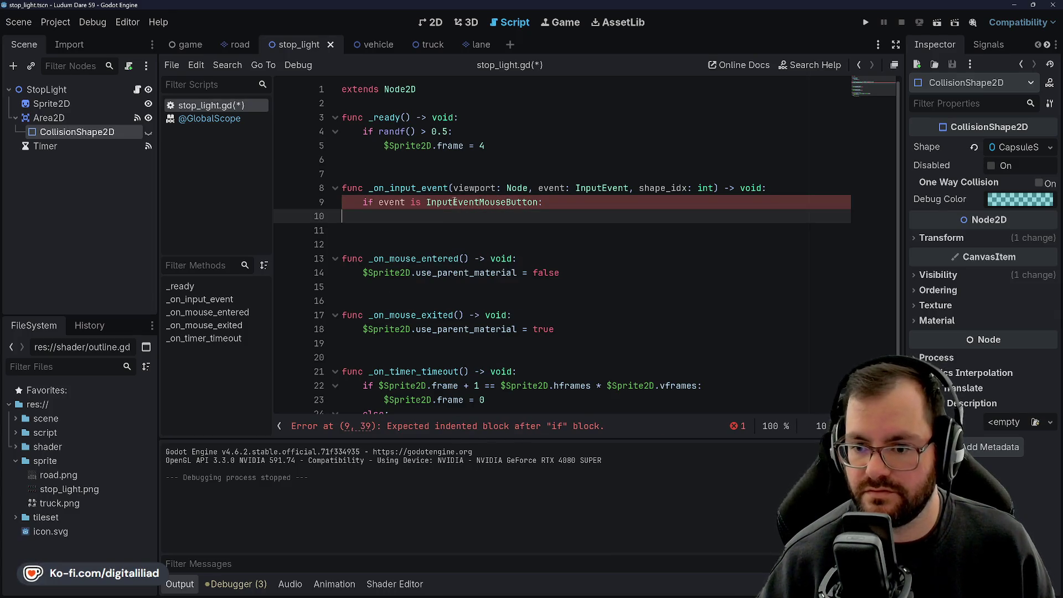
# - Add blank lines above _on_input_event and start typing a new _advance_light function declaration
pyautogui.click(394, 174)
pyautogui.press('Up')
pyautogui.press('Down')
pyautogui.press('Up')
pyautogui.press('Down')
pyautogui.press('Up')
pyautogui.press('Down')
pyautogui.press('Up')
pyautogui.press('Down')
pyautogui.press('Up')
pyautogui.press('Return')
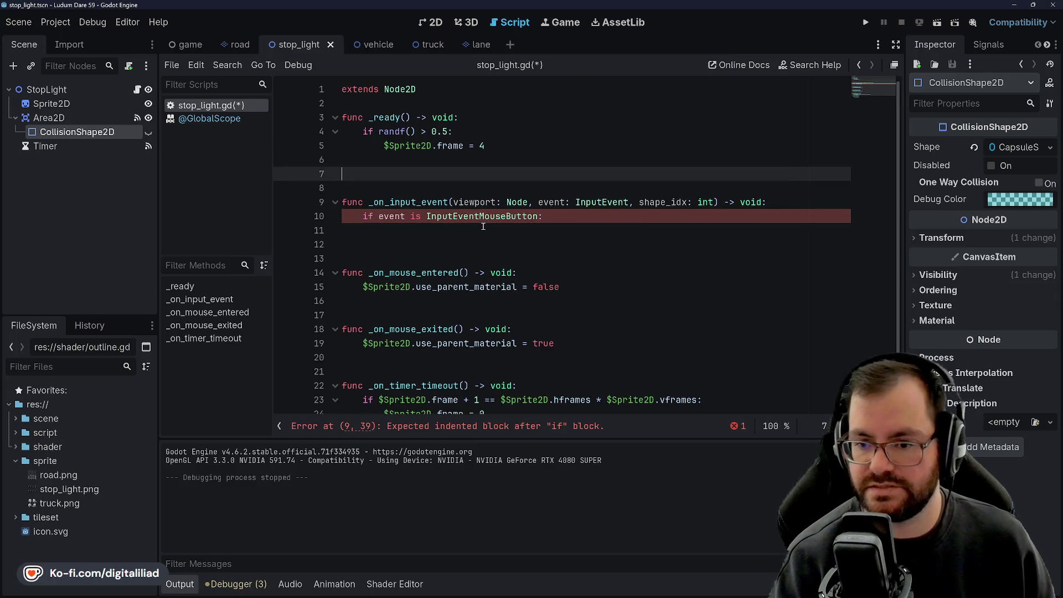
pyautogui.press('Return')
pyautogui.press('Return')
pyautogui.press('Up')
pyautogui.write('unc')
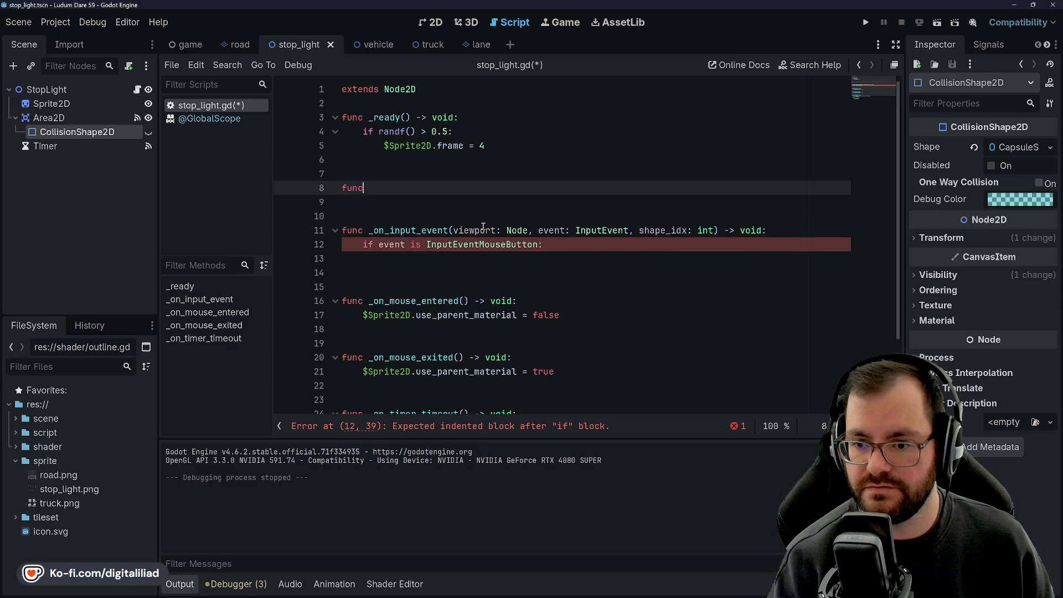
pyautogui.write('advance_light(')
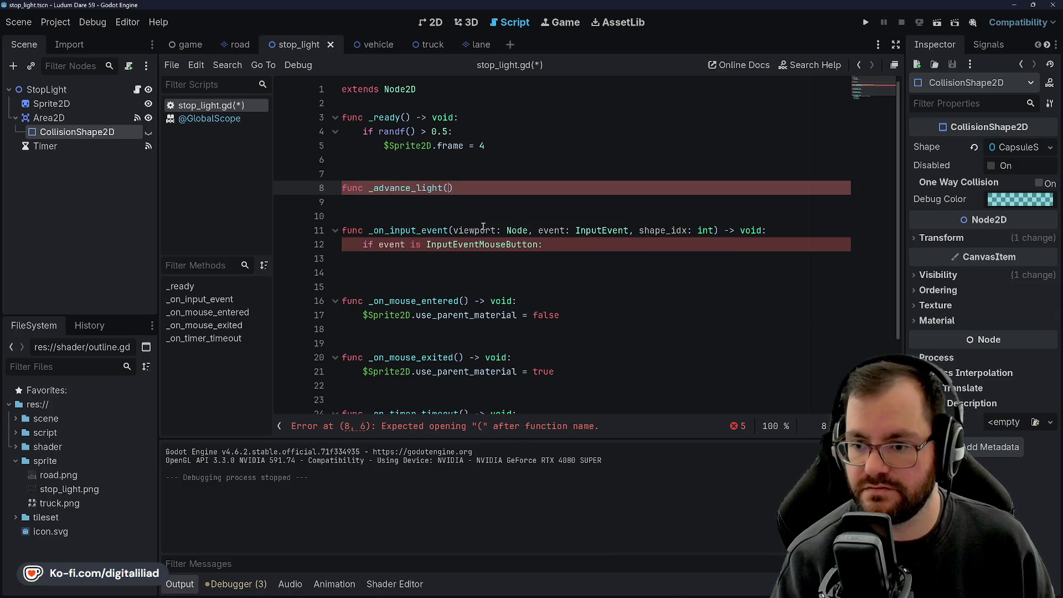
pyautogui.write('> ')
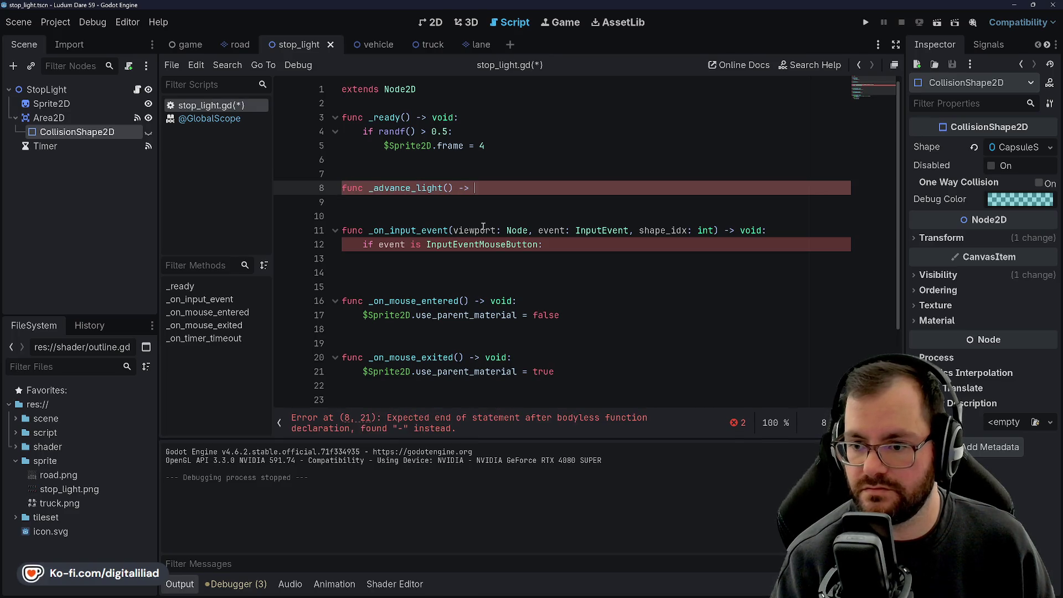
pyautogui.write(':')
# - Copy the timer handler's frame-cycling if/else into the body of _advance_light
pyautogui.press('Return')
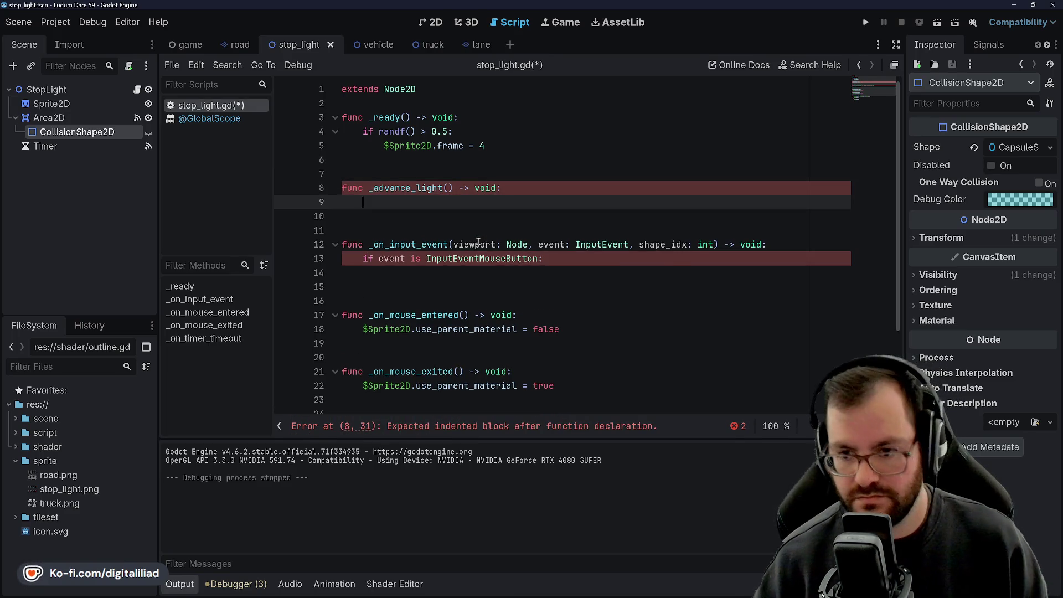
pyautogui.scroll(-3, 478, 283)
pyautogui.moveTo(488, 388); pyautogui.dragTo(362, 349)
pyautogui.hotkey('ctrl', 'c')
pyautogui.scroll(3, 405, 265)
pyautogui.click(405, 204)
pyautogui.hotkey('ctrl', 'v')
# - Replace the timer handler's if/else with an _advance_light() call and save the script
pyautogui.scroll(-3, 404, 229)
pyautogui.moveTo(494, 389)
pyautogui.mouseDown()
pyautogui.moveTo(362, 360)
pyautogui.moveTo(362, 346)
pyautogui.mouseUp()
pyautogui.write('a')
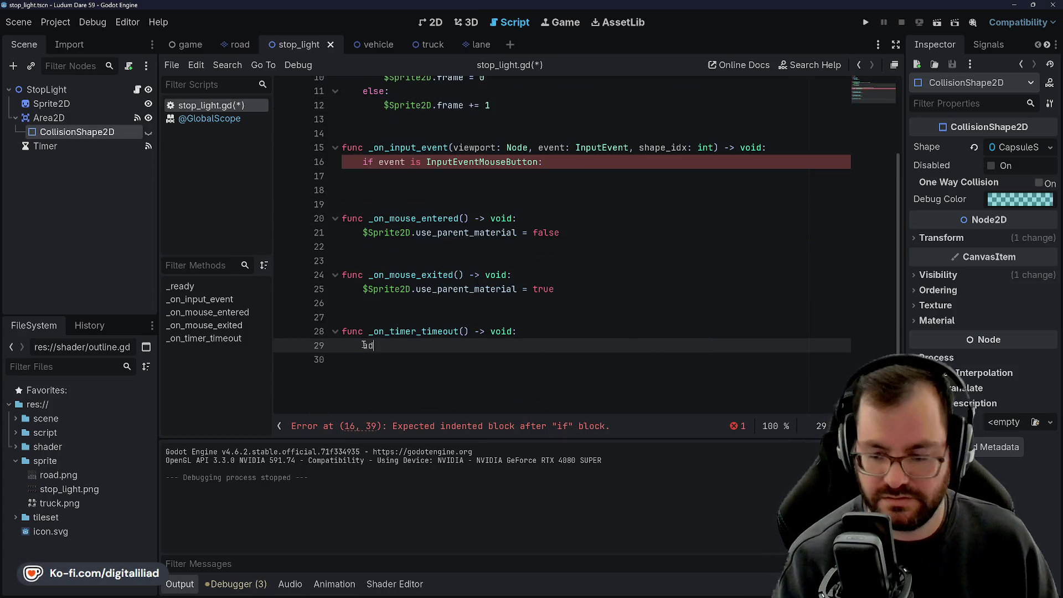
pyautogui.press('Escape')
pyautogui.write('nce')
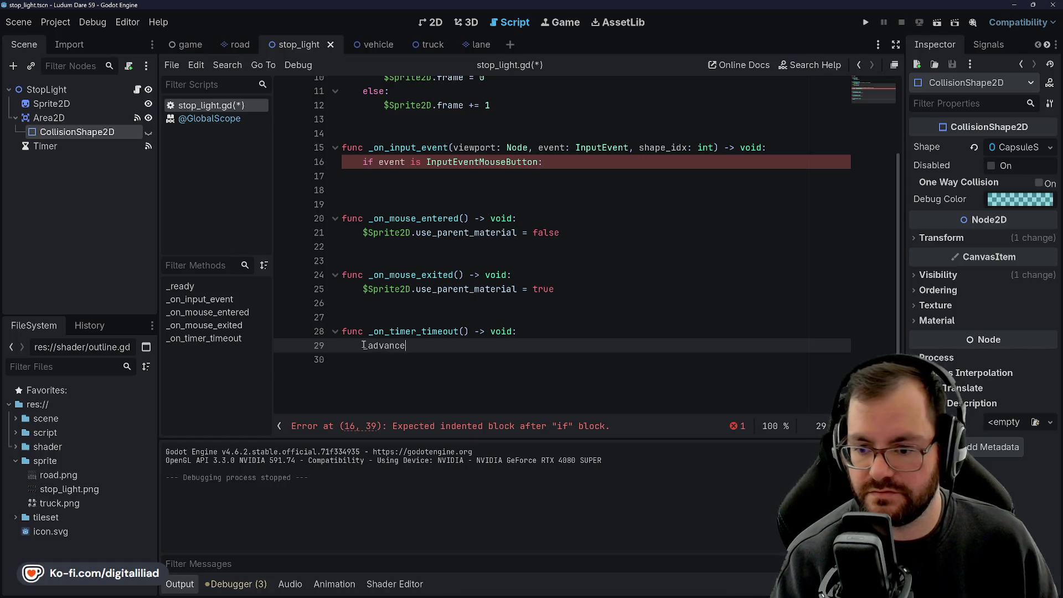
pyautogui.press('Return')
pyautogui.click(364, 346)
pyautogui.write('_')
pyautogui.hotkey('ctrl', 's')
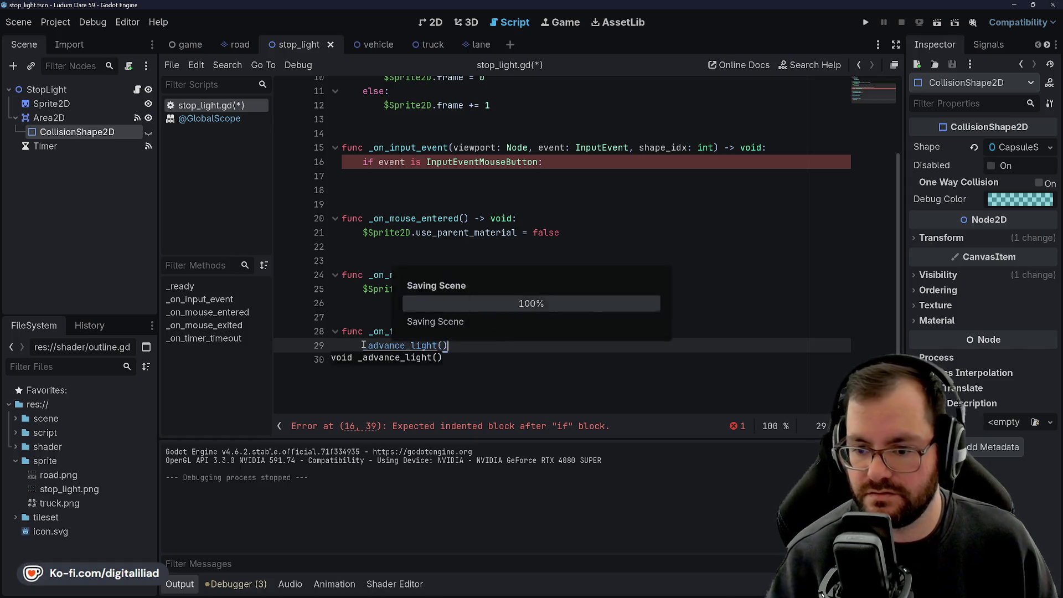
# - Call _advance_light() under the InputEventMouseButton check in _on_input_event
pyautogui.click(449, 217)
pyautogui.scroll(3, 395, 238)
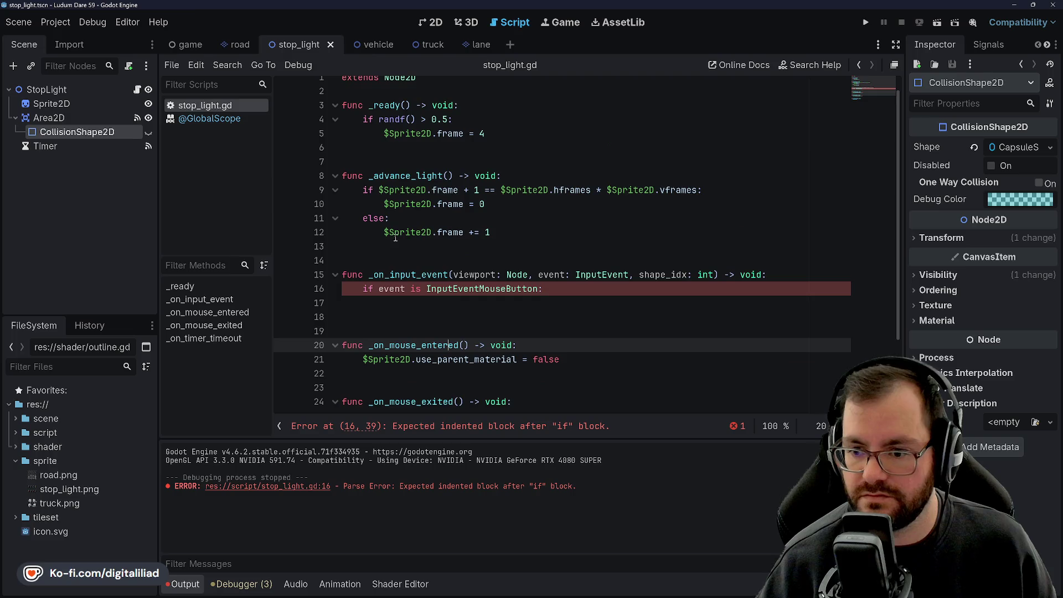
pyautogui.click(409, 303)
pyautogui.write('ad')
pyautogui.write('lig')
pyautogui.press('Return')
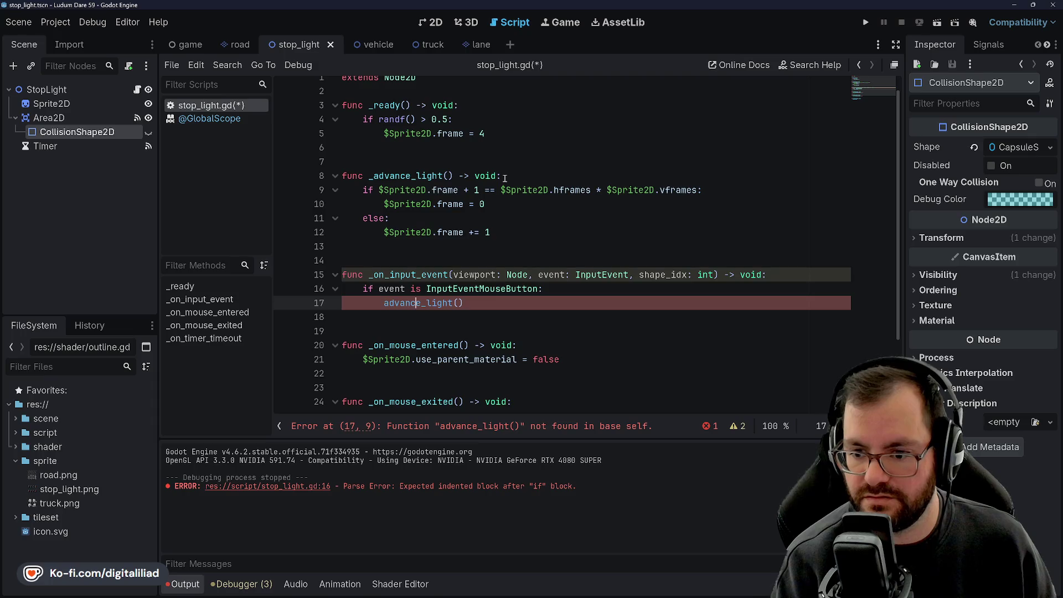
pyautogui.press('Home')
# - Compare the timer handler's _advance_light() call with the click handler's call
pyautogui.write('_')
pyautogui.press('Right')
pyautogui.press('Right')
pyautogui.press('Right')
pyautogui.scroll(-2, 505, 178)
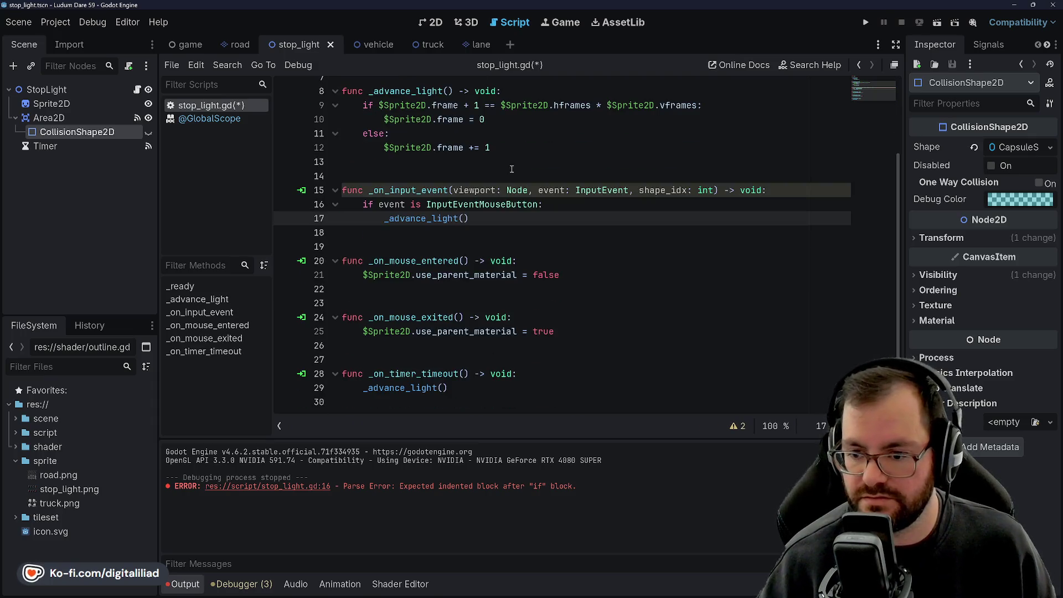
pyautogui.click(452, 388)
pyautogui.click(498, 220)
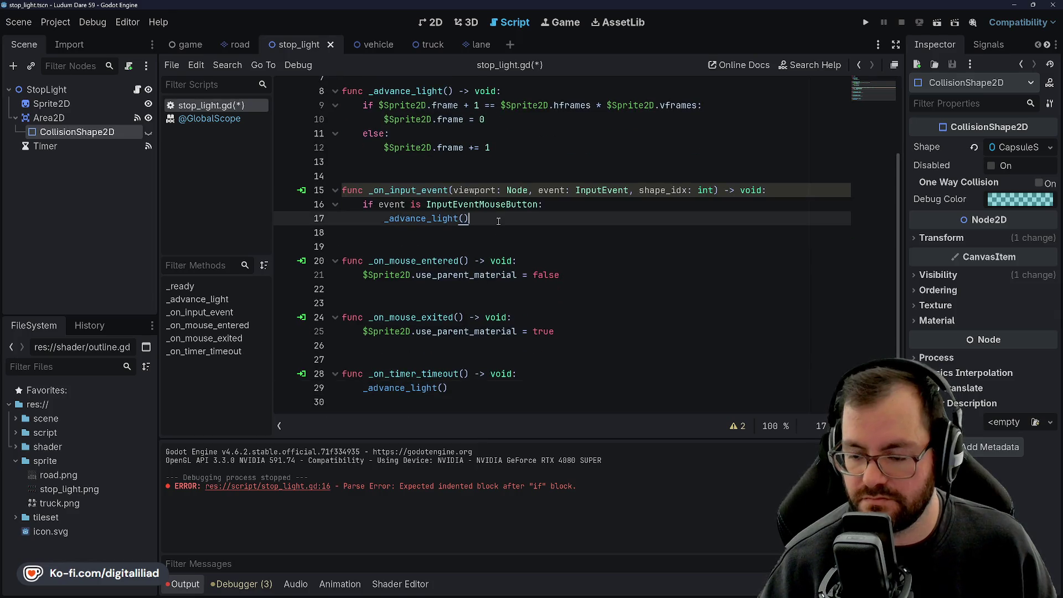
# - Add $Timer.start() on a new line under the click handler's _advance_light() call and save
pyautogui.press('Return')
pyautogui.write('_')
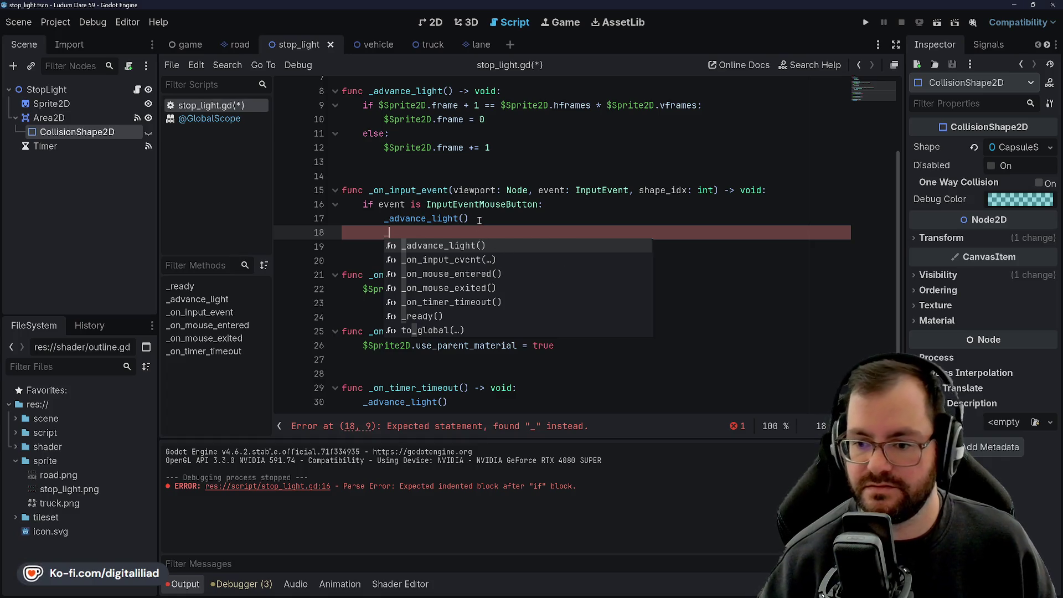
pyautogui.press('BackSpace')
pyautogui.write('$Timer.')
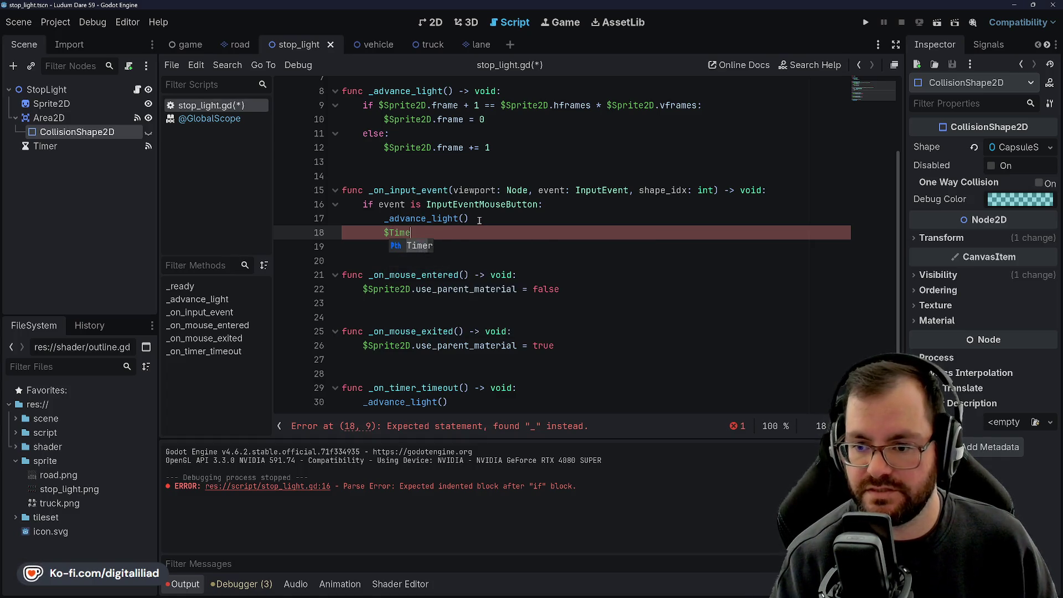
pyautogui.press('Down')
pyautogui.press('Down')
pyautogui.press('Down')
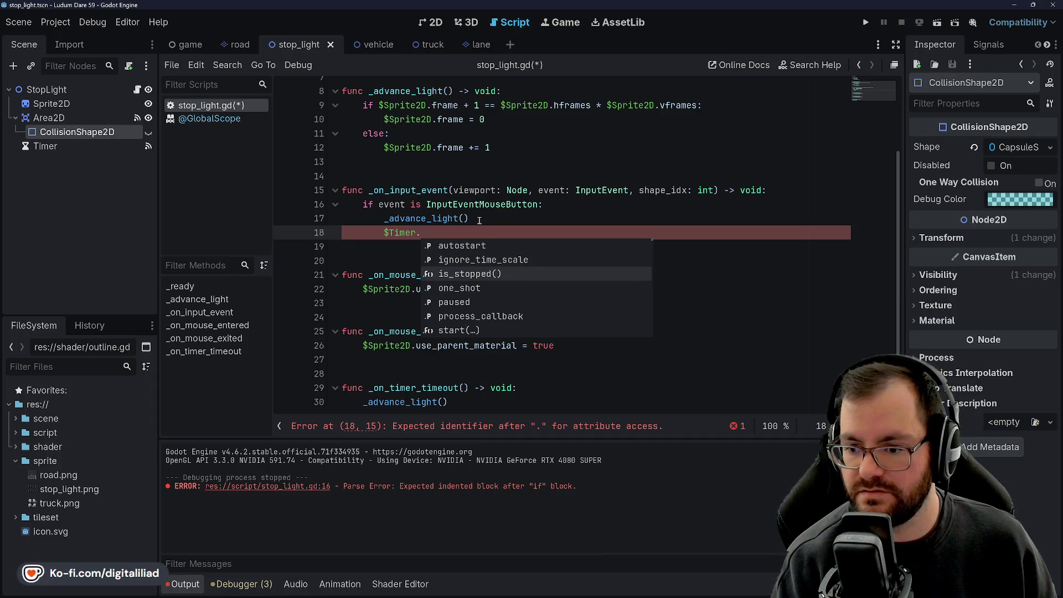
pyautogui.press('Down')
pyautogui.press('Down')
pyautogui.press('Down')
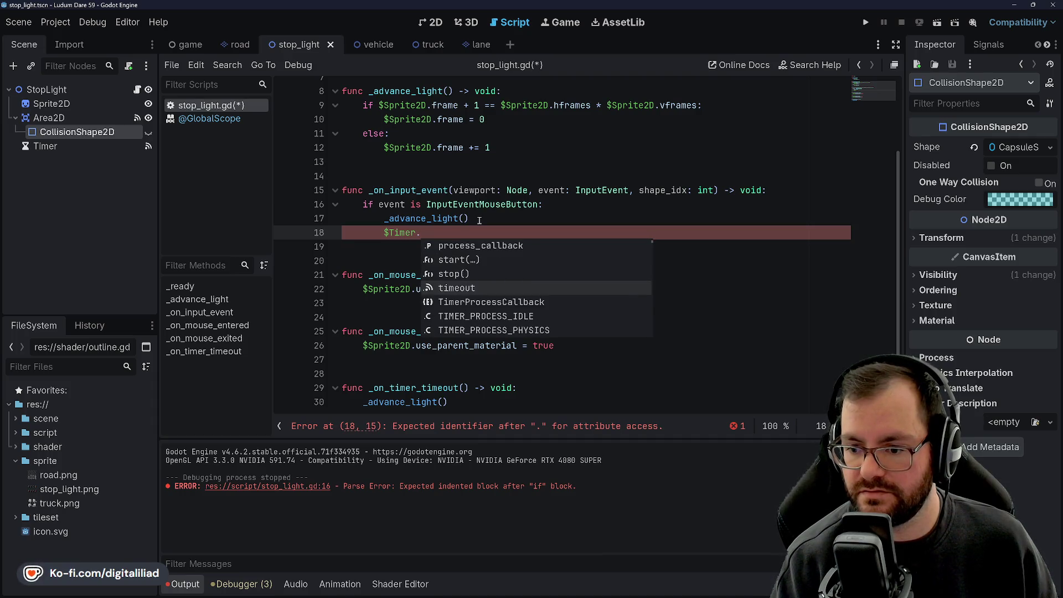
pyautogui.press('Up')
pyautogui.press('Up')
pyautogui.press('Up')
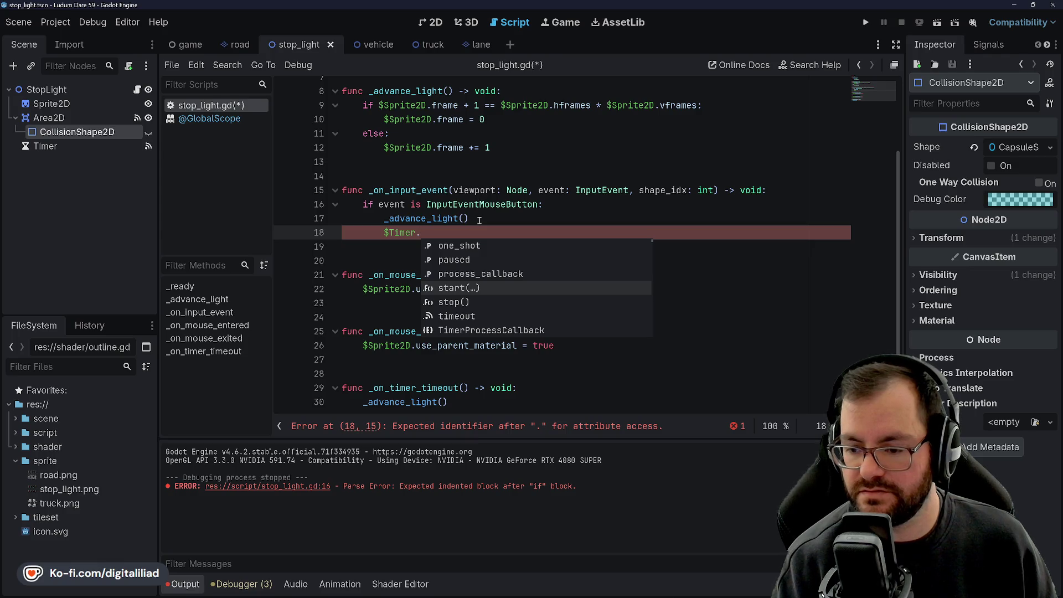
pyautogui.press('Return')
pyautogui.hotkey('ctrl', 's')
# - Rename the viewport parameter of _on_input_event to _viewport
pyautogui.click(506, 190)
pyautogui.click(489, 164)
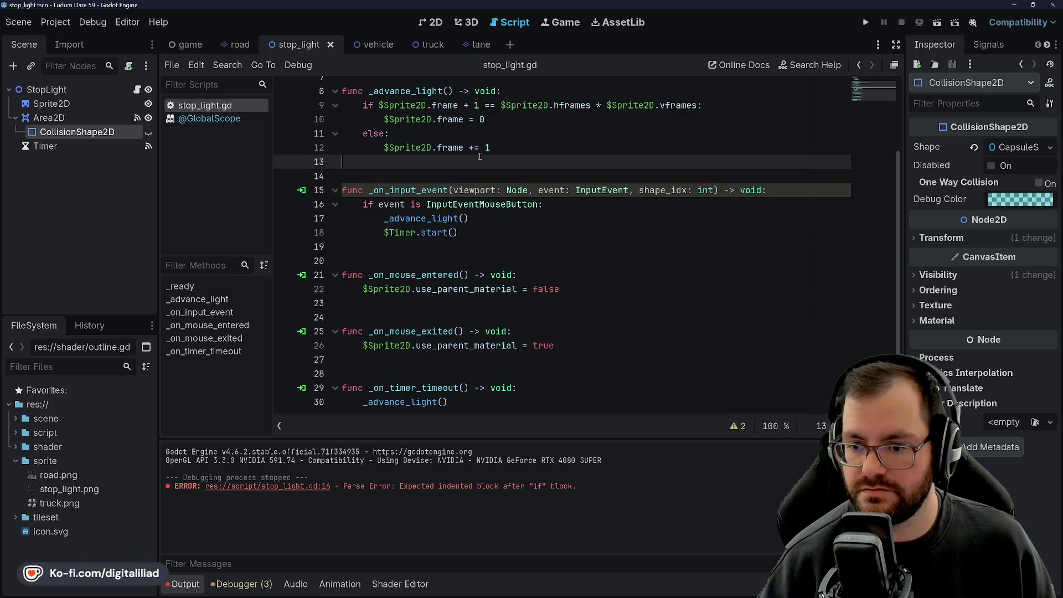
pyautogui.click(481, 221)
pyautogui.click(448, 243)
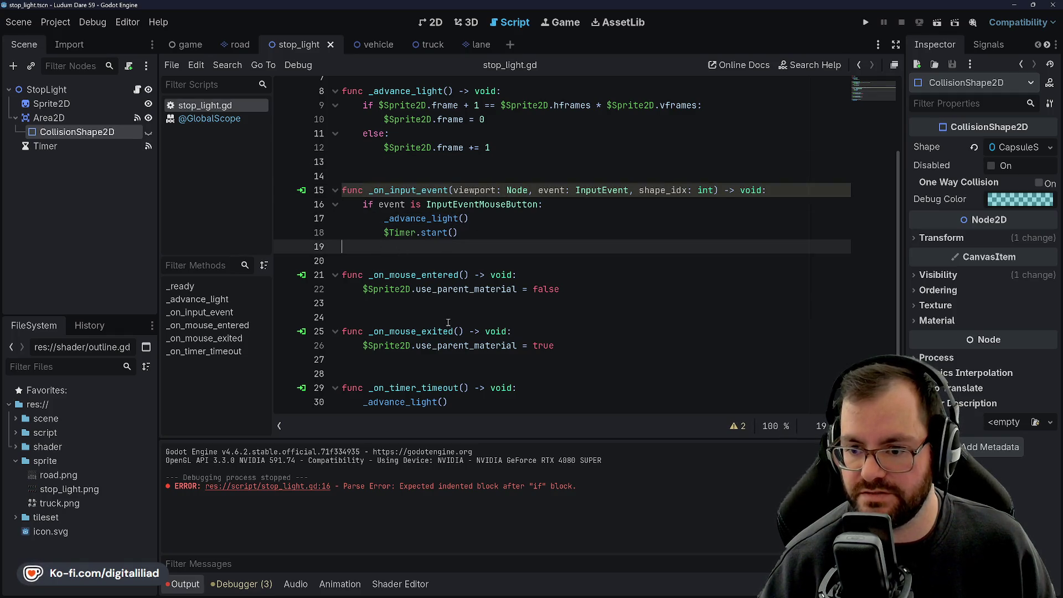
pyautogui.scroll(2, 420, 284)
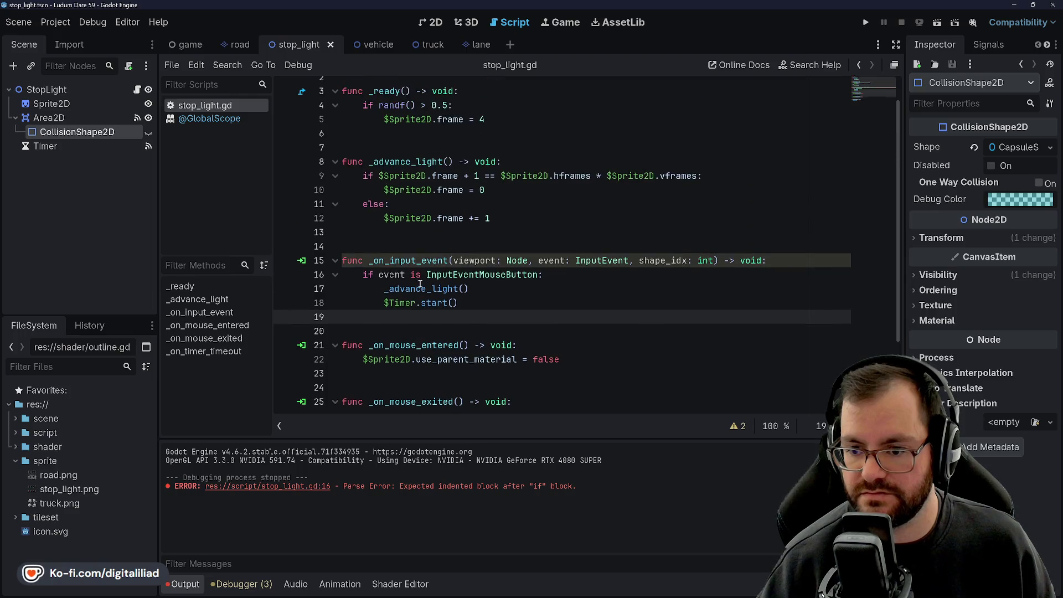
pyautogui.click(498, 218)
pyautogui.click(498, 289)
pyautogui.click(484, 305)
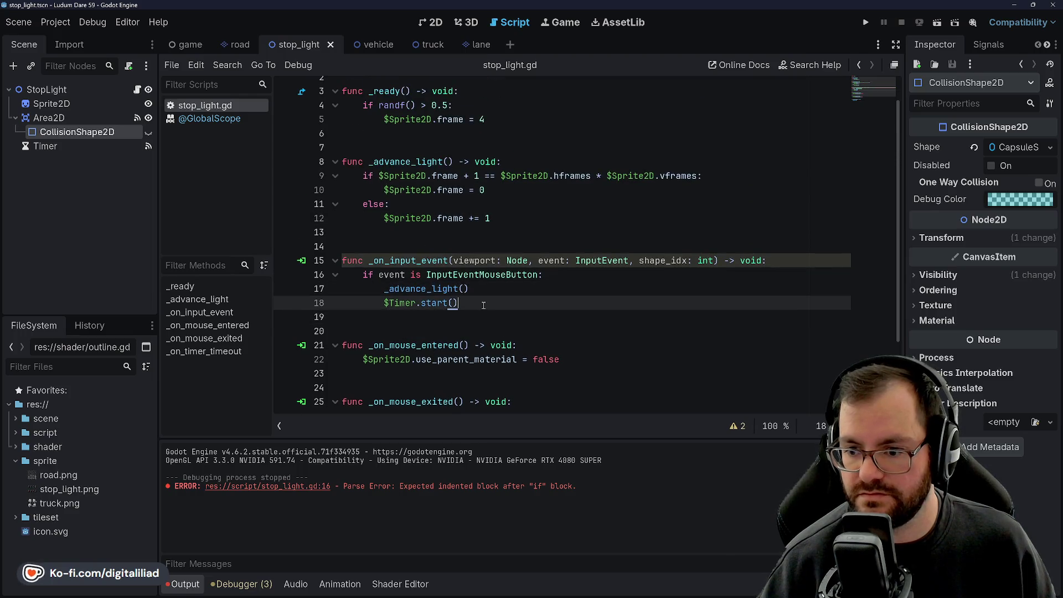
pyautogui.click(454, 260)
pyautogui.write('_')
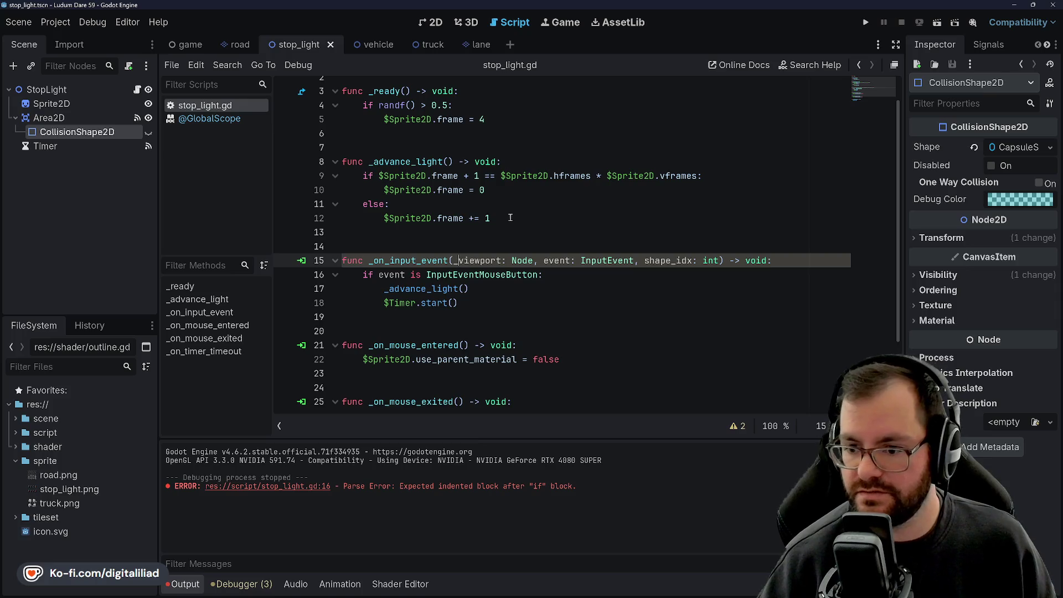
# - Rename shape_idx to _shape_idx and save the script
pyautogui.click(510, 218)
pyautogui.click(646, 260)
pyautogui.write('_')
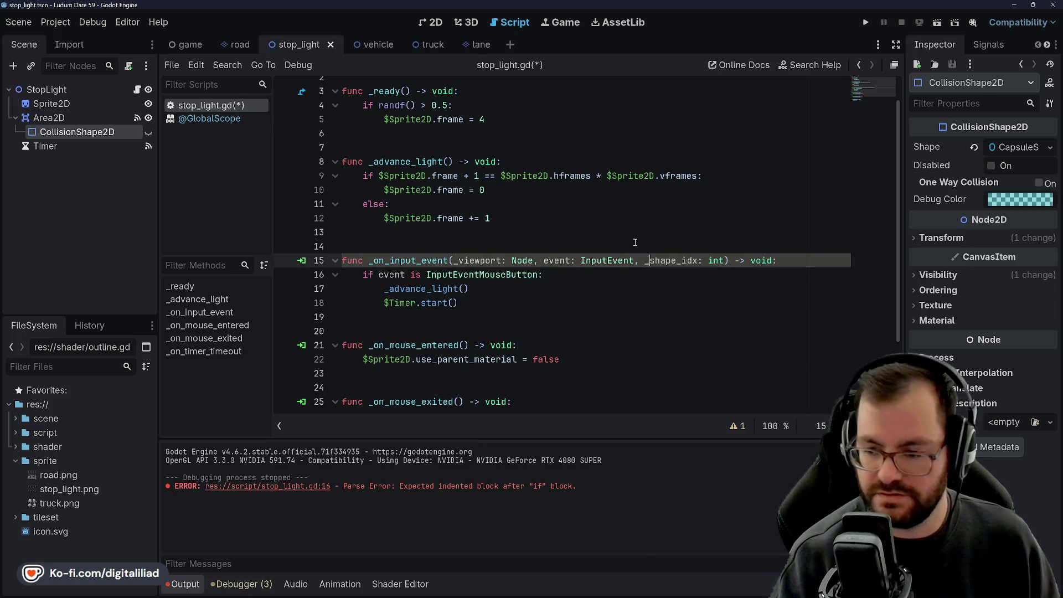
pyautogui.click(628, 229)
pyautogui.hotkey('ctrl', 's')
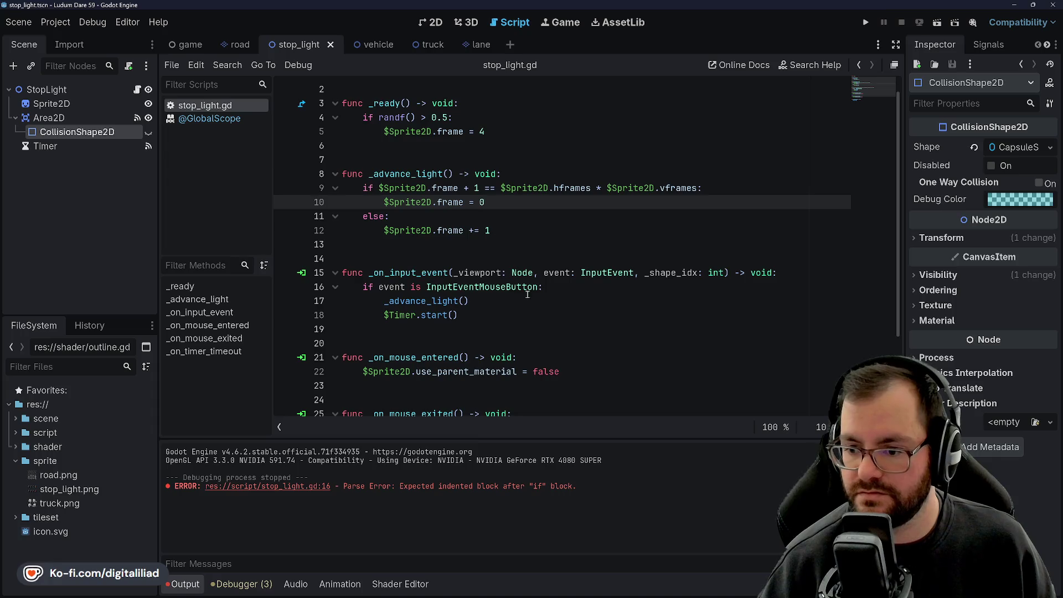
# - Read the InputEventMouseButton documentation popup in the click handler, then dismiss it
pyautogui.click(528, 299)
pyautogui.click(528, 314)
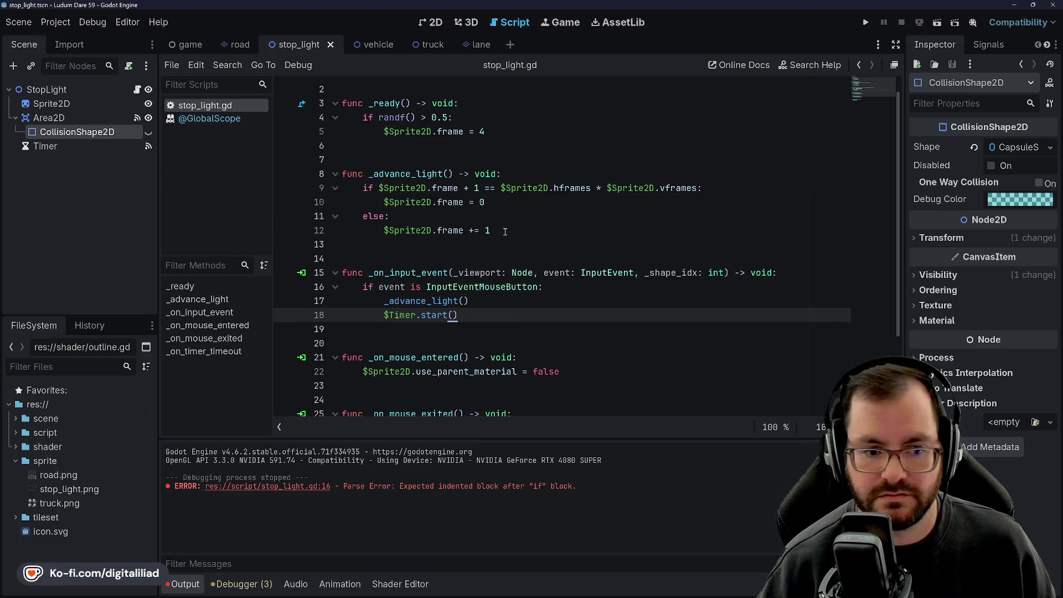
pyautogui.click(400, 256)
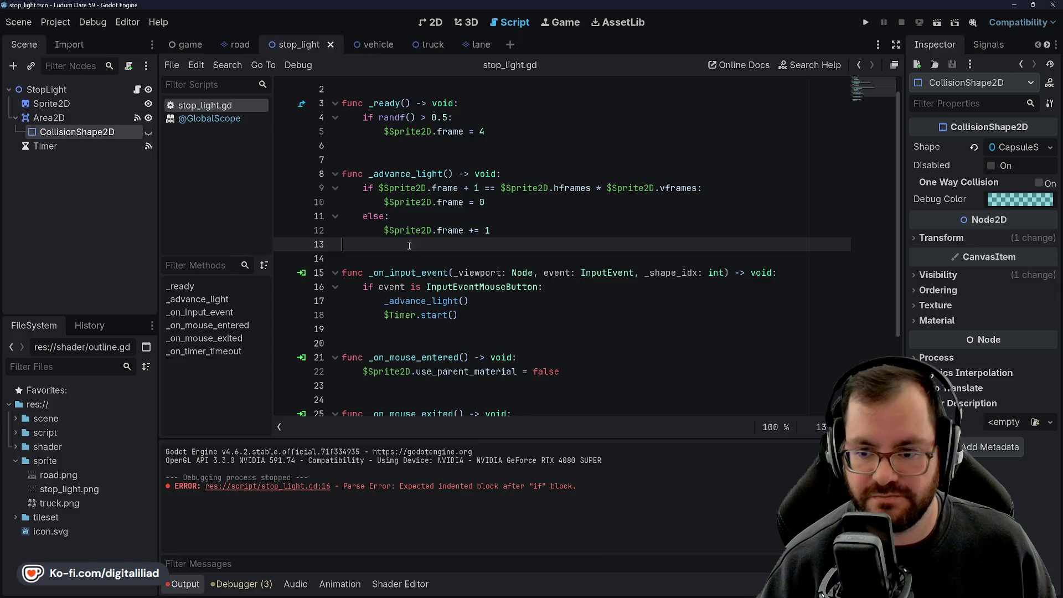
pyautogui.click(412, 330)
pyautogui.scroll(-3, 412, 335)
pyautogui.click(380, 314)
pyautogui.click(379, 357)
pyautogui.scroll(-1, 375, 379)
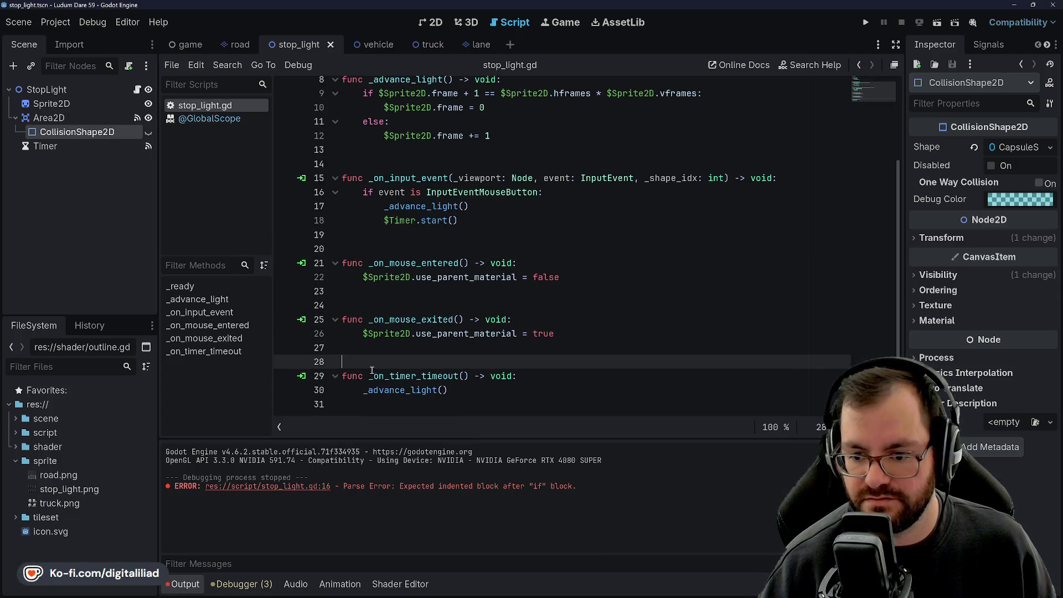
pyautogui.scroll(3, 388, 344)
pyautogui.moveTo(438, 299)
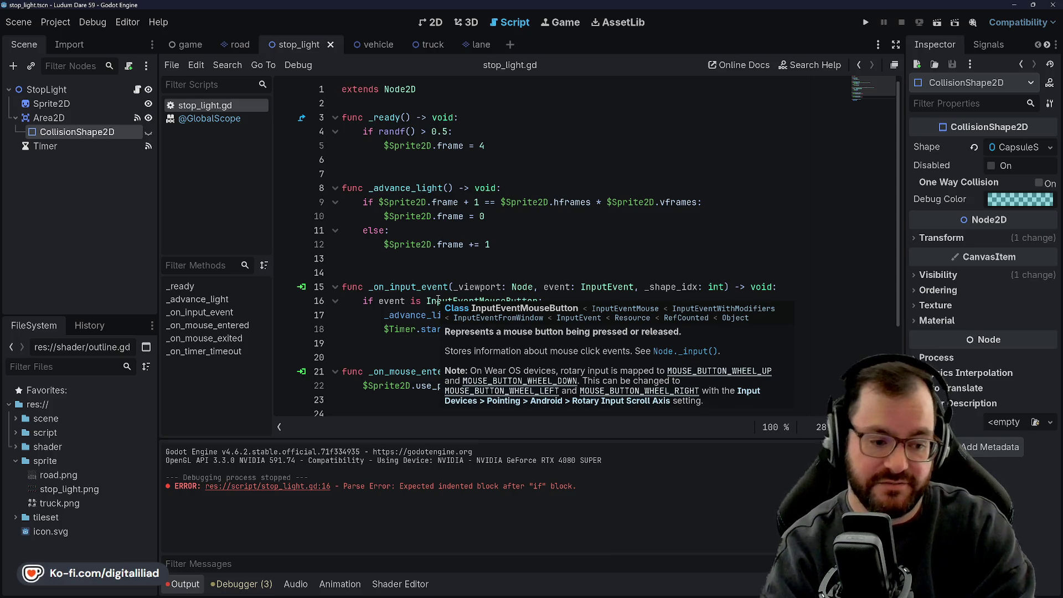
pyautogui.click(396, 344)
# - Review the mouse enter/exit handlers that toggle the sprite's use_parent_material
pyautogui.click(396, 356)
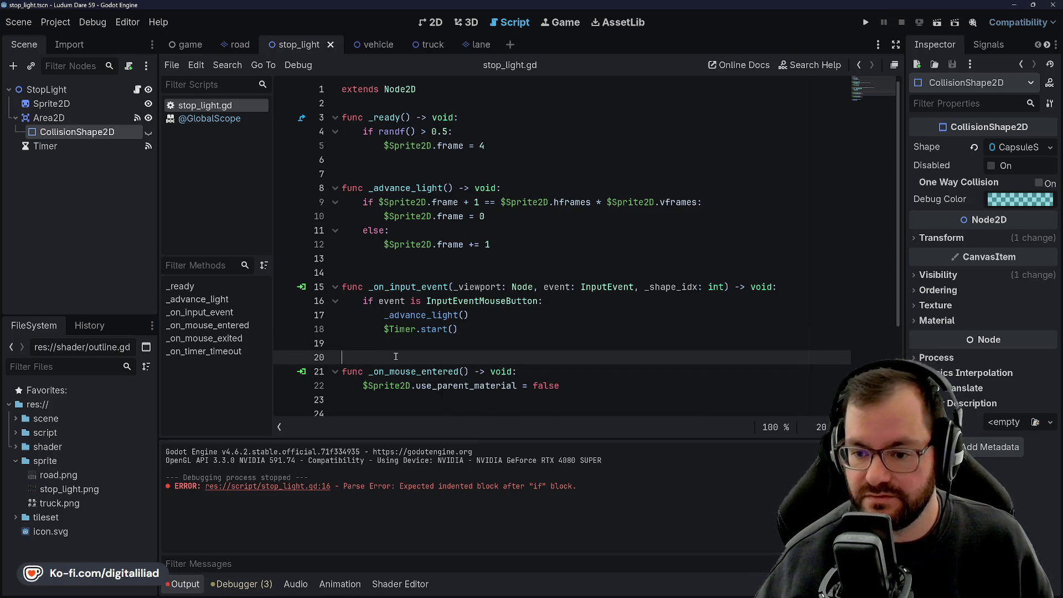
pyautogui.scroll(-3, 399, 347)
pyautogui.press('Down')
pyautogui.press('Down')
pyautogui.press('Down')
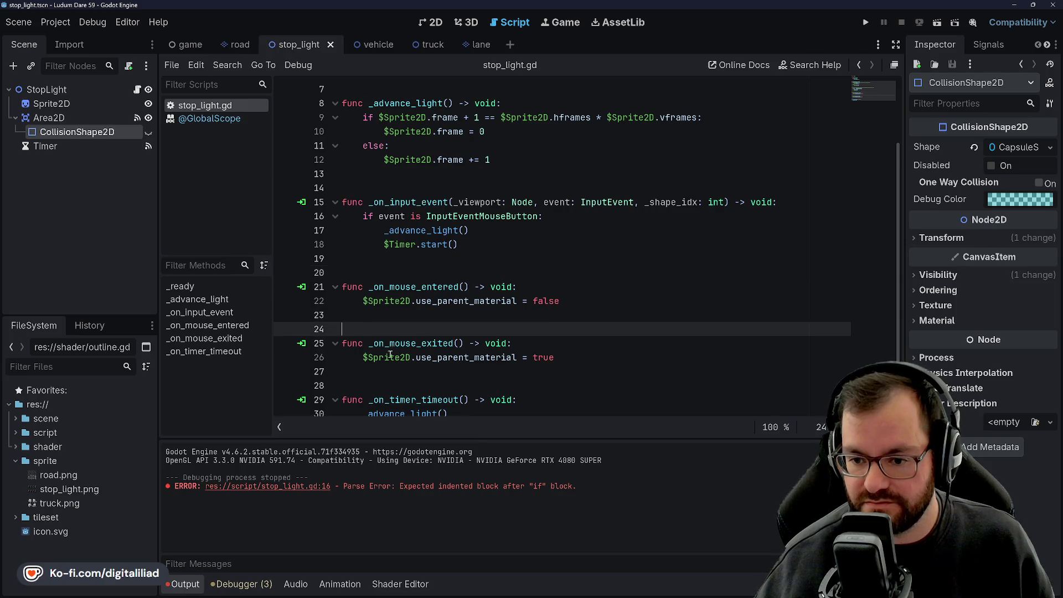
pyautogui.click(388, 355)
pyautogui.click(388, 406)
pyautogui.click(394, 348)
pyautogui.scroll(3, 394, 353)
pyautogui.click(393, 353)
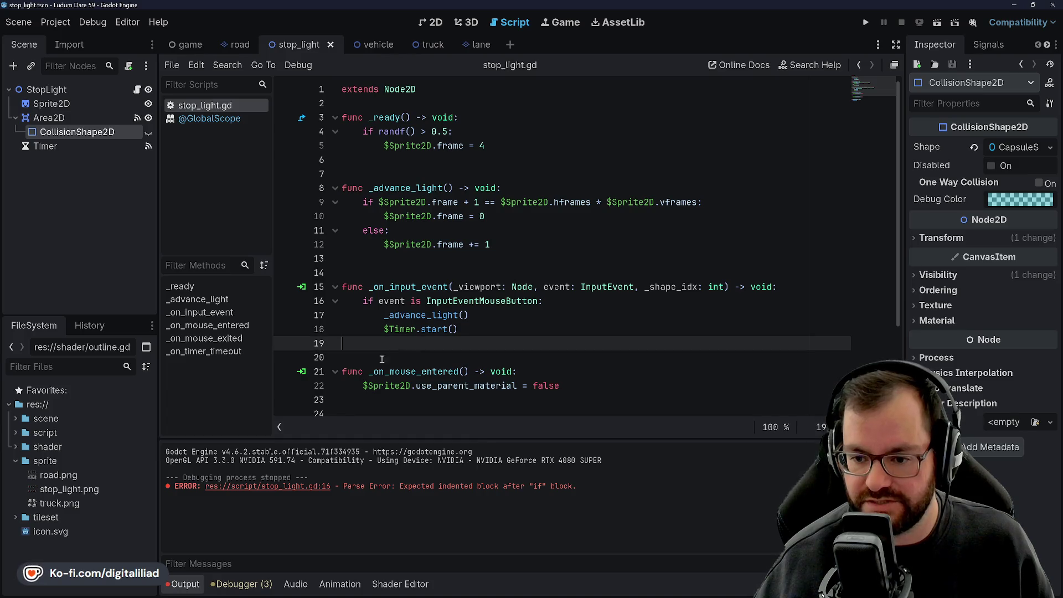
pyautogui.click(400, 259)
pyautogui.click(400, 272)
# - Select the use_parent_material assignment on line 22
pyautogui.click(403, 174)
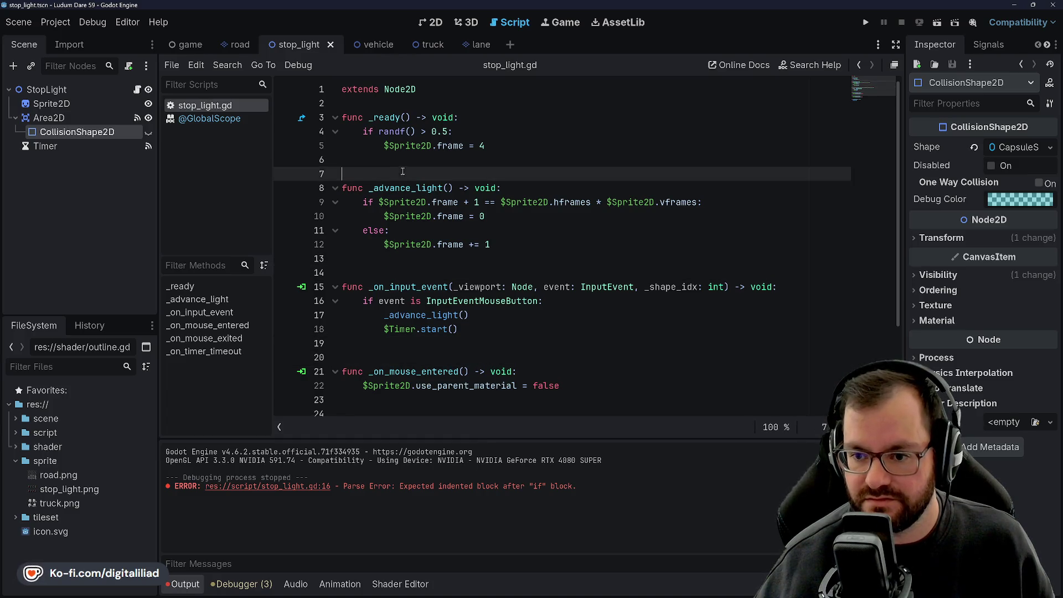
pyautogui.scroll(-2, 406, 161)
pyautogui.click(405, 183)
pyautogui.click(404, 244)
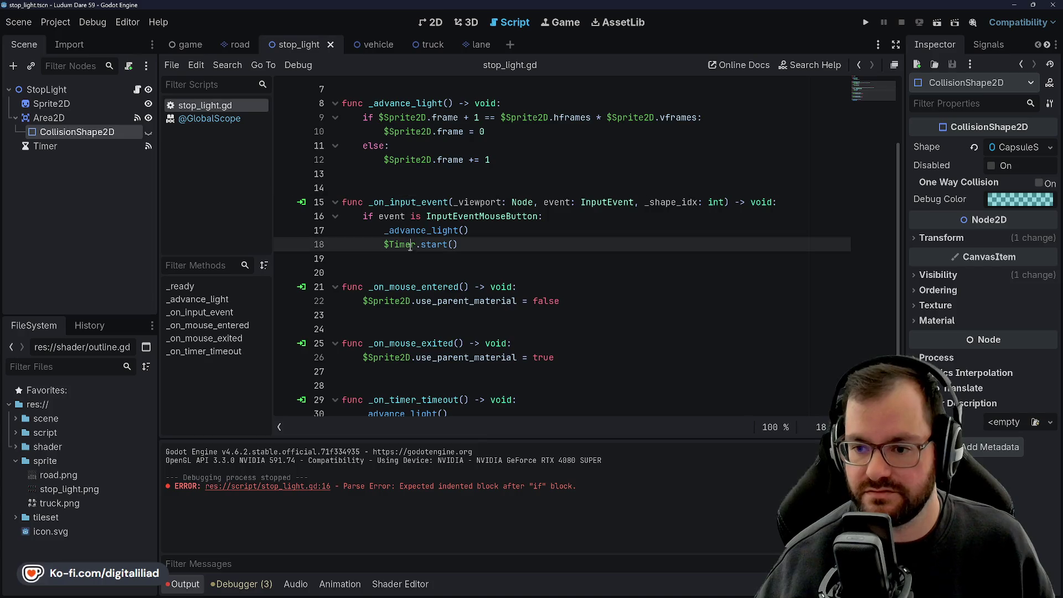
pyautogui.click(403, 264)
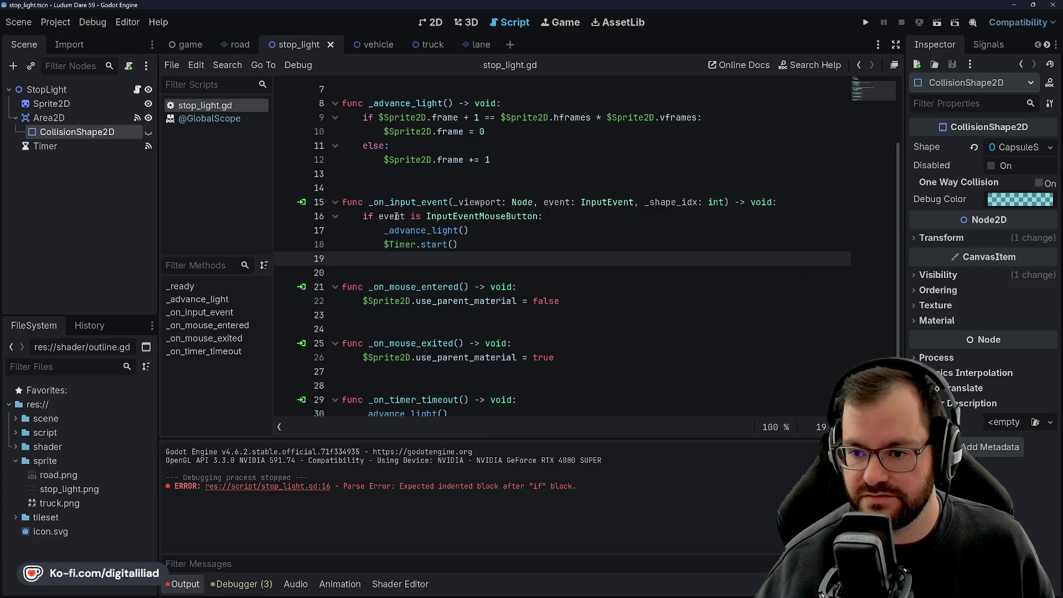
pyautogui.scroll(-1, 402, 264)
pyautogui.click(388, 291)
pyautogui.click(369, 320)
pyautogui.moveTo(389, 277); pyautogui.dragTo(383, 291)
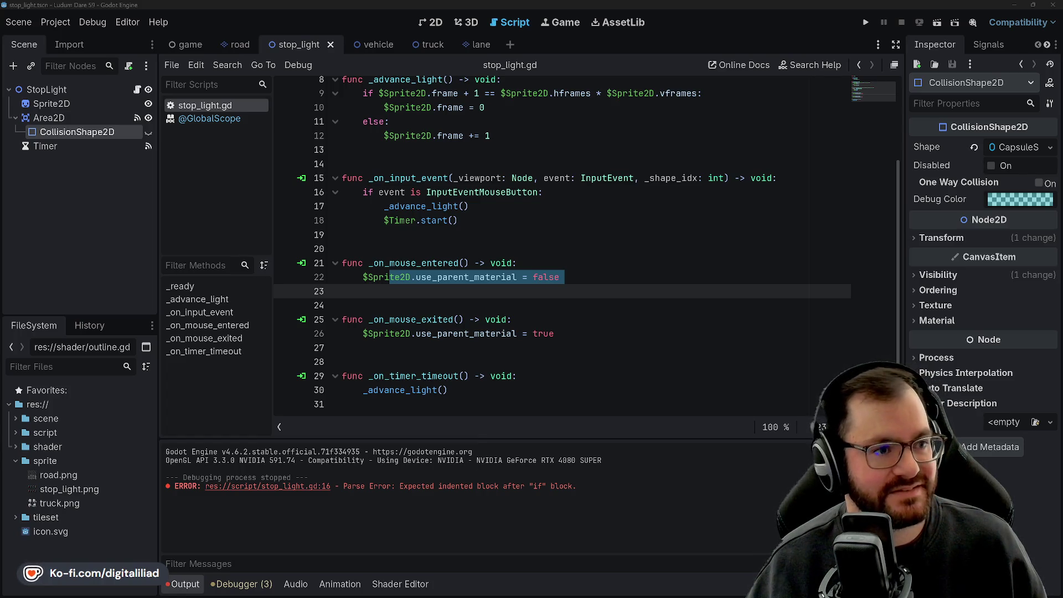
# - Deselect line 22 and review the top of stop_light.gd
pyautogui.click(382, 229)
pyautogui.press('Down')
pyautogui.press('Up')
pyautogui.press('Up')
pyautogui.press('Up')
pyautogui.scroll(3, 388, 231)
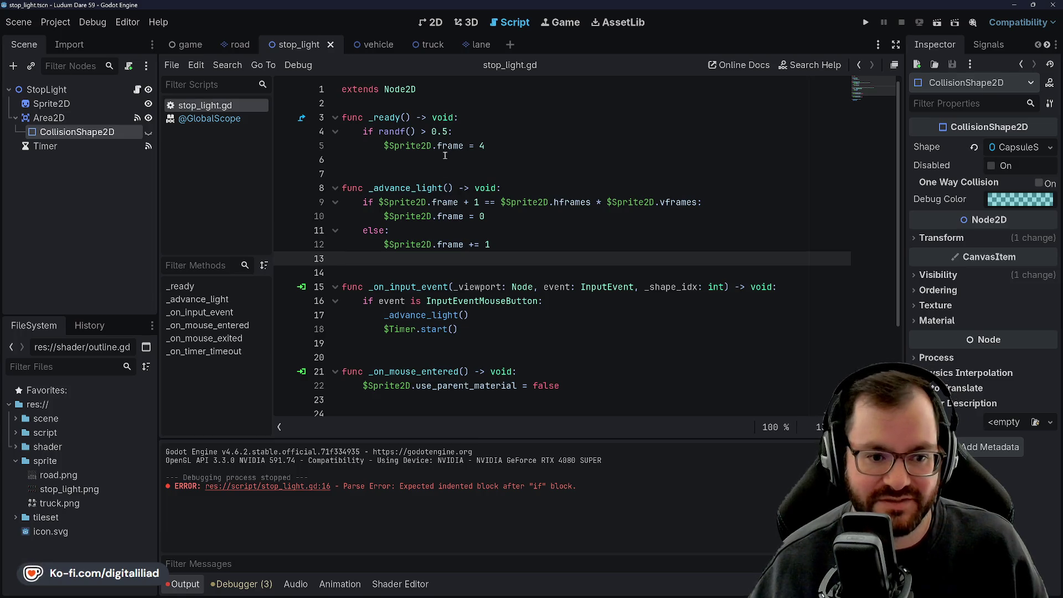
pyautogui.click(417, 162)
pyautogui.click(410, 174)
pyautogui.click(384, 257)
pyautogui.click(376, 274)
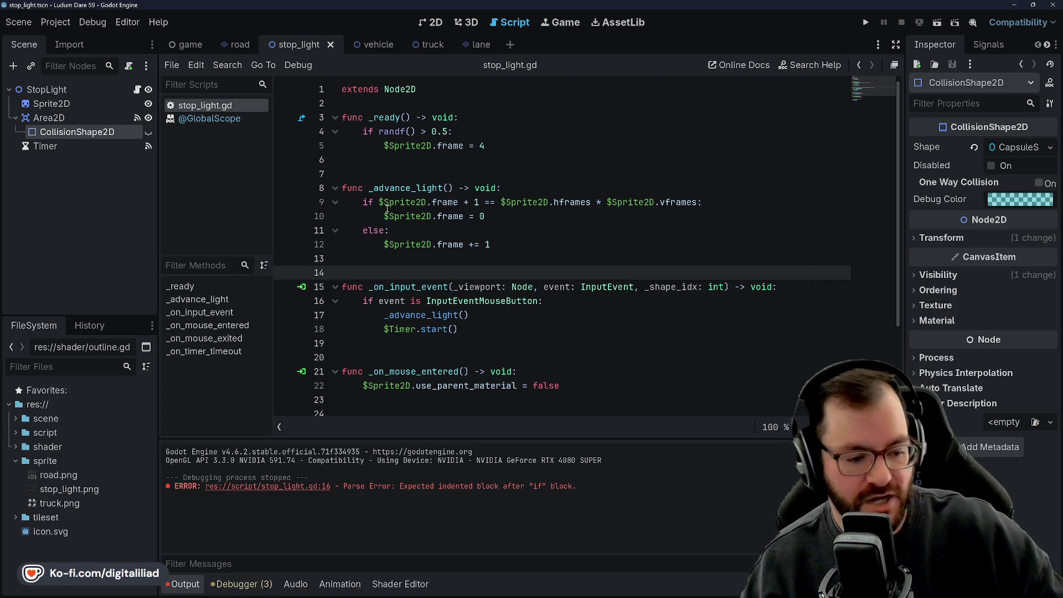
pyautogui.click(406, 161)
pyautogui.click(399, 172)
pyautogui.click(470, 232)
pyautogui.press('Down')
pyautogui.press('Down')
pyautogui.press('Down')
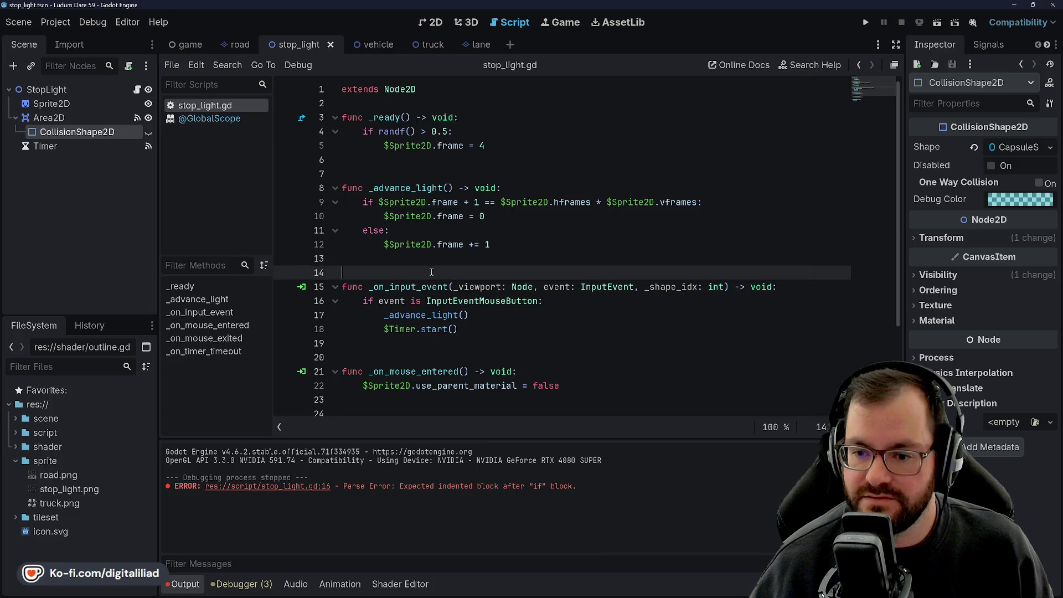
# - Review the rest of the script, then switch to the stop light's 2D view and run the game
pyautogui.scroll(-1, 434, 259)
pyautogui.scroll(-1, 434, 260)
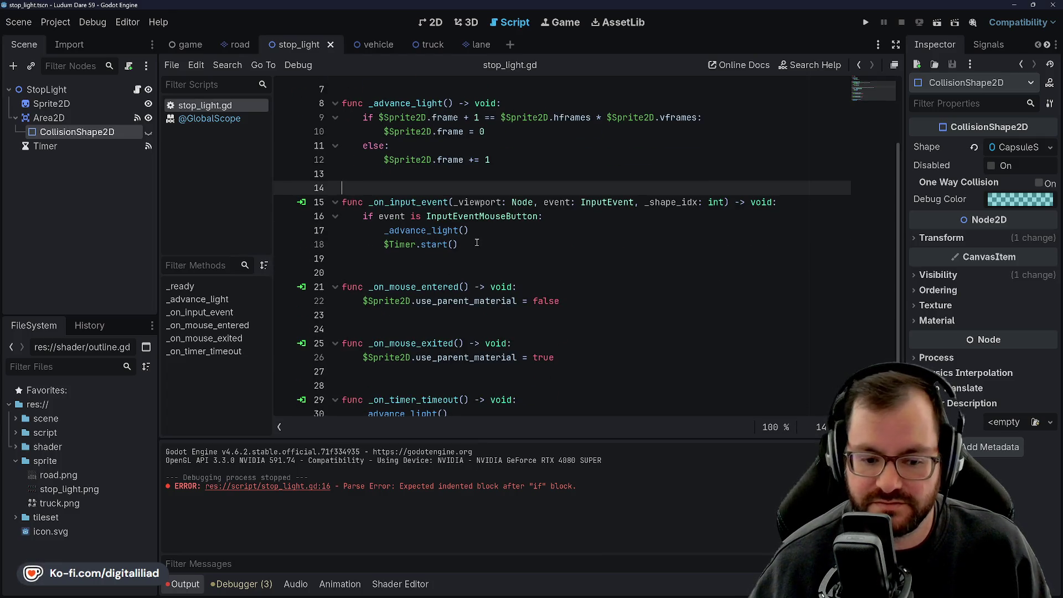
pyautogui.click(422, 277)
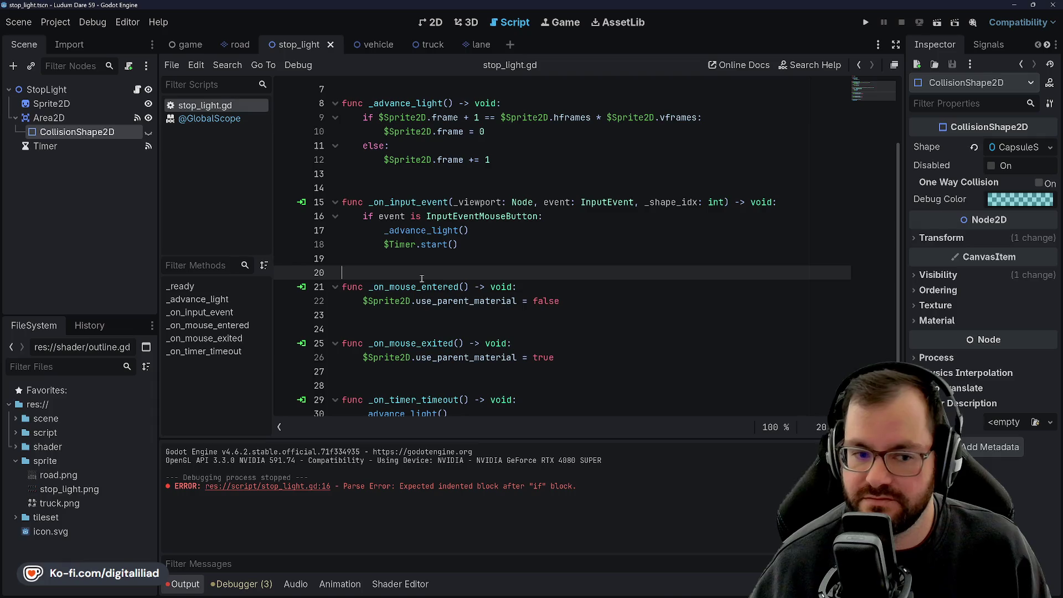
pyautogui.scroll(-1, 425, 262)
pyautogui.click(388, 306)
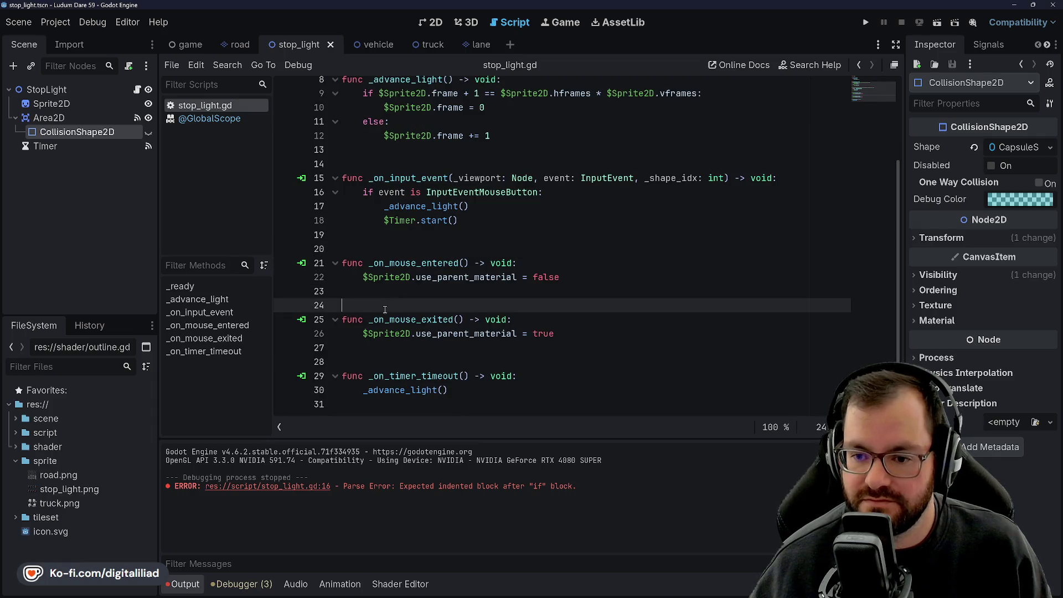
pyautogui.click(378, 360)
pyautogui.click(379, 352)
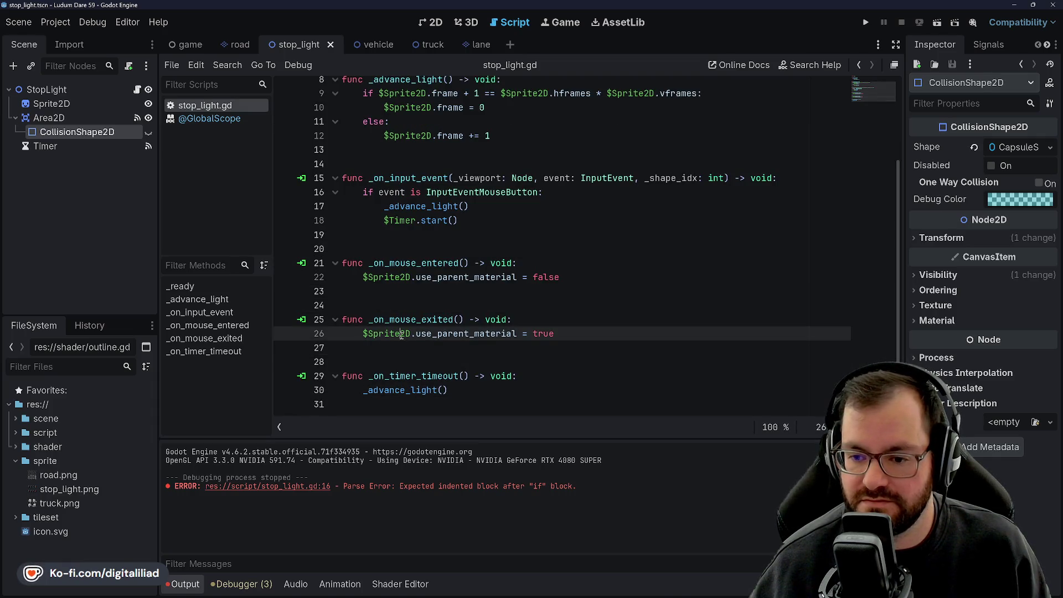
pyautogui.click(386, 320)
pyautogui.click(388, 291)
pyautogui.click(394, 235)
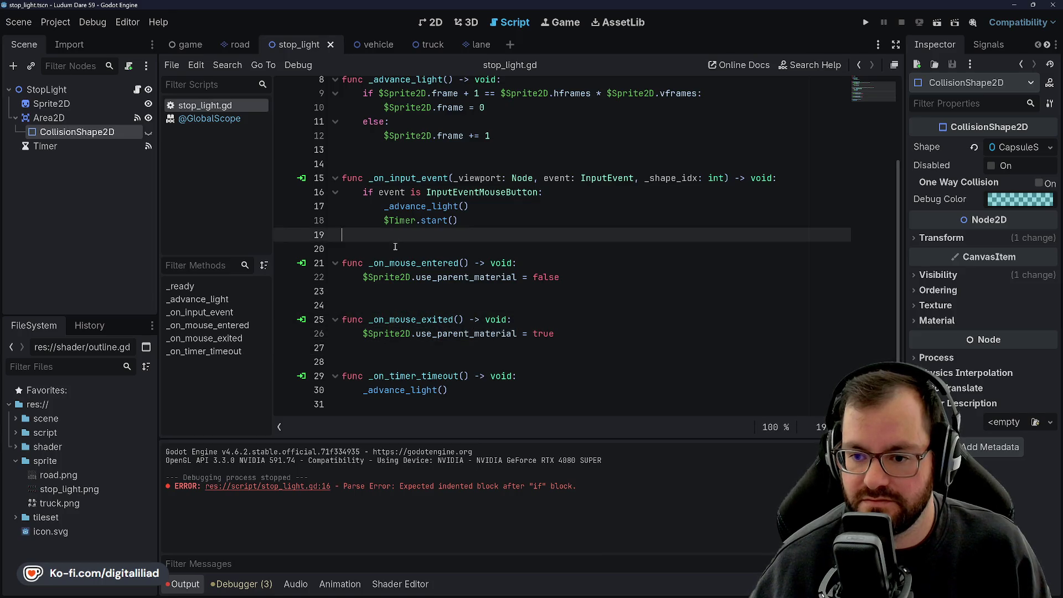
pyautogui.click(396, 249)
pyautogui.scroll(2, 396, 245)
pyautogui.click(396, 236)
pyautogui.click(396, 249)
pyautogui.scroll(-2, 412, 188)
pyautogui.scroll(3, 426, 161)
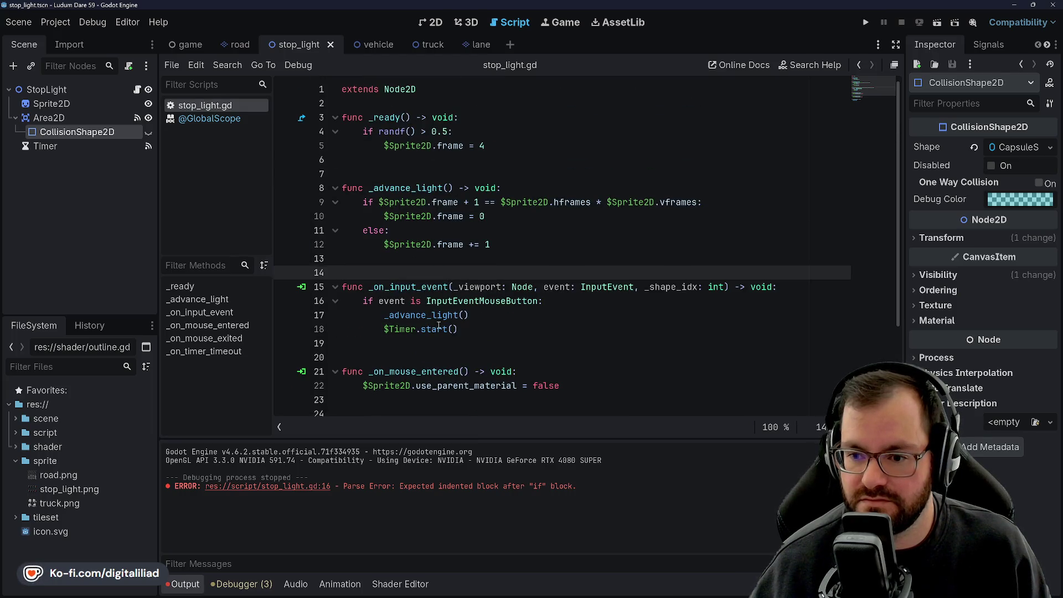
pyautogui.scroll(-2, 439, 327)
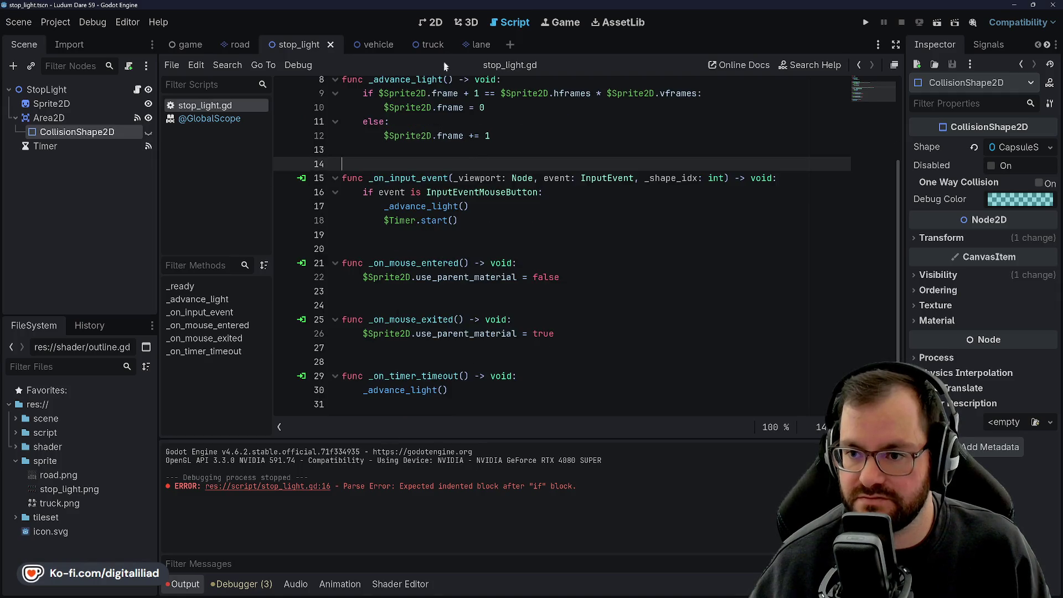
pyautogui.click(431, 22)
pyautogui.click(867, 22)
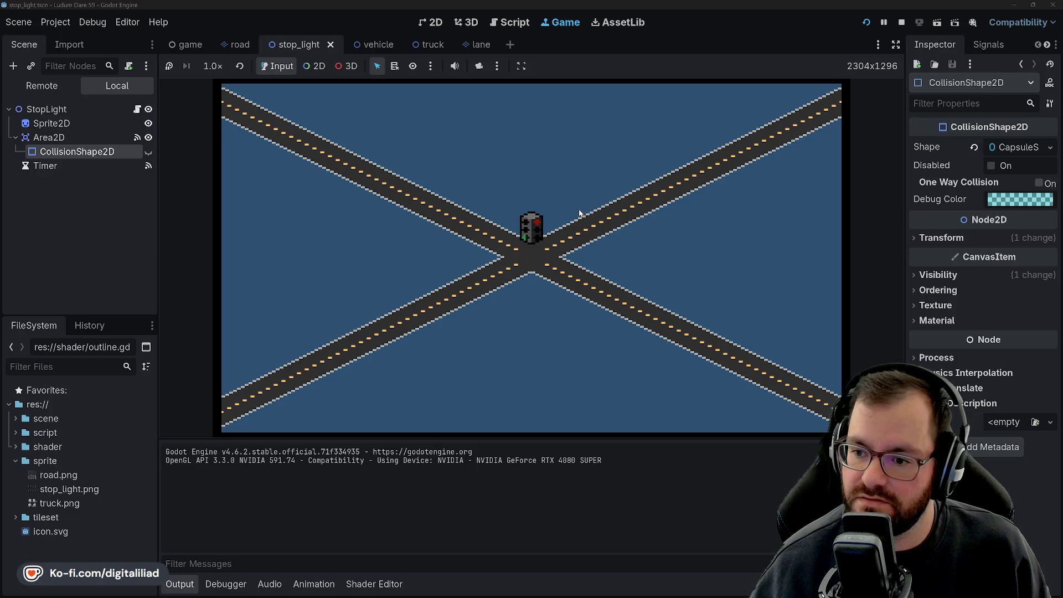
# - Click the stop light four times to cycle its lamps, then stop the game
pyautogui.click(537, 240)
pyautogui.click(538, 237)
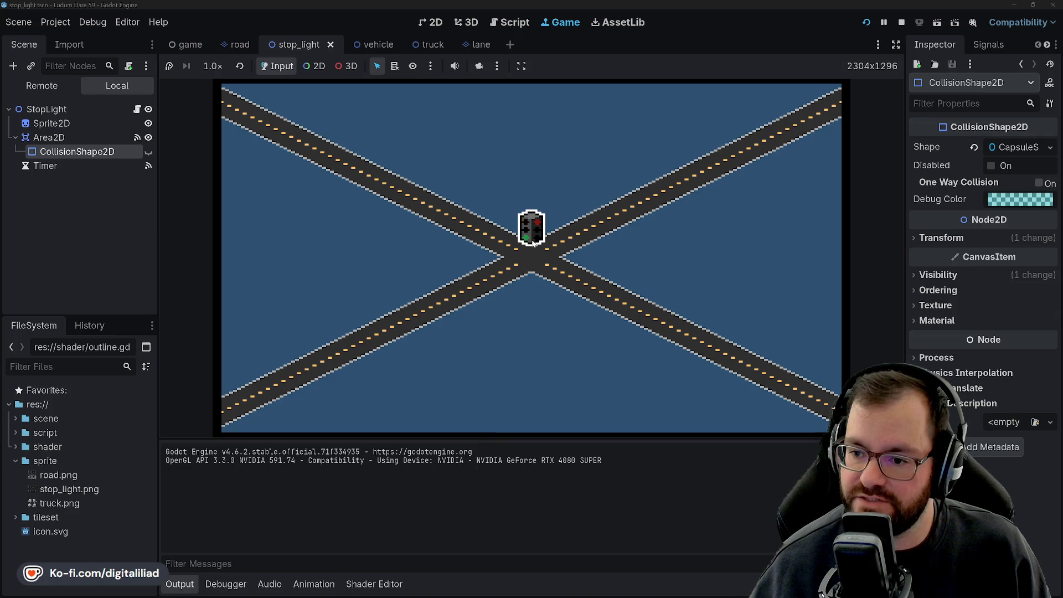
pyautogui.click(535, 242)
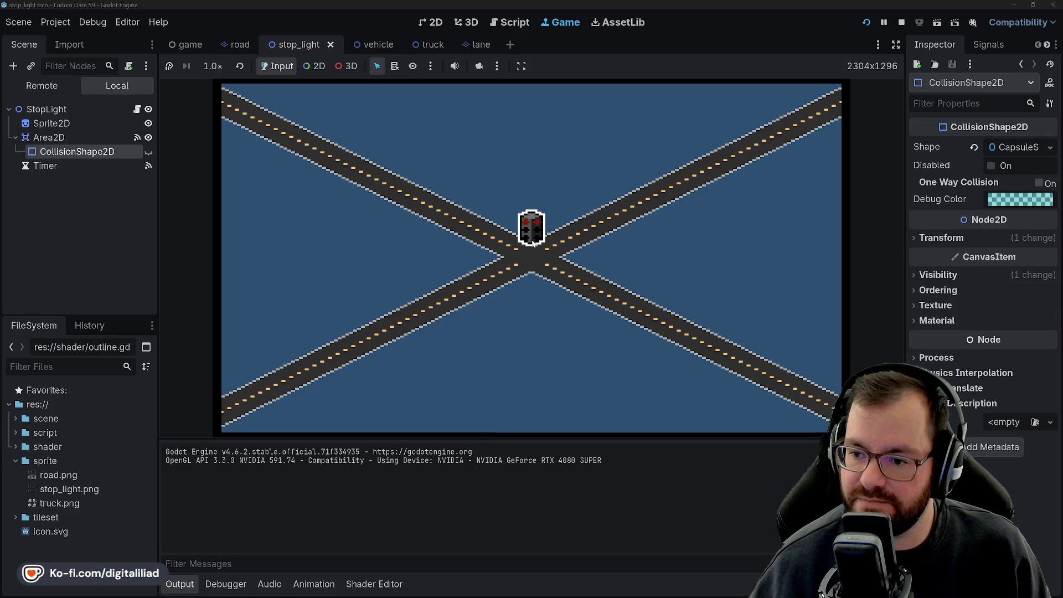
pyautogui.click(535, 242)
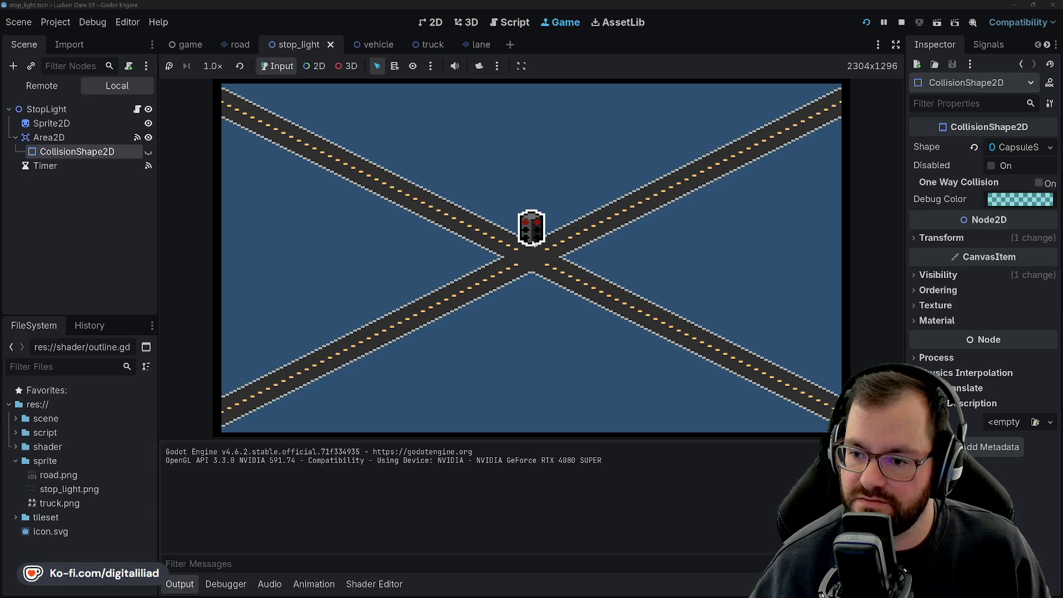
pyautogui.click(901, 22)
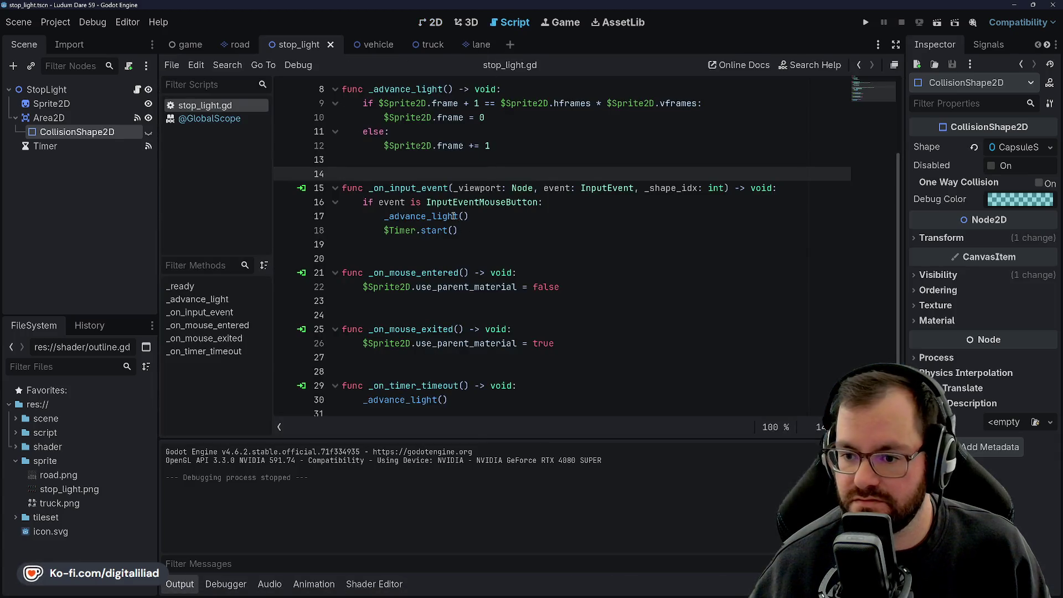
# - Open the Timer class reference from the $Timer.start() call and scroll through its properties
pyautogui.click(474, 218)
pyautogui.doubleClick(436, 230)
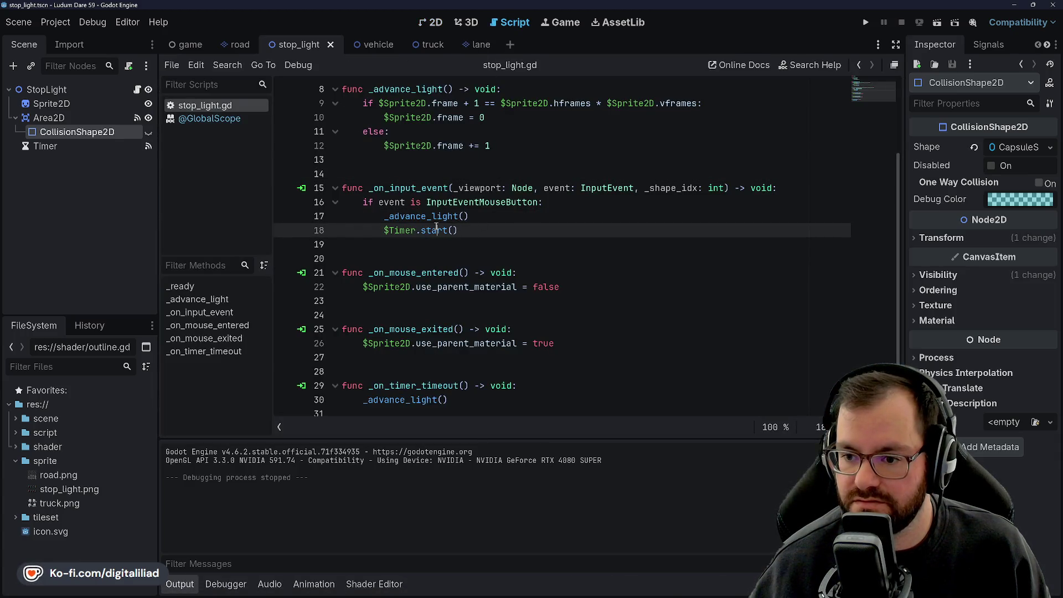
pyautogui.keyDown('ctrl'); pyautogui.click(402, 230); pyautogui.keyUp('ctrl')
pyautogui.scroll(-8, 372, 155)
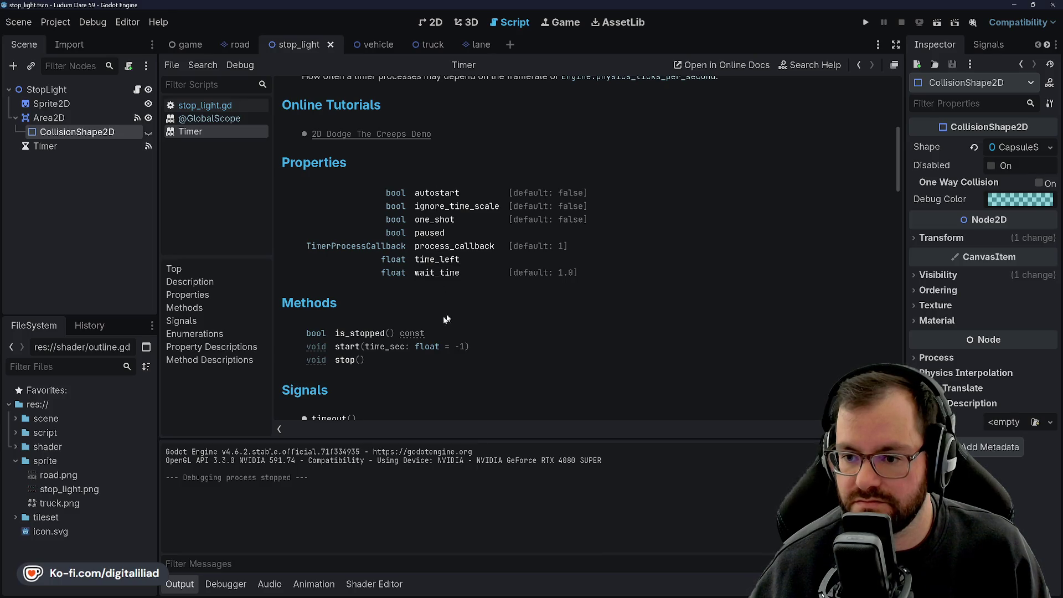
pyautogui.scroll(-3, 437, 191)
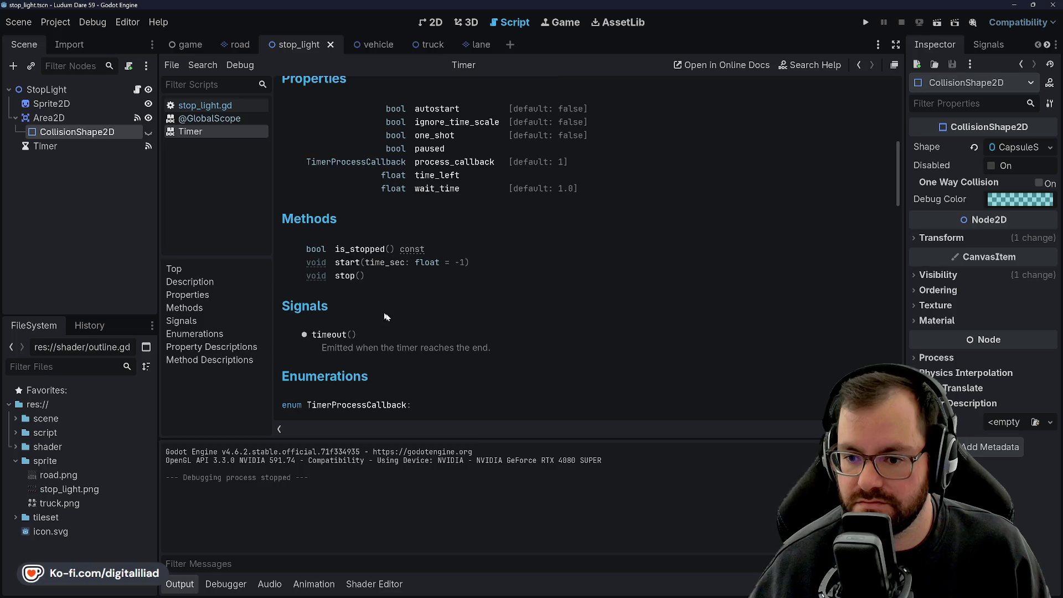
pyautogui.scroll(-3, 348, 253)
pyautogui.scroll(-3, 364, 272)
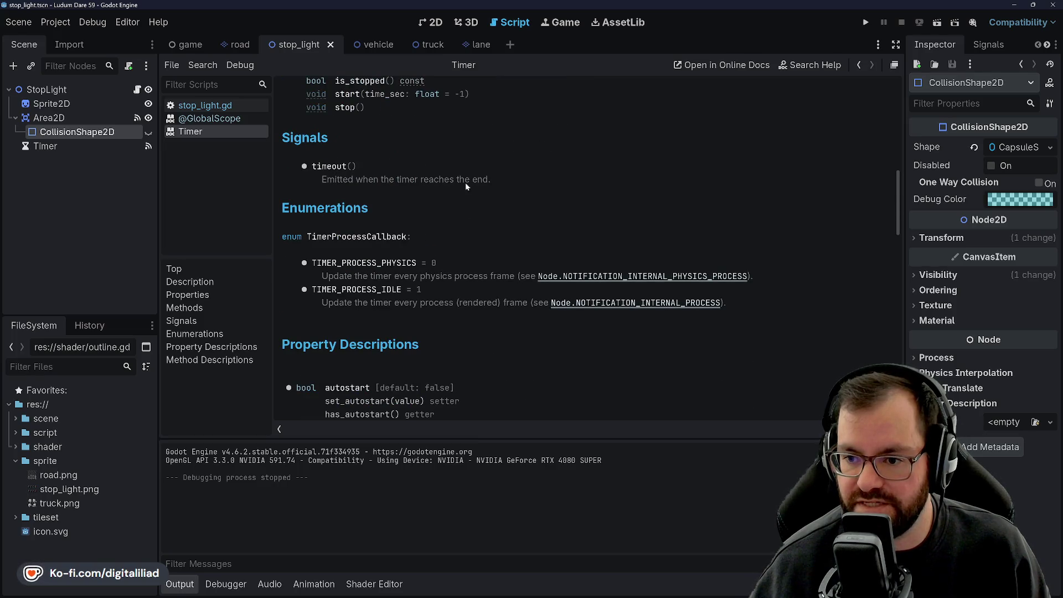
pyautogui.scroll(-3, 468, 232)
pyautogui.scroll(-3, 420, 180)
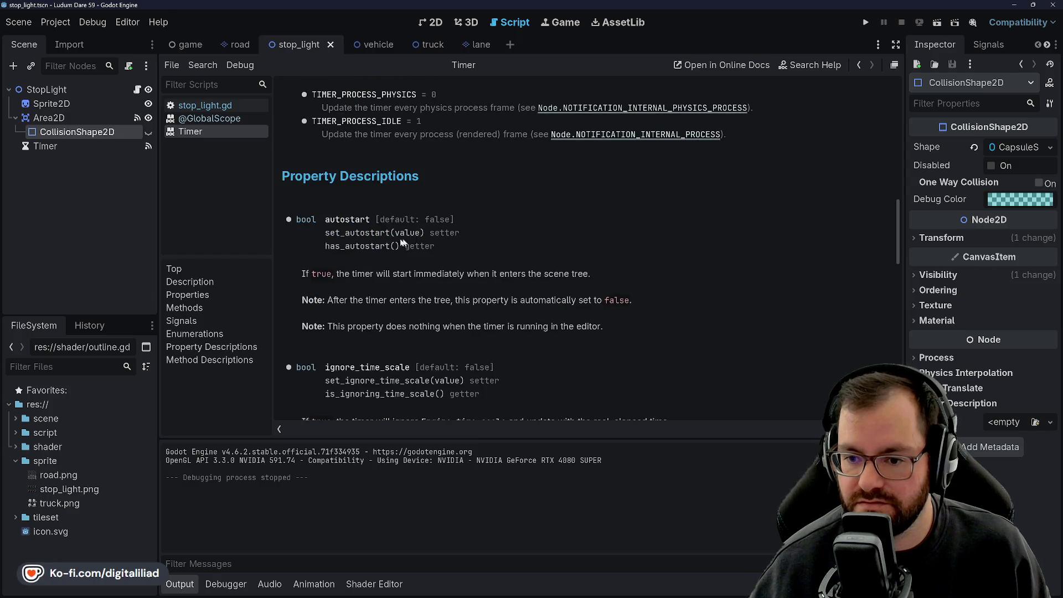
# - Scroll to the is_stopped(), start() and stop() method descriptions, then select the Timer node
pyautogui.scroll(-5, 360, 166)
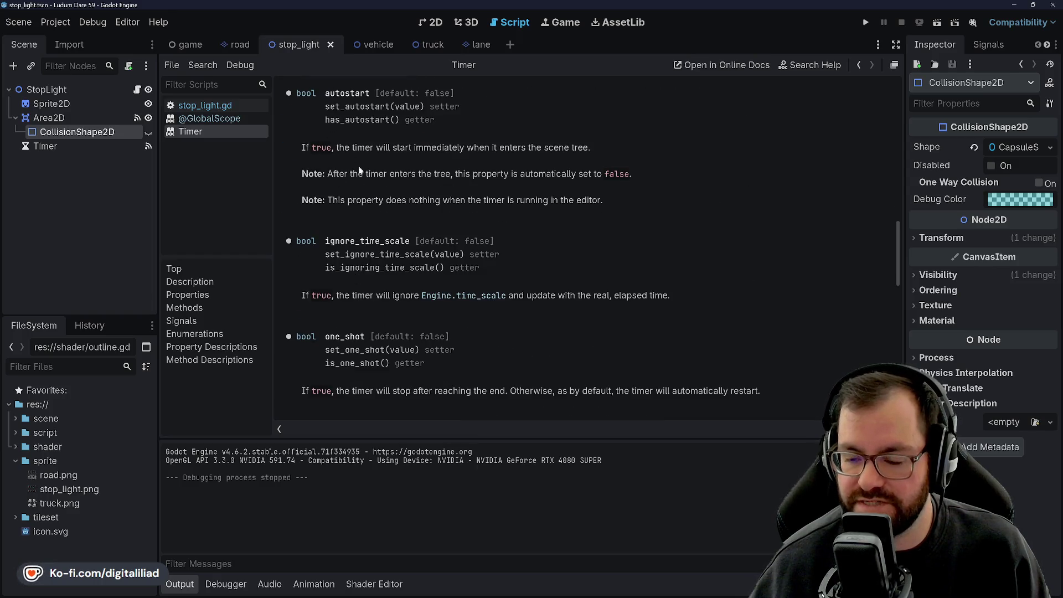
pyautogui.scroll(-12, 352, 220)
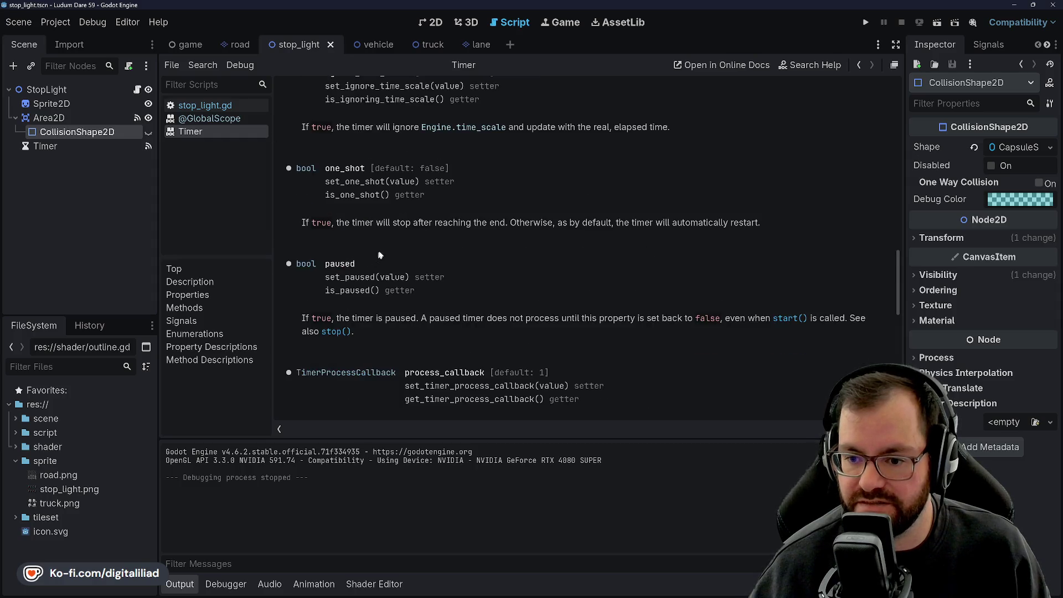
pyautogui.scroll(-3, 364, 207)
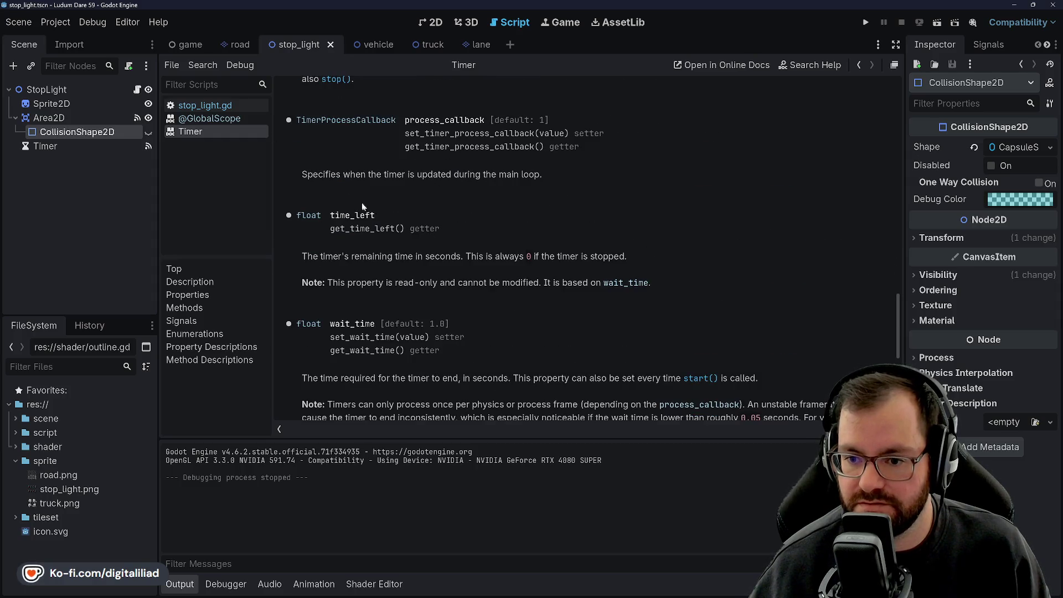
pyautogui.scroll(-3, 480, 234)
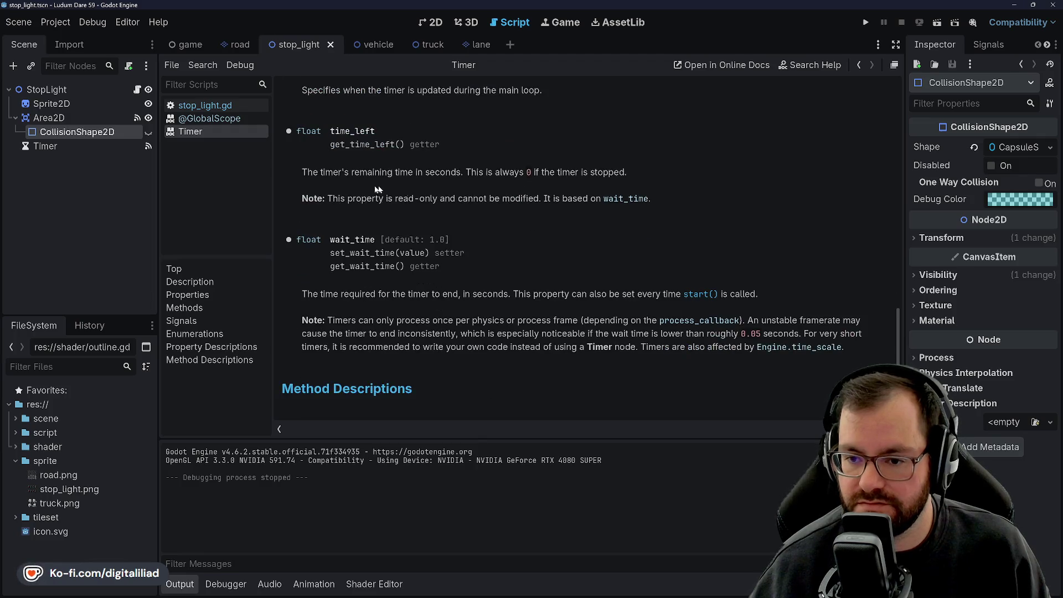
pyautogui.scroll(-5, 425, 211)
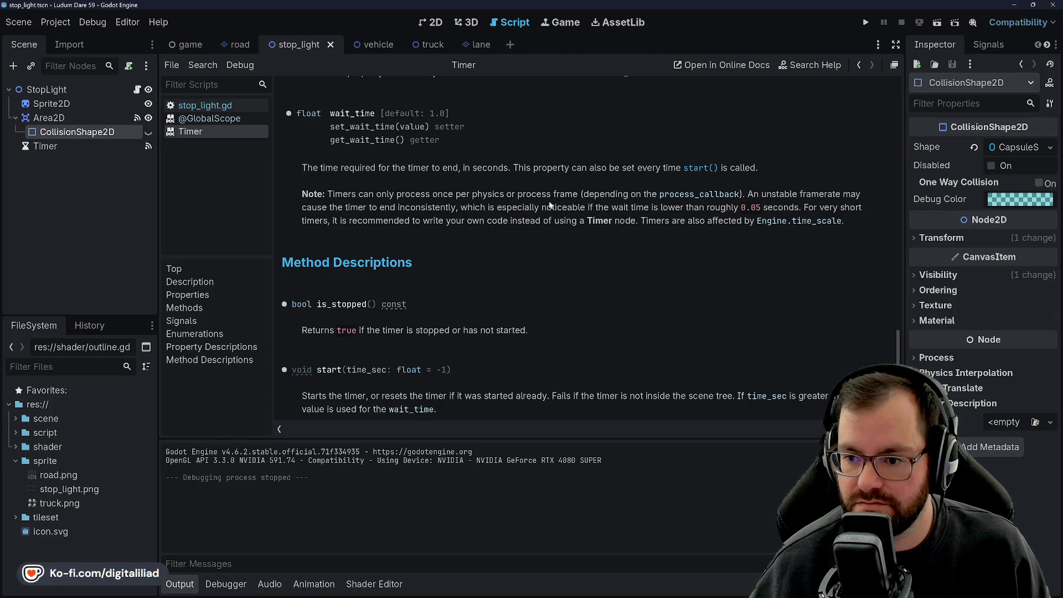
pyautogui.scroll(-5, 532, 241)
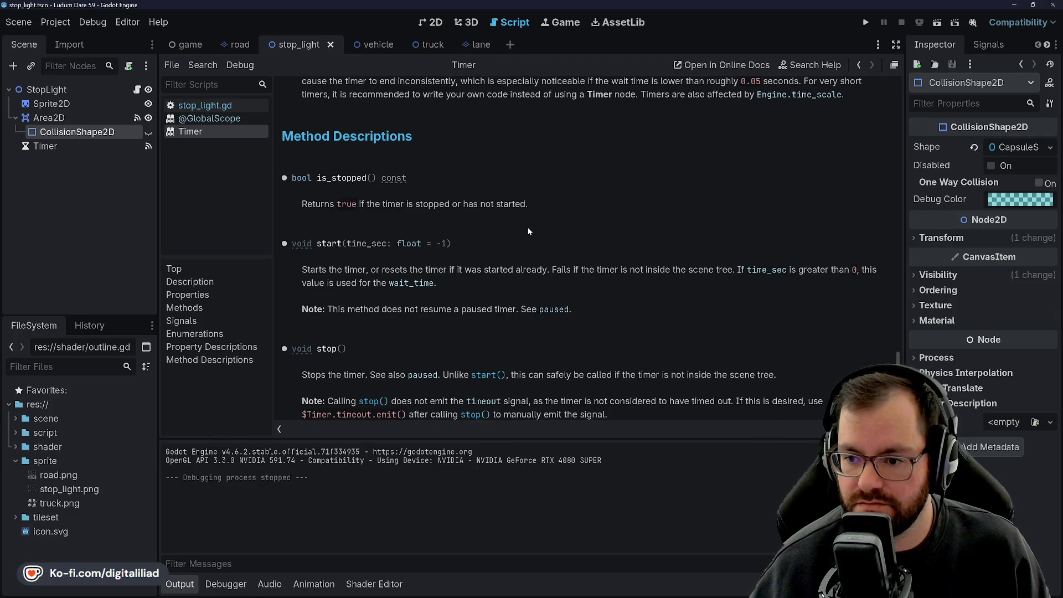
pyautogui.scroll(-1, 527, 227)
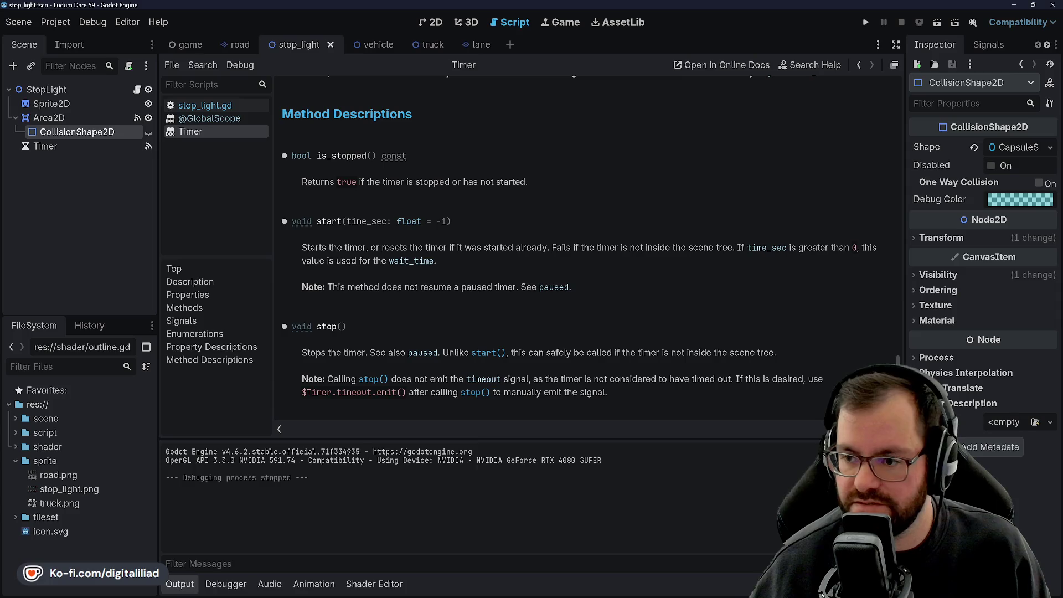
pyautogui.click(75, 151)
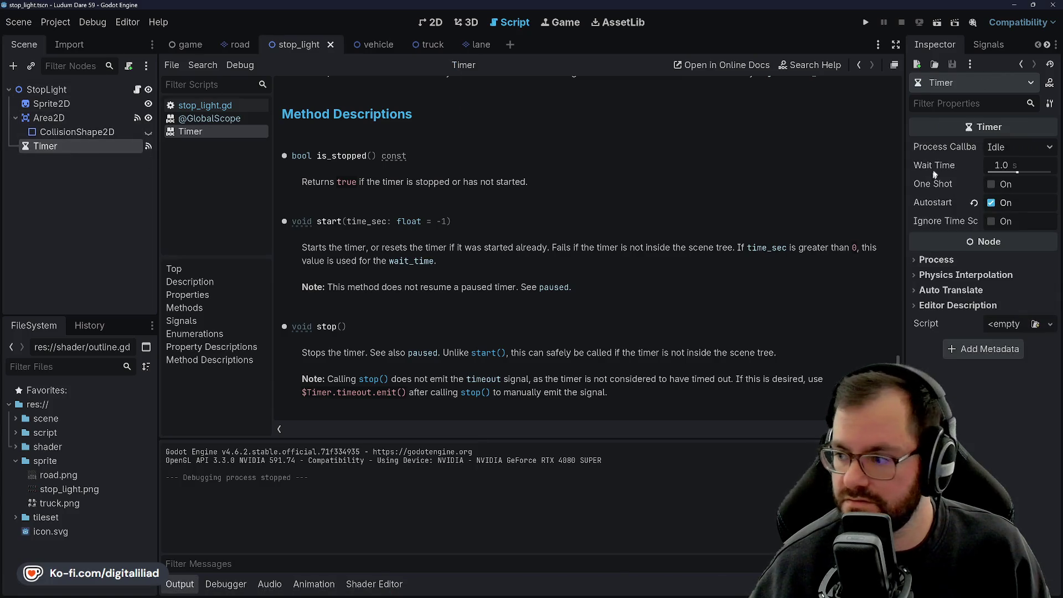
# - Set the Timer's Wait Time to 2 and Process Callback to Physics, then save the scene
pyautogui.click(1014, 165)
pyautogui.write('2')
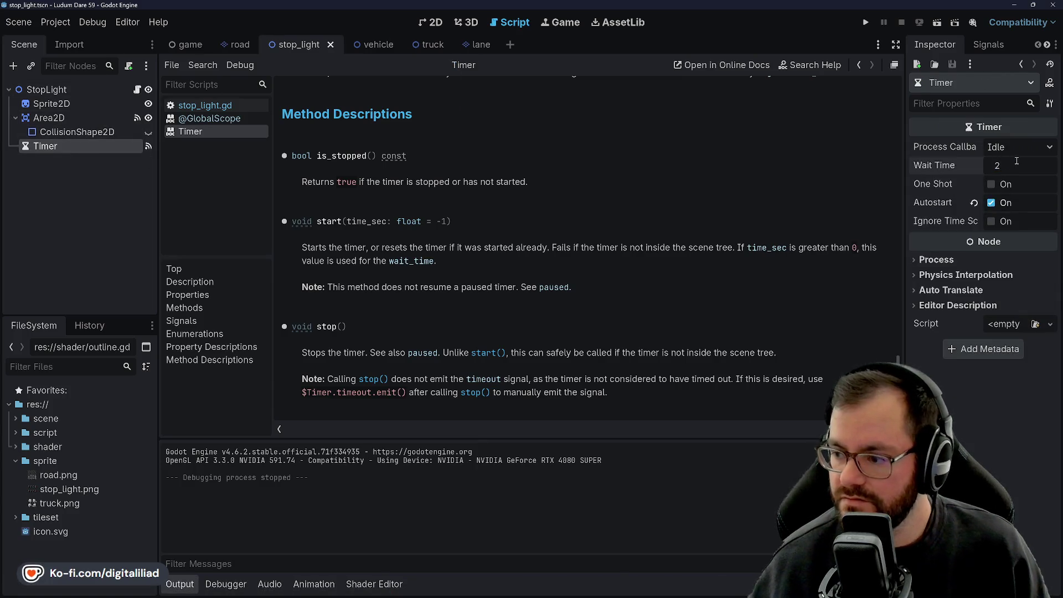
pyautogui.press('Return')
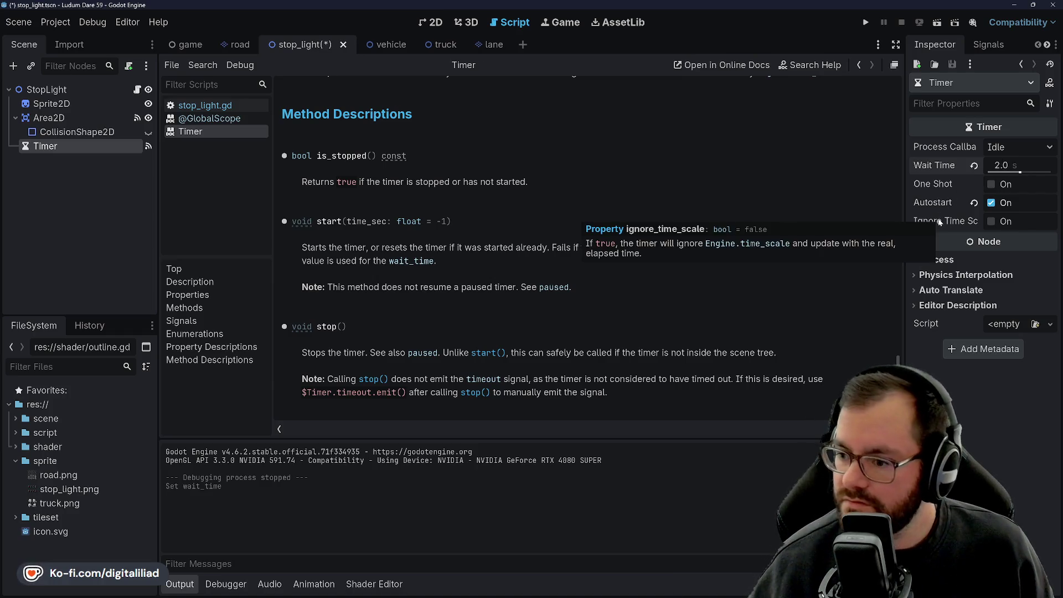
pyautogui.moveTo(939, 187)
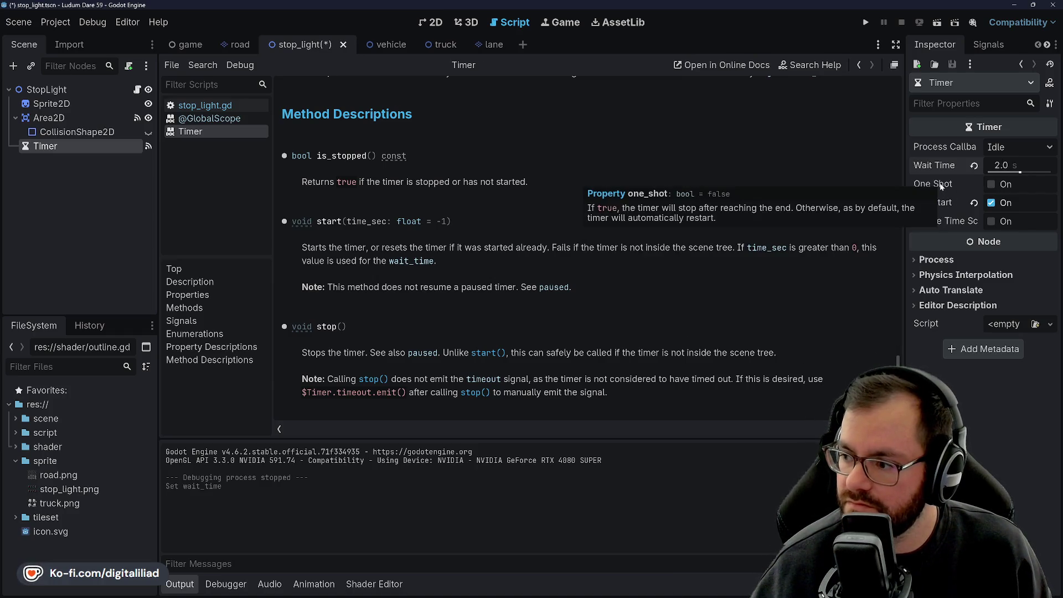
pyautogui.moveTo(945, 149)
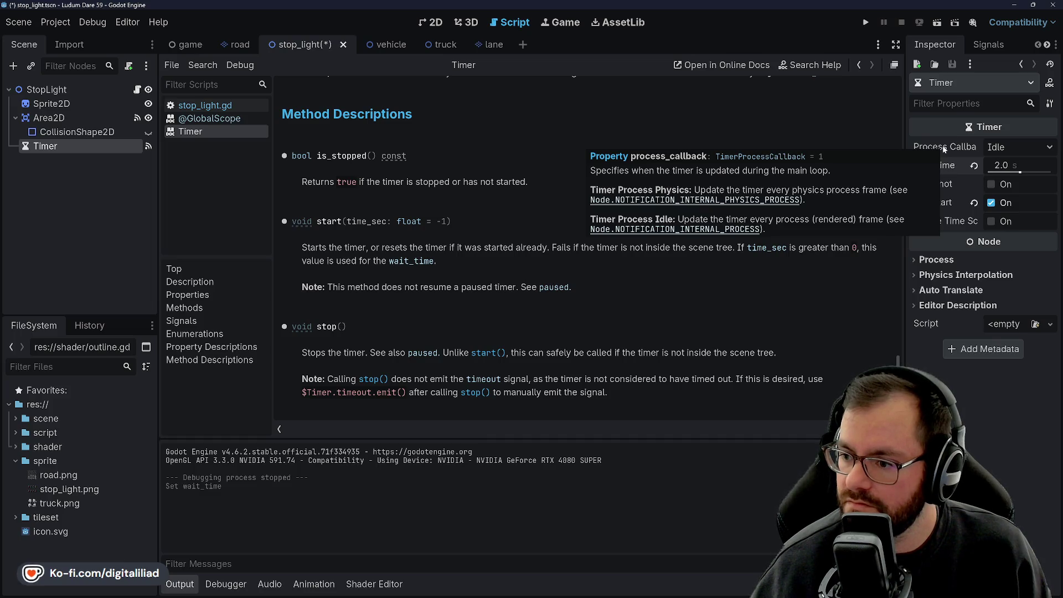
pyautogui.click(1020, 147)
pyautogui.click(1019, 168)
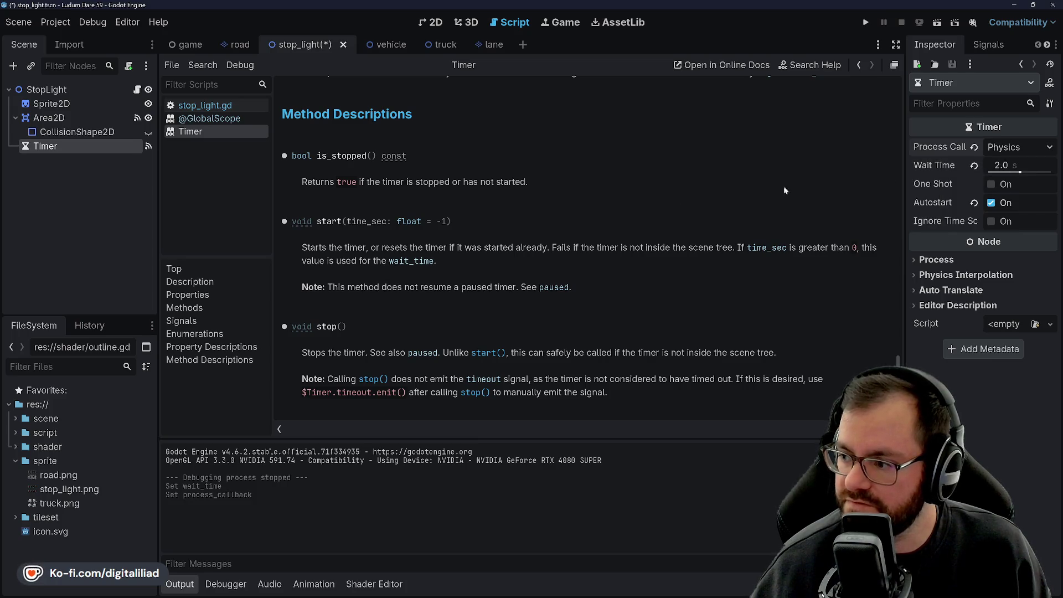
pyautogui.hotkey('ctrl', 's')
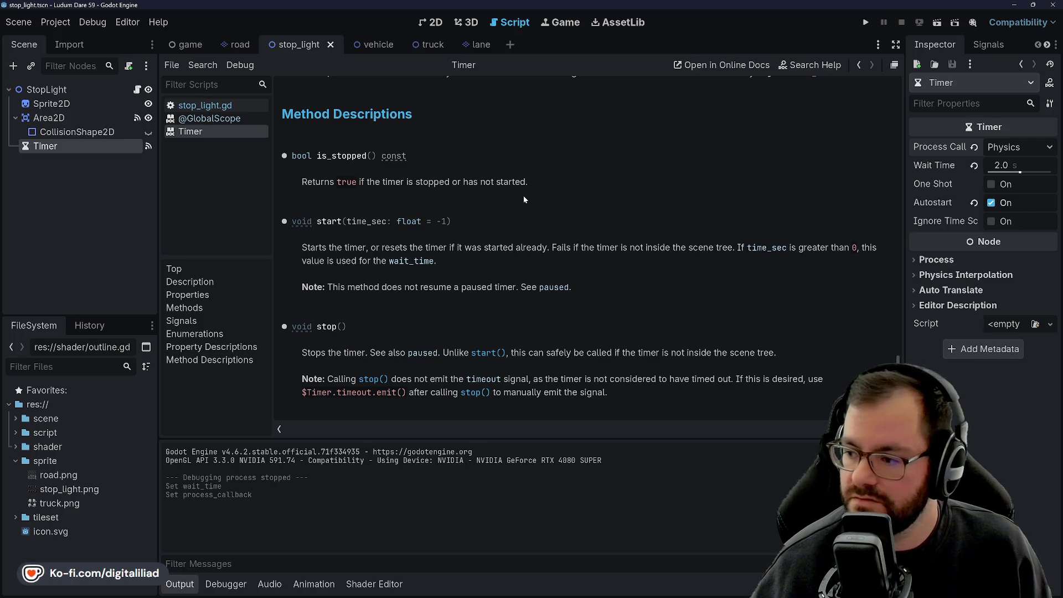
# - Run the stop light scene, click the light twice, stop it, and return to the 2D view
pyautogui.click(865, 24)
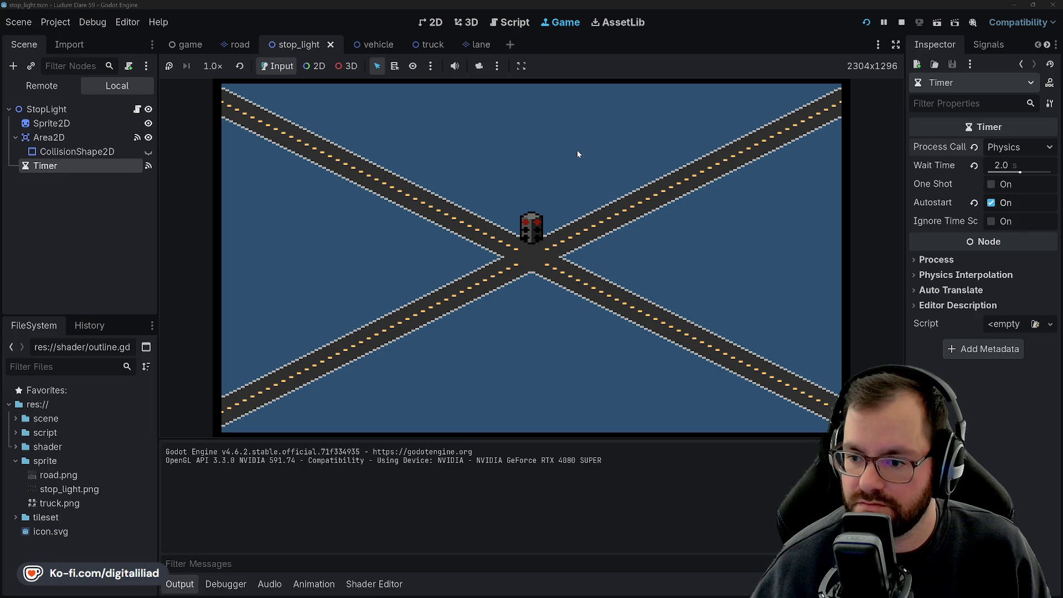
pyautogui.click(536, 235)
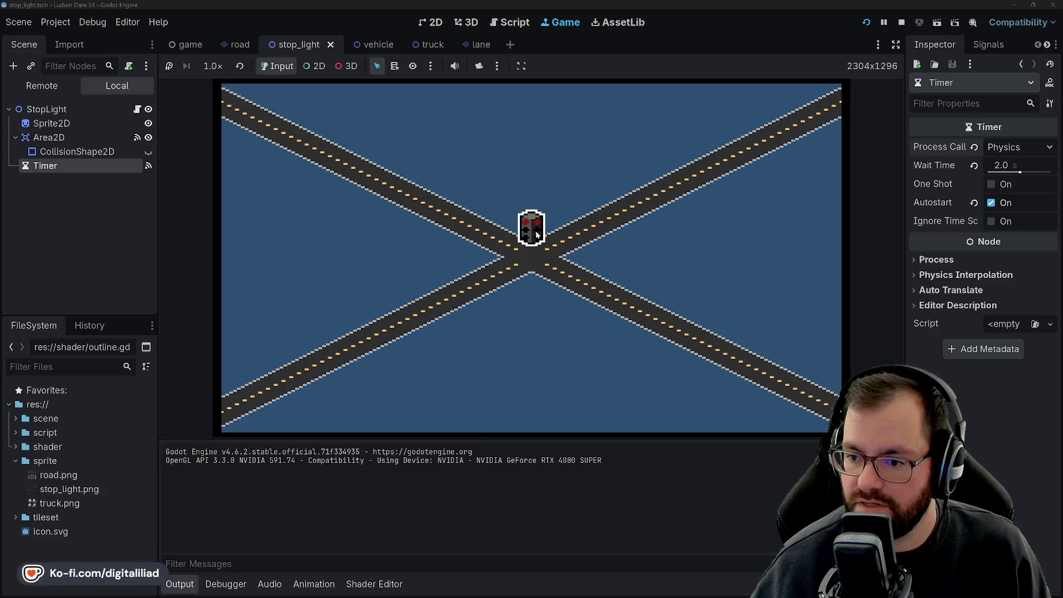
pyautogui.click(537, 235)
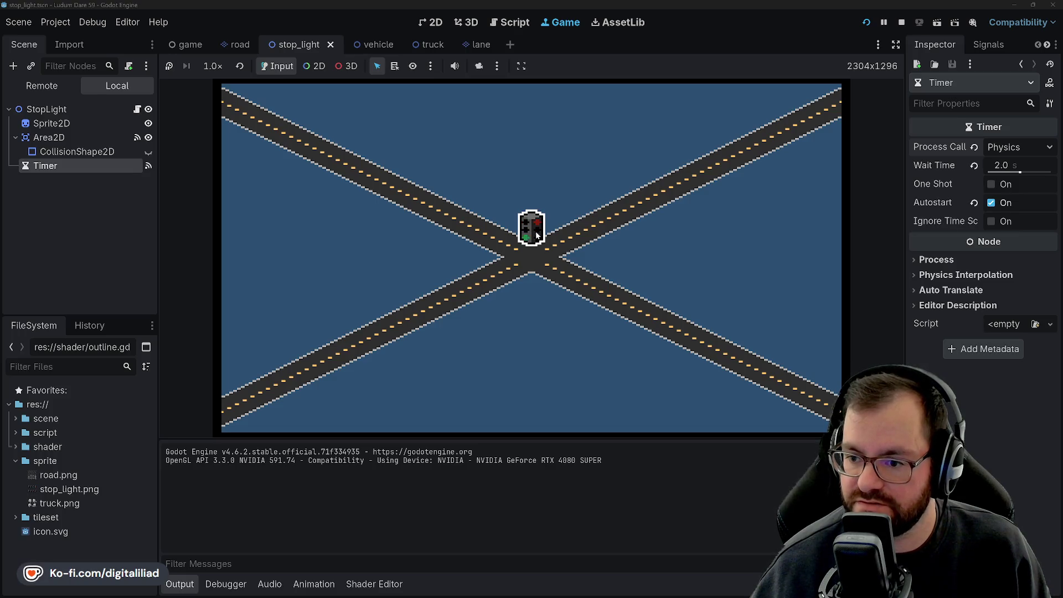
pyautogui.click(902, 22)
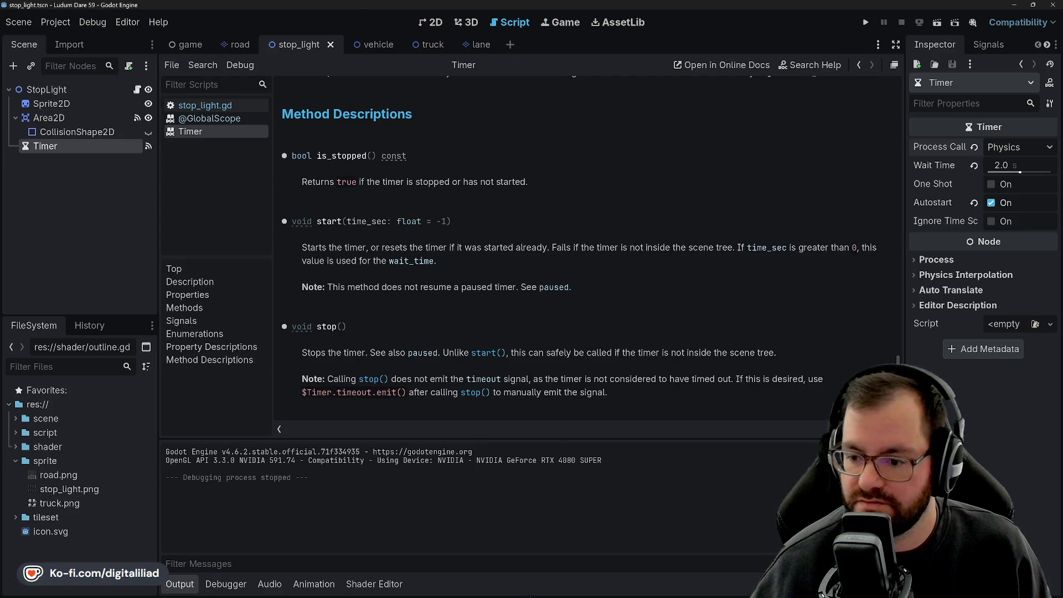
pyautogui.click(435, 22)
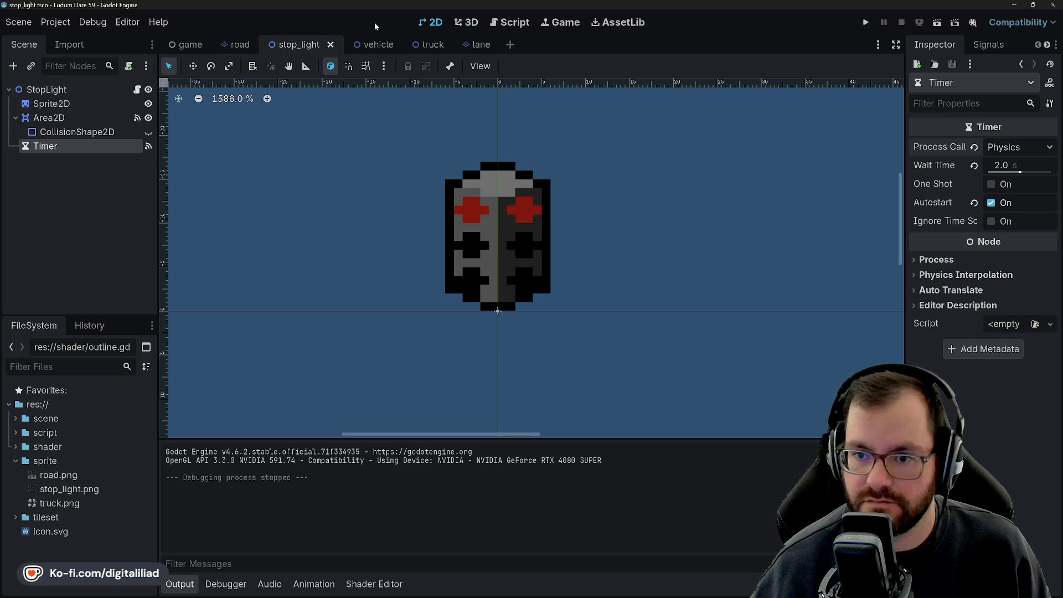
# - In stop_light.gd, add an 'if event.is_released():' condition below the mouse-button check on line 16
pyautogui.click(495, 22)
pyautogui.click(204, 105)
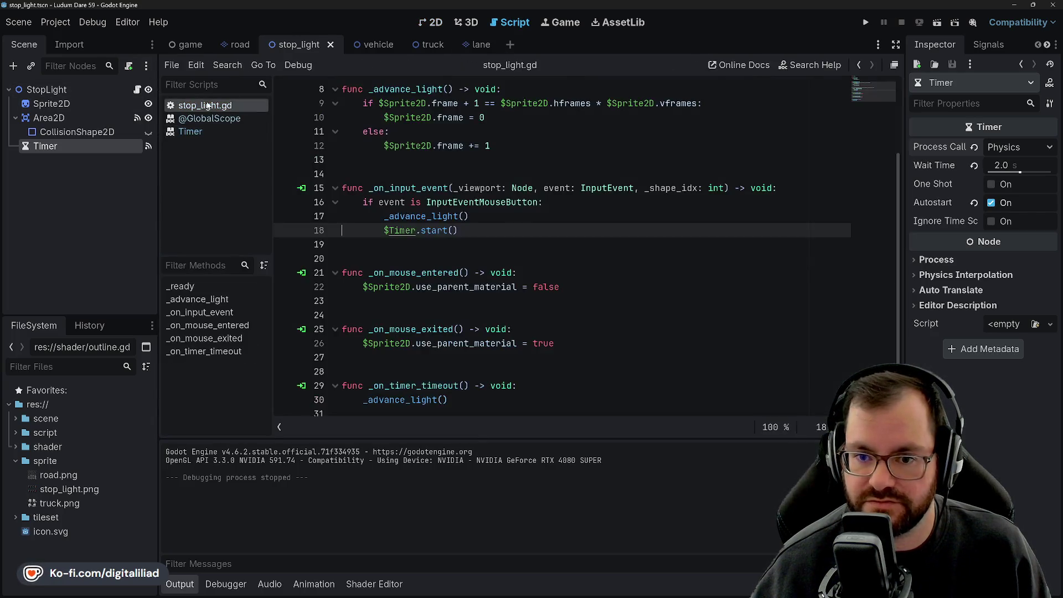
pyautogui.press('Down')
pyautogui.press('Down')
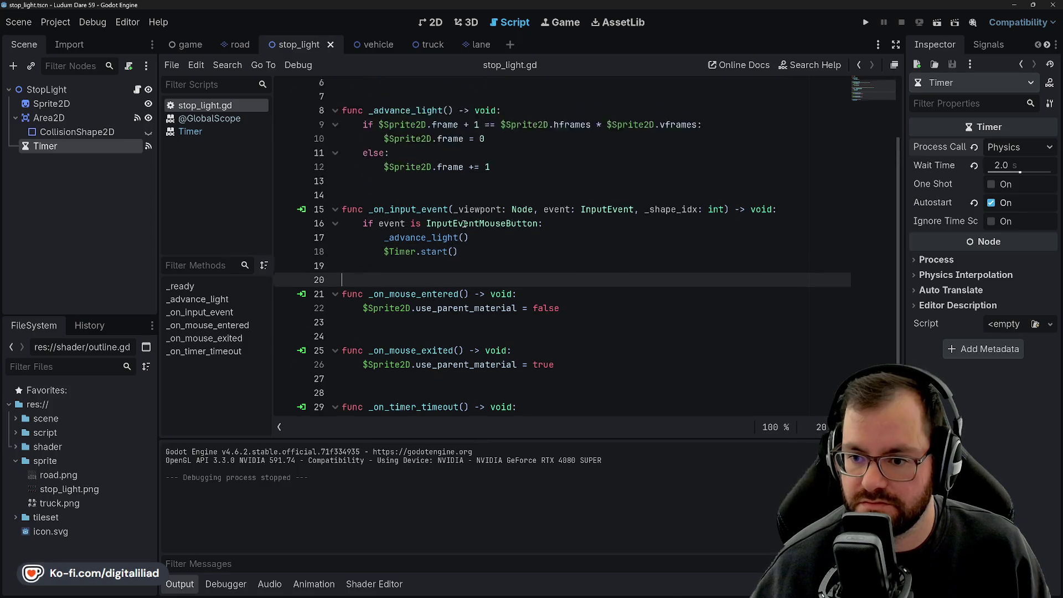
pyautogui.scroll(3, 417, 167)
pyautogui.scroll(-3, 454, 257)
pyautogui.click(474, 208)
pyautogui.click(578, 192)
pyautogui.press('Return')
pyautogui.write('if event.')
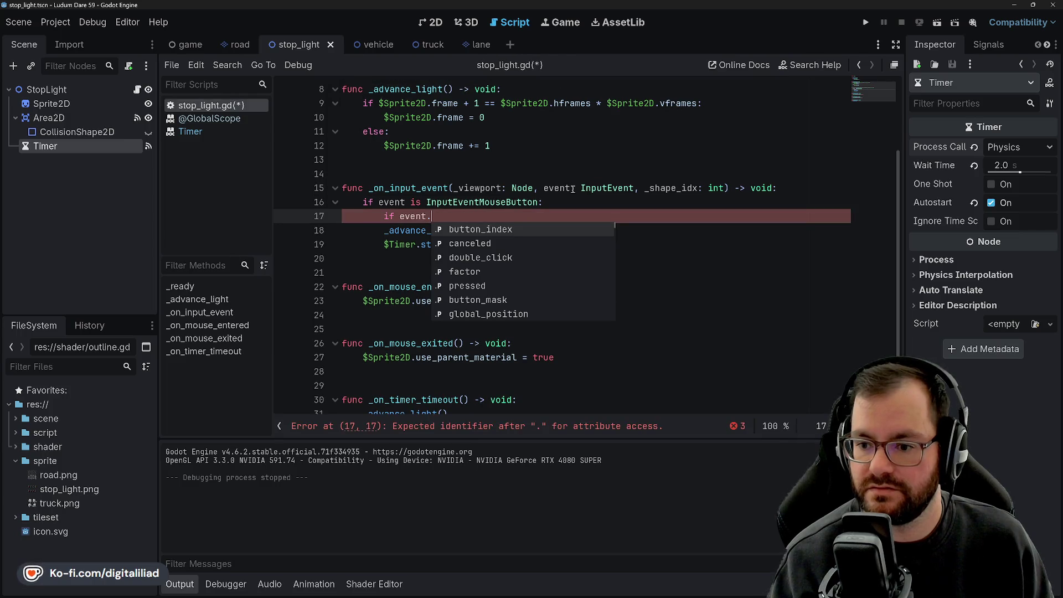
pyautogui.press('Down')
pyautogui.press('Down')
pyautogui.press('Down')
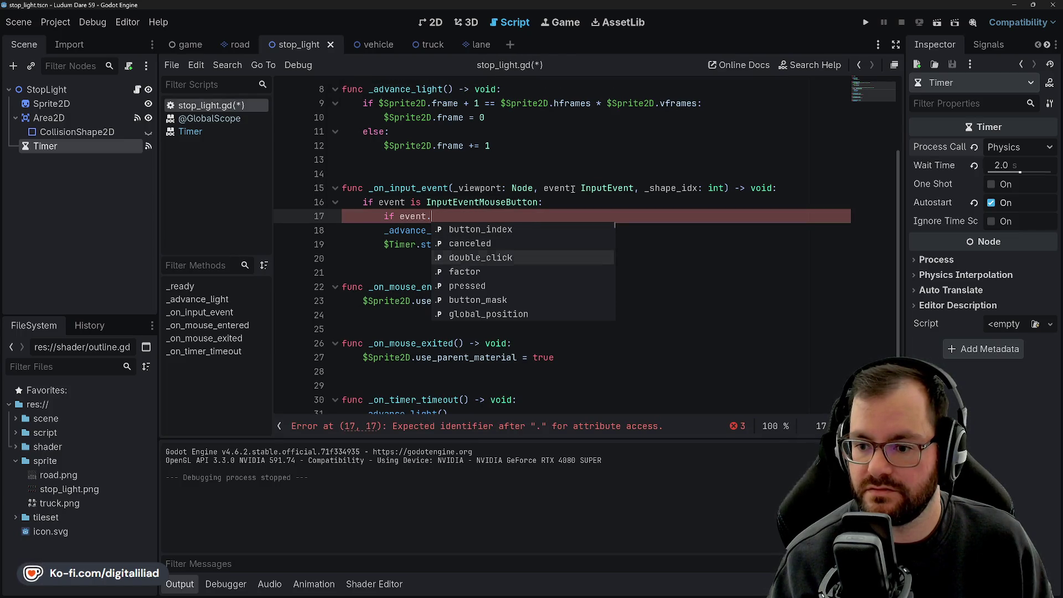
pyautogui.press('Down')
pyautogui.press('Down')
pyautogui.press('Down')
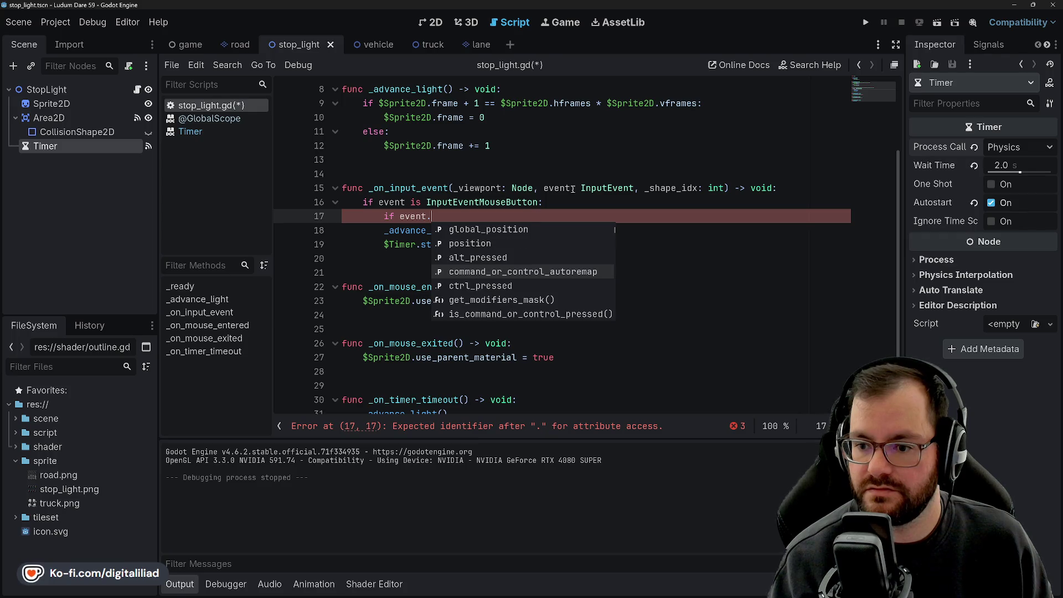
pyautogui.press('Up')
pyautogui.press('Up')
pyautogui.press('Up')
pyautogui.press('Down')
pyautogui.press('Down')
pyautogui.press('Down')
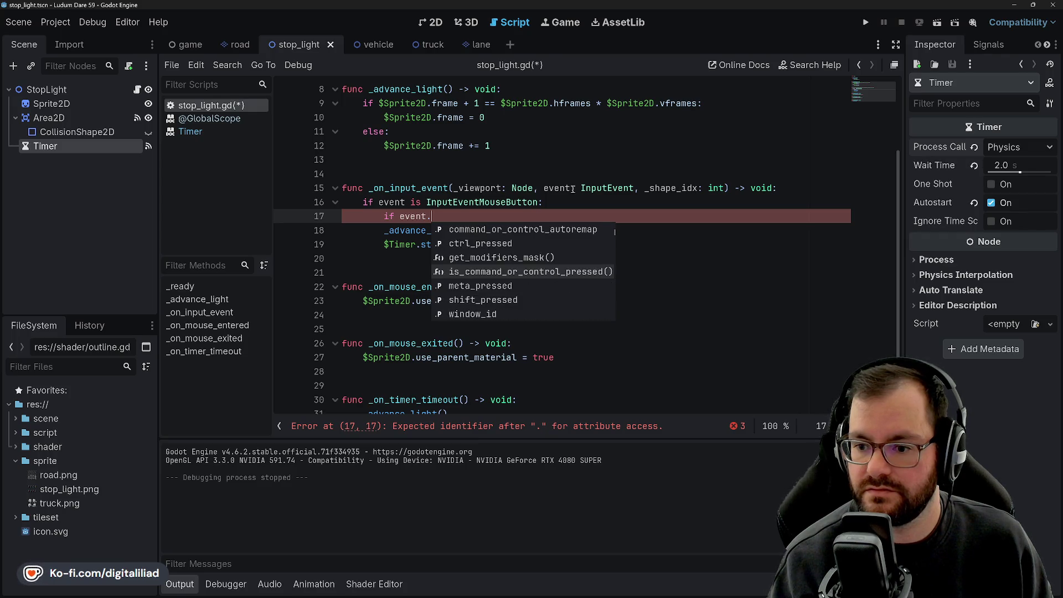
pyautogui.press('Down')
pyautogui.press('Down')
pyautogui.press('Down')
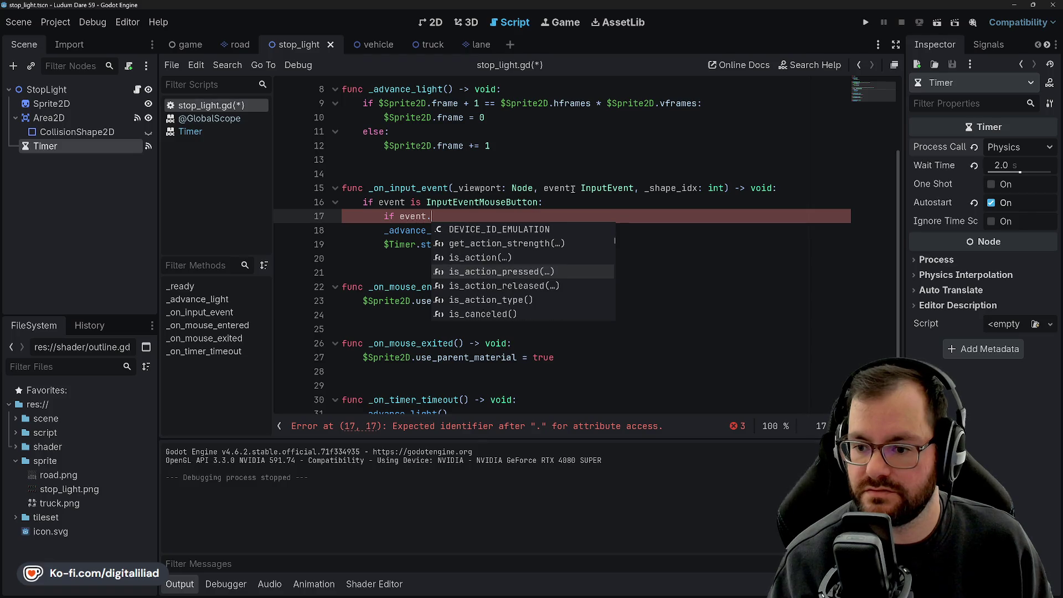
pyautogui.press('Down')
pyautogui.press('Down')
pyautogui.press('Down')
pyautogui.press('Down')
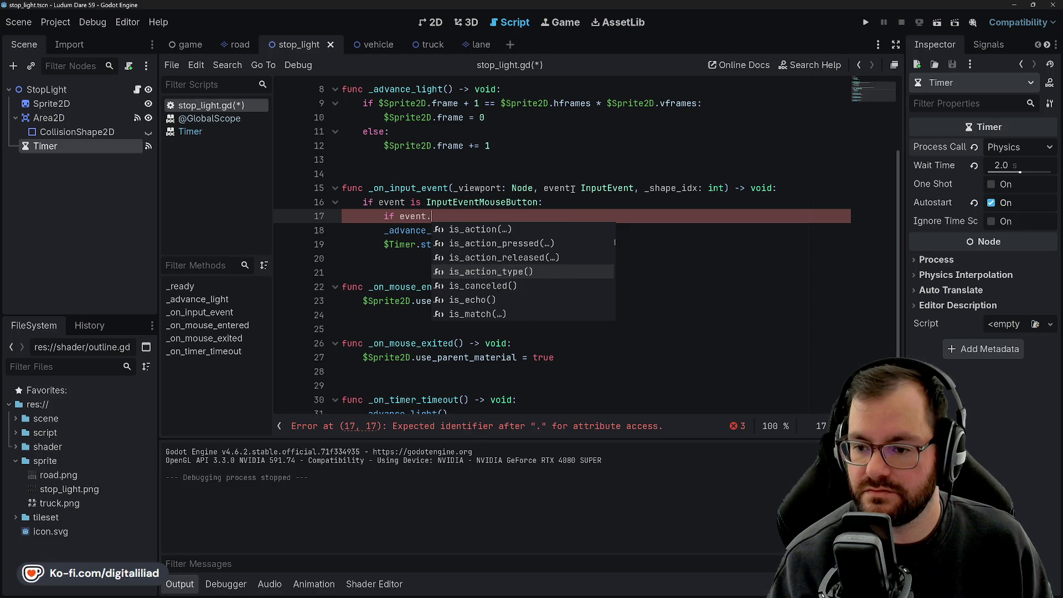
pyautogui.press('Return')
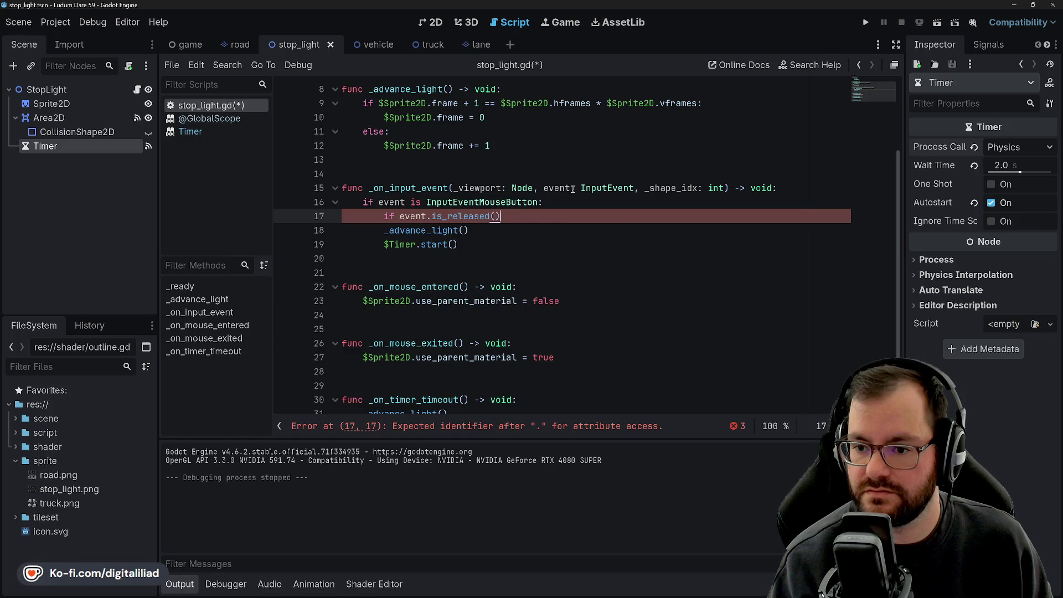
# - Indent lines 18–19 into the release branch and run the game with F5
pyautogui.moveTo(462, 245); pyautogui.dragTo(397, 230)
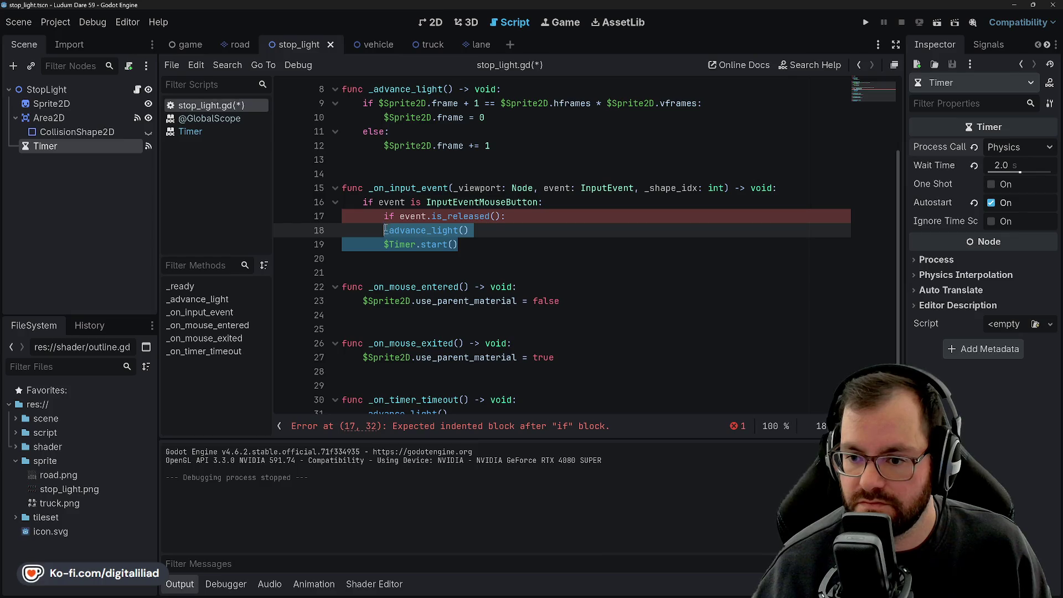
pyautogui.press('Tab')
pyautogui.click(511, 233)
pyautogui.click(499, 244)
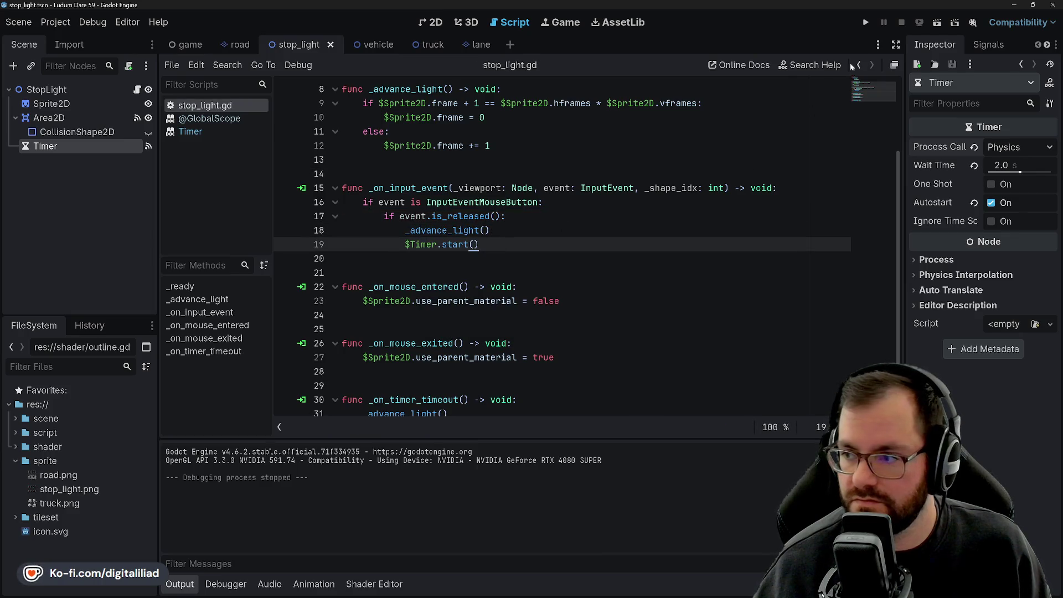
pyautogui.press('F5')
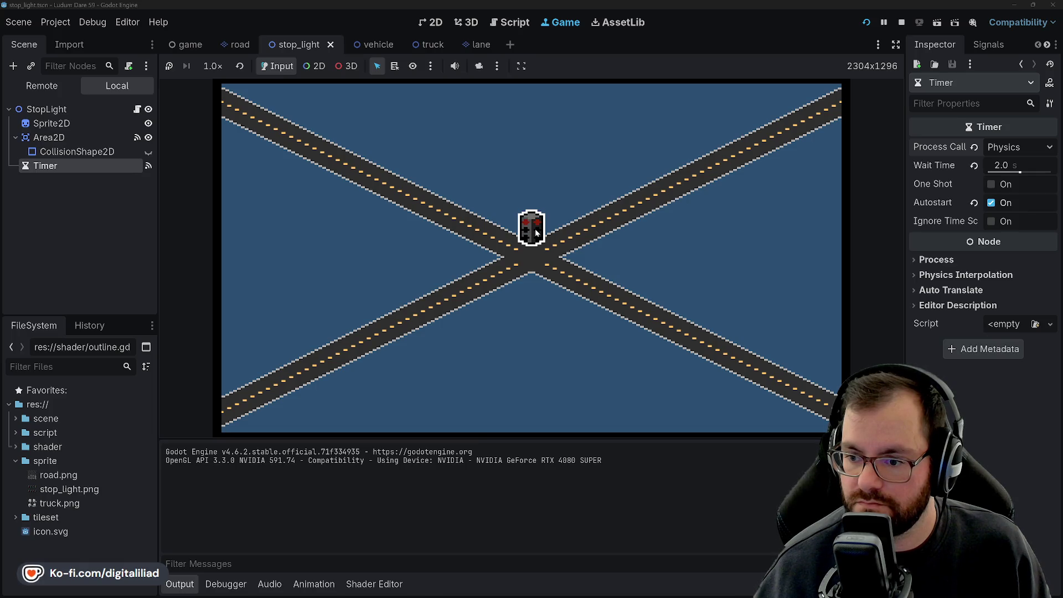
# - Stop the test run and go back to the is_released line in stop_light.gd
pyautogui.press('F8')
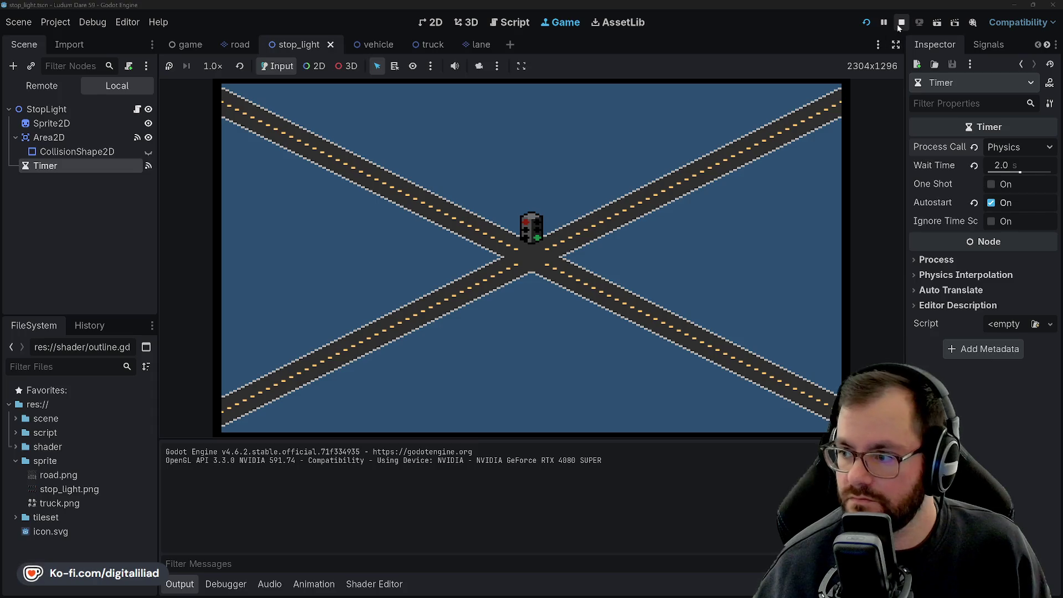
pyautogui.click(498, 232)
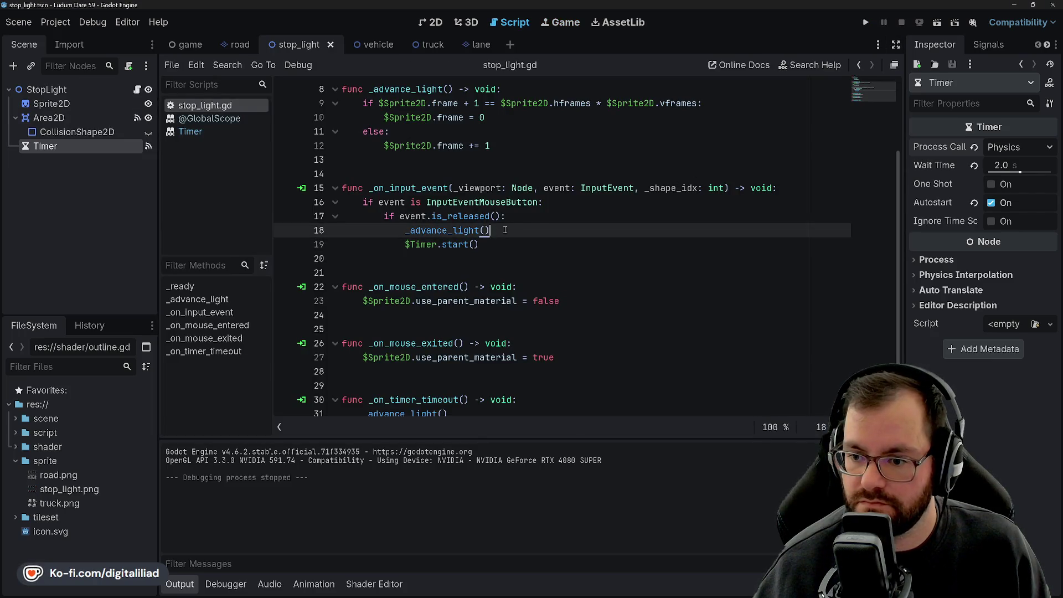
# - Add an 'if event.is_pressed():' branch calling $Timer.stop() after line 16, and save
pyautogui.click(516, 216)
pyautogui.click(502, 232)
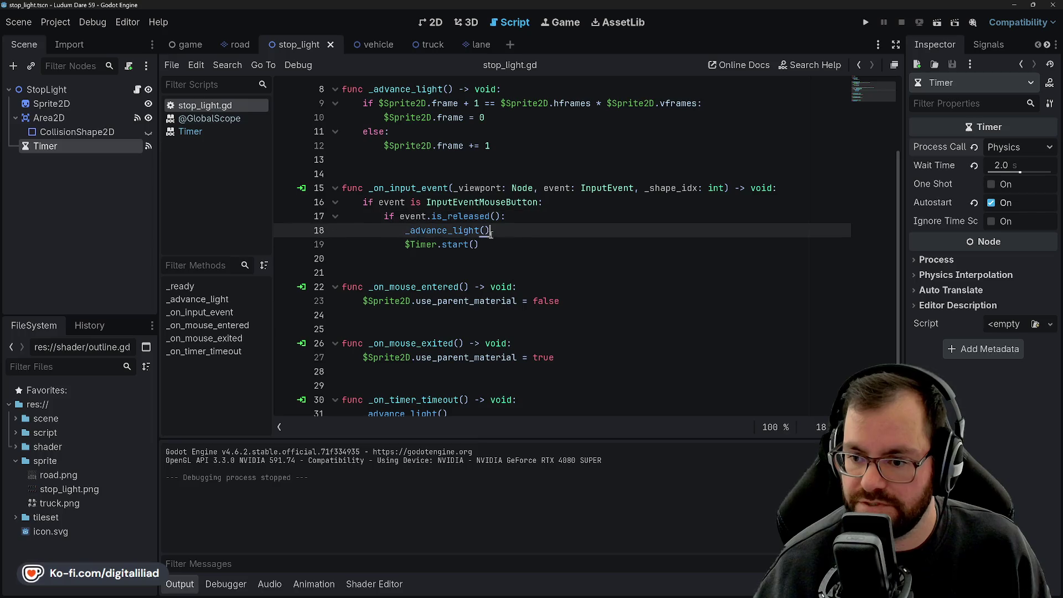
pyautogui.click(444, 216)
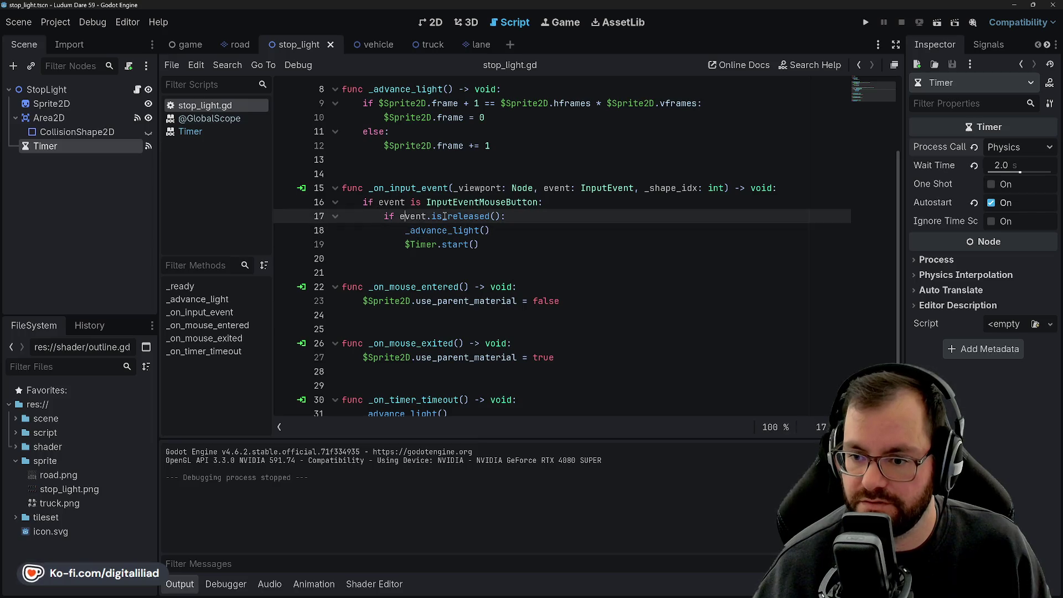
pyautogui.click(406, 202)
pyautogui.click(477, 215)
pyautogui.click(493, 231)
pyautogui.click(501, 215)
pyautogui.click(573, 202)
pyautogui.press('Return')
pyautogui.write('if event.is_pre')
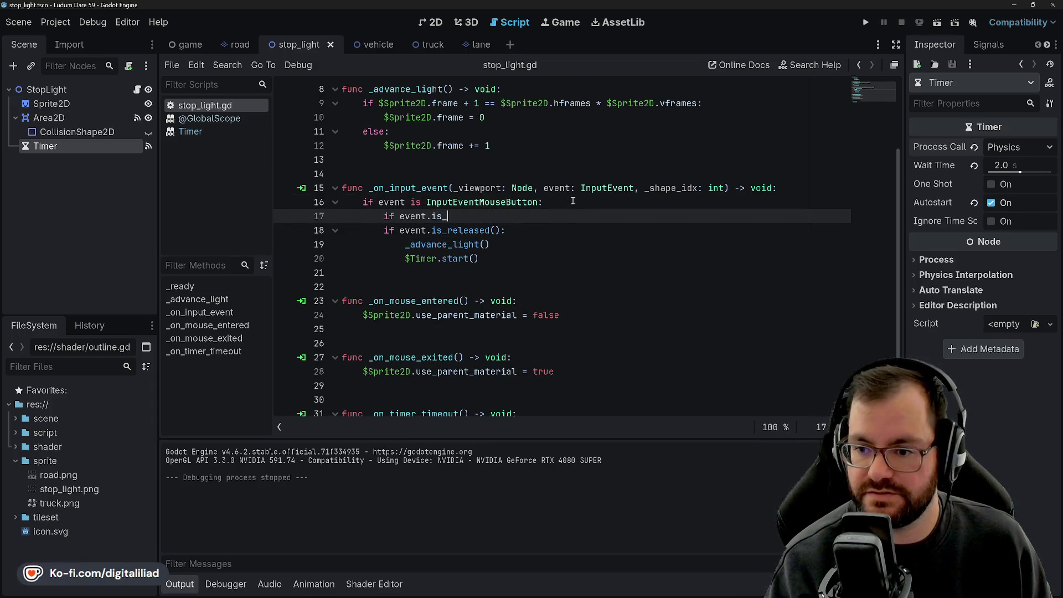
pyautogui.write('ssed():')
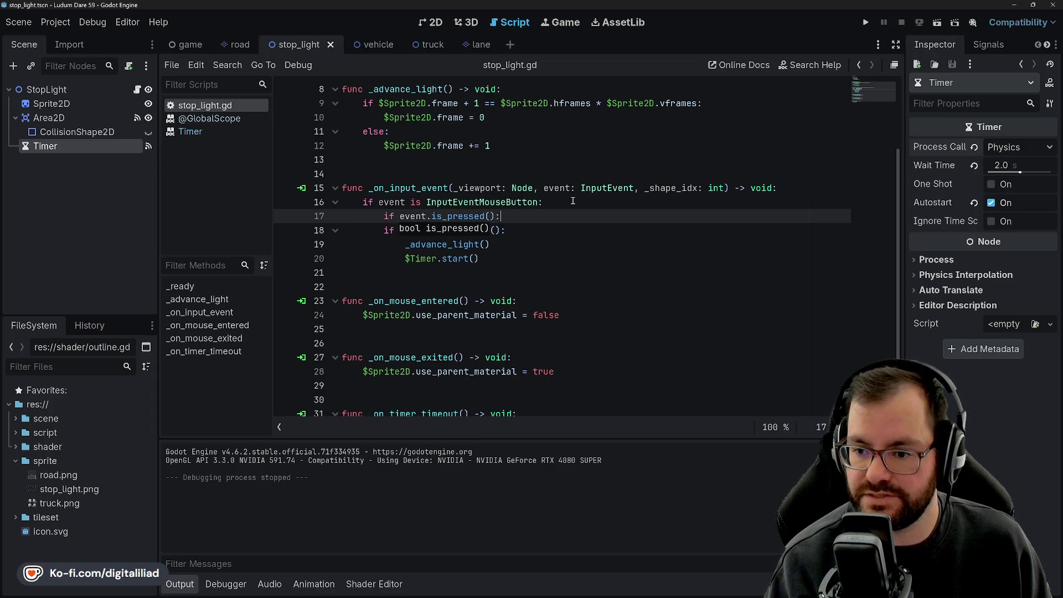
pyautogui.press('Return')
pyautogui.write('$Timer')
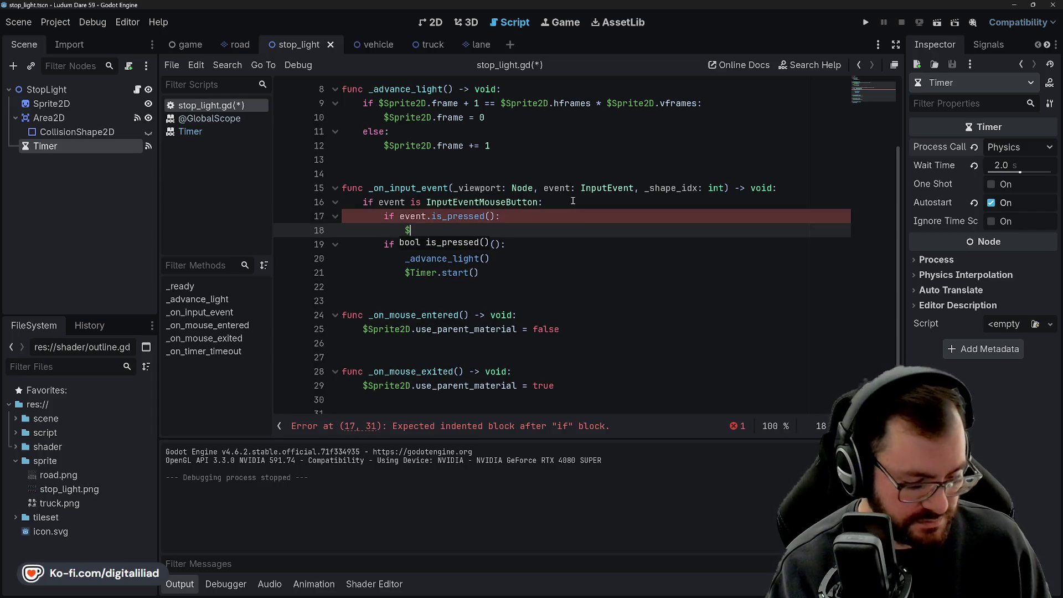
pyautogui.write('.stop(')
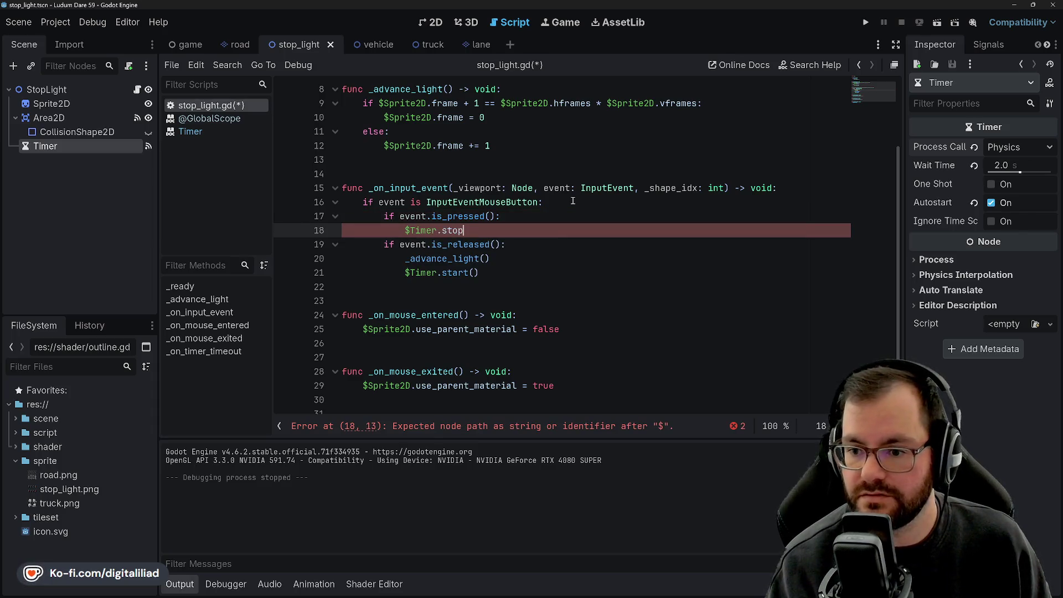
pyautogui.write(')')
pyautogui.hotkey('ctrl', 's')
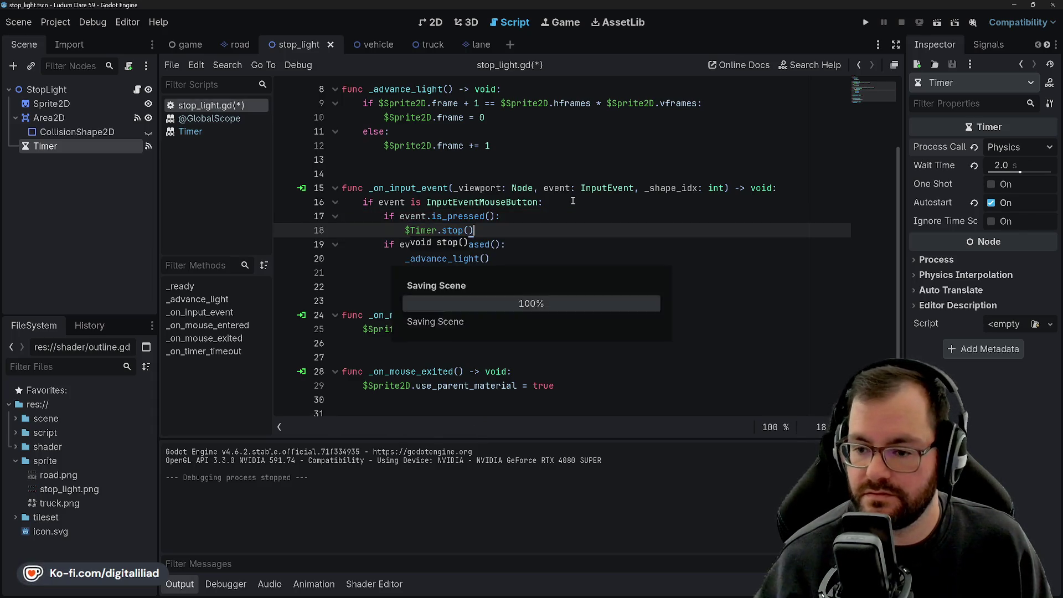
# - Review the edited handler and move to the blank line after it
pyautogui.click(500, 245)
pyautogui.press('Down')
pyautogui.press('Down')
pyautogui.press('Up')
pyautogui.press('Up')
pyautogui.press('Up')
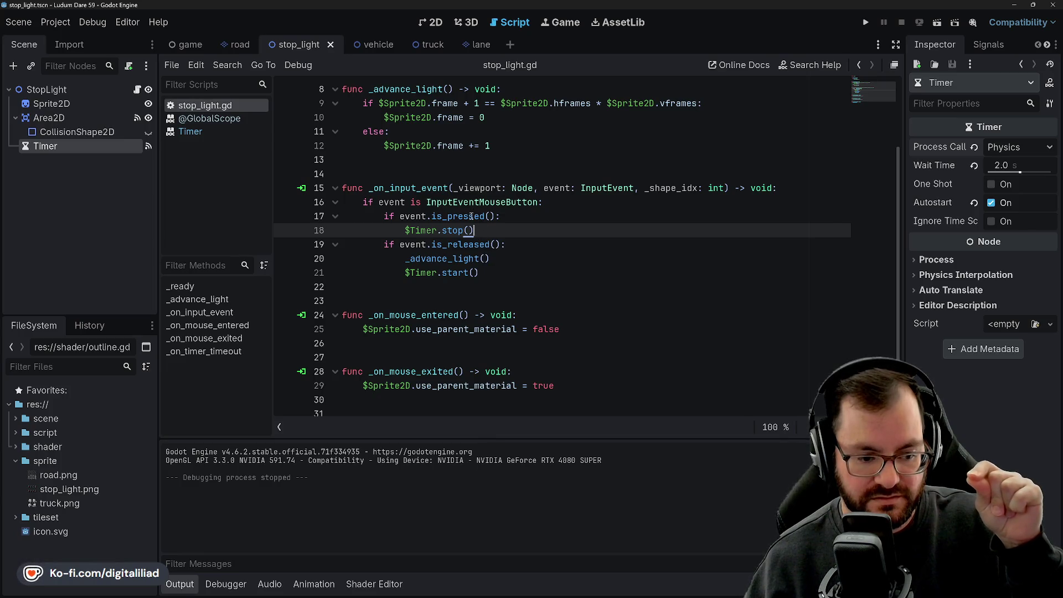
pyautogui.moveTo(471, 216)
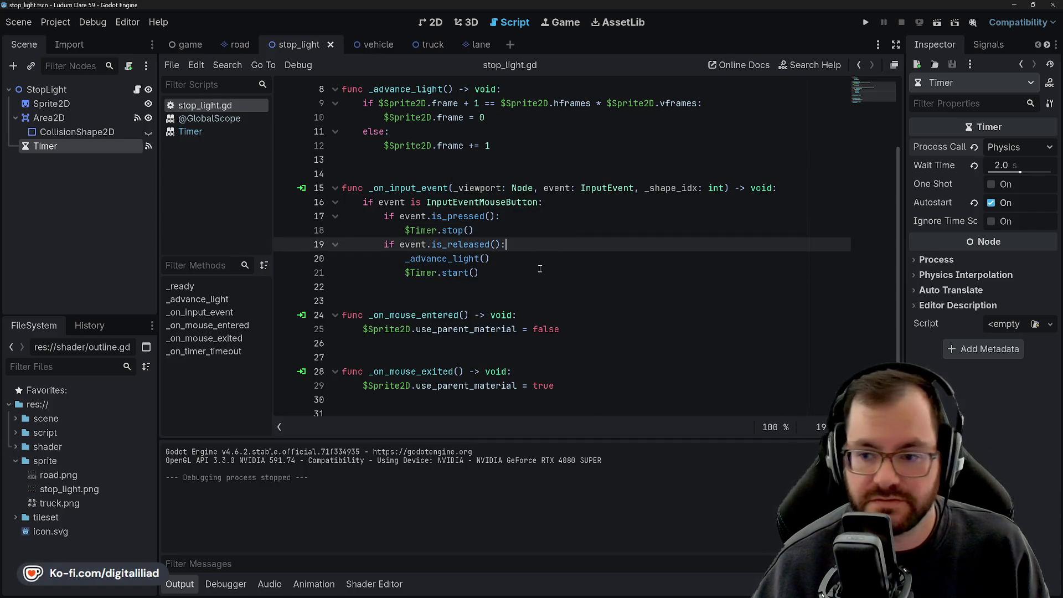
pyautogui.click(514, 289)
pyautogui.click(475, 299)
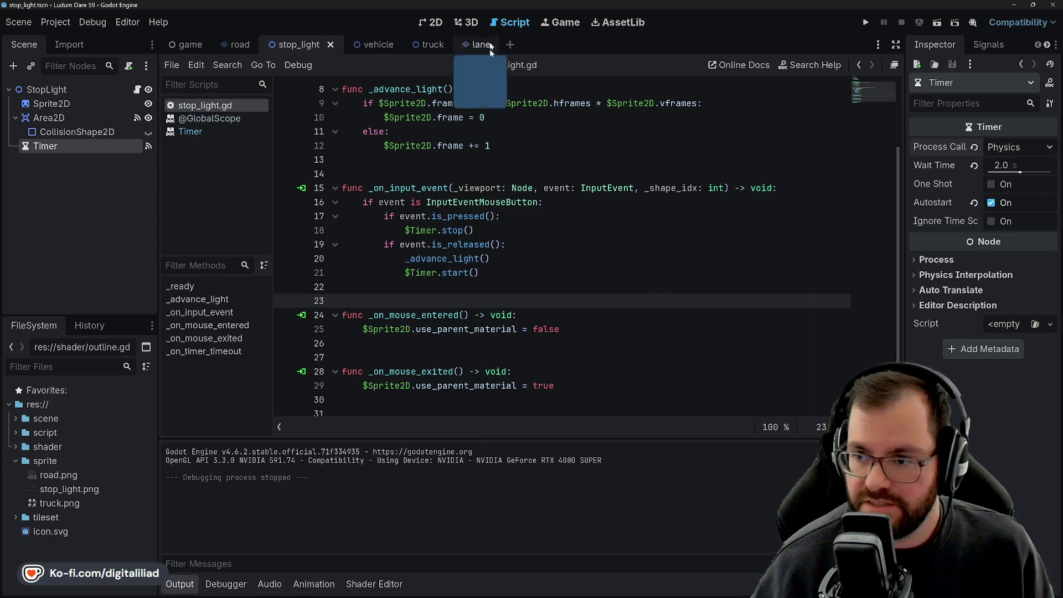
pyautogui.click(873, 22)
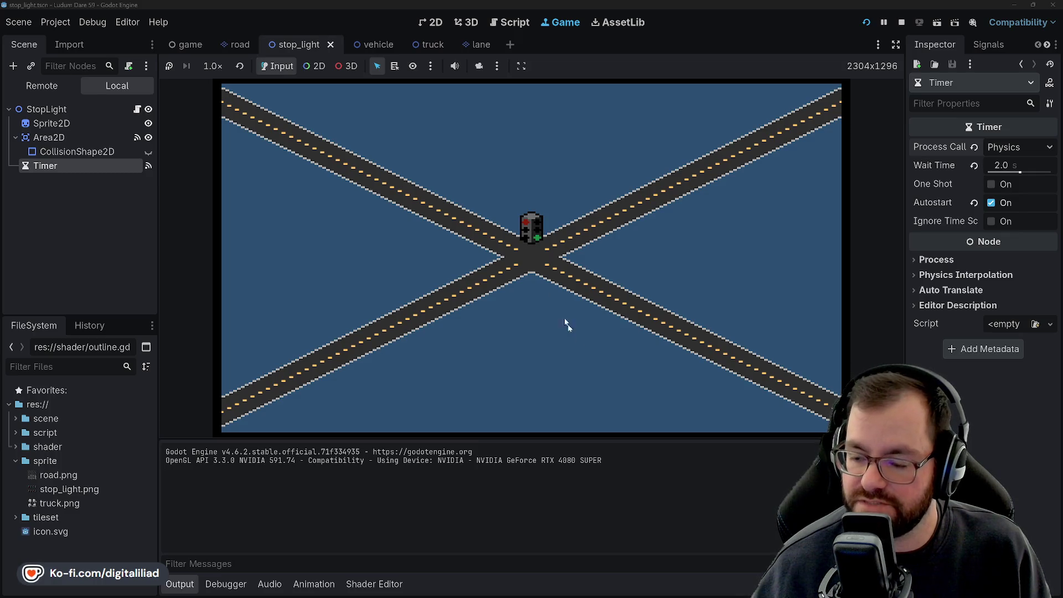
pyautogui.click(533, 235)
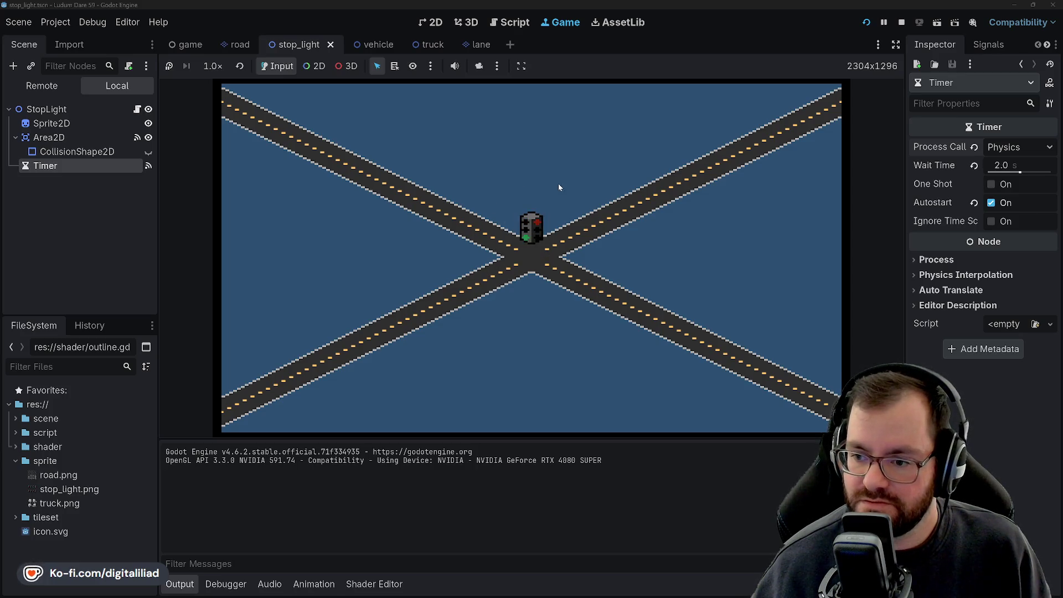
pyautogui.click(901, 23)
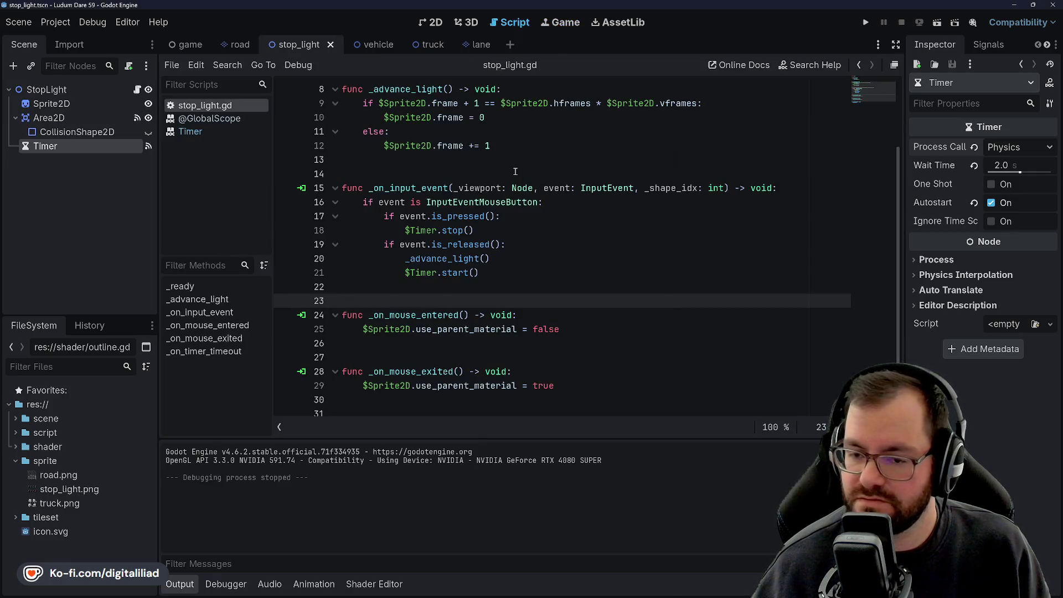
# - Zoom in on the truck sprite in the 2D view, then select the vehicle scene's Vehicle root
pyautogui.click(419, 44)
pyautogui.click(481, 46)
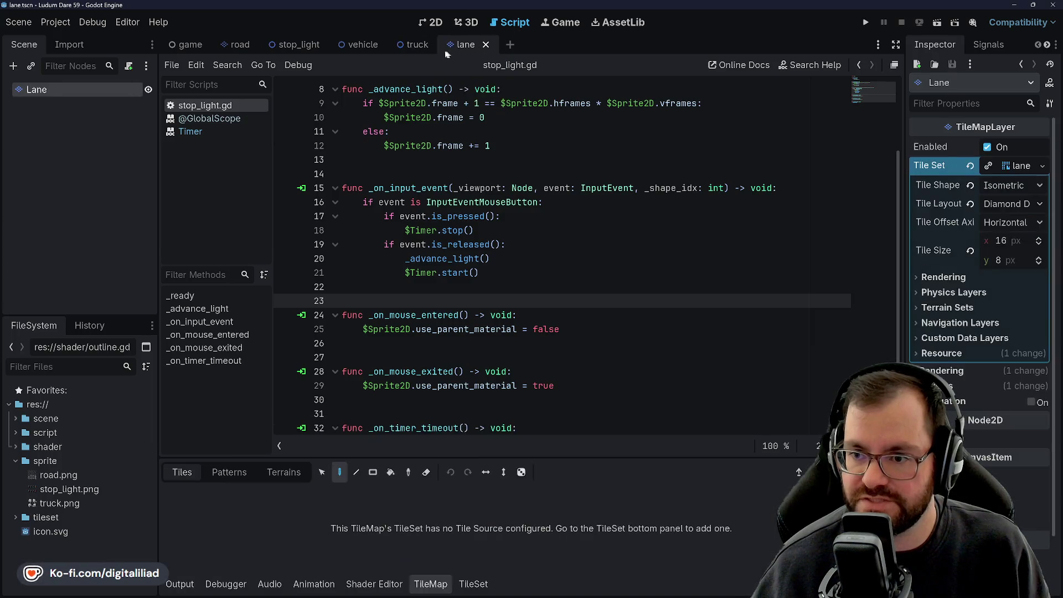
pyautogui.click(427, 47)
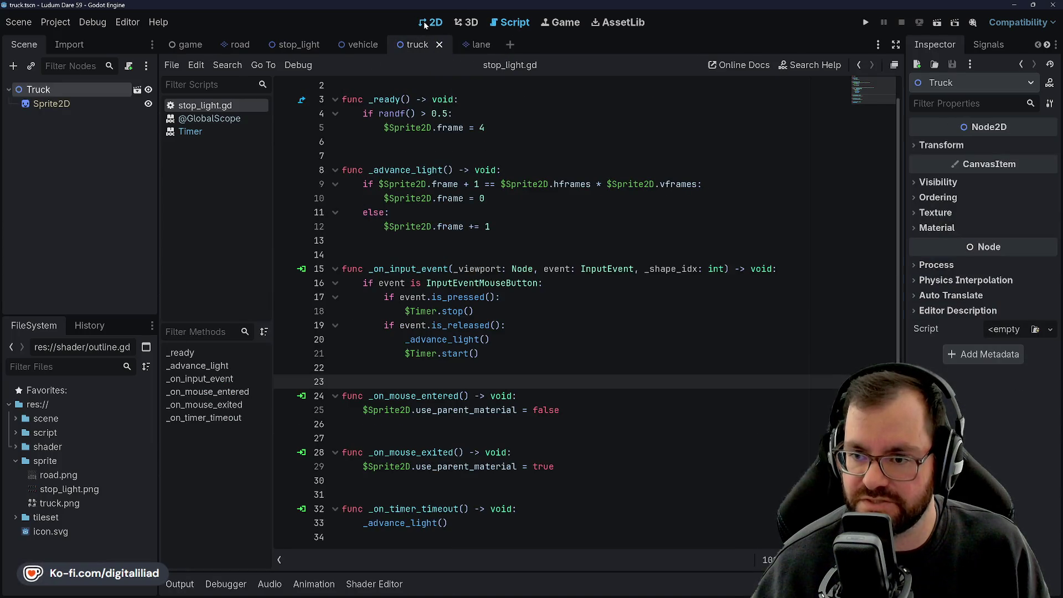
pyautogui.click(430, 23)
pyautogui.scroll(-8, 543, 328)
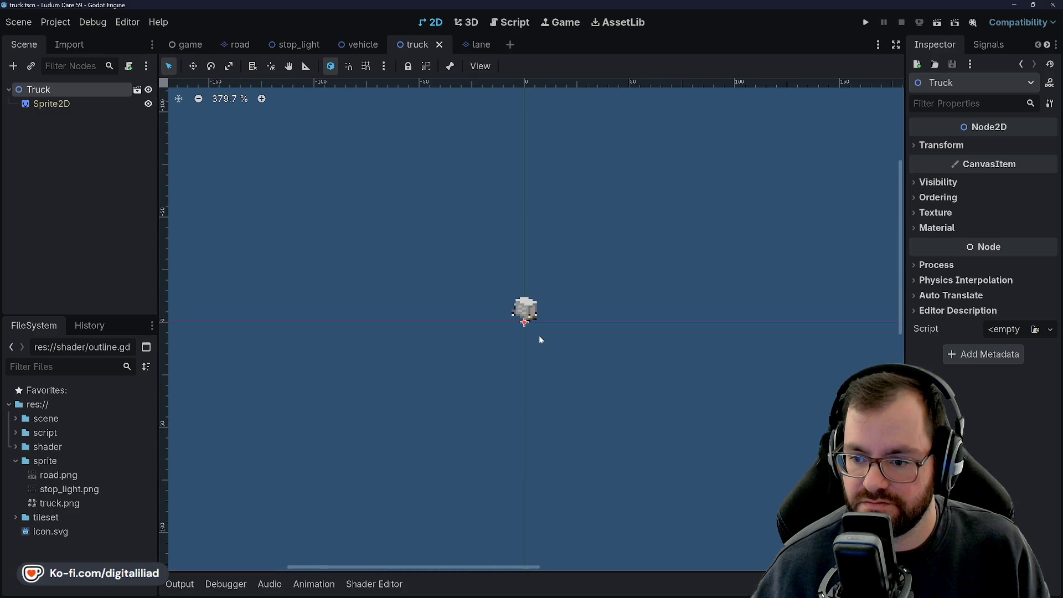
pyautogui.scroll(2, 482, 268)
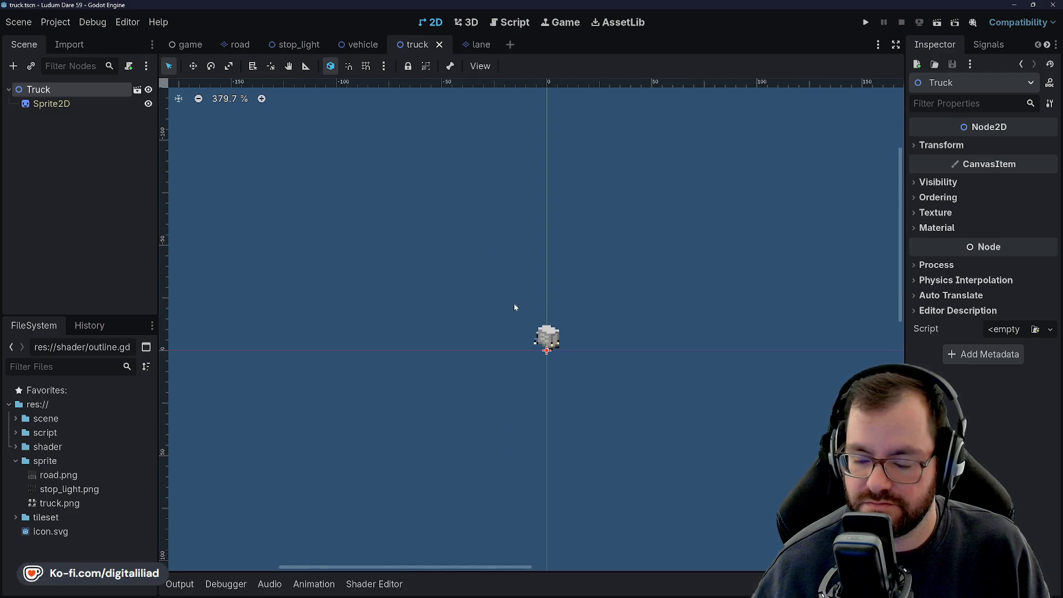
pyautogui.scroll(8, 547, 341)
pyautogui.scroll(12, 554, 354)
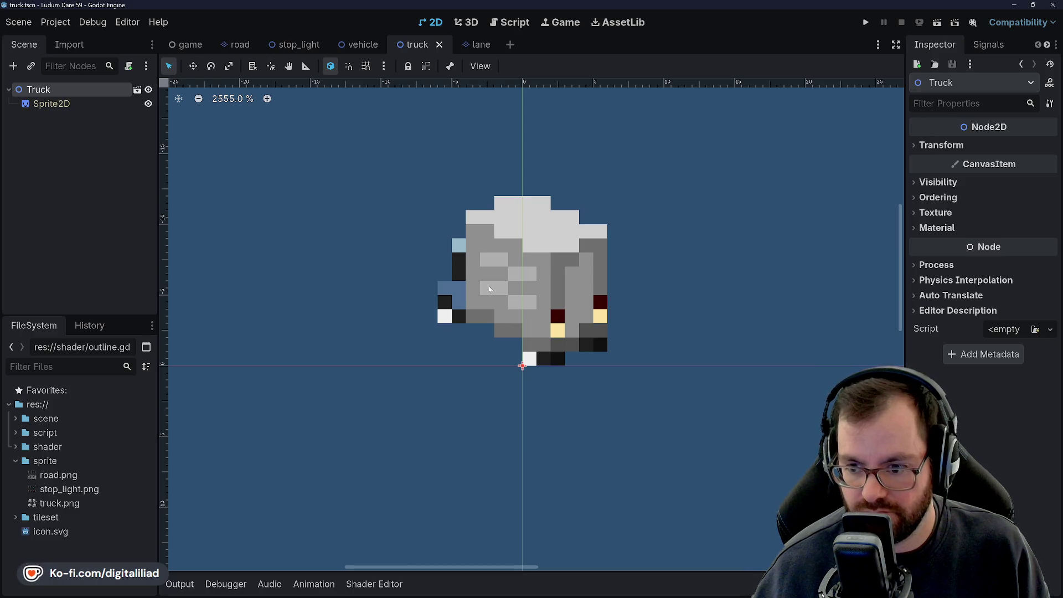
pyautogui.scroll(-4, 486, 377)
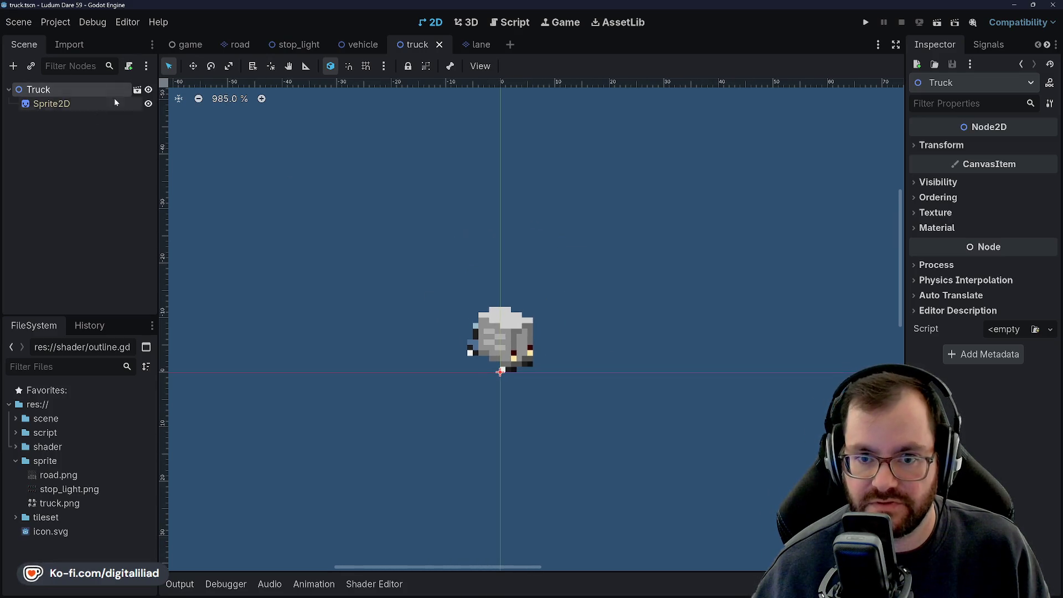
pyautogui.click(362, 44)
pyautogui.click(90, 89)
# - Attach a new vehicle.gd script extending Node2D to the Vehicle root and save it
pyautogui.click(129, 66)
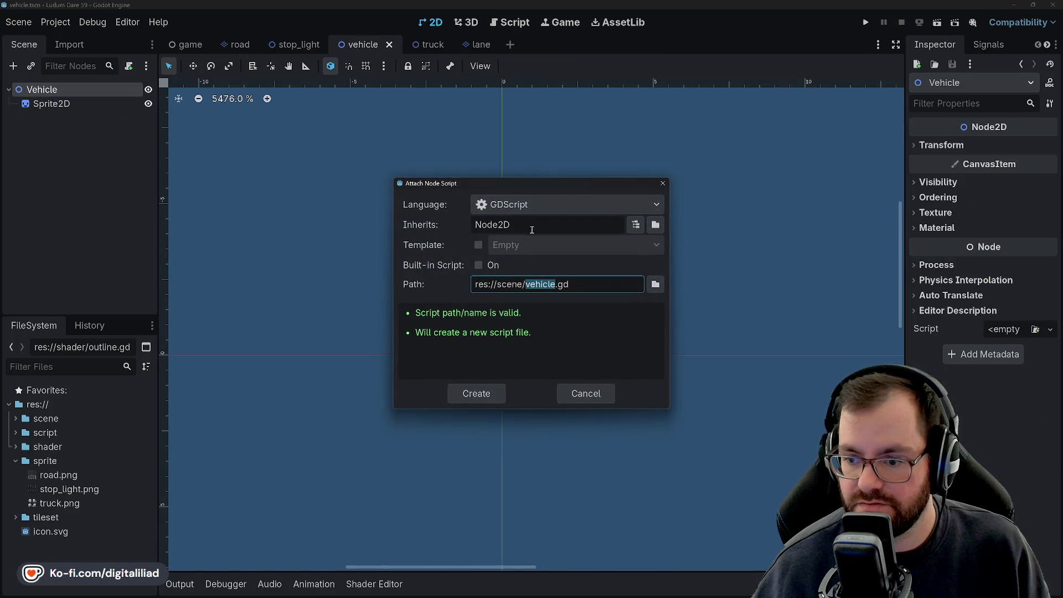
pyautogui.click(483, 394)
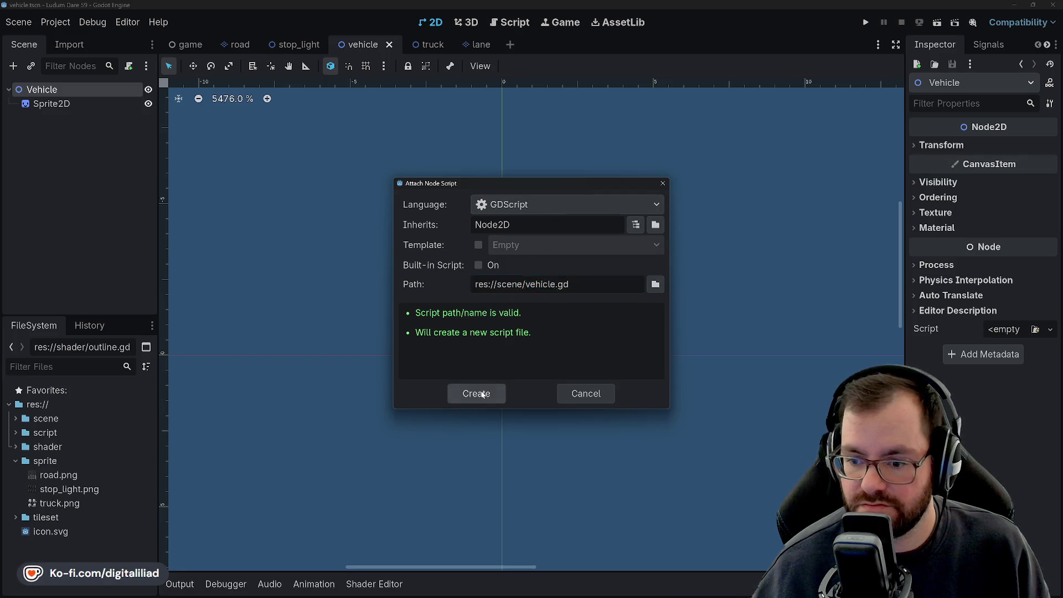
pyautogui.click(377, 123)
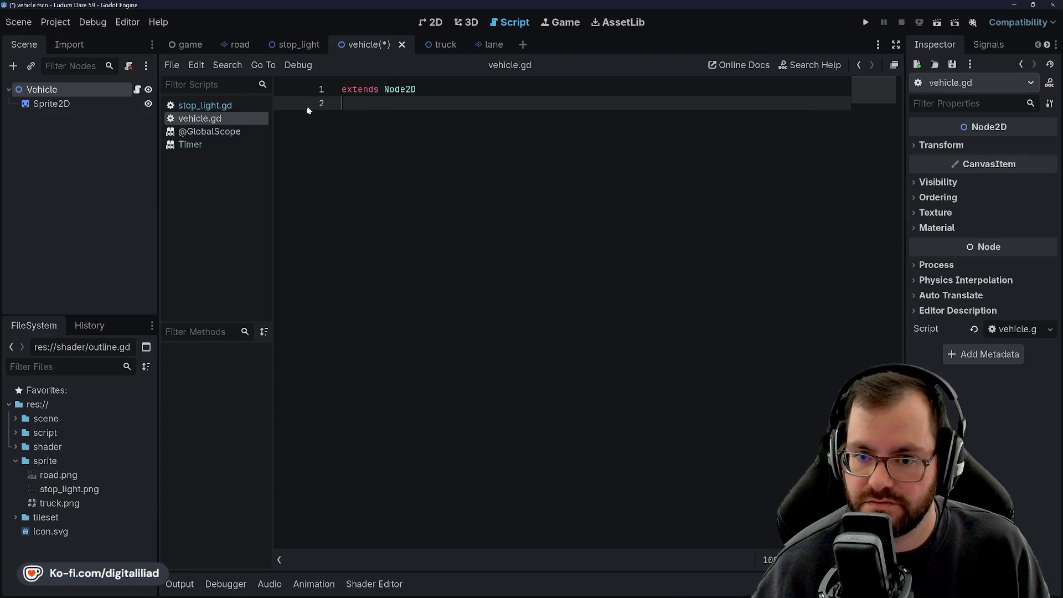
pyautogui.hotkey('ctrl', 's')
# - Check the vehicle scene's Sprite2D and Vehicle nodes, then switch to the game scene
pyautogui.click(299, 44)
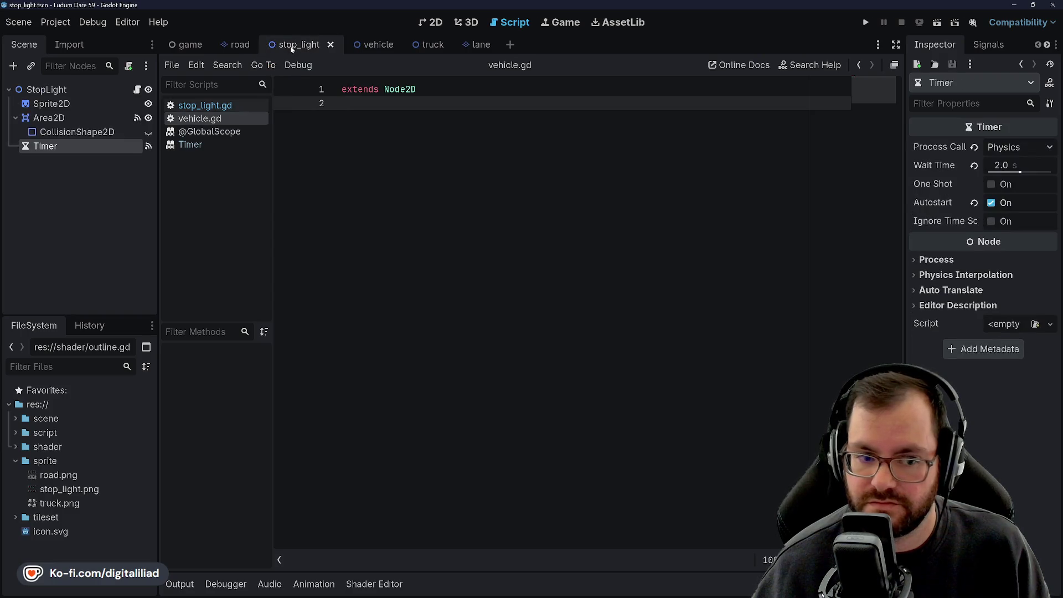
pyautogui.click(365, 46)
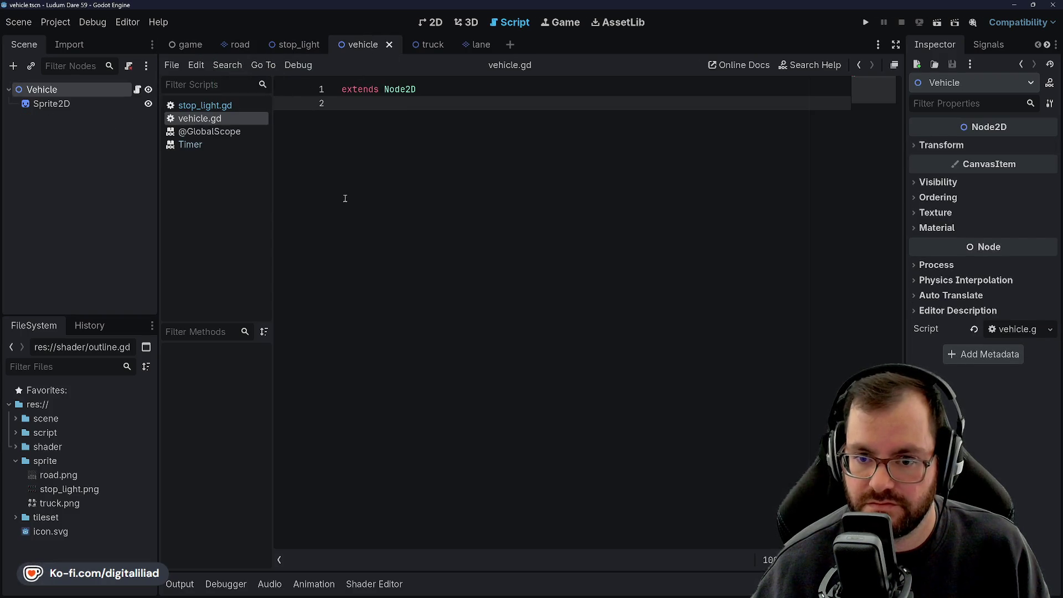
pyautogui.click(88, 105)
pyautogui.click(86, 92)
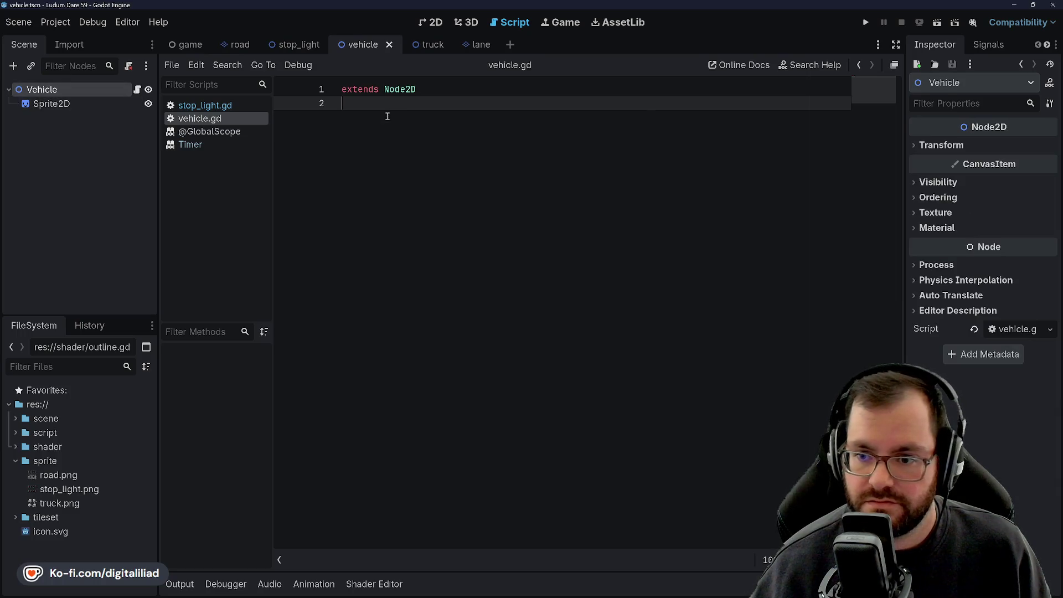
pyautogui.click(179, 48)
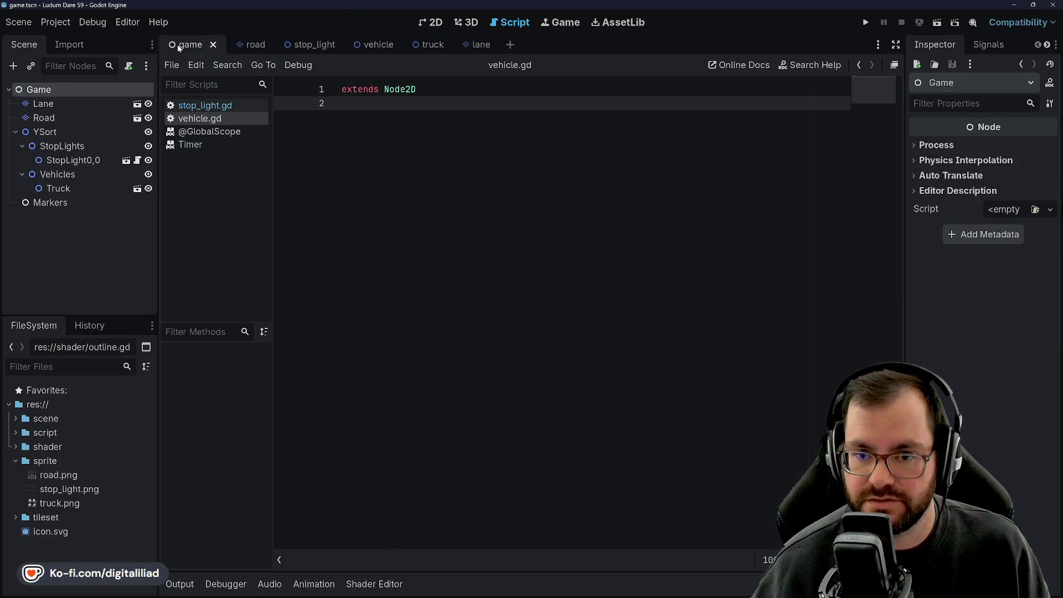
# - Show the game scene in 2D and zoom in to select the truck at the road's lower-right end
pyautogui.click(451, 25)
pyautogui.click(434, 22)
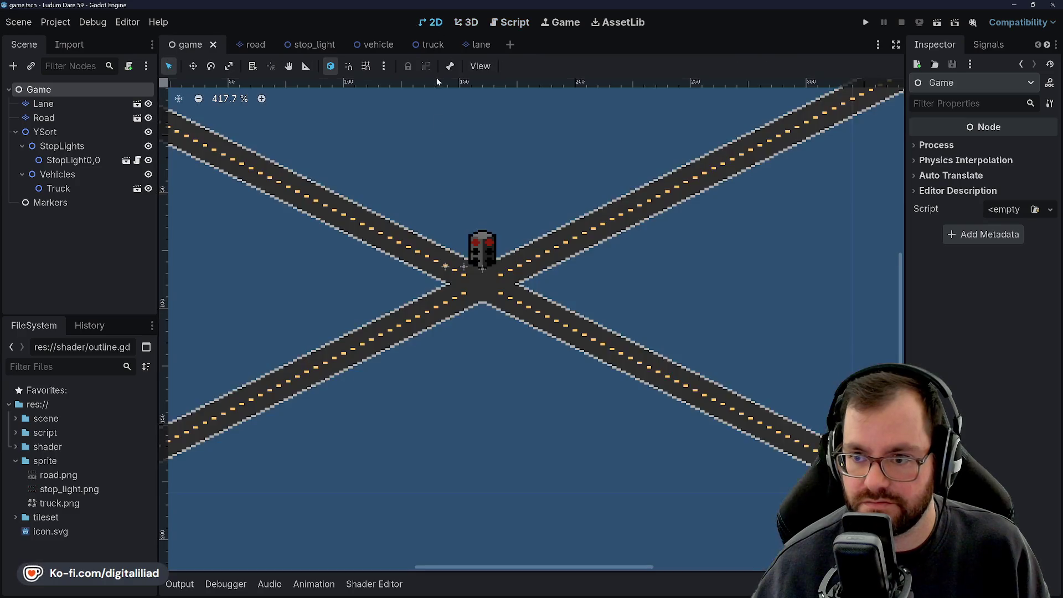
pyautogui.scroll(10, 604, 420)
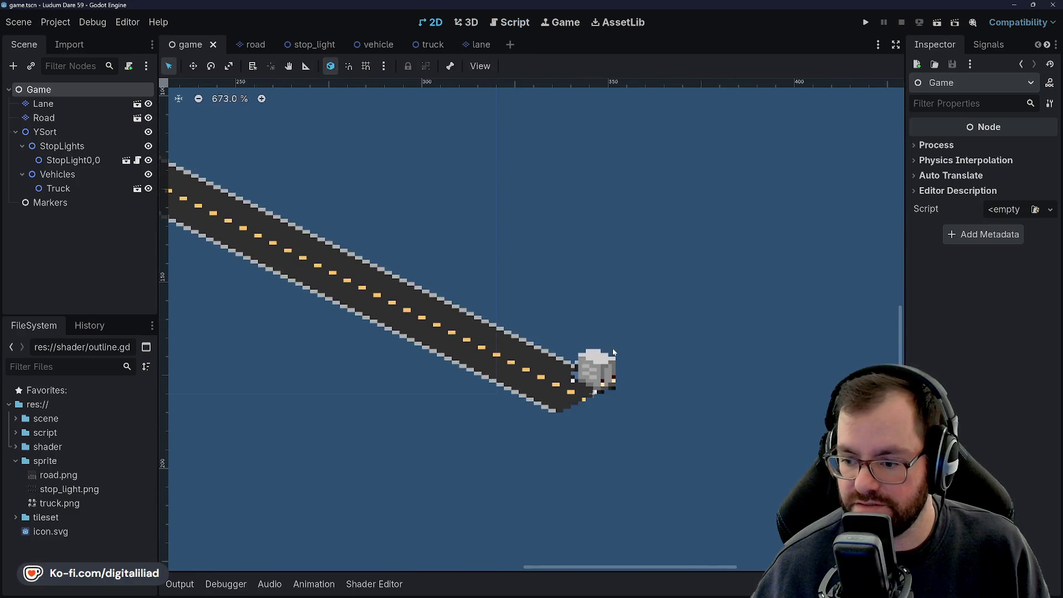
pyautogui.scroll(5, 604, 420)
pyautogui.click(645, 380)
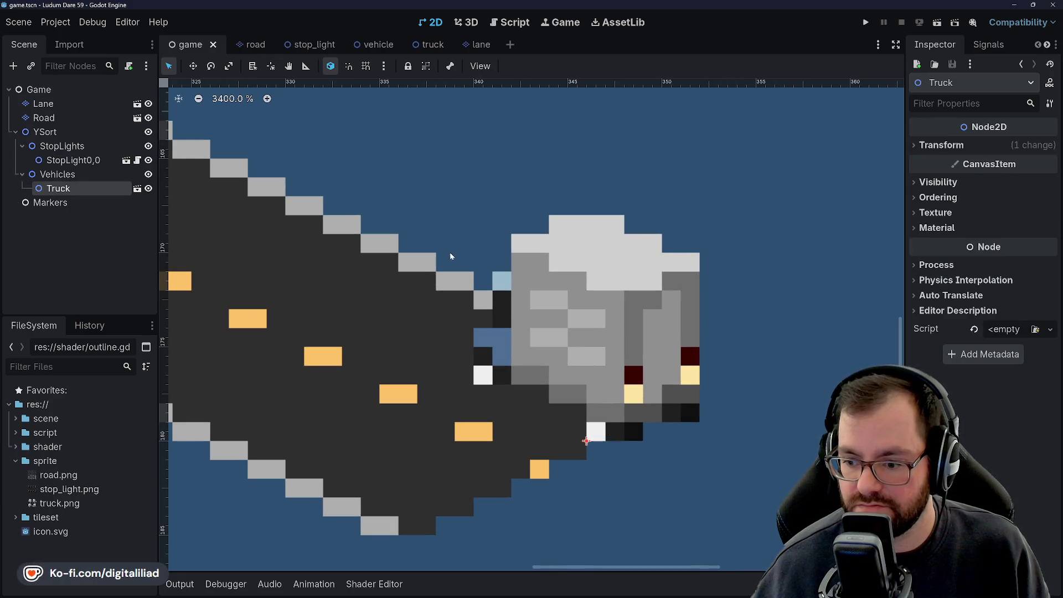
pyautogui.hscroll(-4, 433, 270)
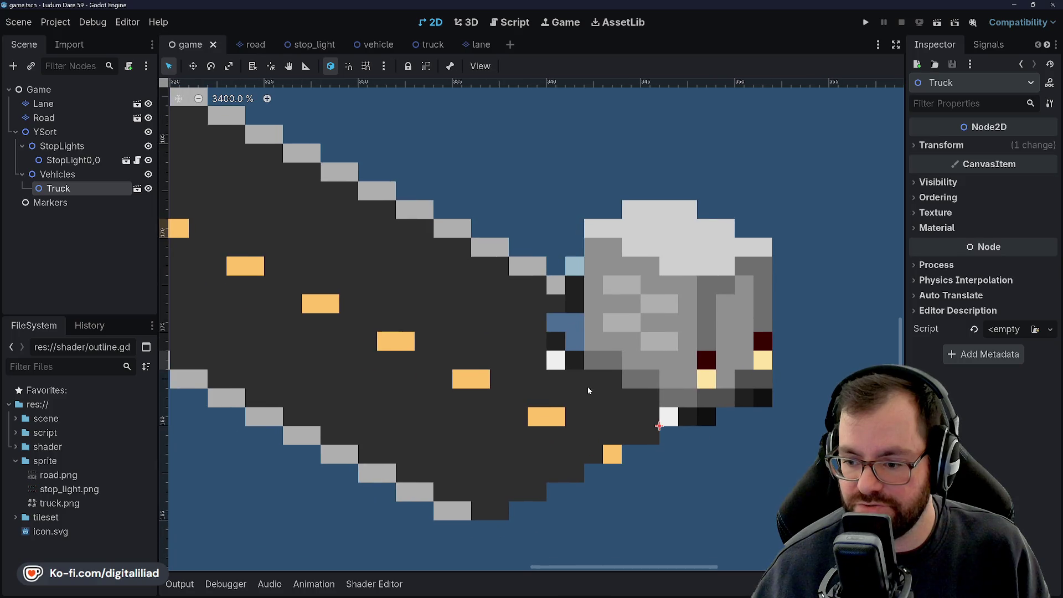
pyautogui.scroll(-1, 612, 407)
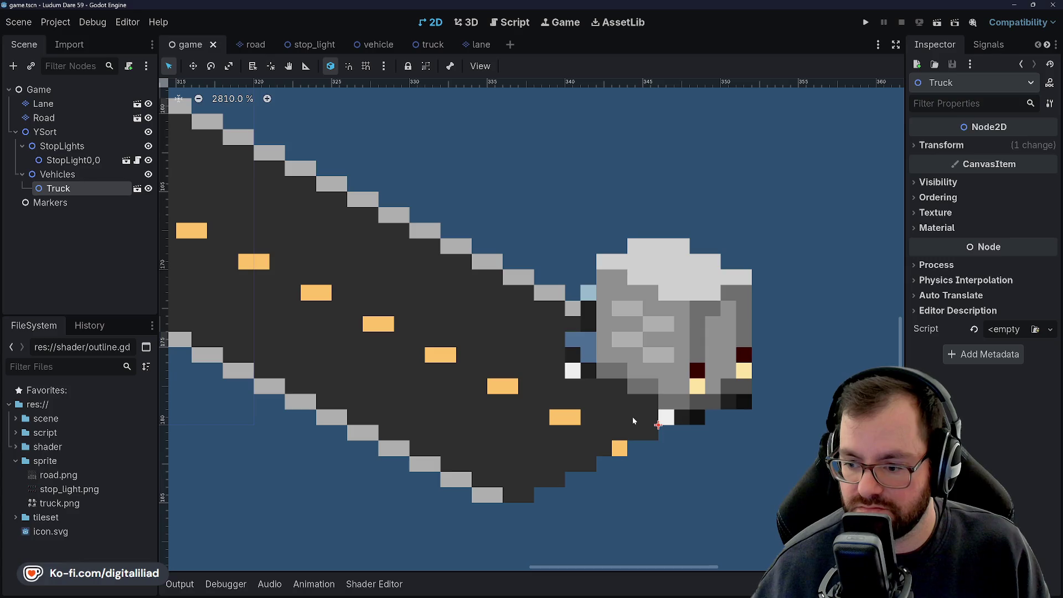
pyautogui.scroll(-6, 634, 420)
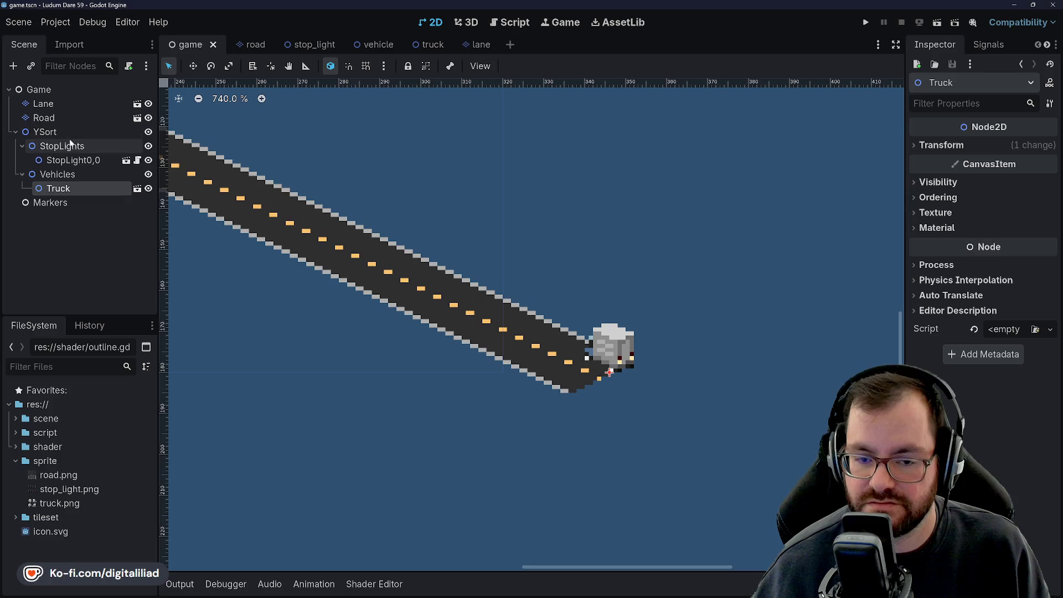
pyautogui.scroll(7, 570, 349)
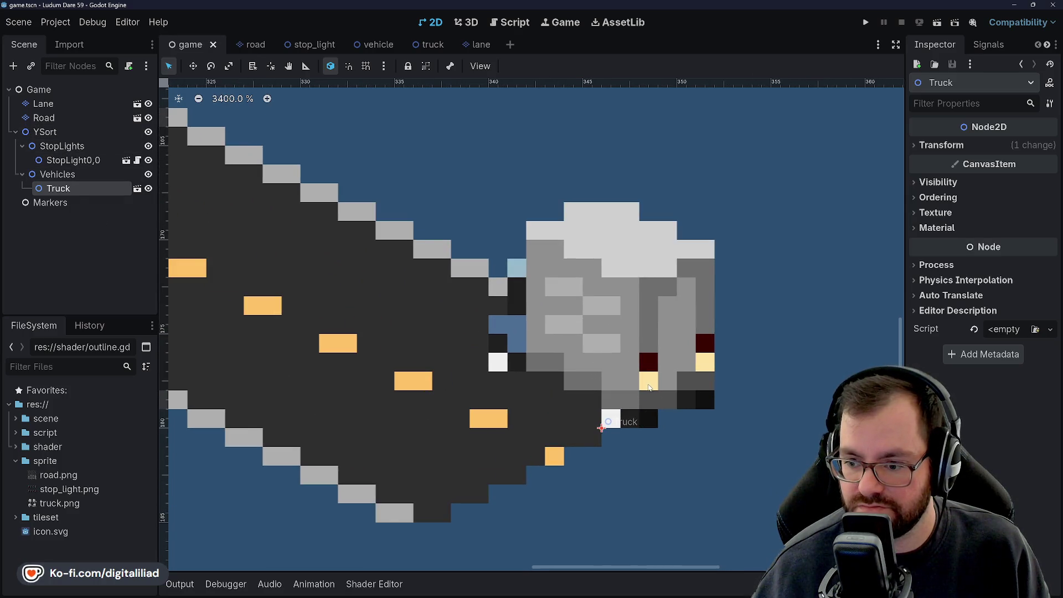
pyautogui.scroll(-8, 673, 434)
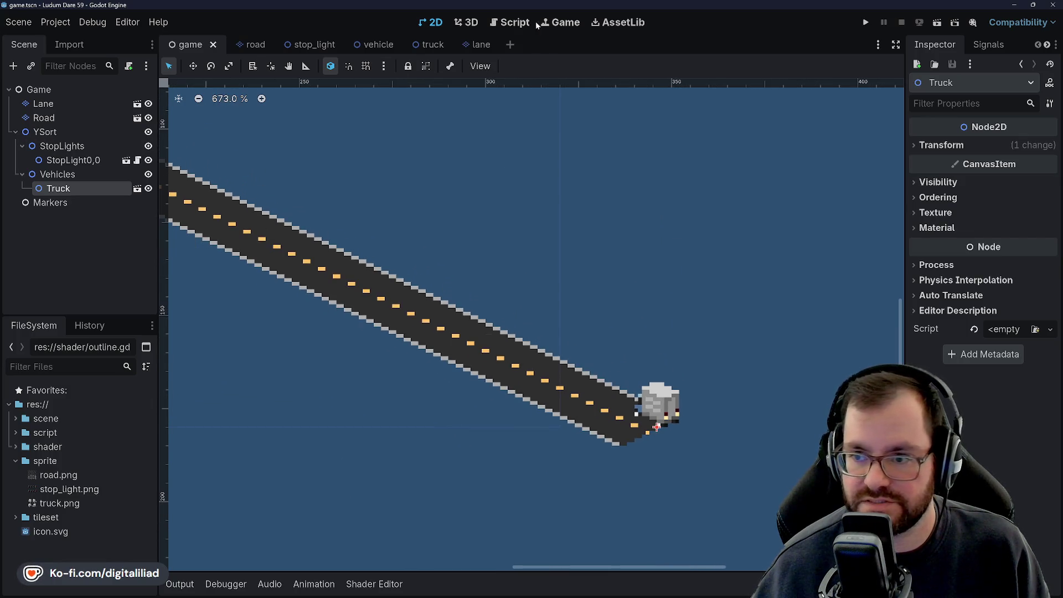
# - Add a _physics_process(delta: float) -> void function to vehicle.gd and save
pyautogui.click(510, 22)
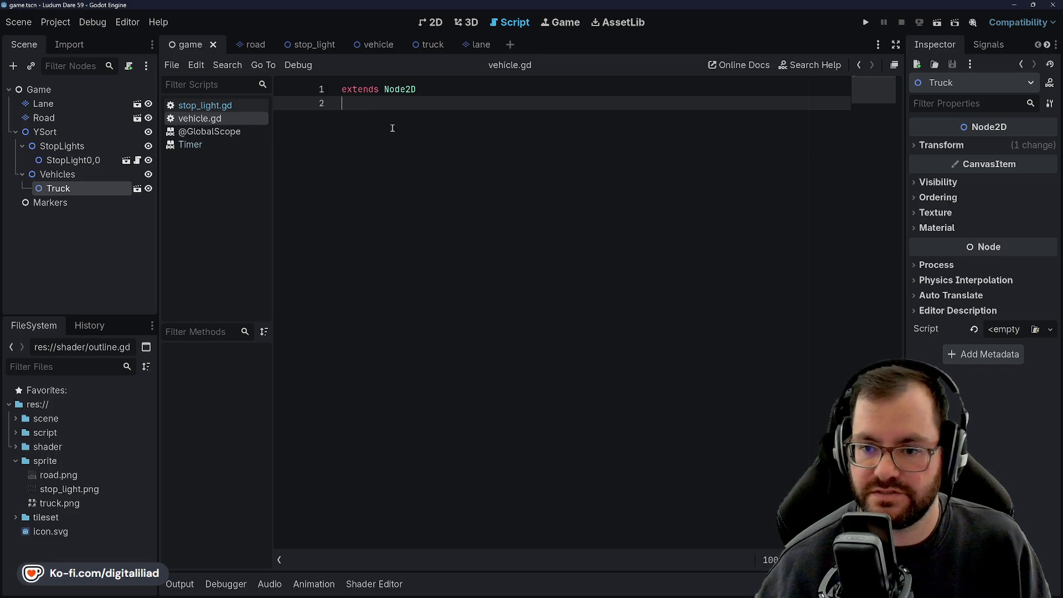
pyautogui.press('Return')
pyautogui.press('Return')
pyautogui.write('func _physici')
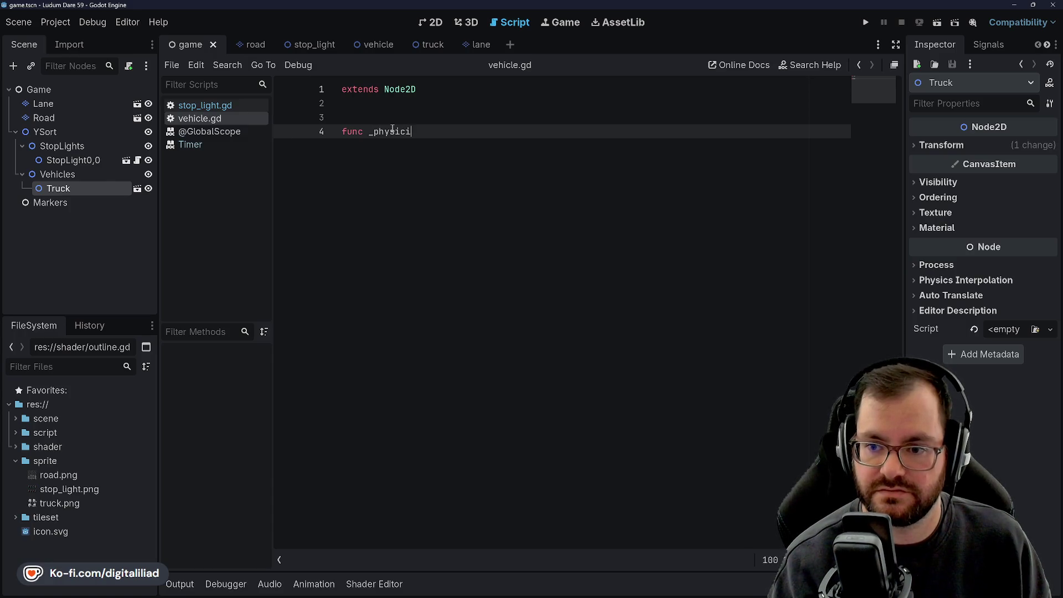
pyautogui.write('_process(')
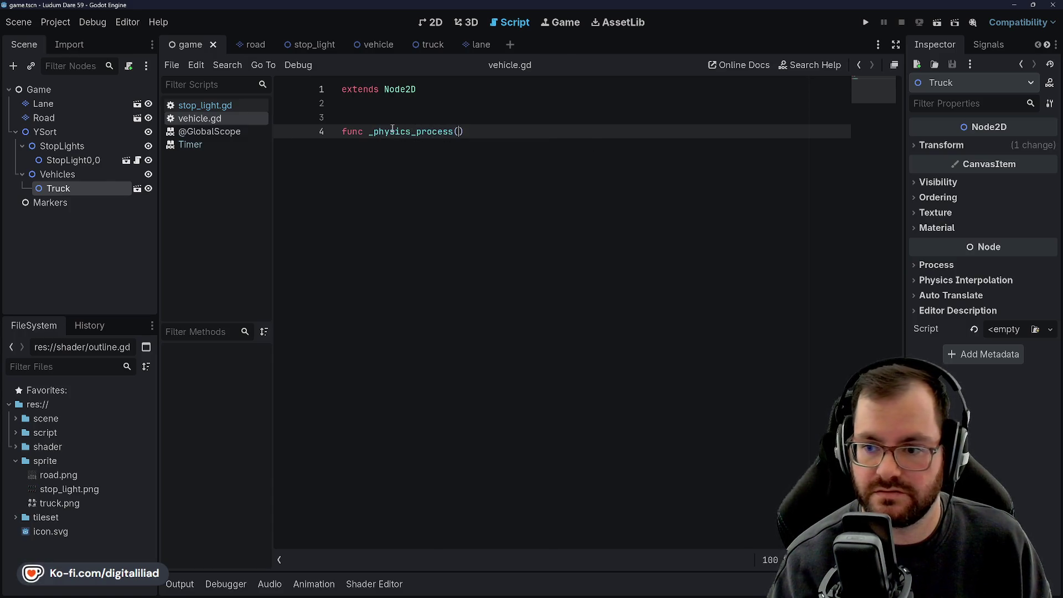
pyautogui.write('_delt')
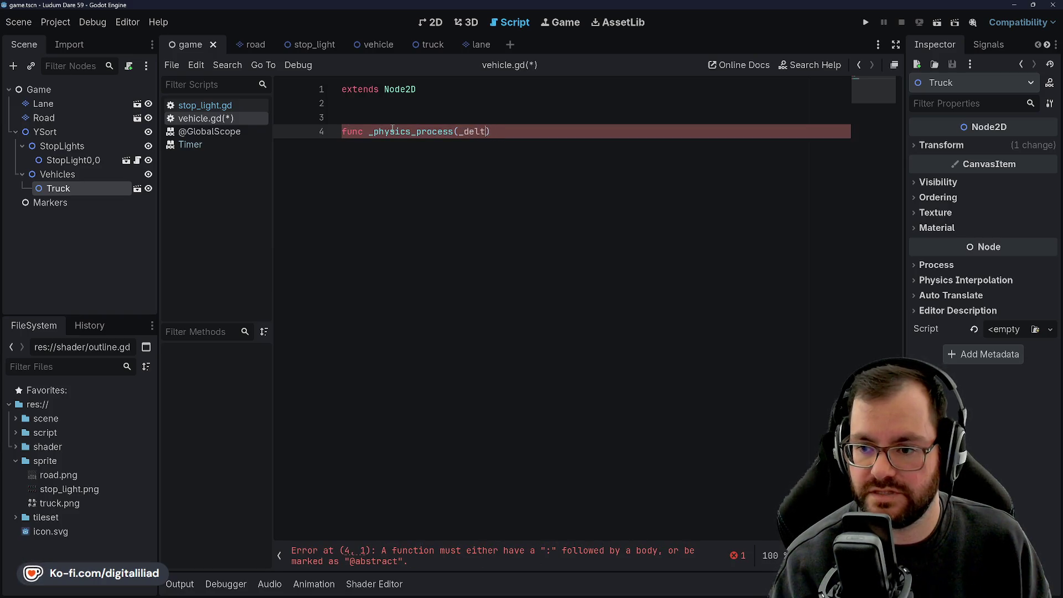
pyautogui.write('a: ')
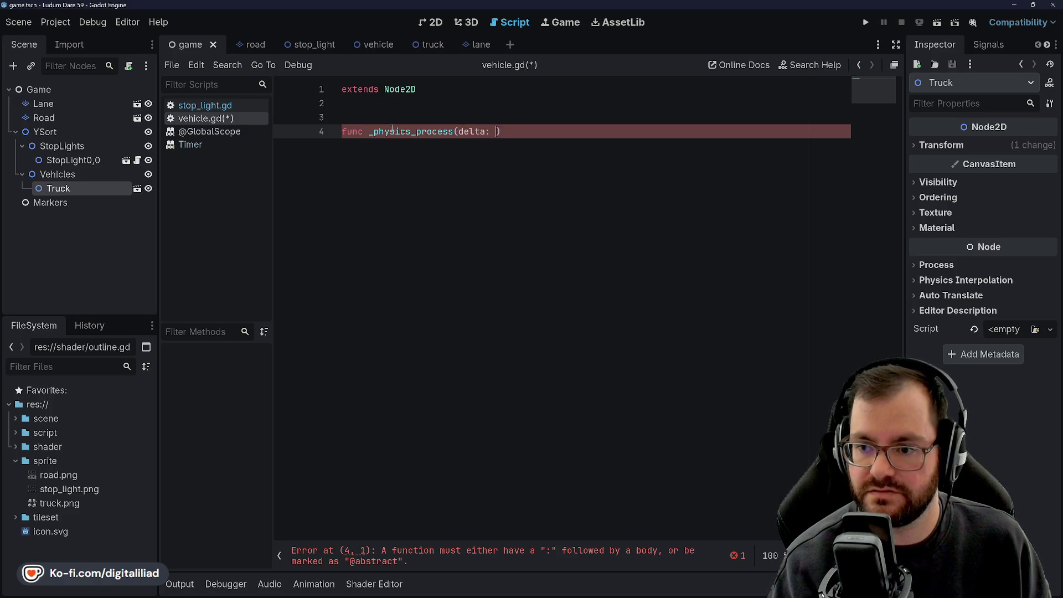
pyautogui.write(') -> void:')
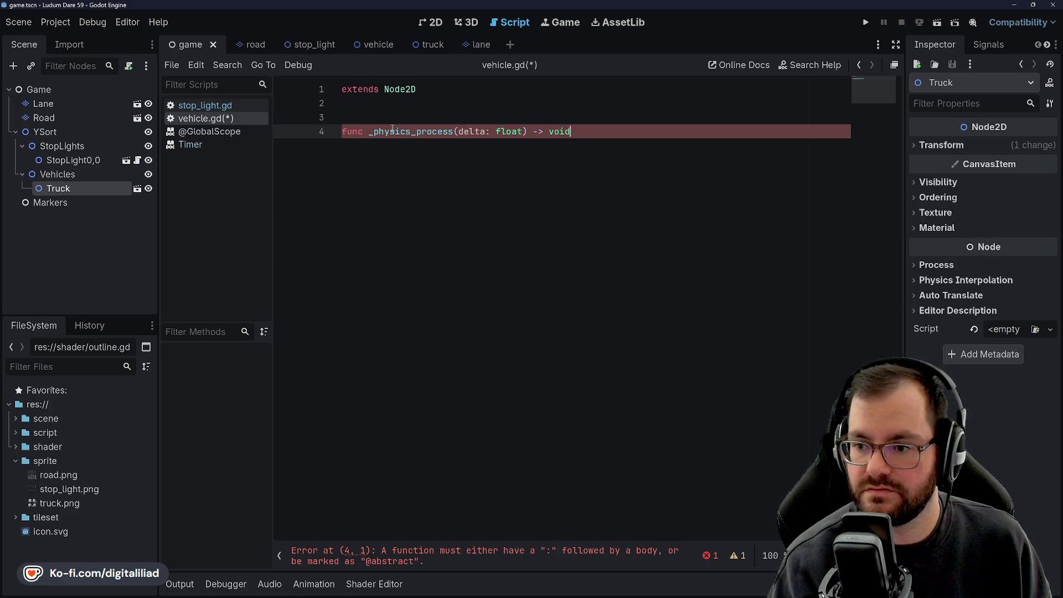
pyautogui.press('Return')
pyautogui.hotkey('ctrl', 's')
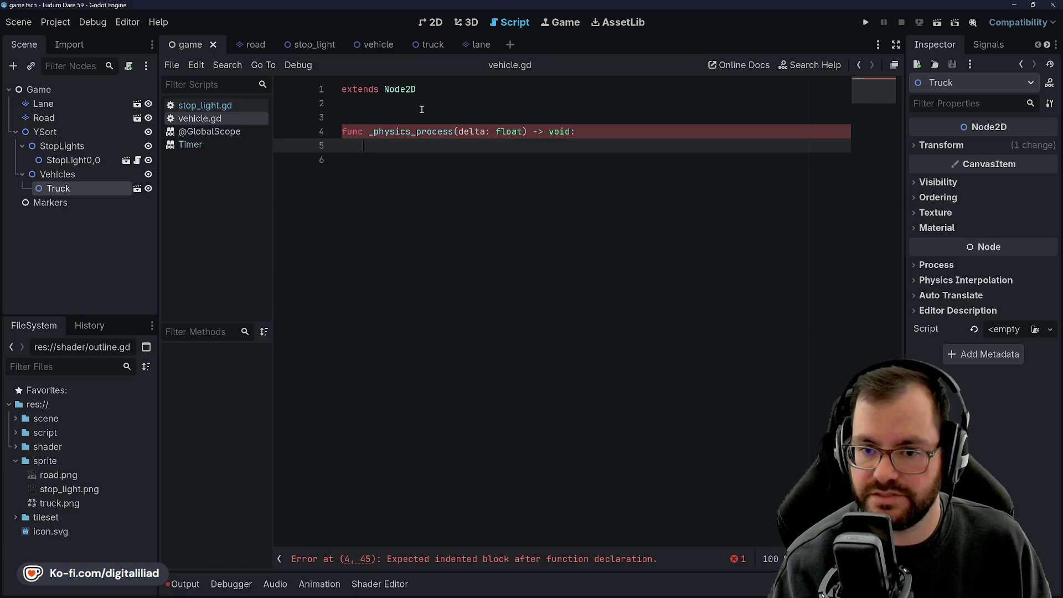
# - Write 'position += Vector2(-2, -1) * delta' as the function body and save the script
pyautogui.write('position += ')
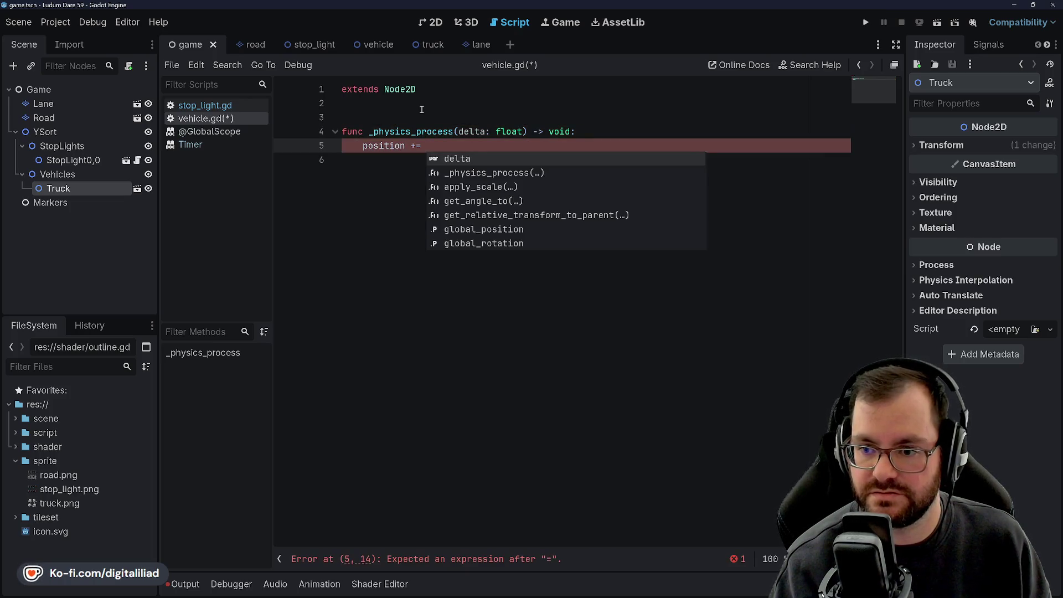
pyautogui.write('Vector2i')
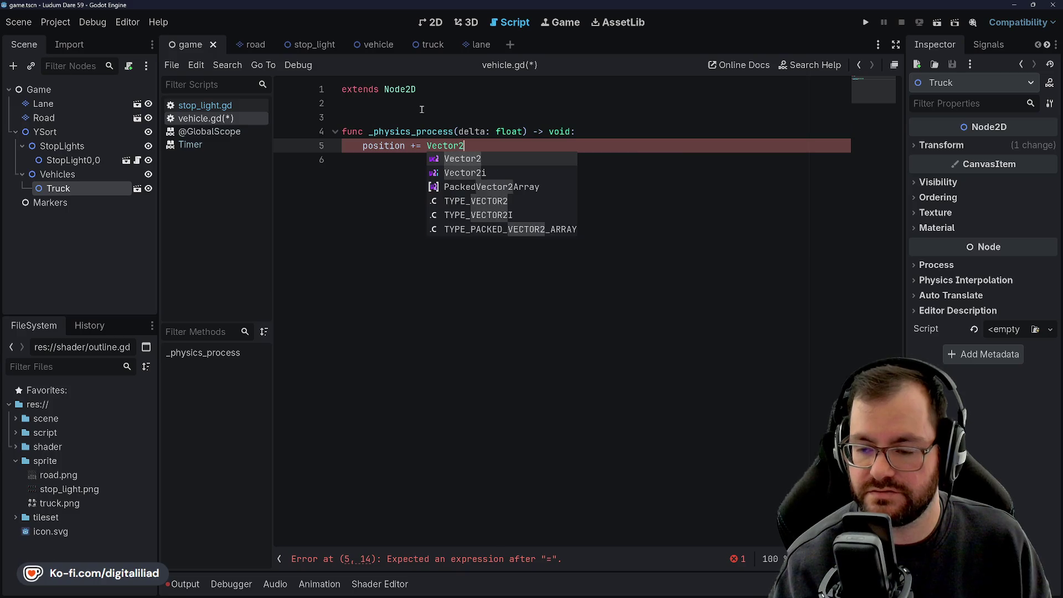
pyautogui.press('BackSpace')
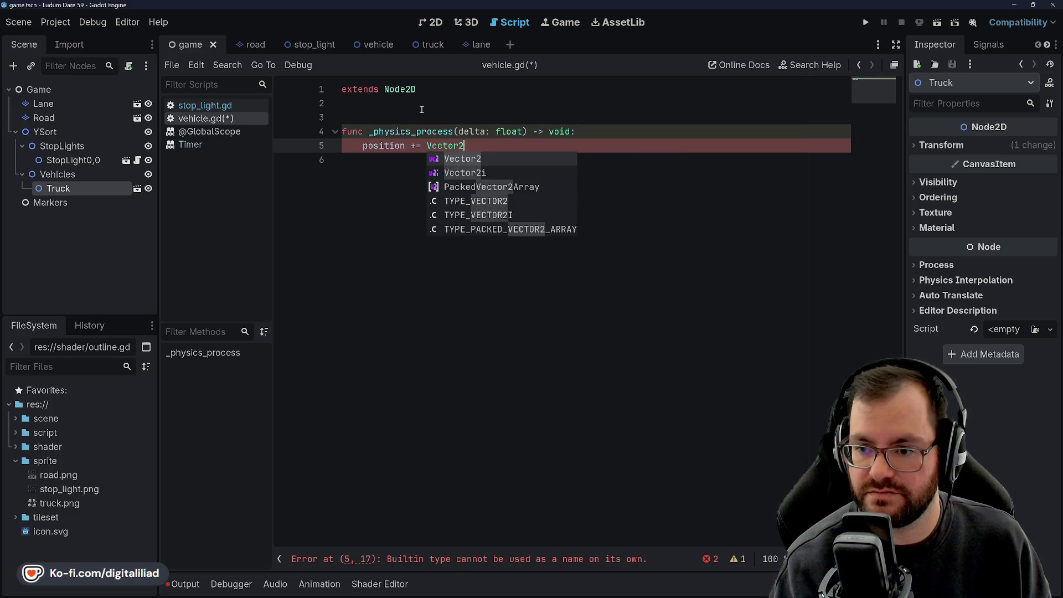
pyautogui.write('(1,')
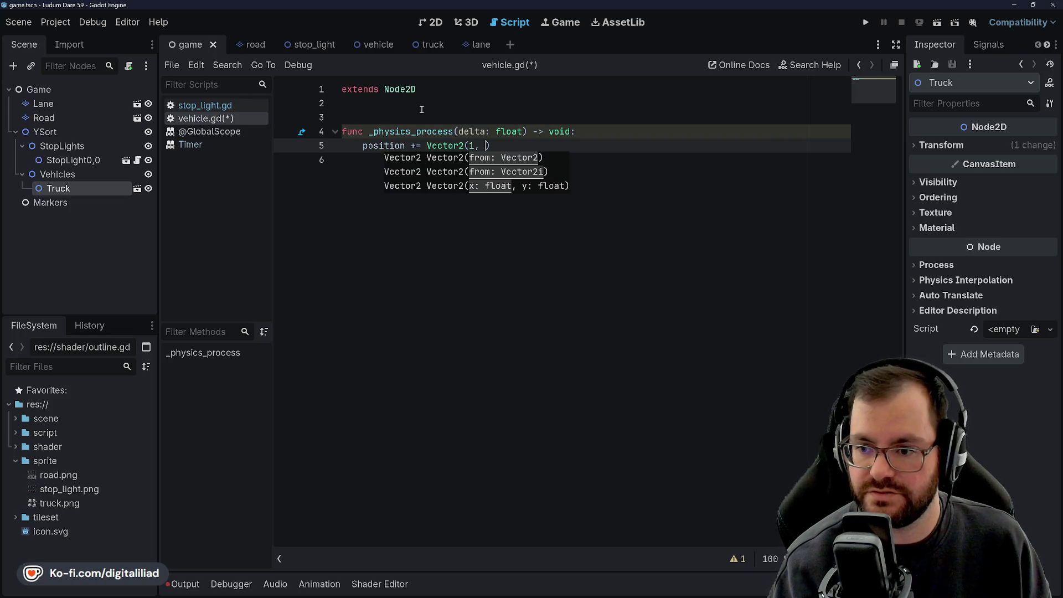
pyautogui.press('BackSpace')
pyautogui.write('-')
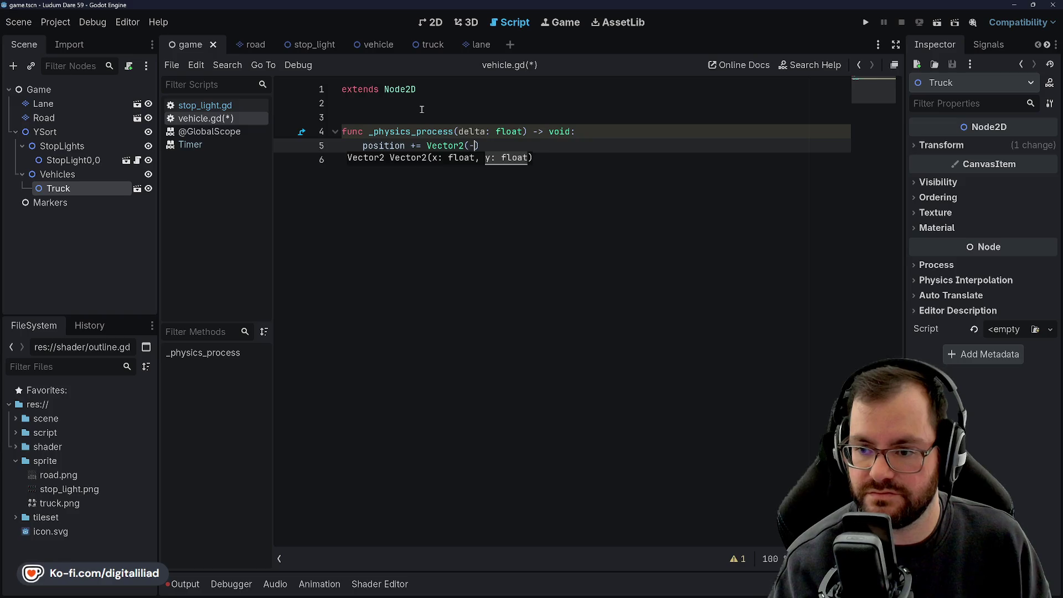
pyautogui.write(', ')
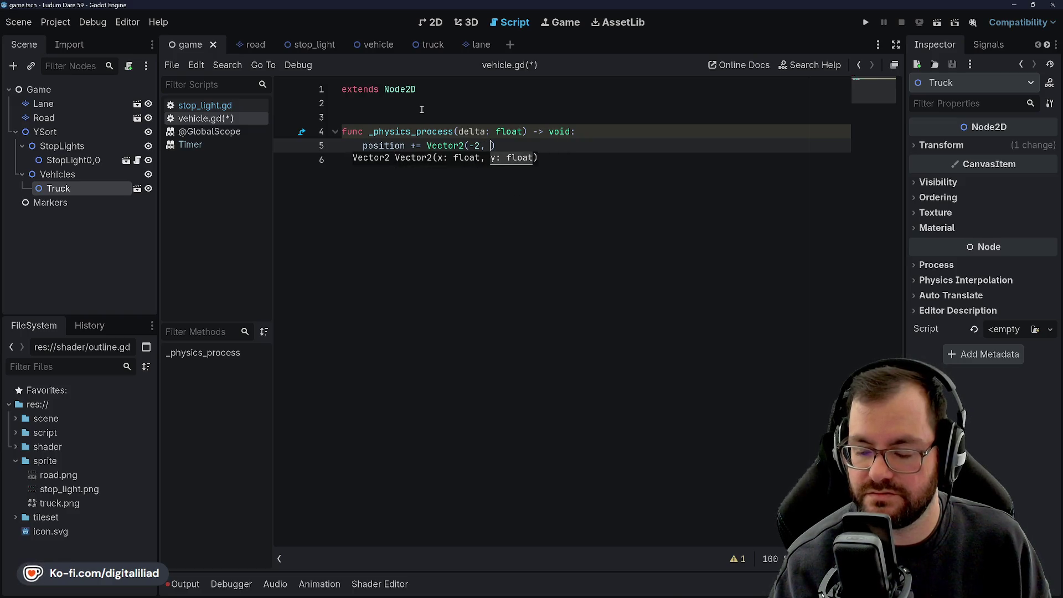
pyautogui.write('1')
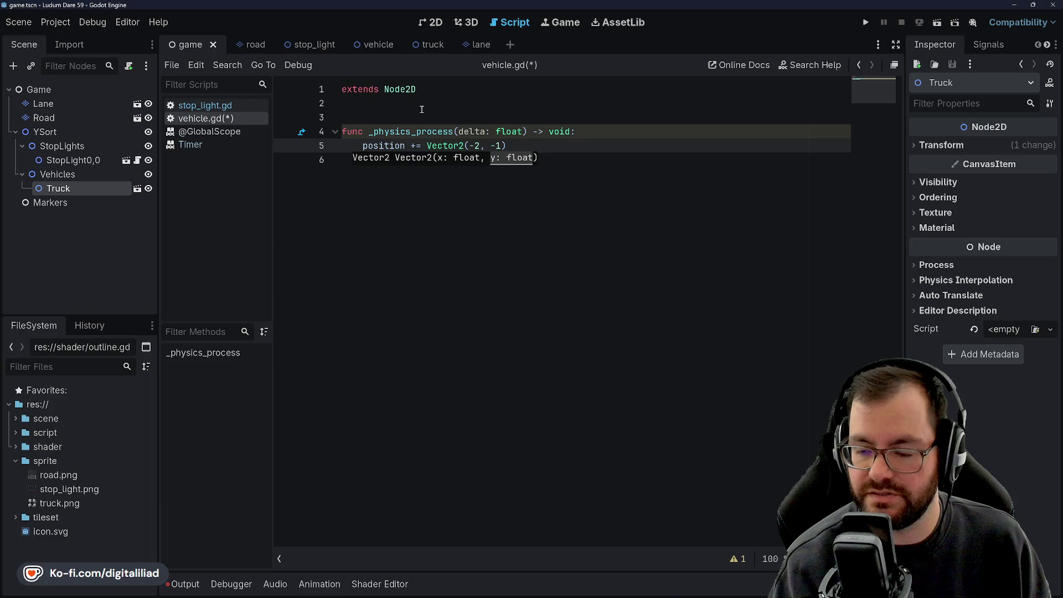
pyautogui.write('lta')
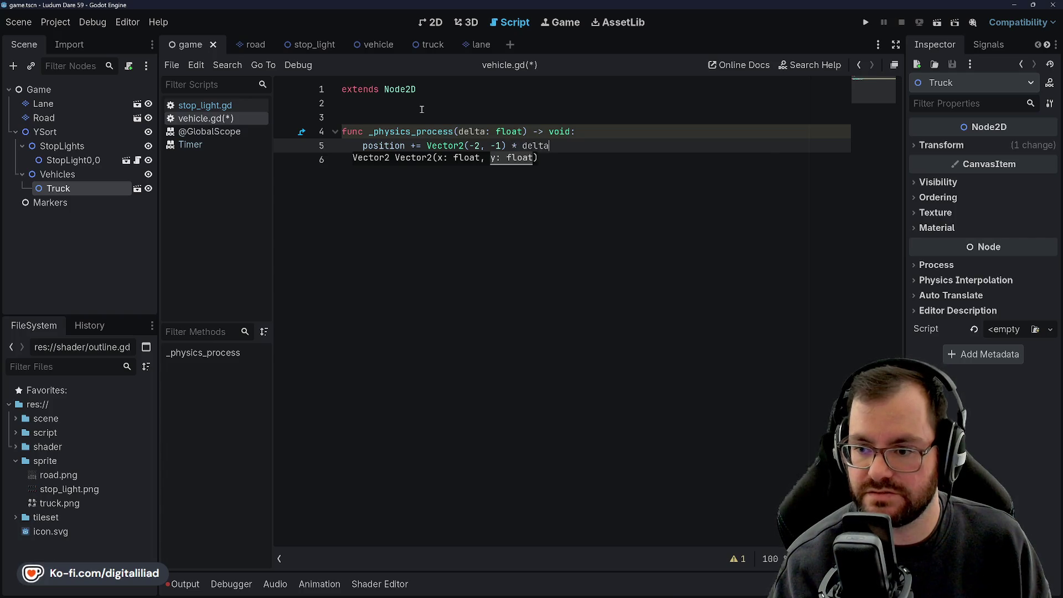
pyautogui.hotkey('ctrl', 's')
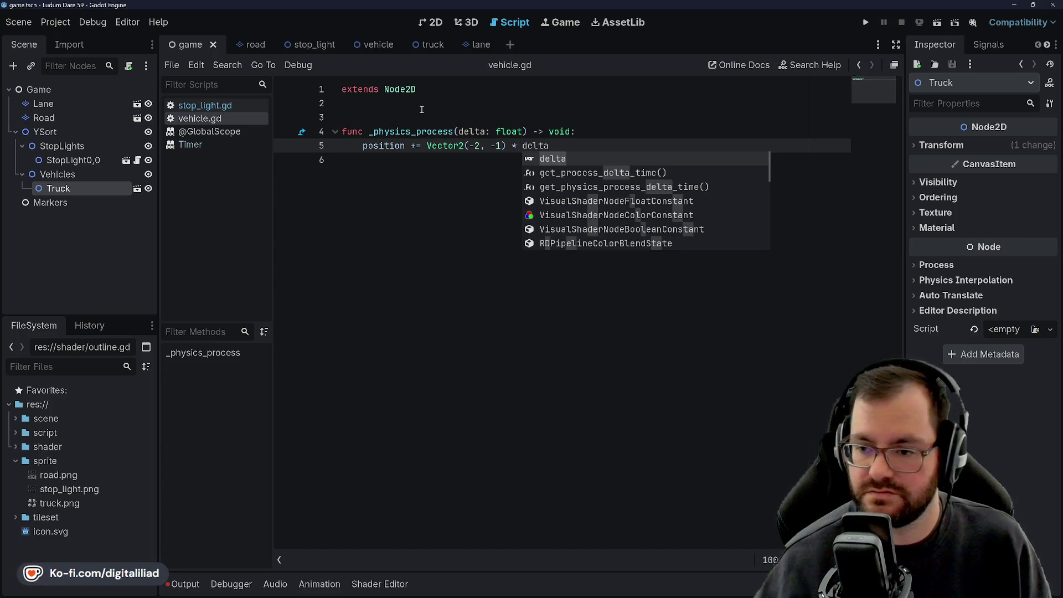
pyautogui.click(421, 114)
pyautogui.press('Down')
pyautogui.press('Down')
pyautogui.press('Down')
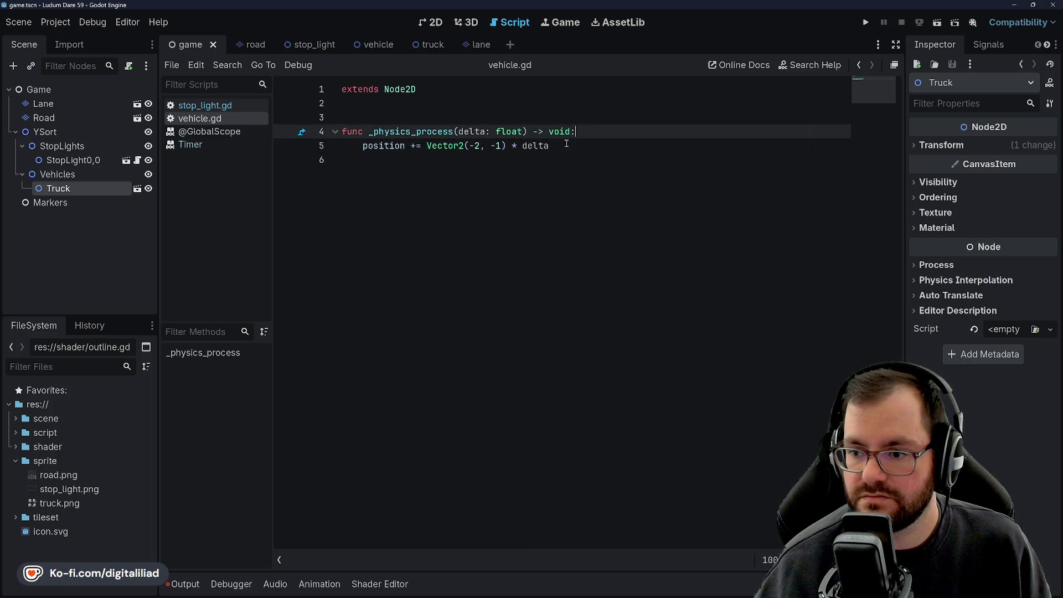
pyautogui.click(426, 23)
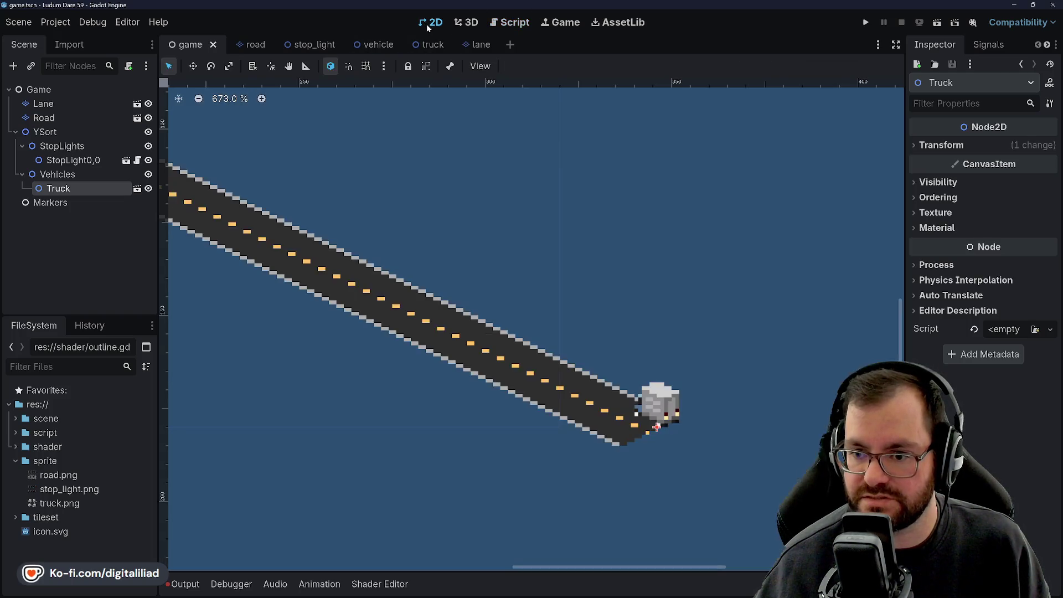
# - Run the game to watch the truck's movement, then stop it
pyautogui.click(866, 22)
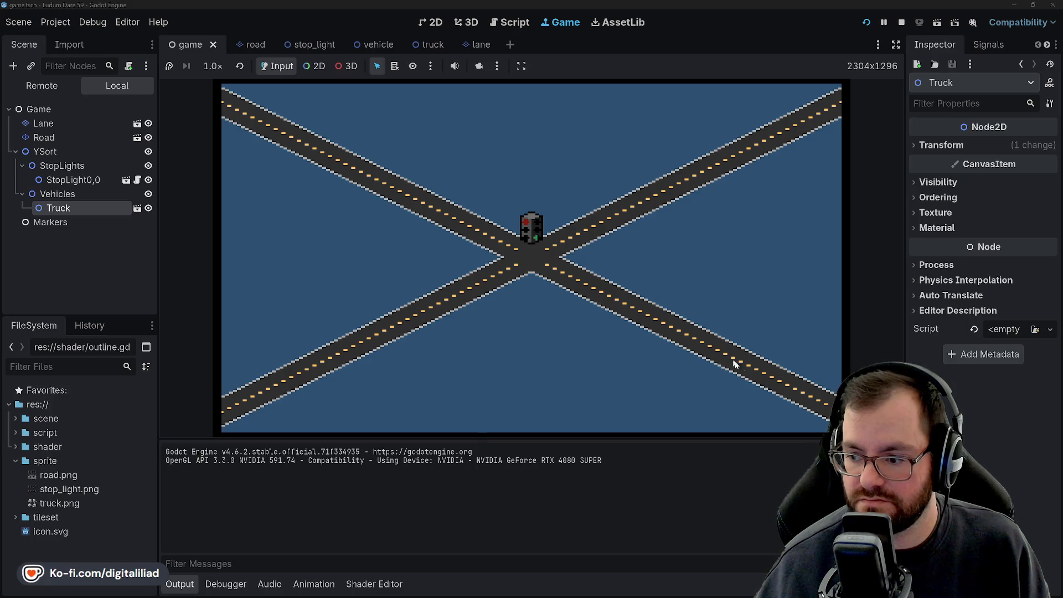
pyautogui.click(903, 22)
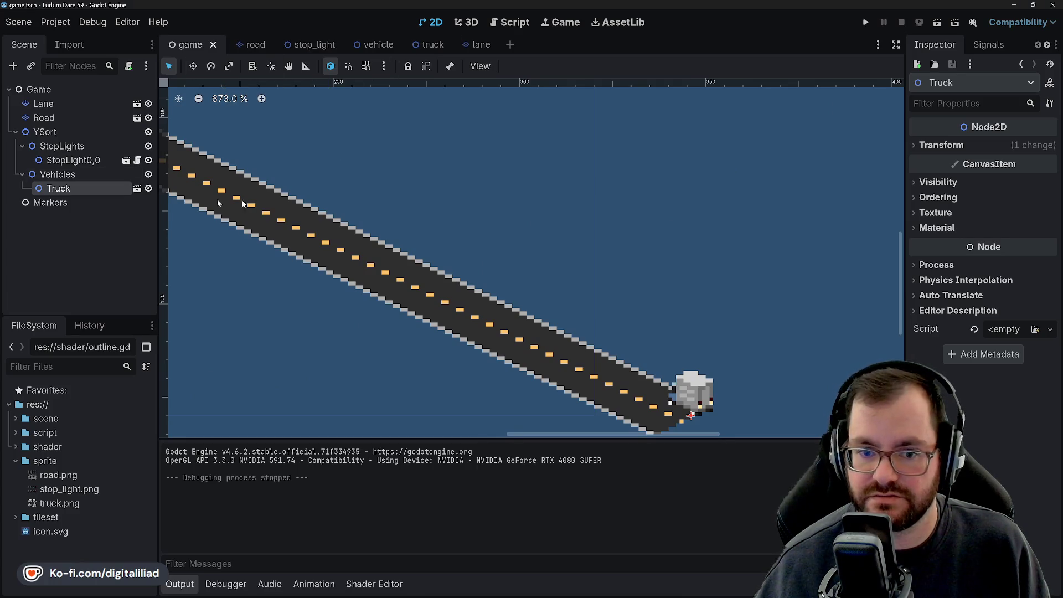
# - Zoom in, nudge the truck slightly, and check the Road layer before reselecting Truck
pyautogui.scroll(-3, 601, 310)
pyautogui.scroll(-4, 623, 321)
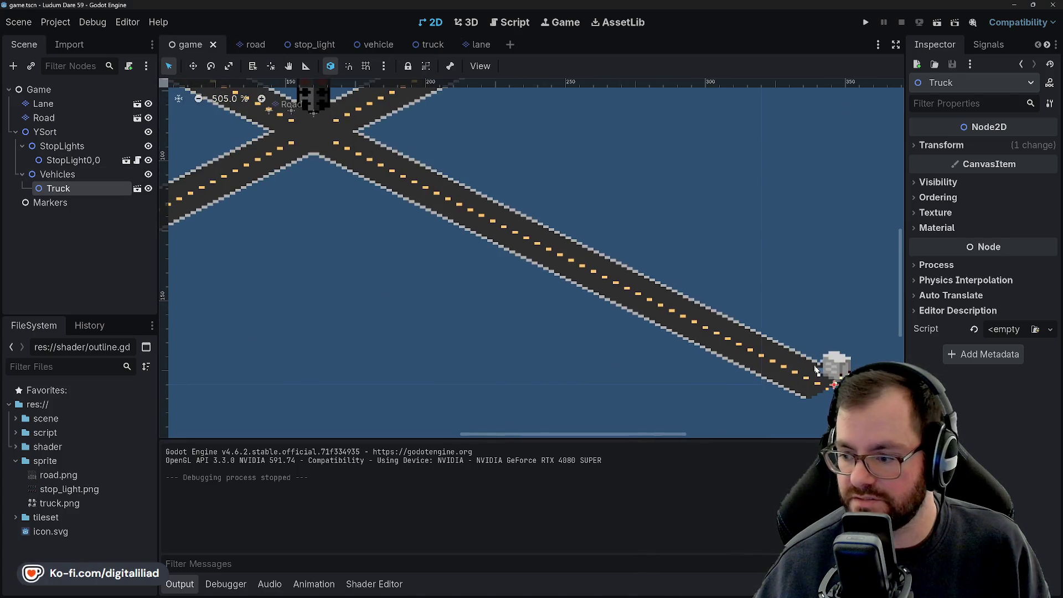
pyautogui.scroll(10, 710, 370)
pyautogui.scroll(3, 709, 367)
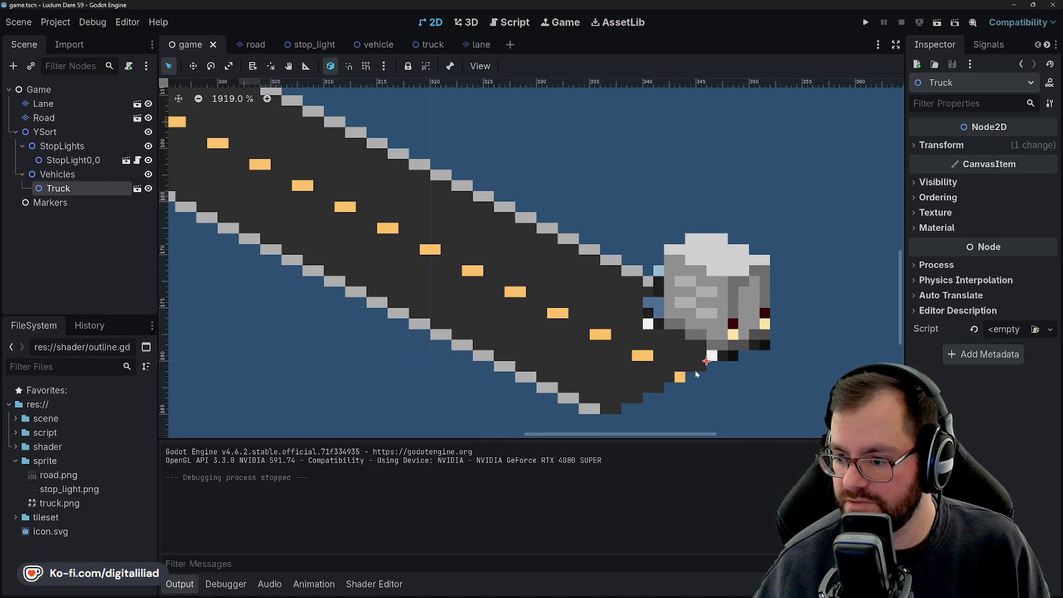
pyautogui.moveTo(719, 326); pyautogui.dragTo(737, 317)
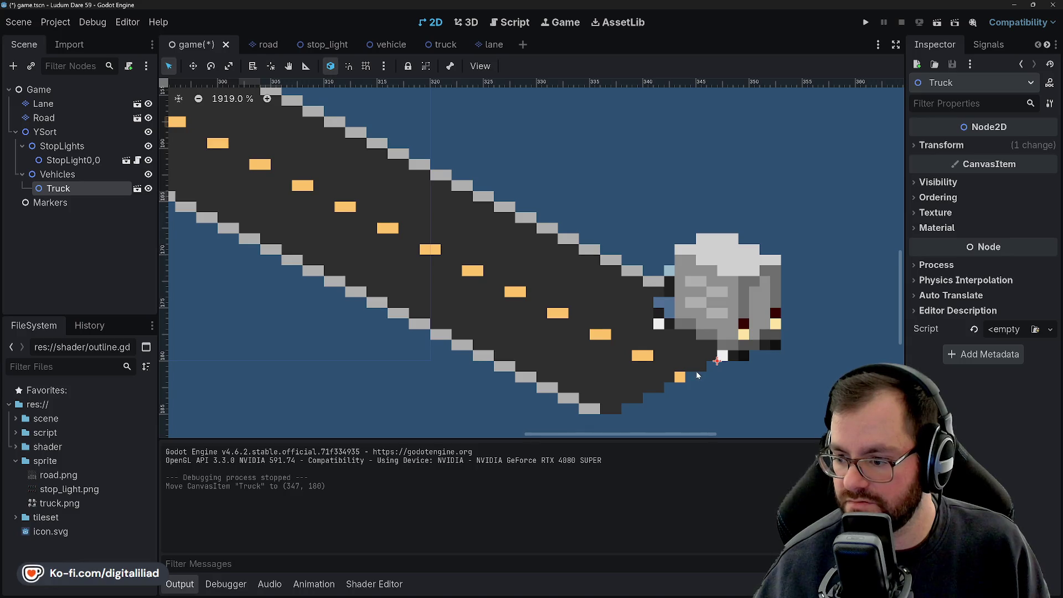
pyautogui.click(66, 118)
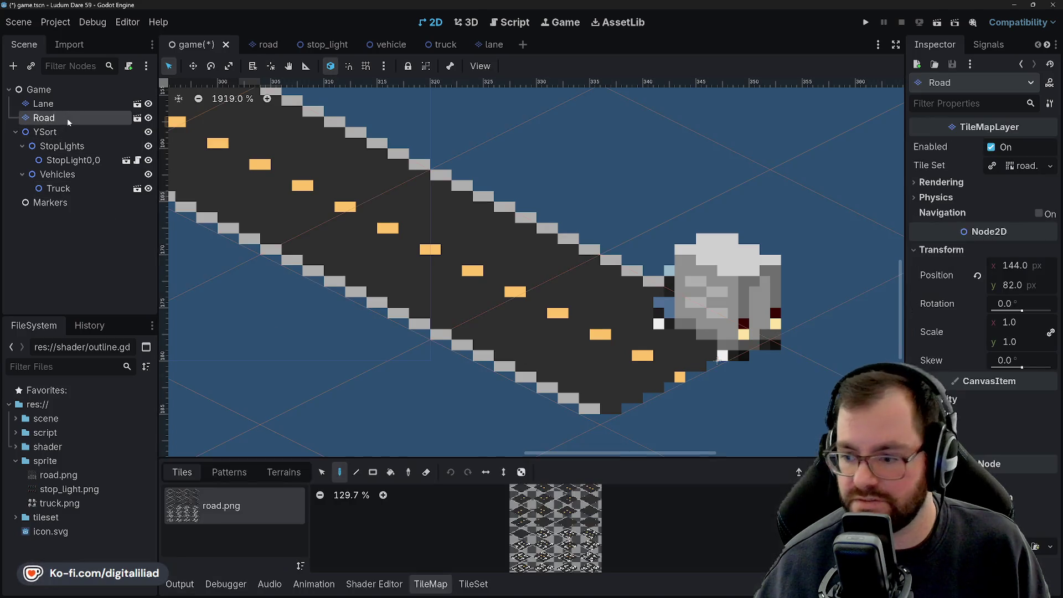
pyautogui.scroll(-2, 525, 239)
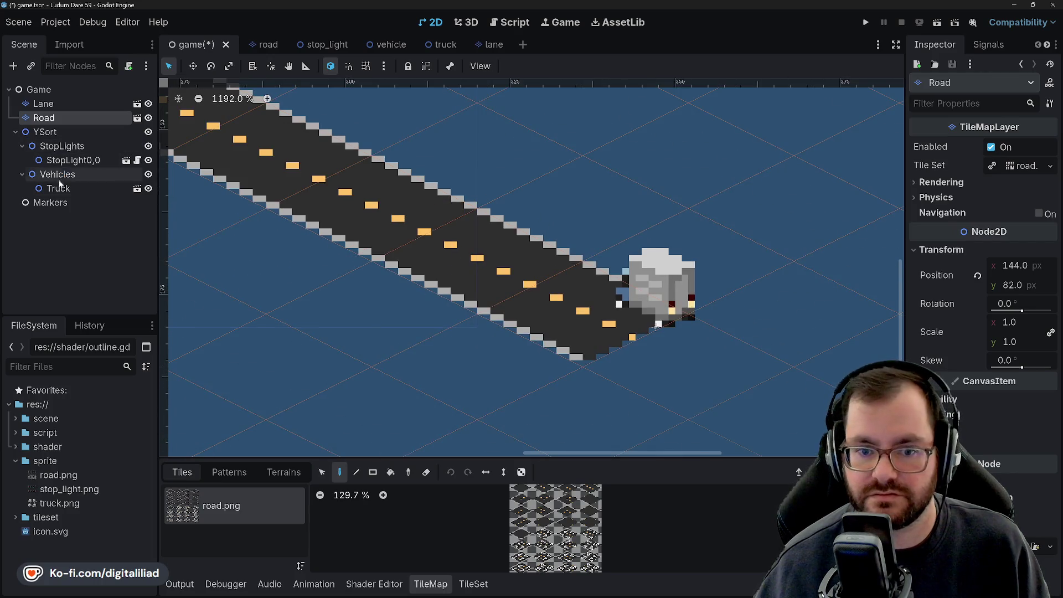
pyautogui.click(60, 188)
pyautogui.scroll(-3, 775, 399)
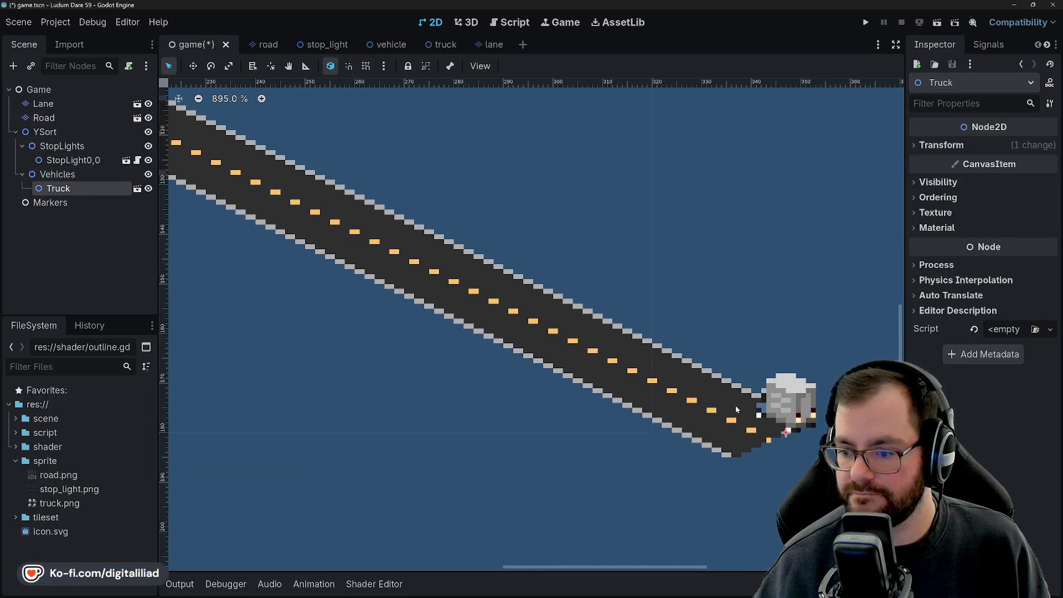
# - Drag the truck up-left to just past the crossroads by the stop light, save, and run
pyautogui.moveTo(782, 409)
pyautogui.mouseDown()
pyautogui.moveTo(350, 152)
pyautogui.moveTo(321, 146)
pyautogui.mouseUp()
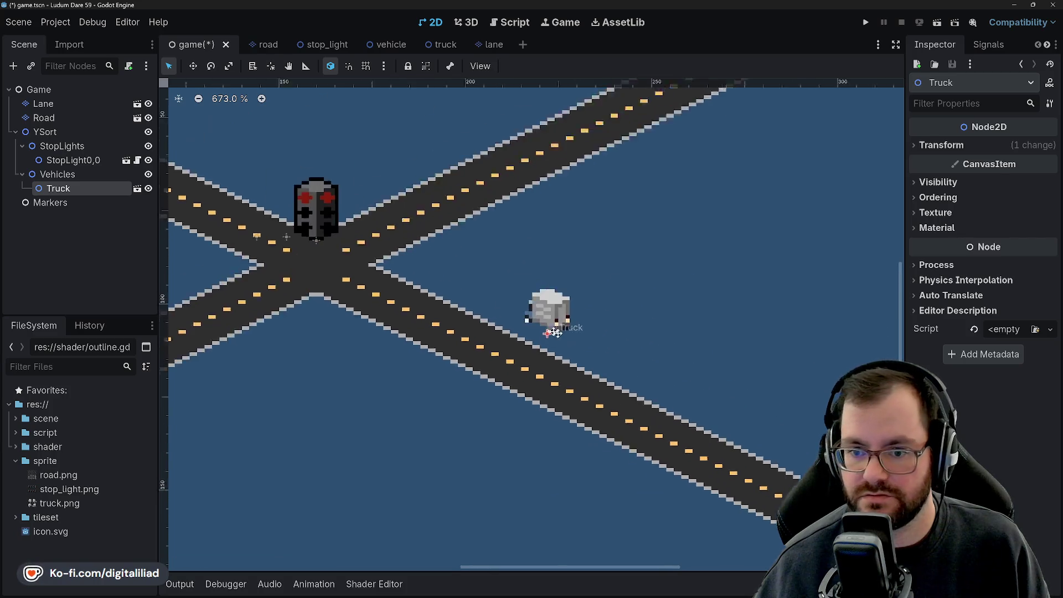
pyautogui.moveTo(573, 329)
pyautogui.mouseDown()
pyautogui.moveTo(404, 292)
pyautogui.moveTo(417, 292)
pyautogui.mouseUp()
pyautogui.scroll(4, 411, 290)
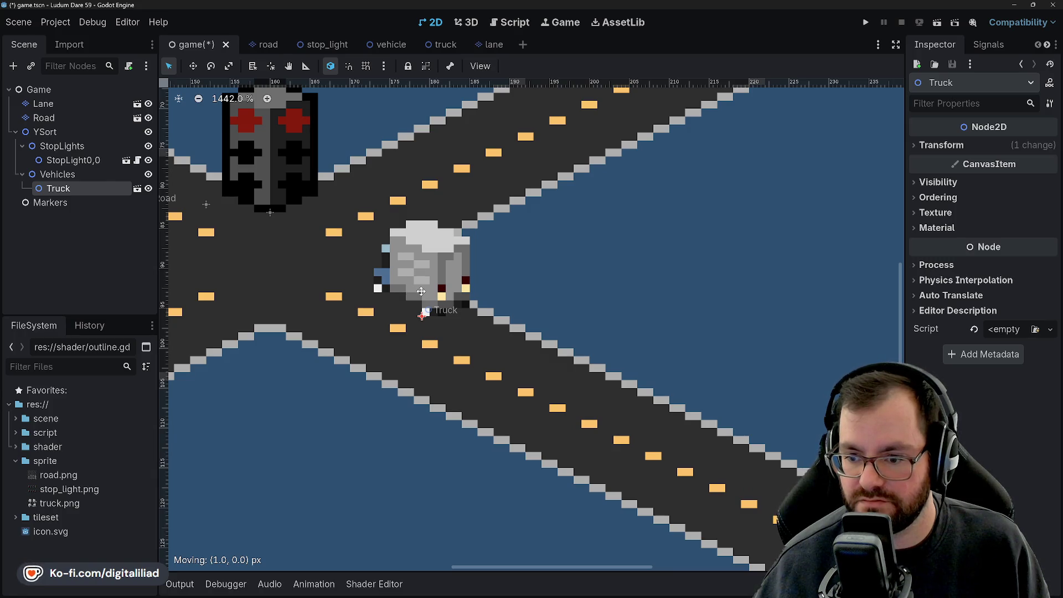
pyautogui.moveTo(421, 291); pyautogui.dragTo(420, 291)
pyautogui.click(534, 297)
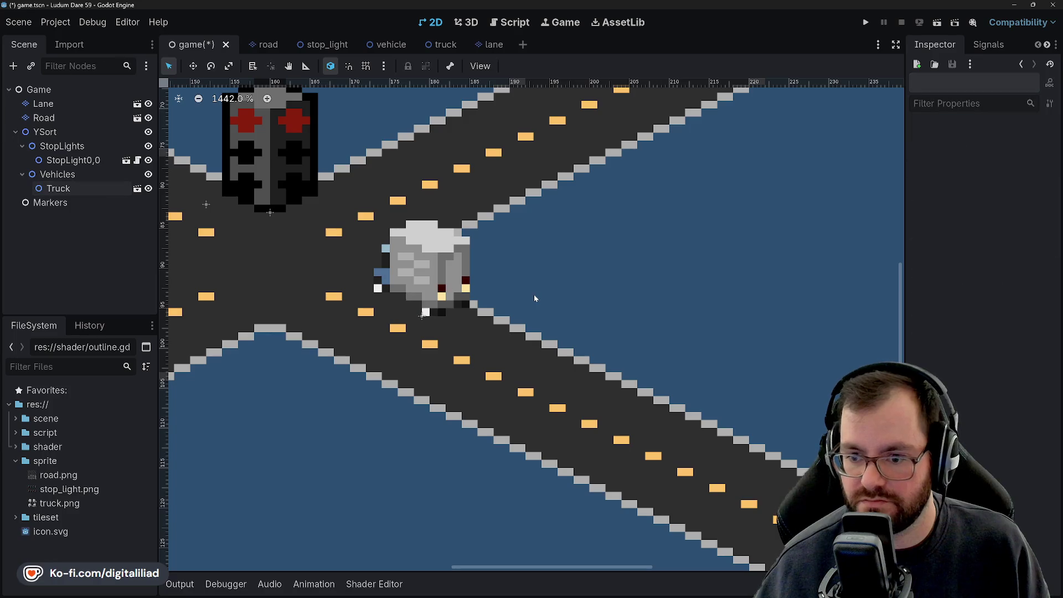
pyautogui.hotkey('ctrl', 's')
pyautogui.click(870, 26)
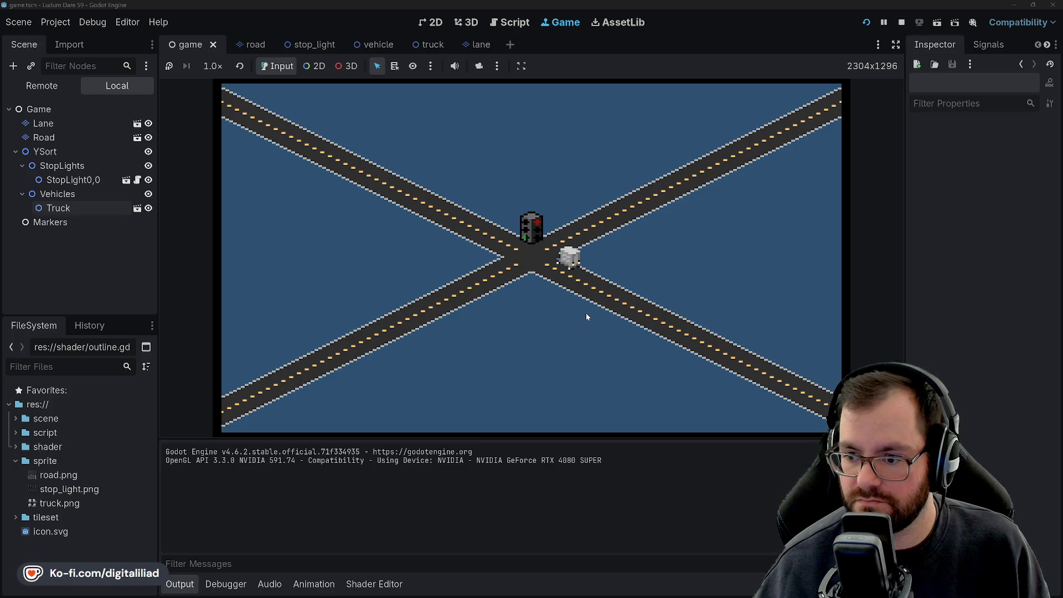
pyautogui.click(901, 22)
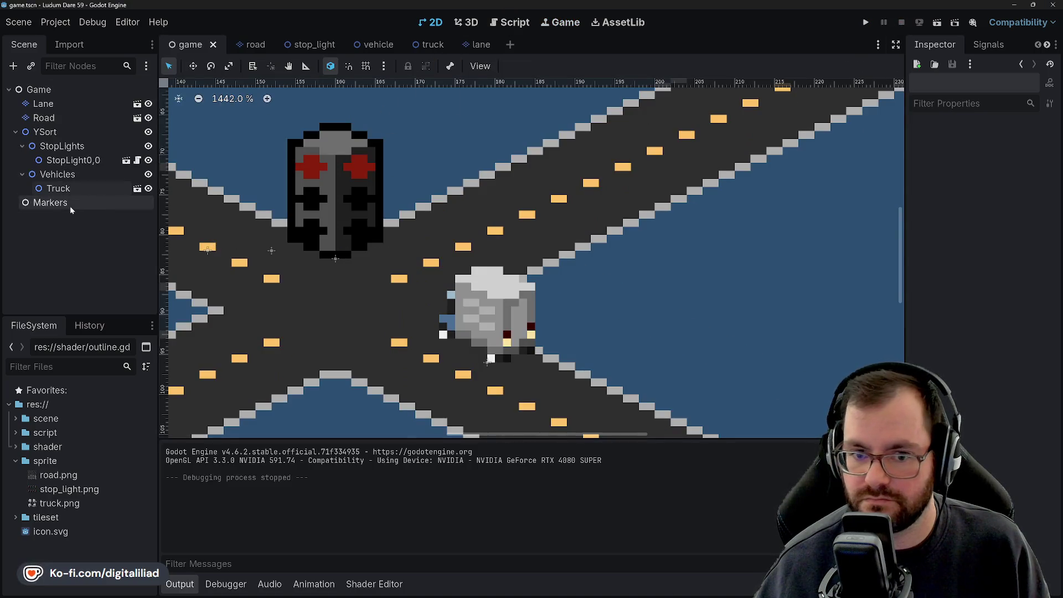
pyautogui.click(137, 190)
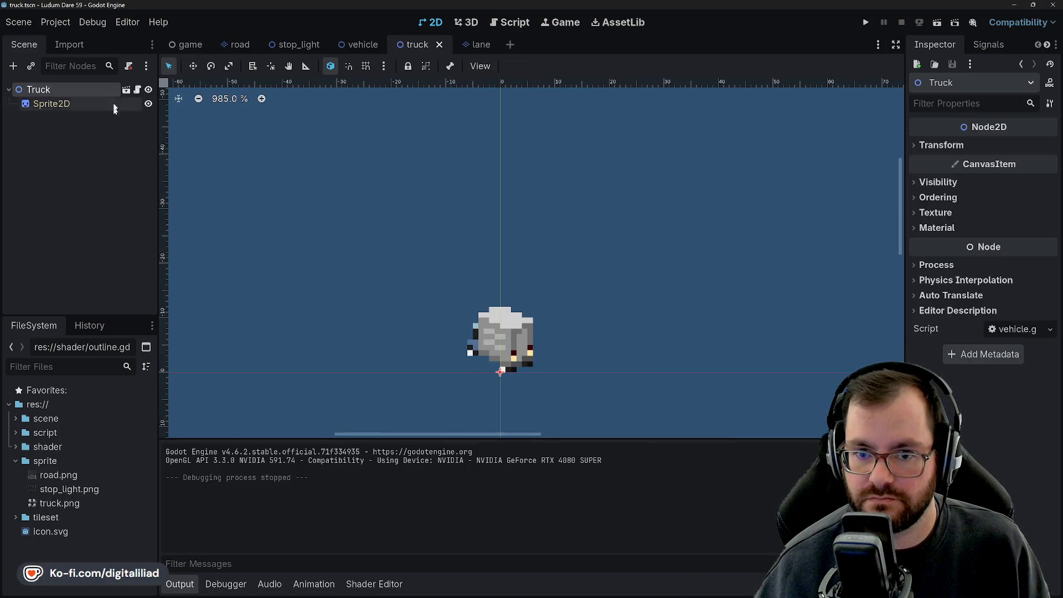
# - Remove ' * delta' from line 5 of vehicle.gd, leaving position += Vector2(-2, -1)
pyautogui.click(137, 89)
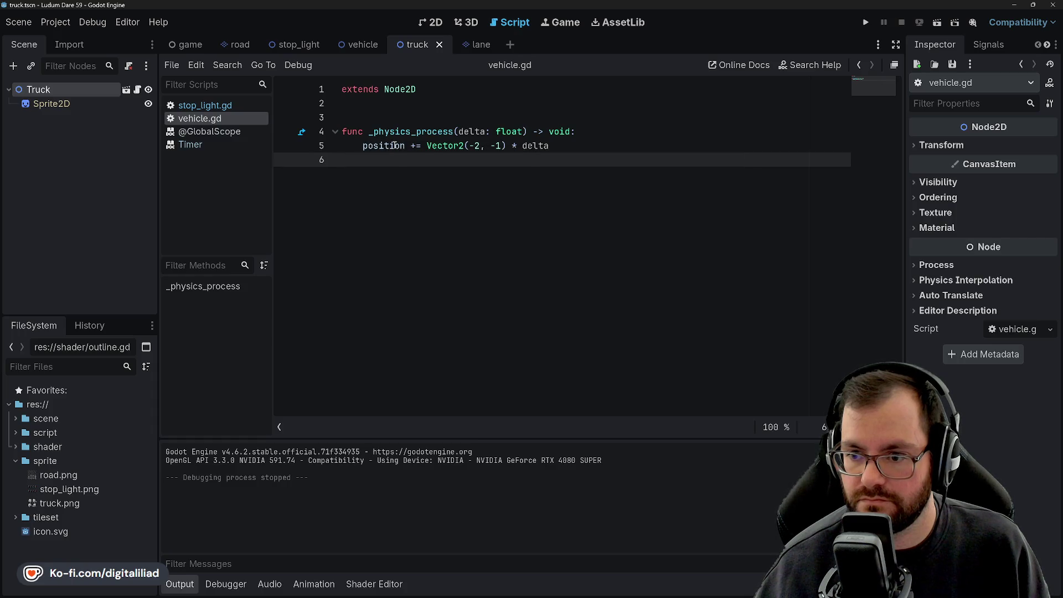
pyautogui.moveTo(395, 146)
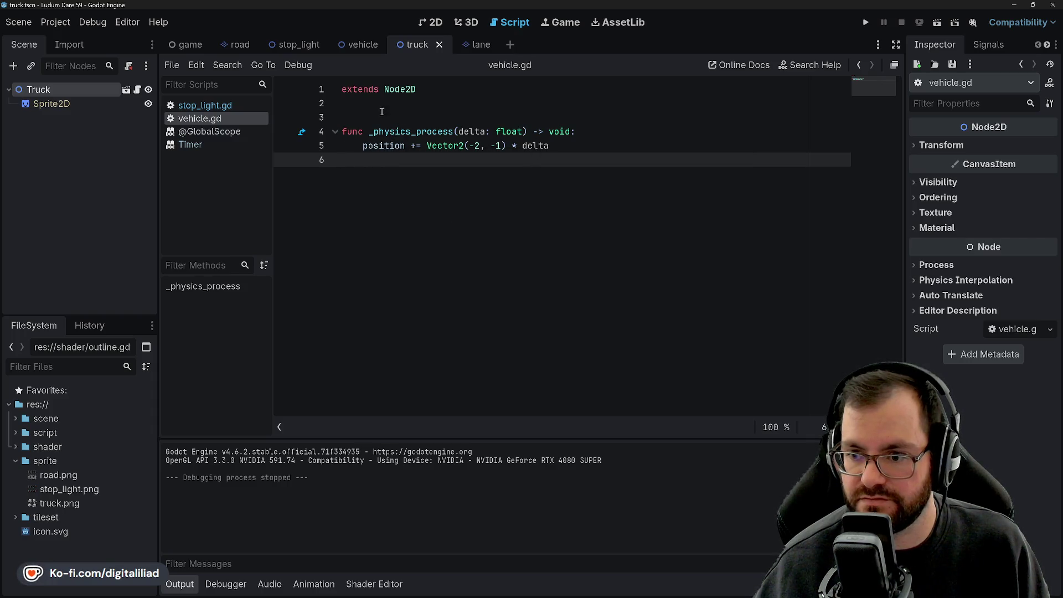
pyautogui.click(571, 147)
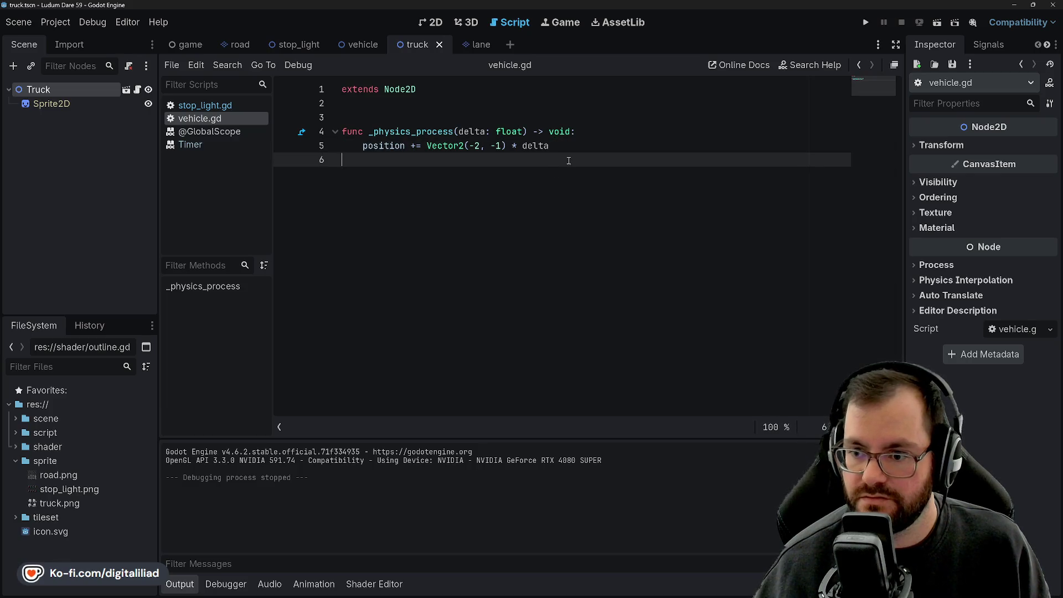
pyautogui.click(575, 155)
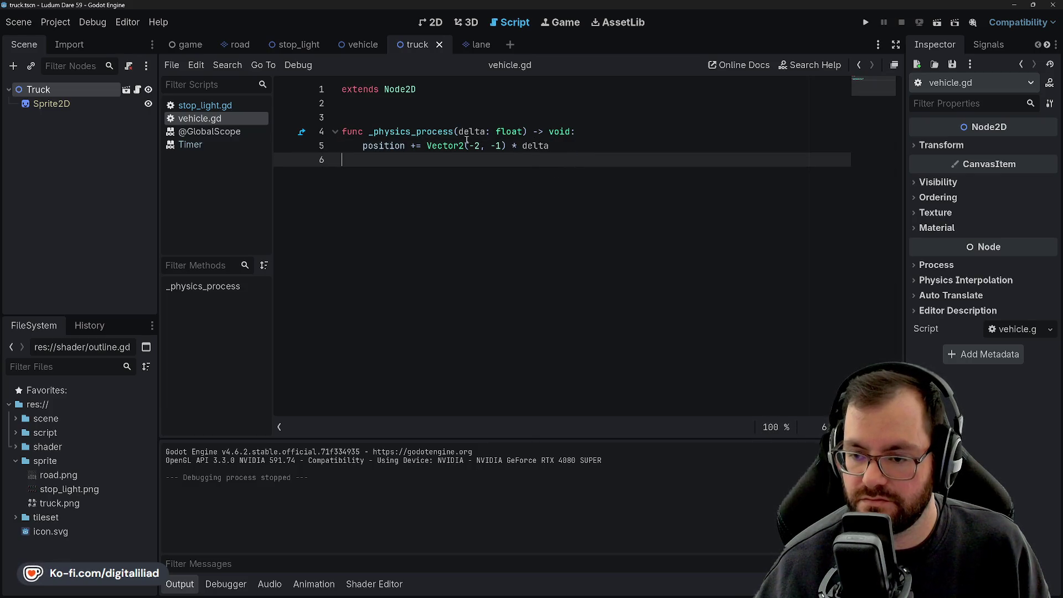
pyautogui.click(502, 145)
pyautogui.hotkey('shift', 'End')
pyautogui.press('BackSpace')
pyautogui.click(534, 108)
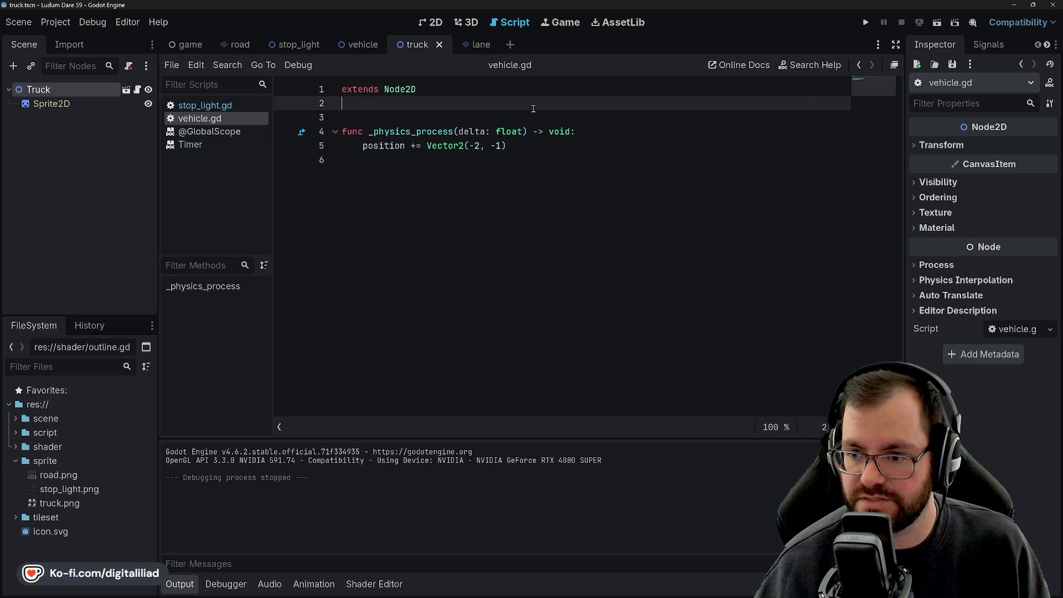
pyautogui.hotkey('ctrl', 'F1')
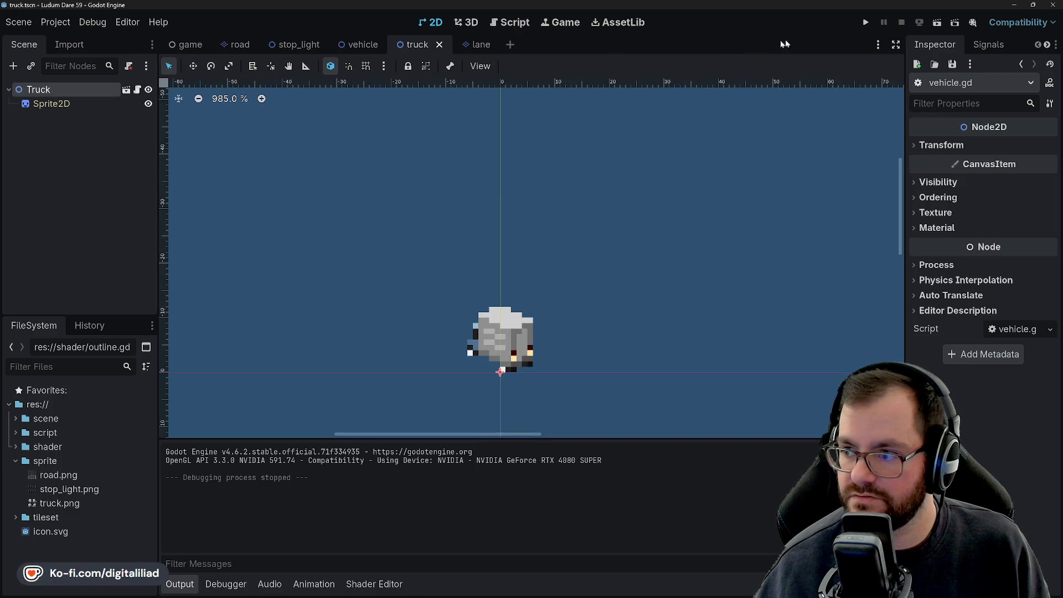
# - Run the game again and show the live Remote scene tree with the Game node selected
pyautogui.click(865, 22)
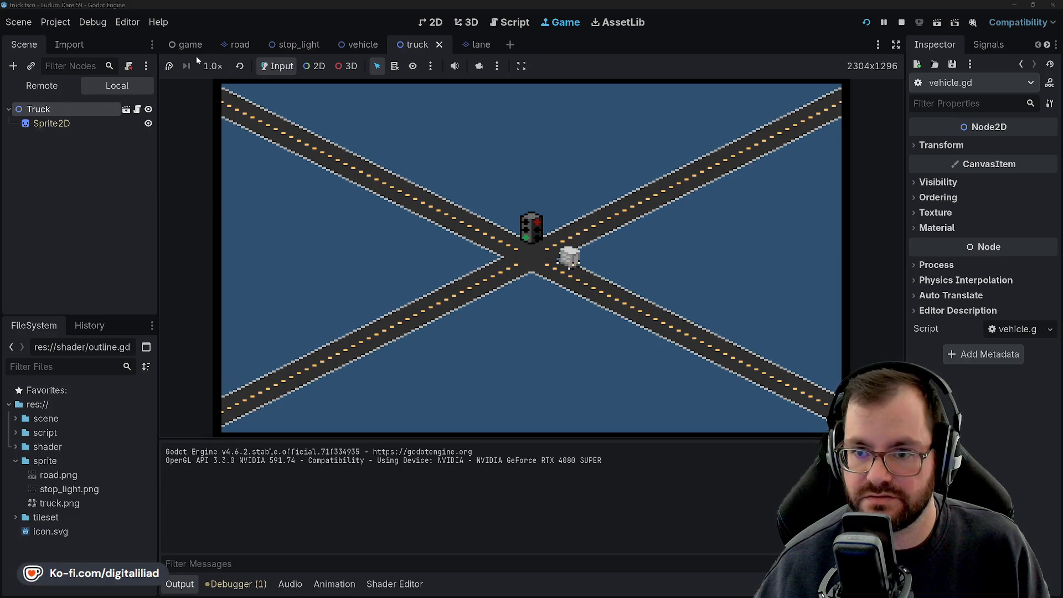
pyautogui.click(186, 44)
pyautogui.click(44, 88)
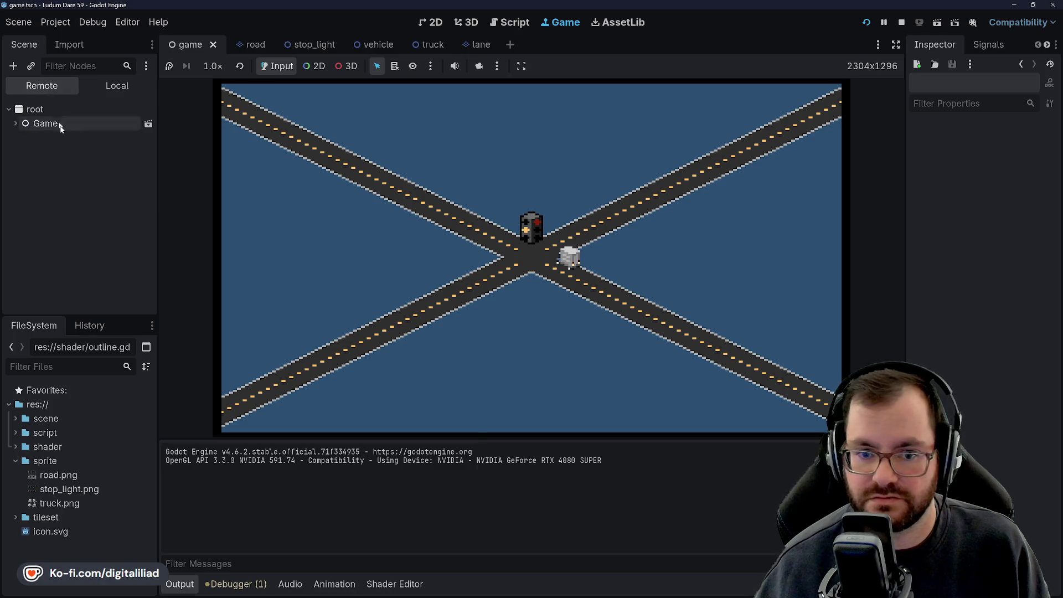
pyautogui.click(38, 123)
# - Expand Game > YSort > Vehicles and inspect the live Truck at position (179, 96)
pyautogui.click(17, 123)
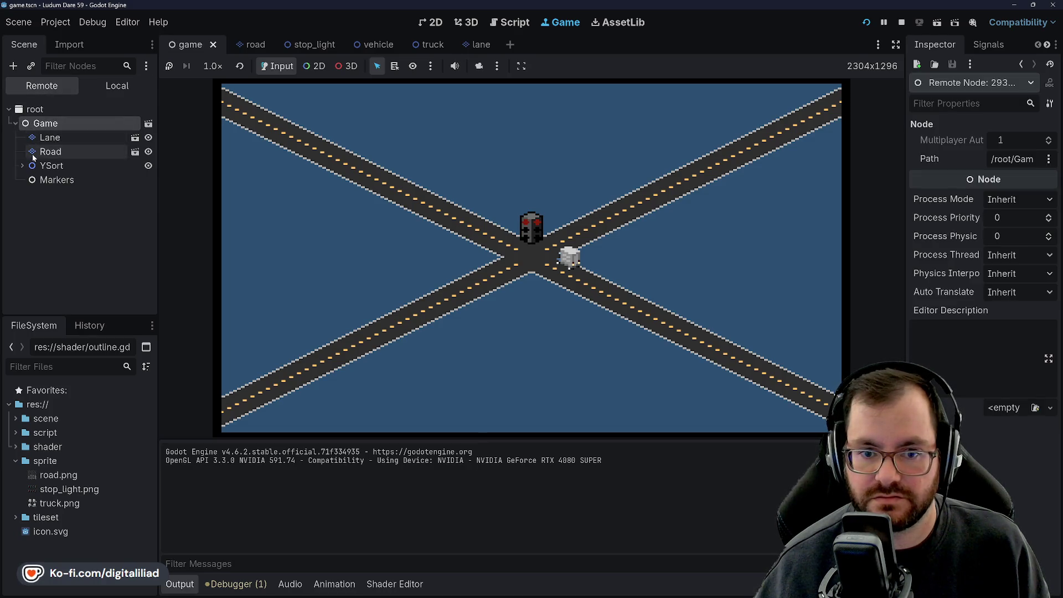
pyautogui.click(22, 165)
pyautogui.click(30, 194)
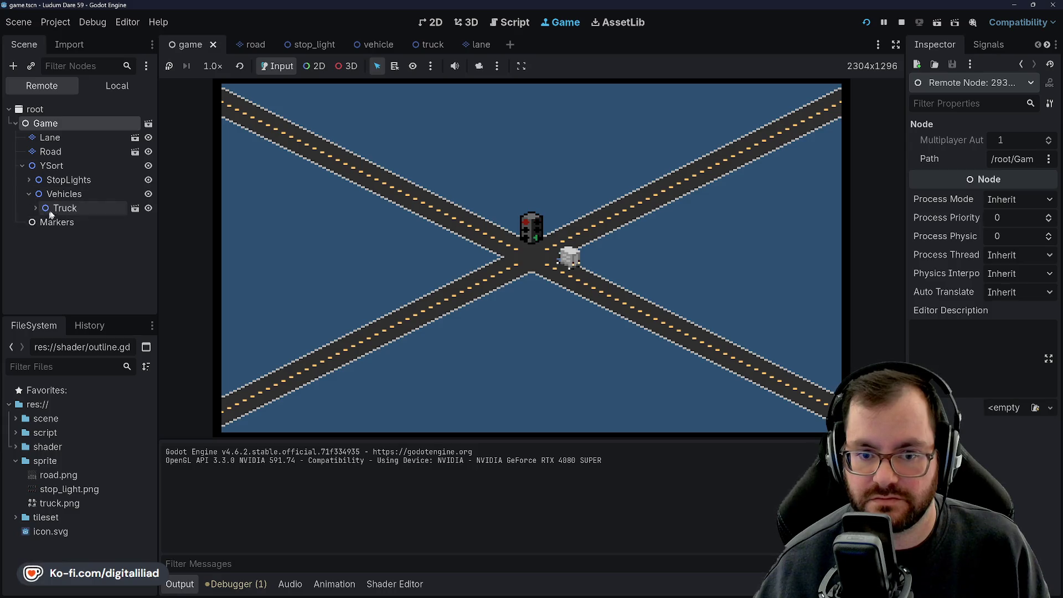
pyautogui.click(62, 207)
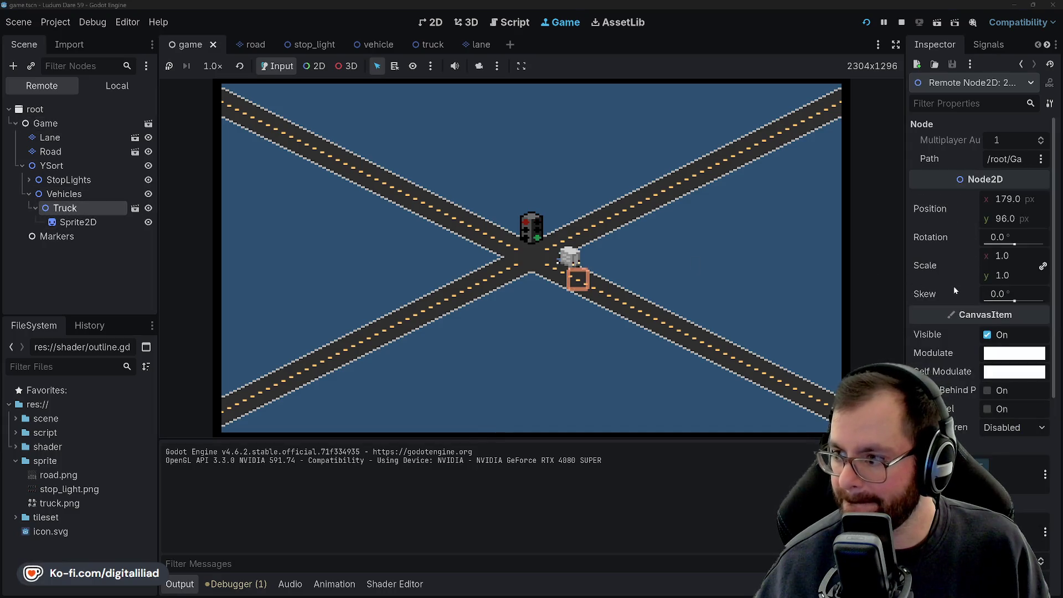
pyautogui.scroll(-5, 953, 285)
pyautogui.scroll(5, 954, 287)
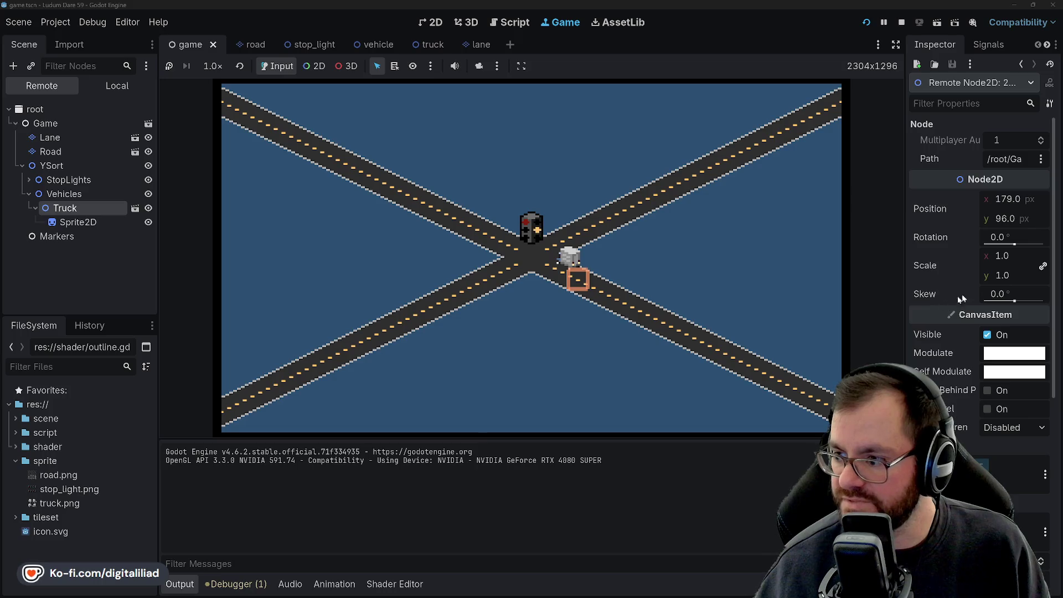
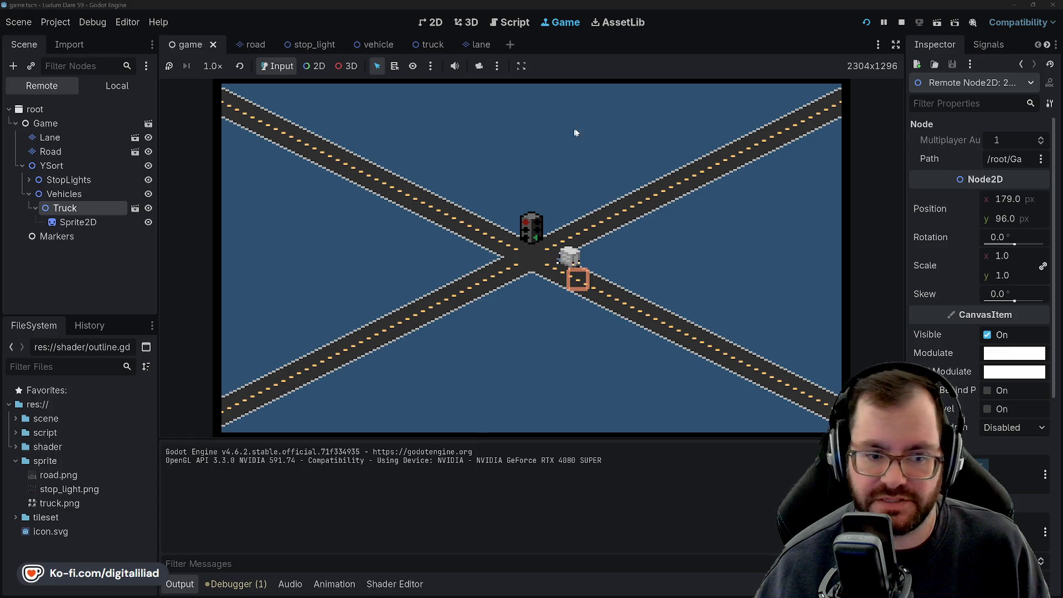
# - Stop the game and nudge the truck's Sprite2D up one pixel in truck.tscn
pyautogui.click(903, 23)
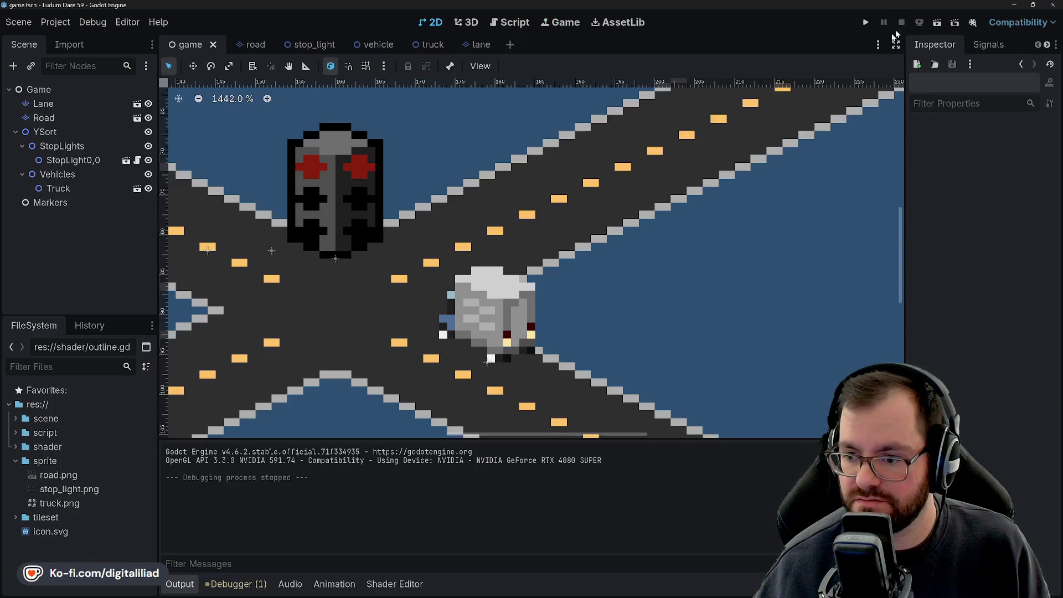
pyautogui.moveTo(473, 242); pyautogui.dragTo(497, 211)
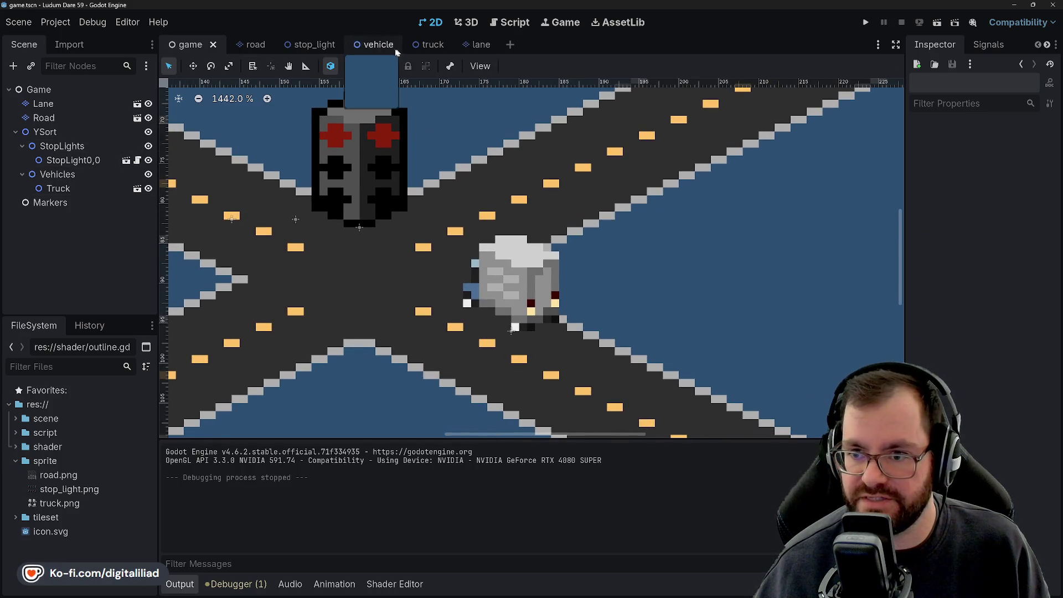
pyautogui.click(443, 49)
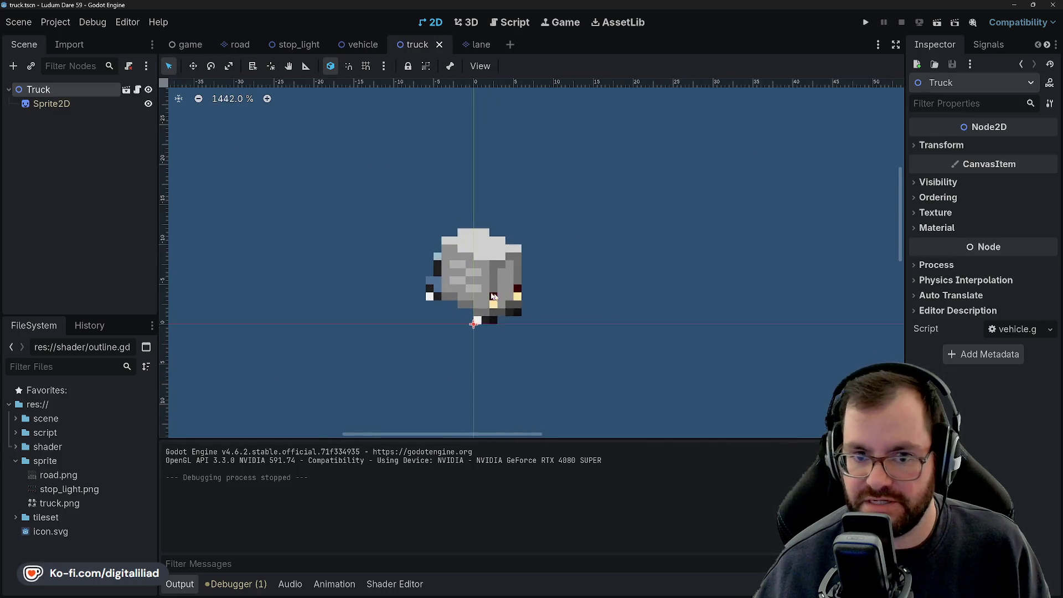
pyautogui.click(83, 106)
pyautogui.scroll(3, 397, 304)
pyautogui.moveTo(537, 290)
pyautogui.mouseDown()
pyautogui.moveTo(536, 276)
pyautogui.moveTo(529, 336)
pyautogui.mouseUp()
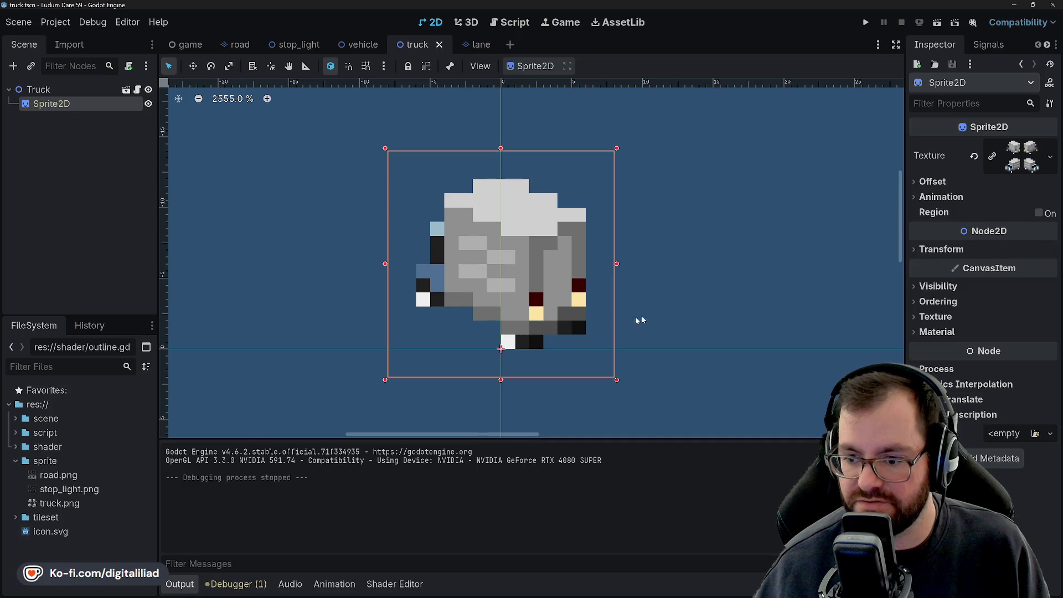
pyautogui.click(722, 286)
pyautogui.click(508, 236)
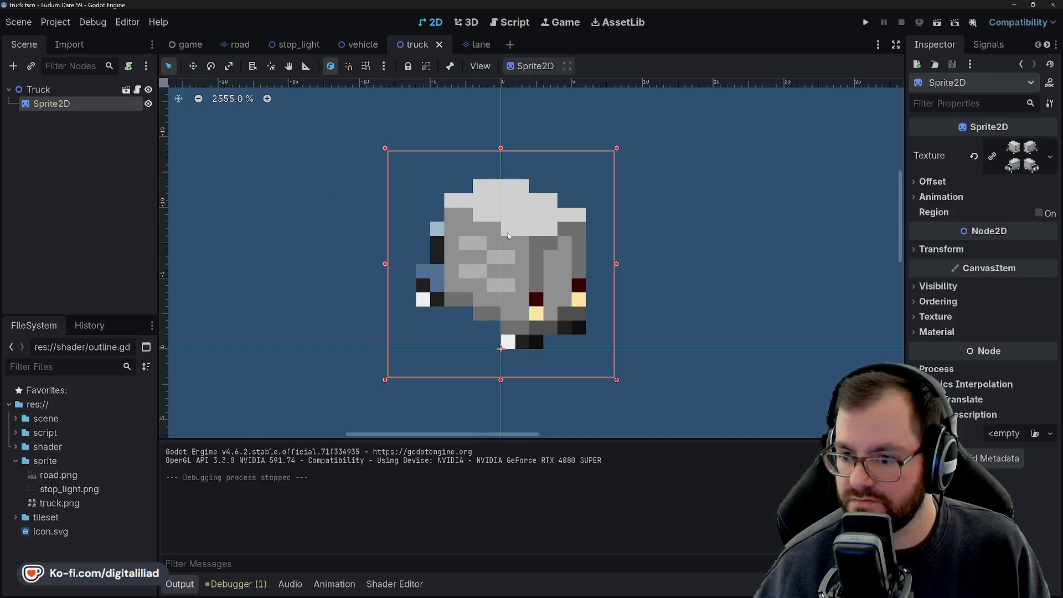
# - Inspect the truck Sprite2D's Offset properties in the Inspector
pyautogui.click(85, 89)
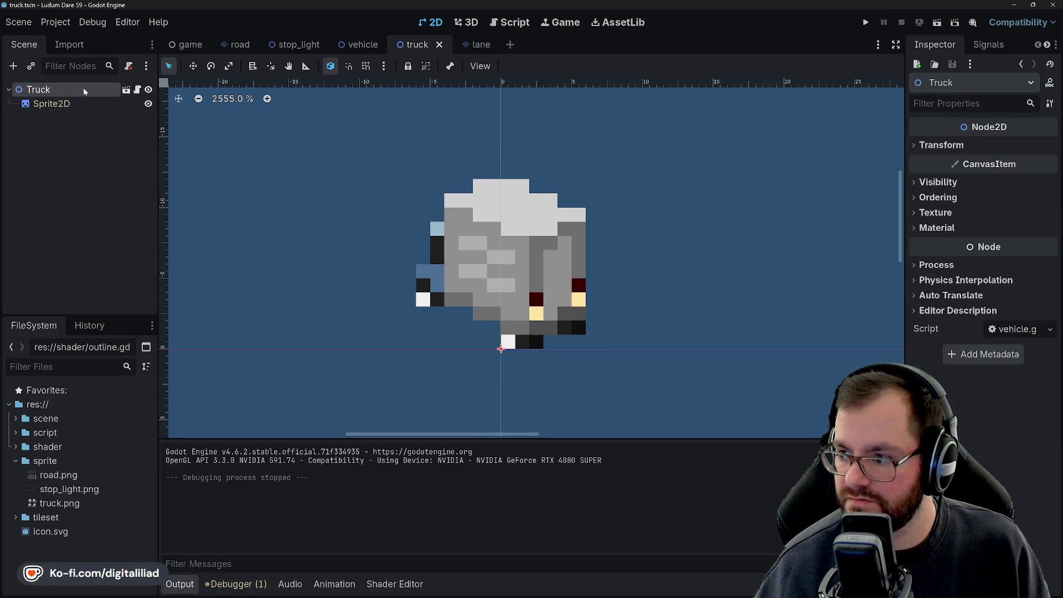
pyautogui.click(51, 106)
pyautogui.click(918, 183)
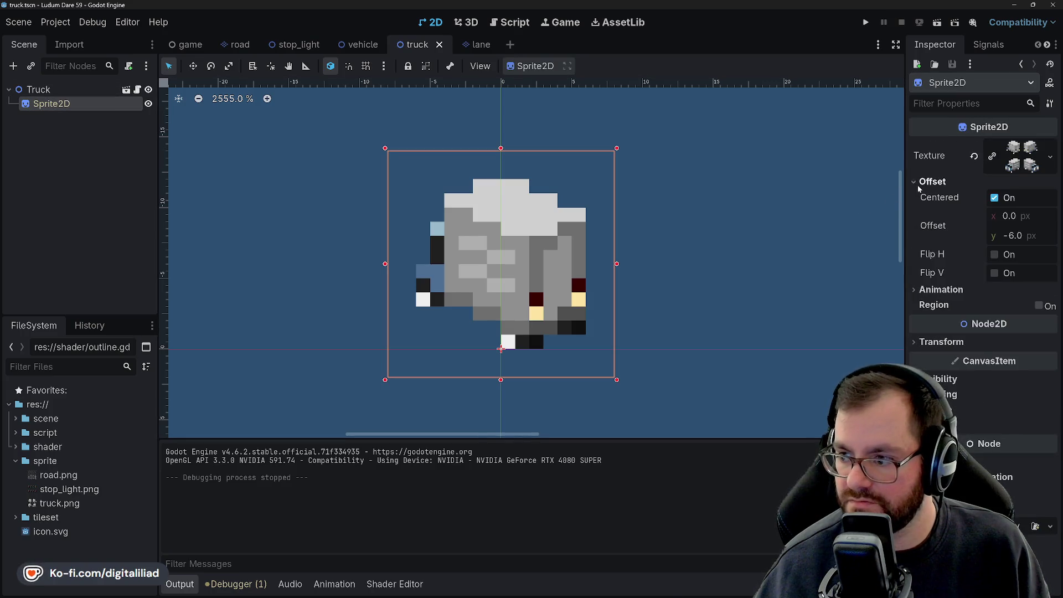
pyautogui.click(918, 183)
pyautogui.click(49, 97)
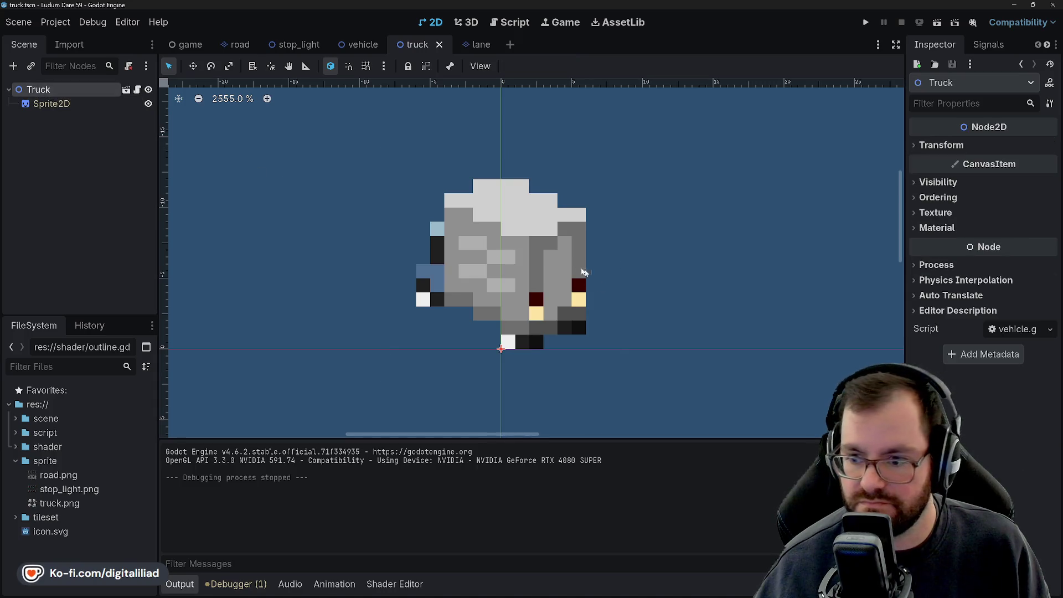
# - Back in game.tscn, select the Truck instance and bring up its node actions
pyautogui.click(188, 44)
pyautogui.click(126, 190)
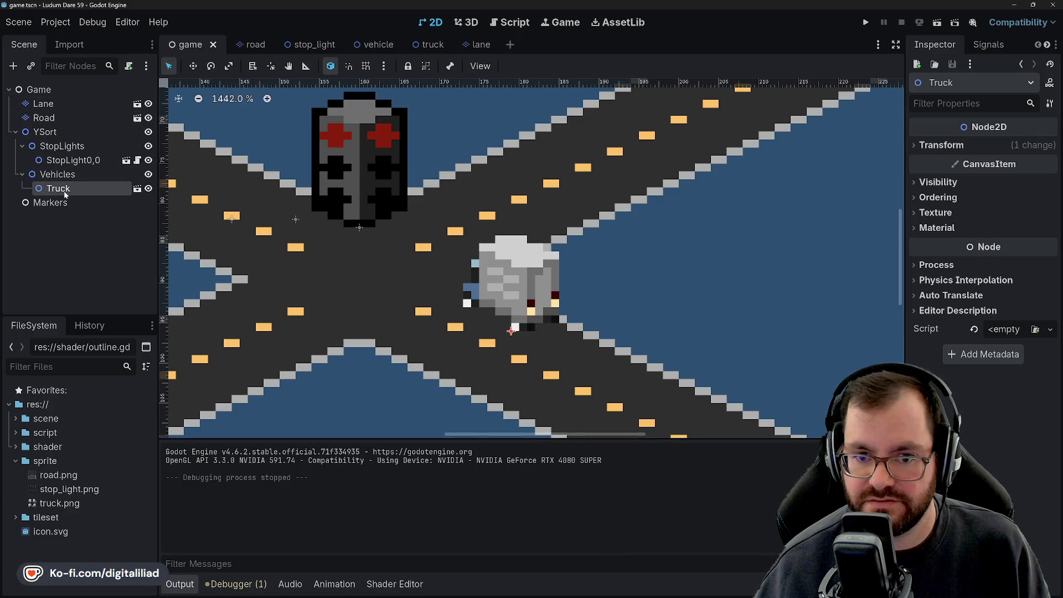
pyautogui.click(426, 47)
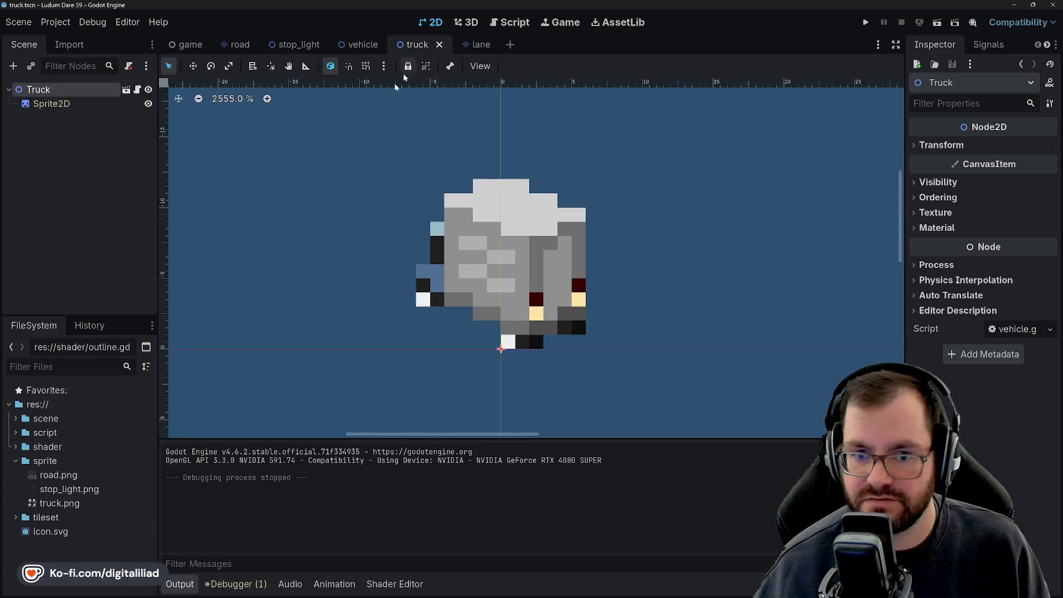
pyautogui.click(419, 178)
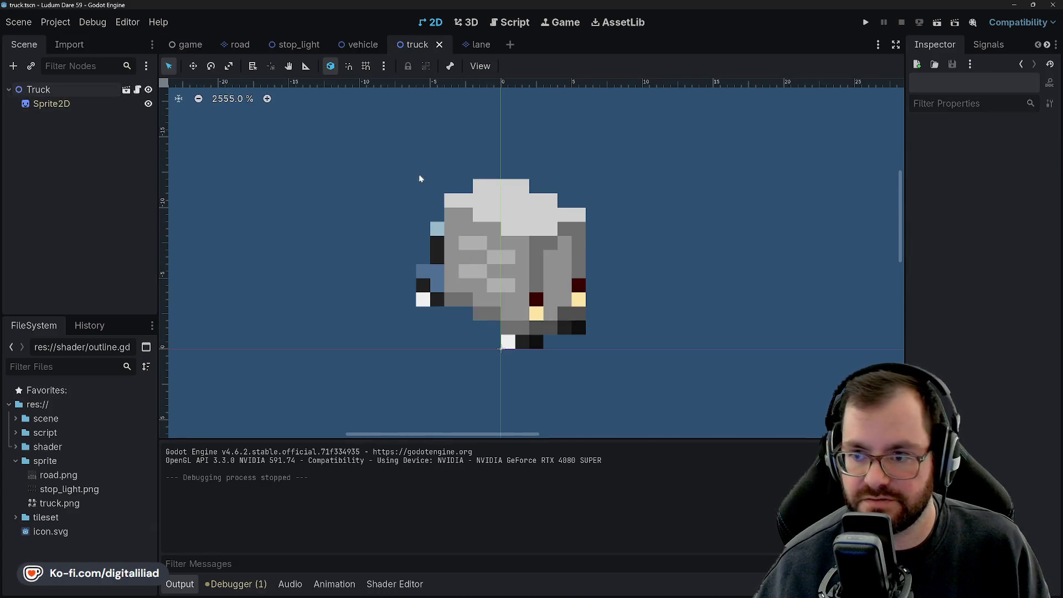
pyautogui.click(189, 44)
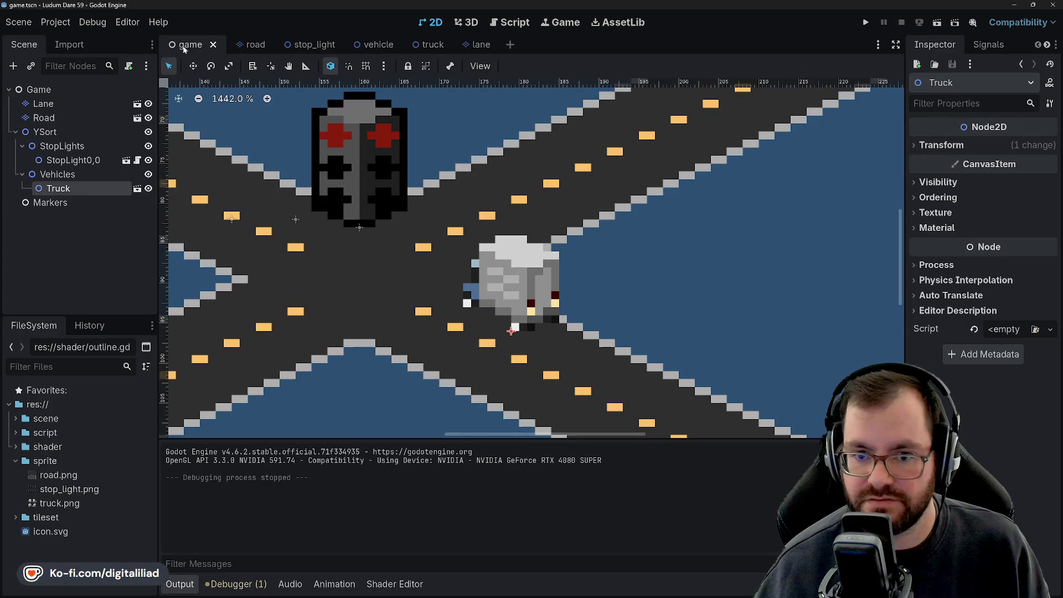
pyautogui.rightClick(89, 189)
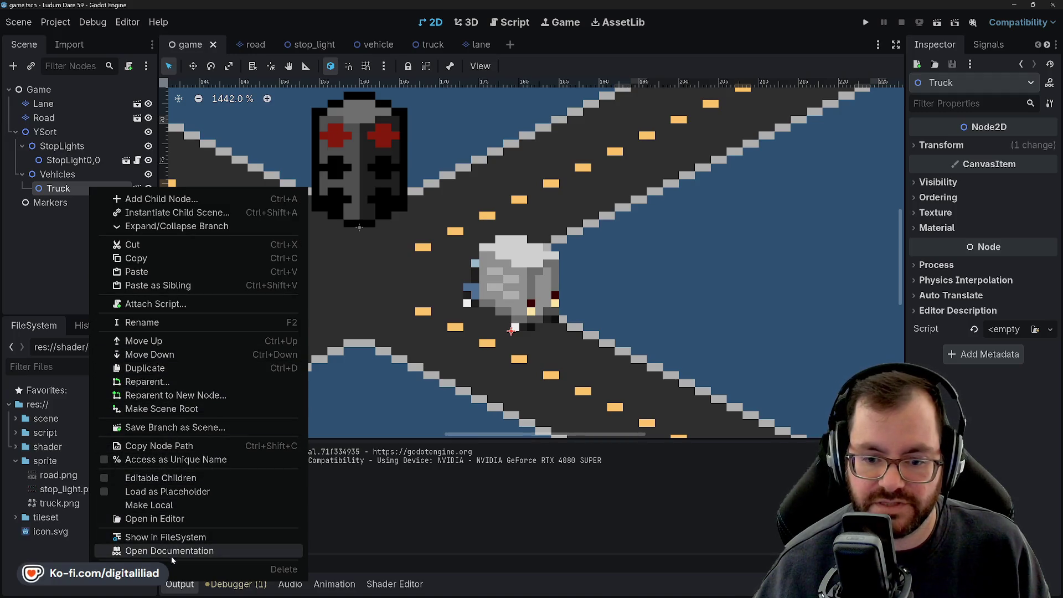
# - Replace the Truck node with a fresh truck.tscn instance under Vehicles and save
pyautogui.click(62, 176)
pyautogui.click(62, 176)
pyautogui.click(64, 188)
pyautogui.press('Delete')
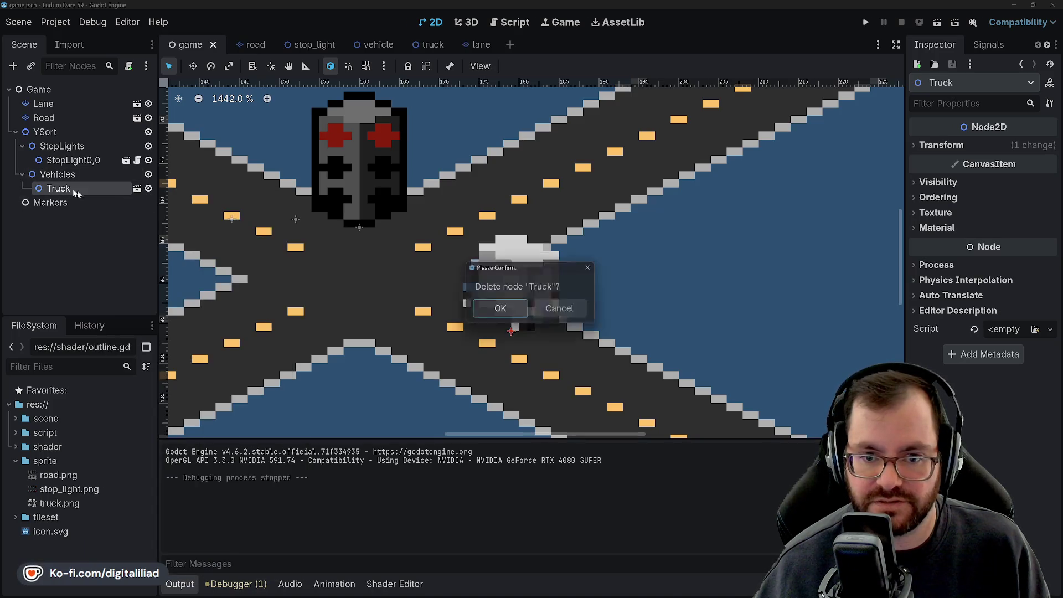
pyautogui.press('Return')
pyautogui.click(81, 174)
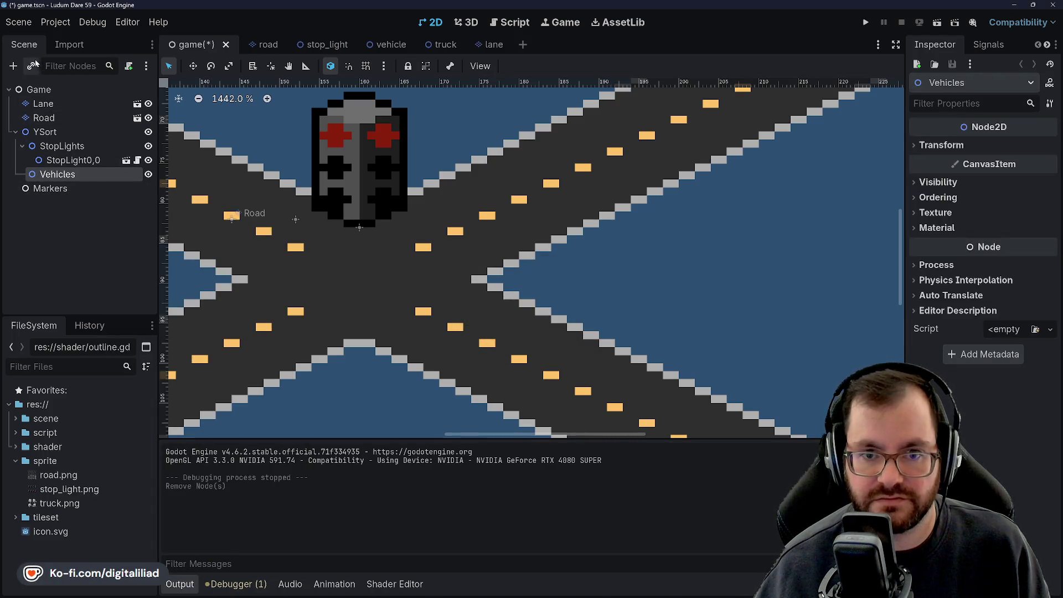
pyautogui.click(28, 67)
pyautogui.doubleClick(396, 169)
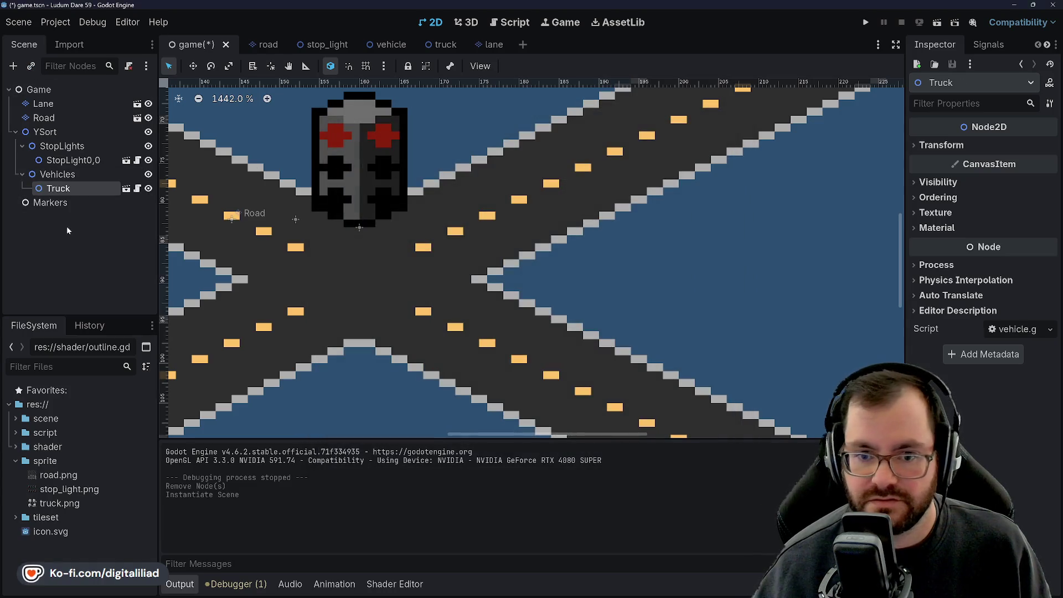
pyautogui.hotkey('ctrl', 's')
# - Position the truck on the road just below-right of the intersection and save the scene
pyautogui.scroll(-5, 446, 252)
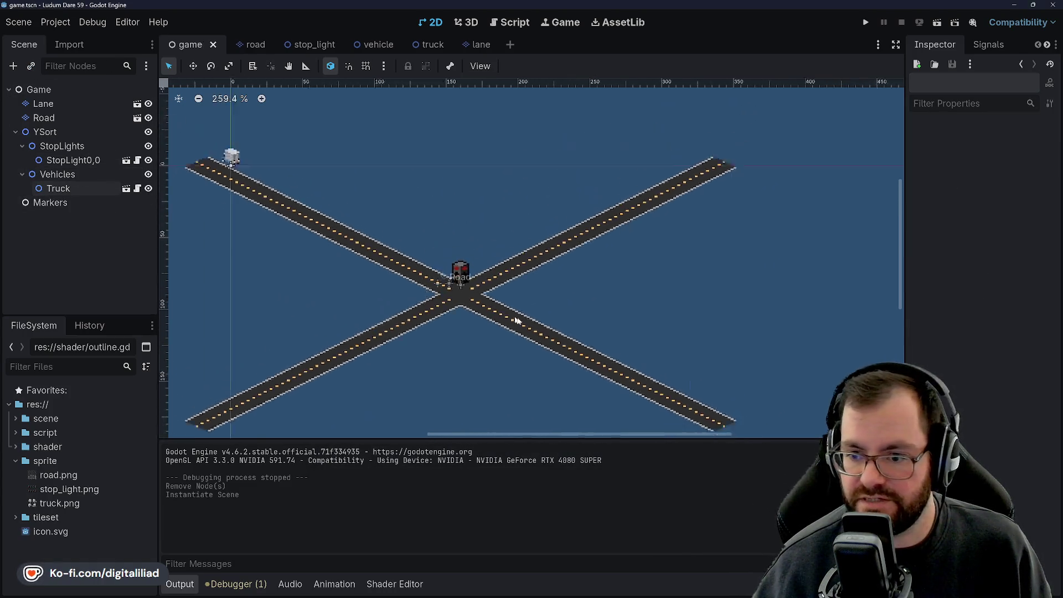
pyautogui.moveTo(244, 157); pyautogui.dragTo(518, 311)
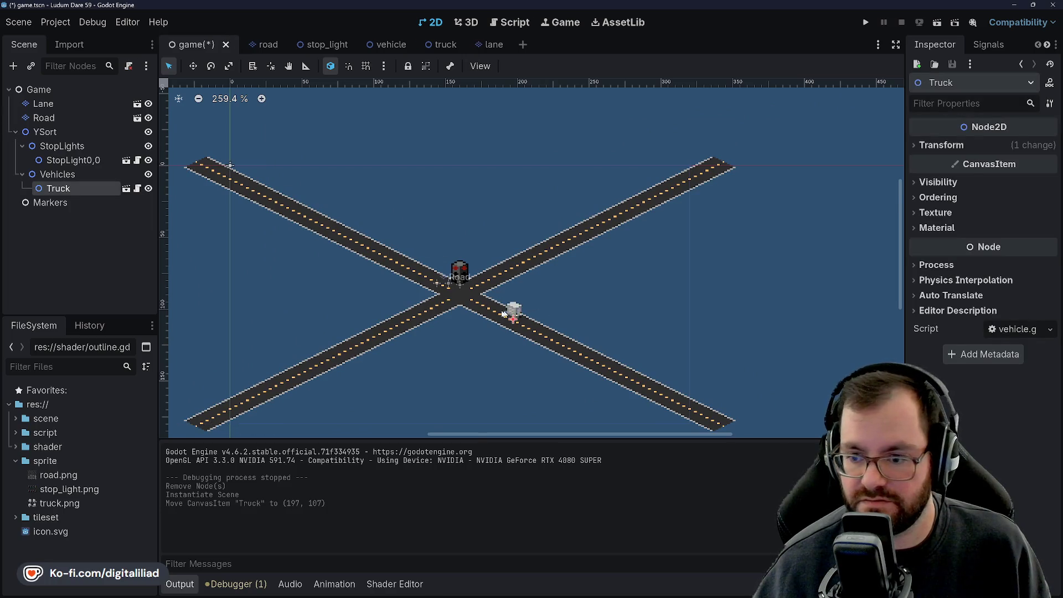
pyautogui.scroll(5, 510, 311)
pyautogui.moveTo(575, 332)
pyautogui.mouseDown()
pyautogui.moveTo(400, 210)
pyautogui.moveTo(439, 235)
pyautogui.moveTo(431, 226)
pyautogui.mouseUp()
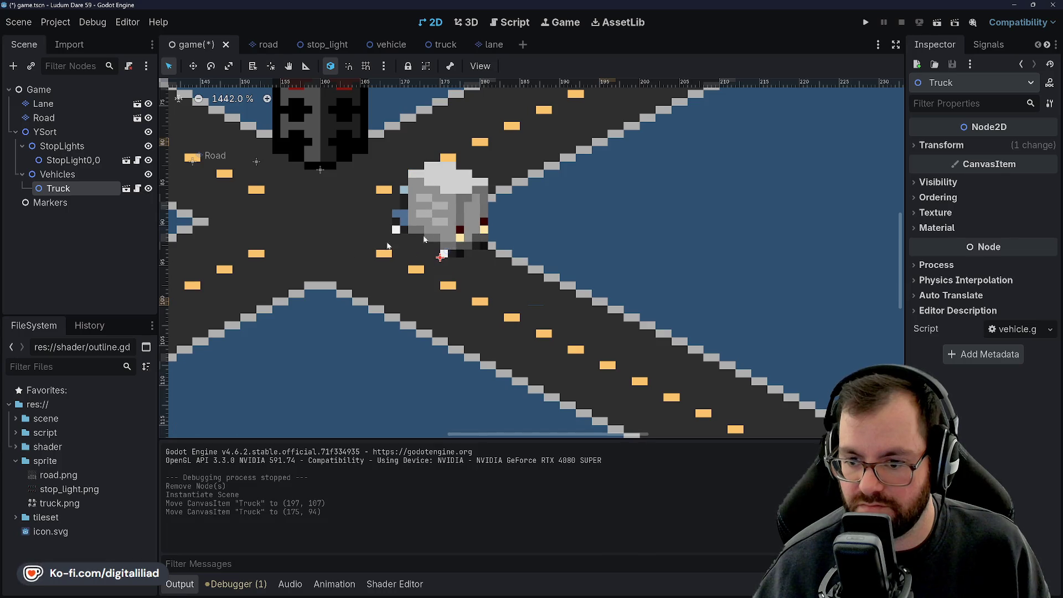
pyautogui.click(78, 117)
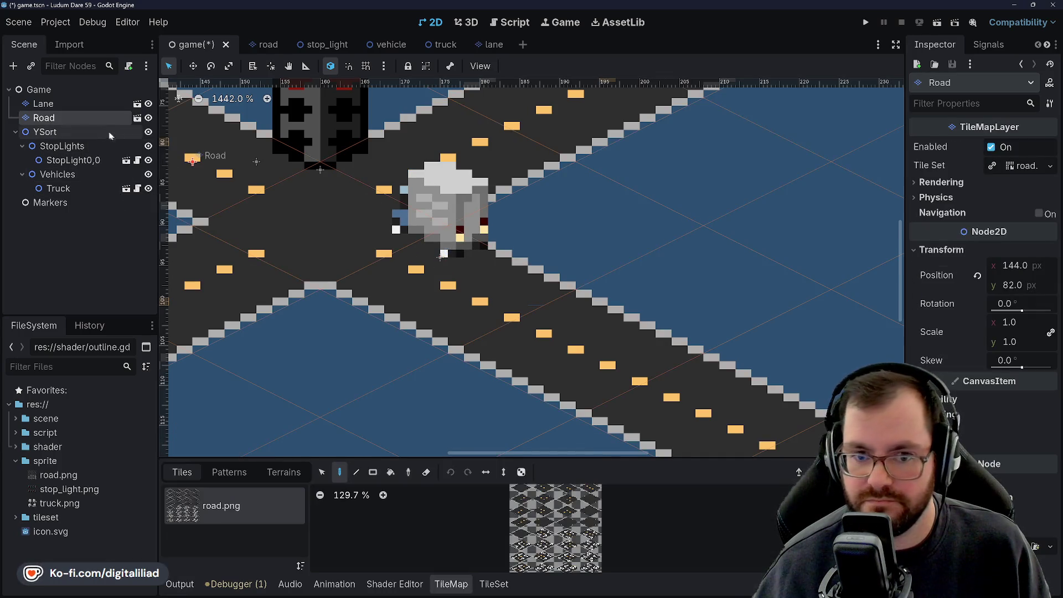
pyautogui.click(58, 188)
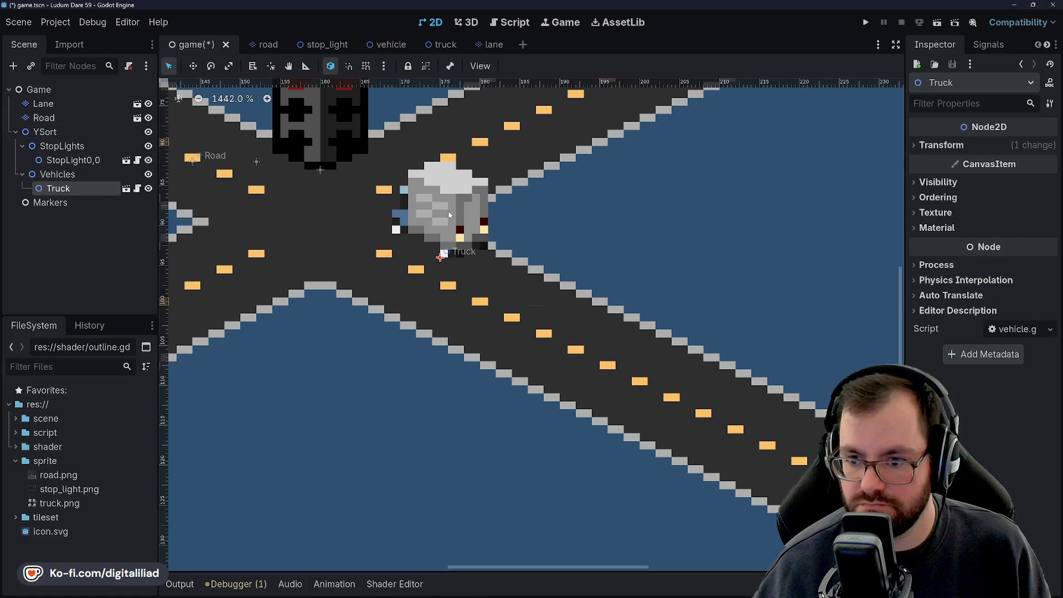
pyautogui.moveTo(449, 216); pyautogui.dragTo(544, 259)
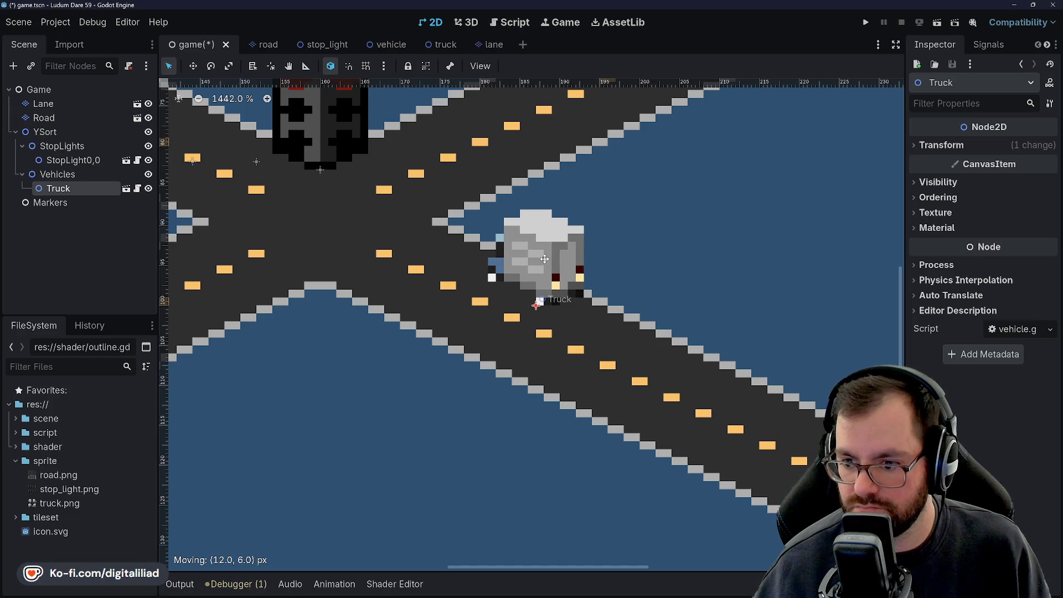
pyautogui.click(74, 93)
pyautogui.click(409, 408)
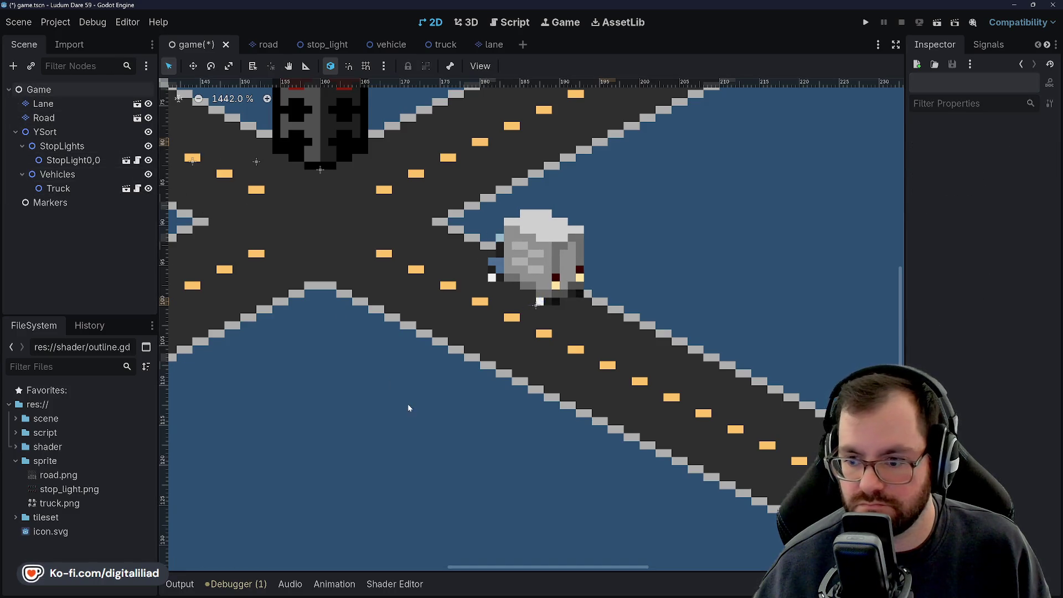
pyautogui.scroll(-2, 430, 421)
pyautogui.scroll(6, 451, 435)
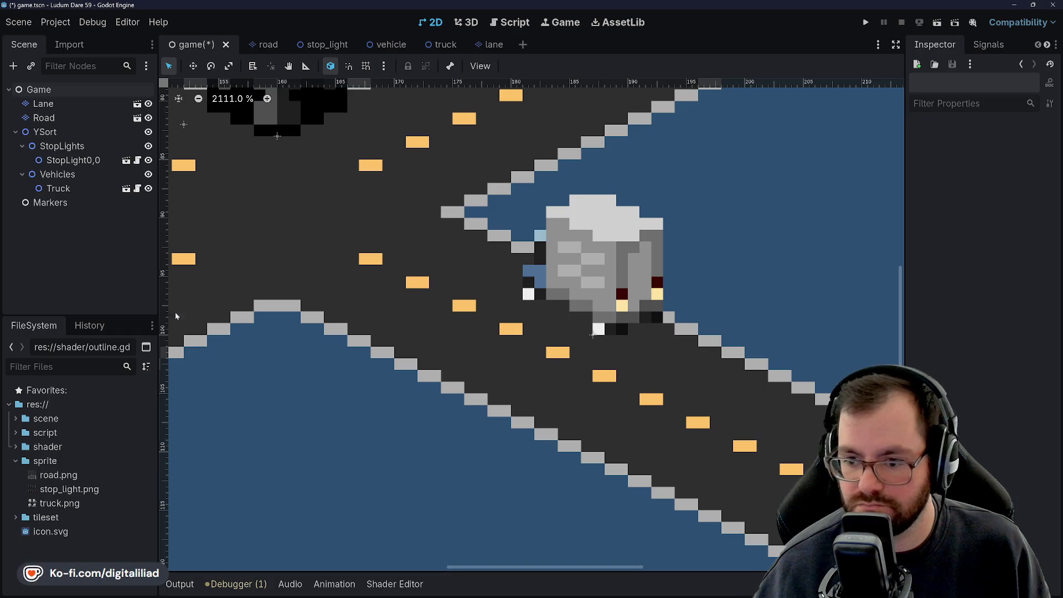
pyautogui.click(58, 189)
pyautogui.click(44, 117)
pyautogui.hotkey('ctrl', 's')
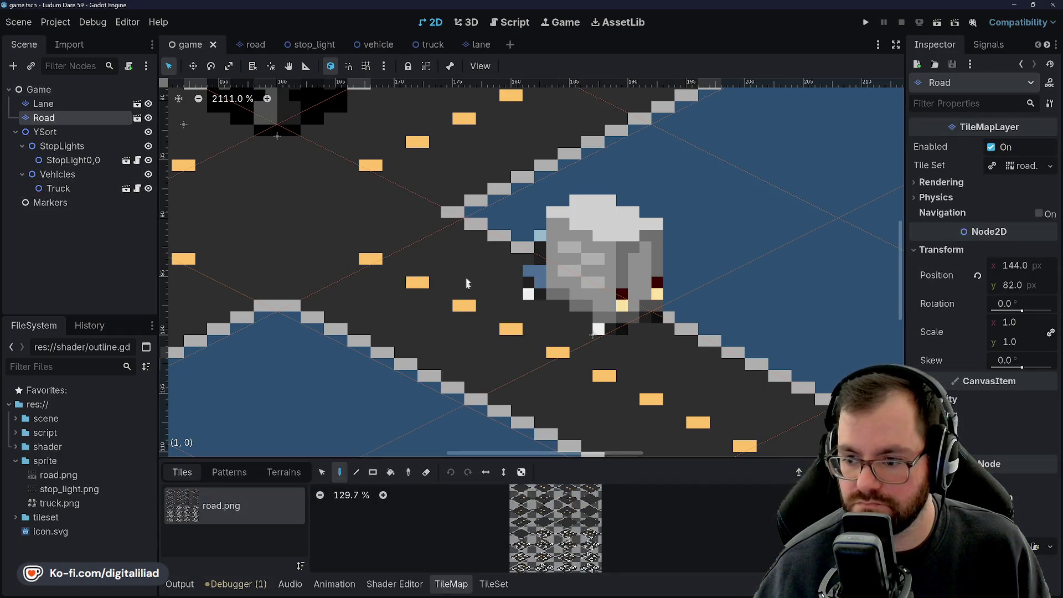
# - Test-run the game, stop it, and open vehicle.gd in the script editor
pyautogui.scroll(-5, 476, 247)
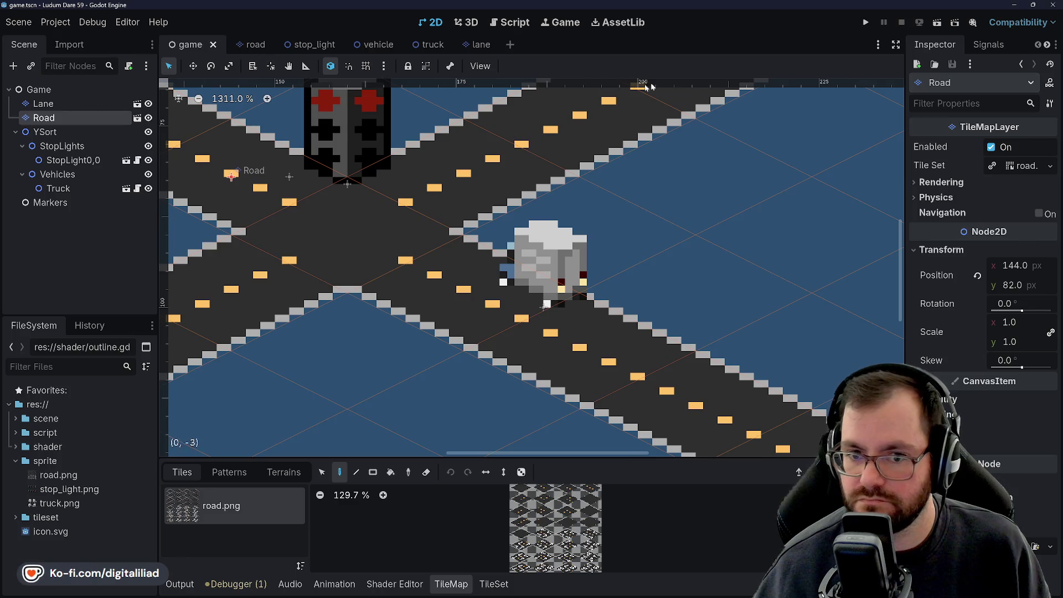
pyautogui.click(867, 22)
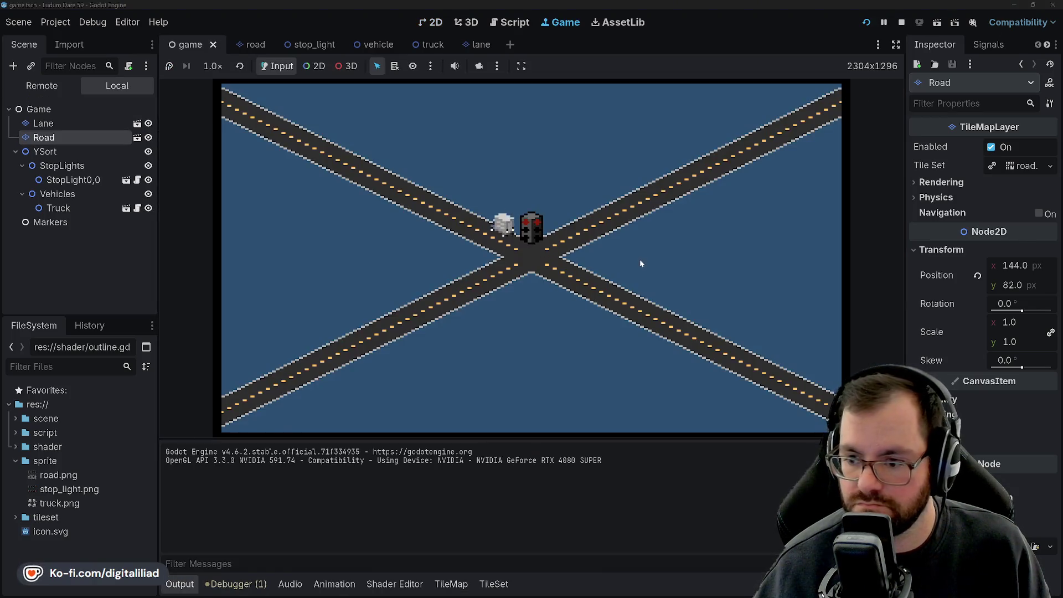
pyautogui.click(901, 22)
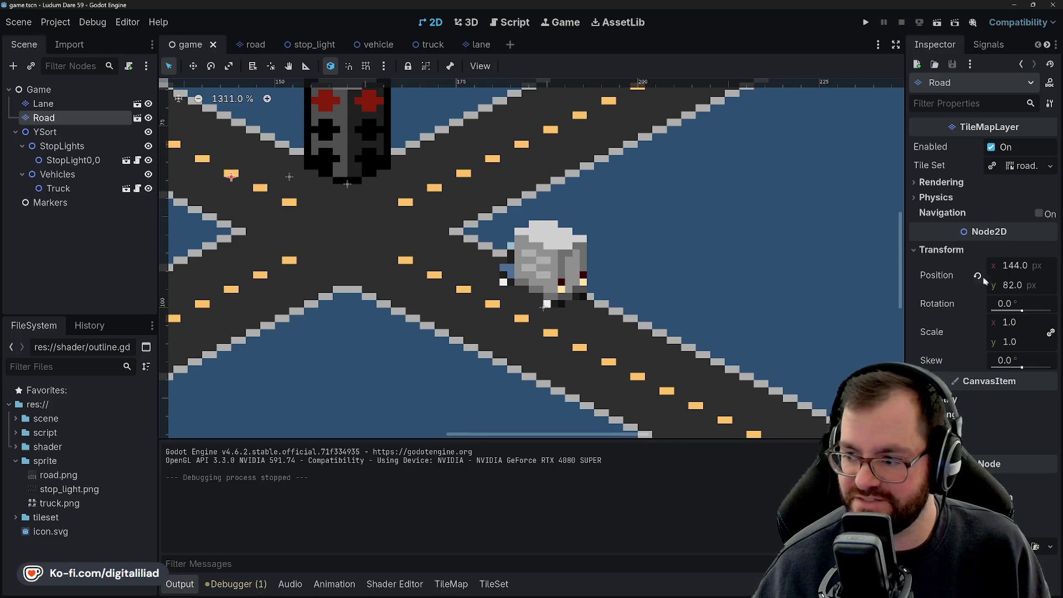
pyautogui.click(500, 22)
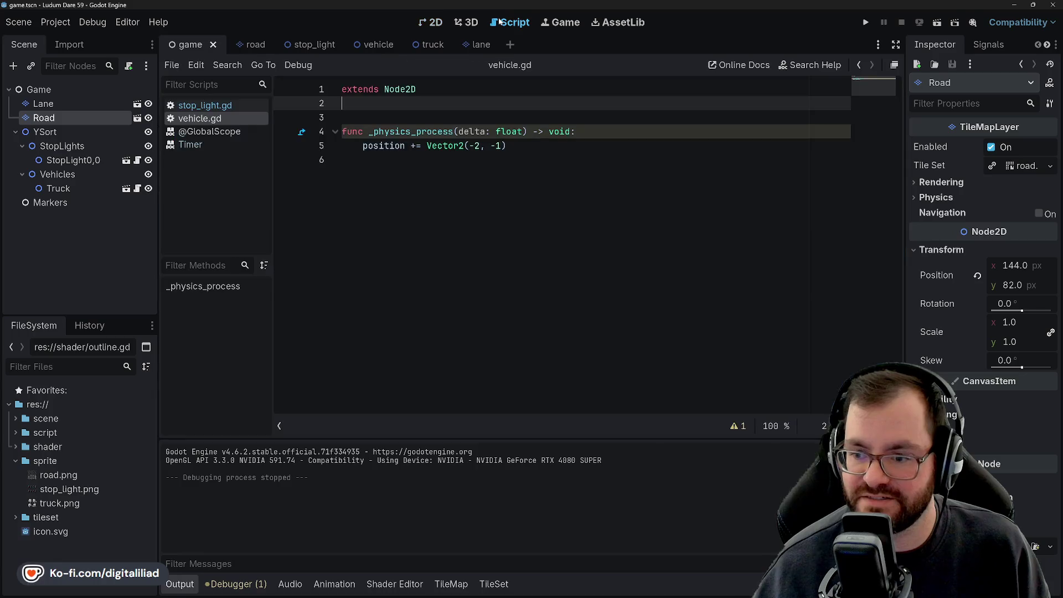
# - Append ' * delta' to the position += Vector2(-2, -1) line and run the game
pyautogui.click(521, 145)
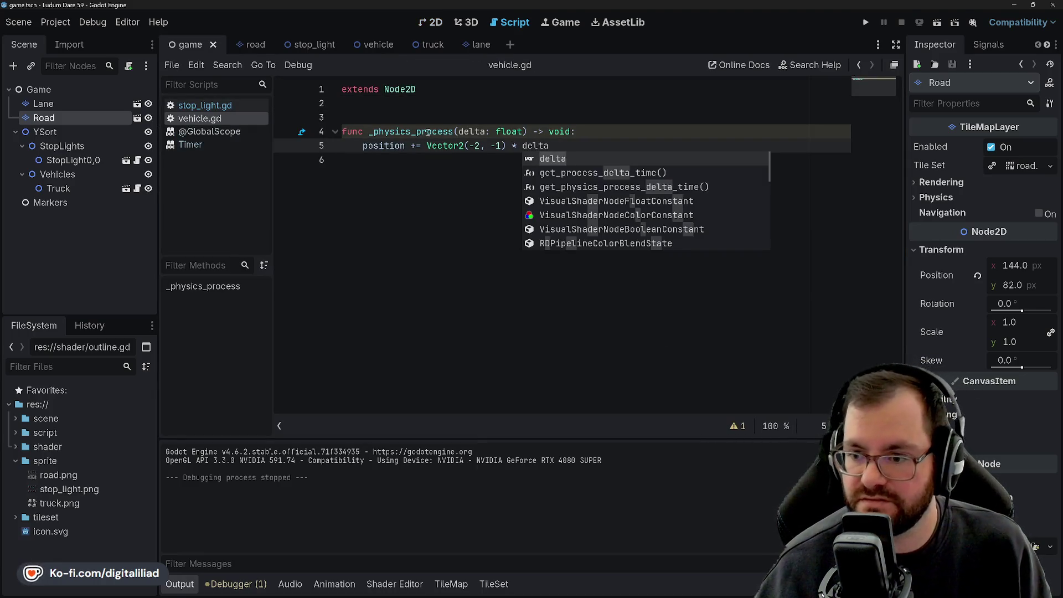
pyautogui.click(421, 90)
pyautogui.click(407, 117)
pyautogui.click(421, 102)
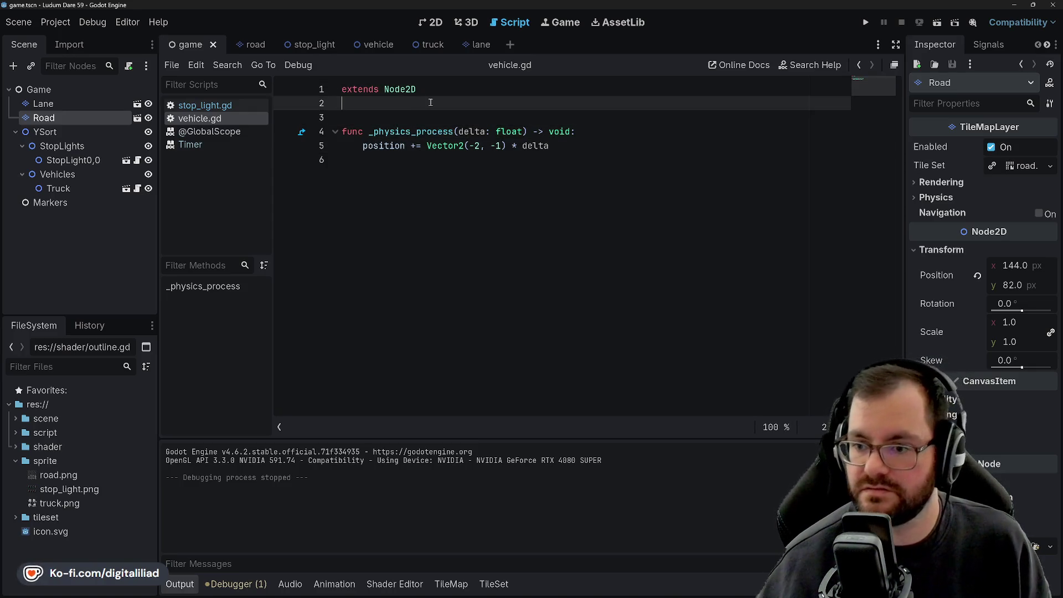
pyautogui.click(861, 24)
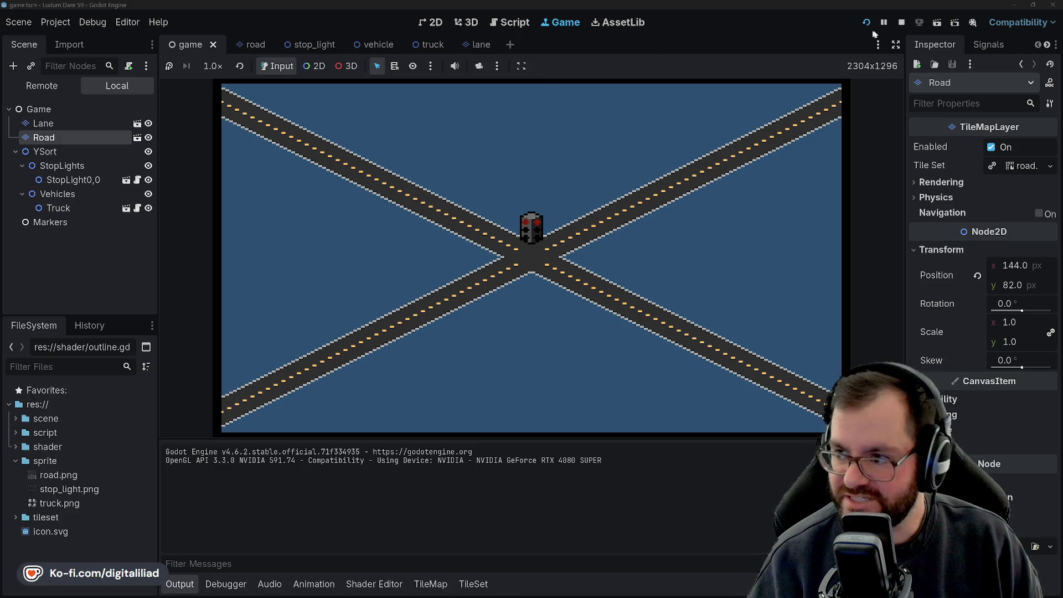
# - Stop the game after watching the truck's delta-scaled movement
pyautogui.click(901, 24)
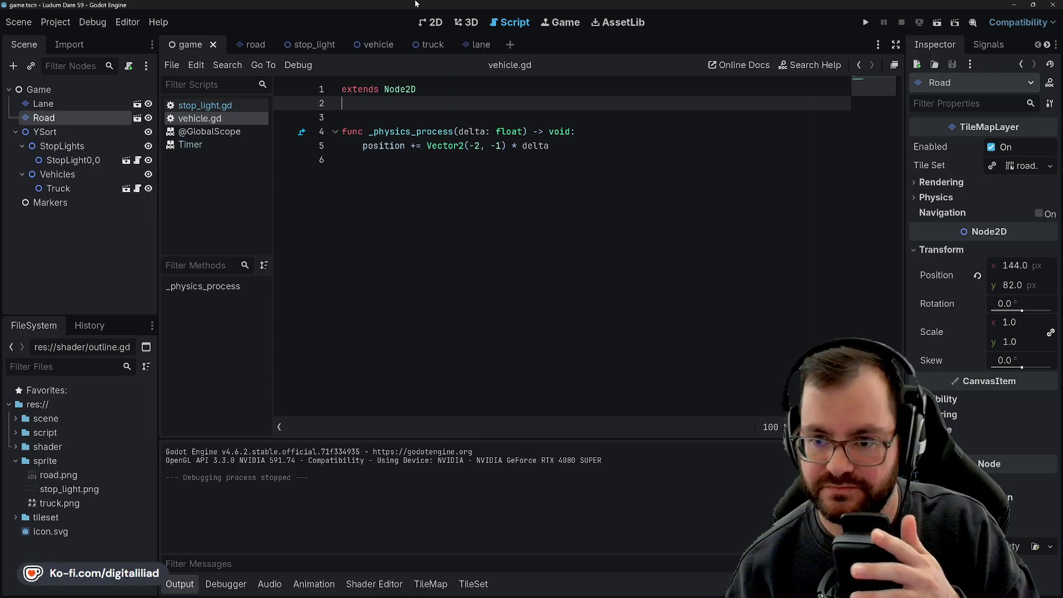
# - Return to the 2D crossroads scene and zoom out
pyautogui.click(427, 23)
pyautogui.scroll(-2, 479, 279)
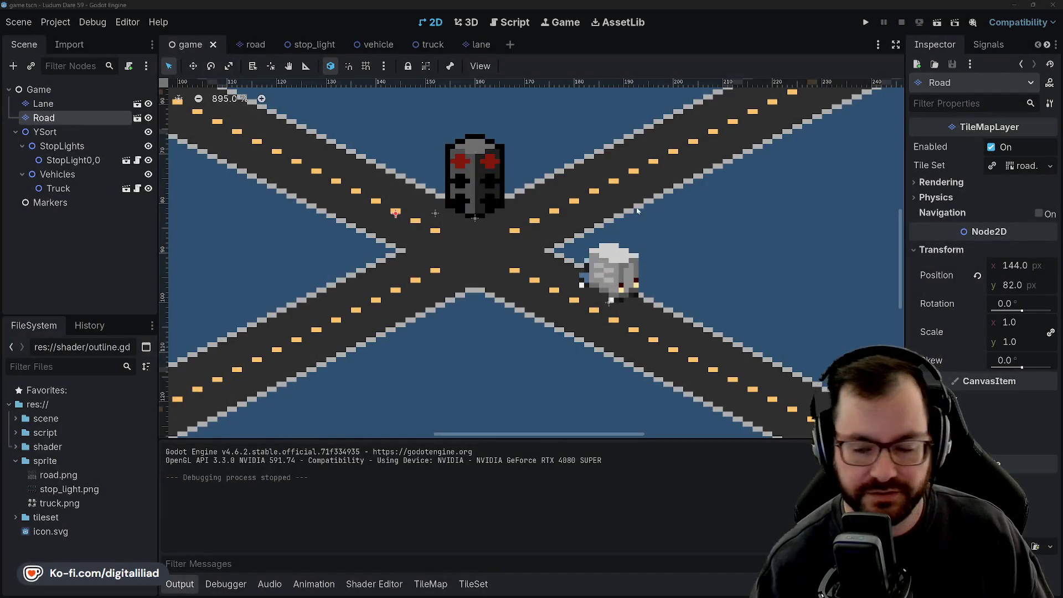
# - Adjust the crossroads view and run the game to watch the truck drive
pyautogui.scroll(-2, 586, 299)
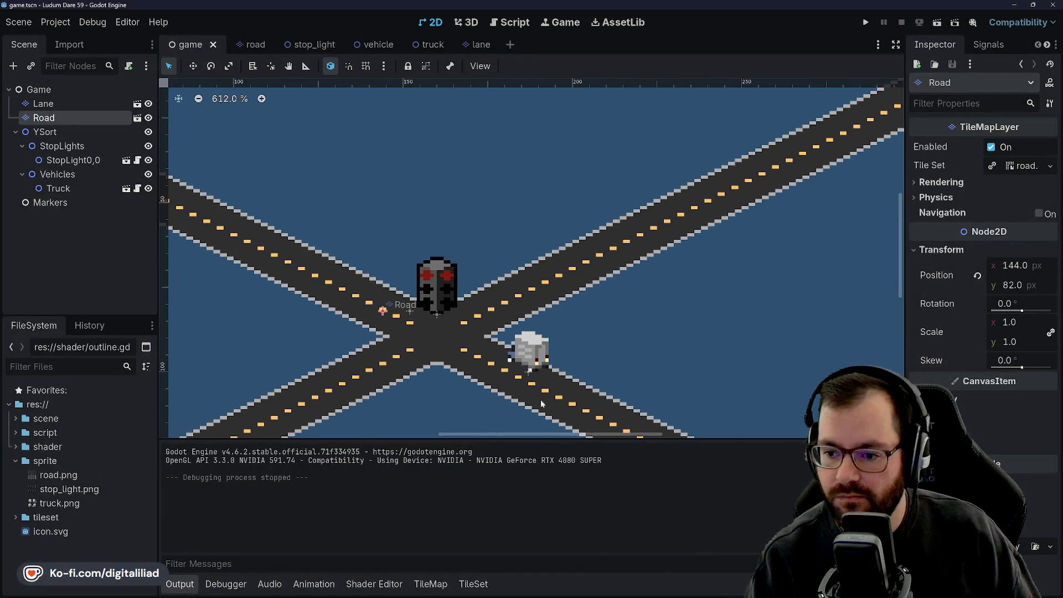
pyautogui.scroll(4, 514, 344)
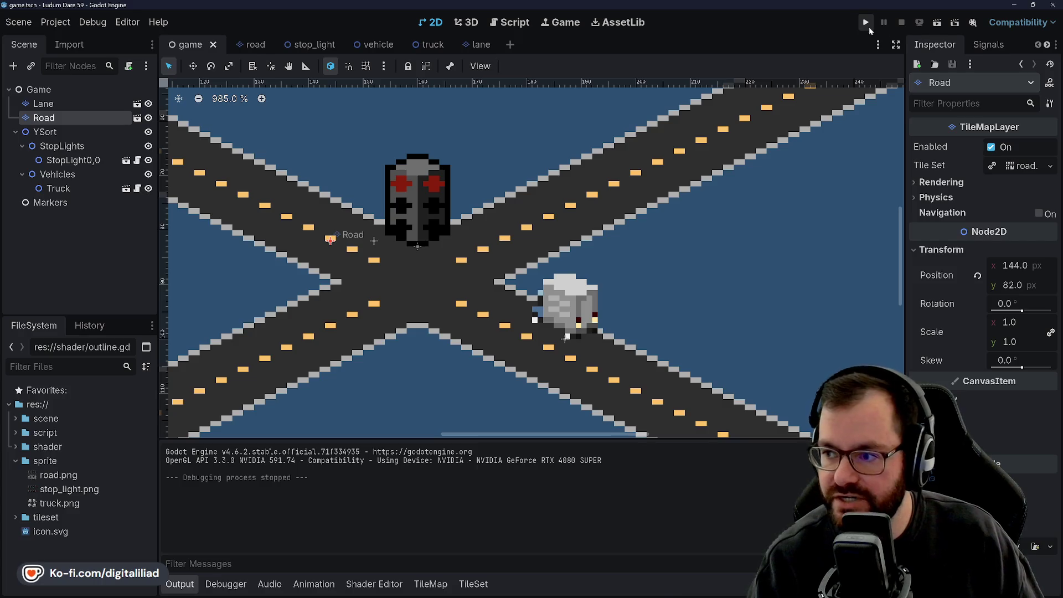
pyautogui.click(867, 23)
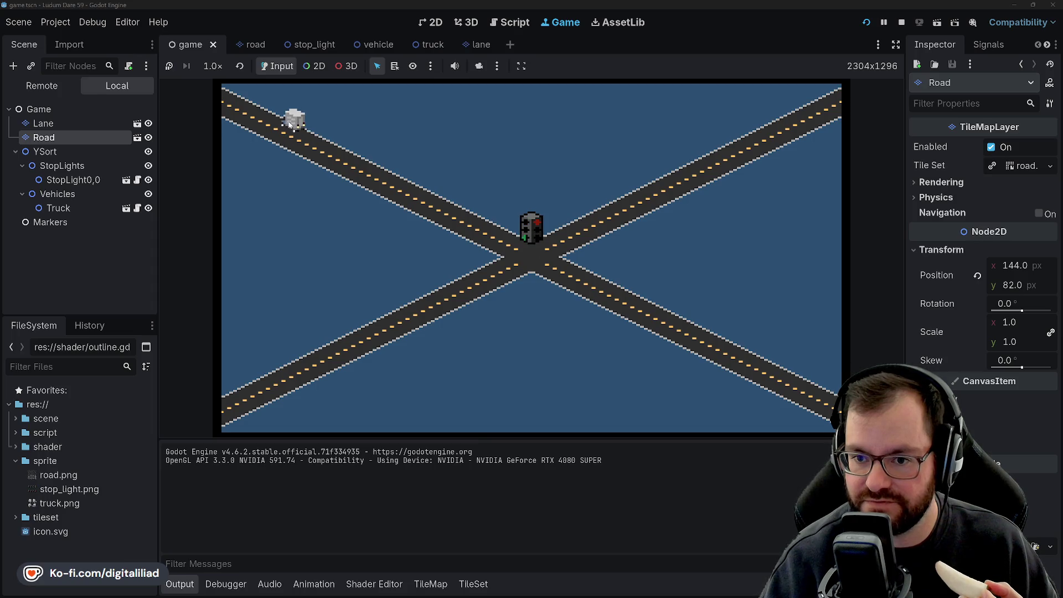
# - Stop the game and add 'const SPEED: float = 2.0' to vehicle.gd, then save
pyautogui.click(901, 22)
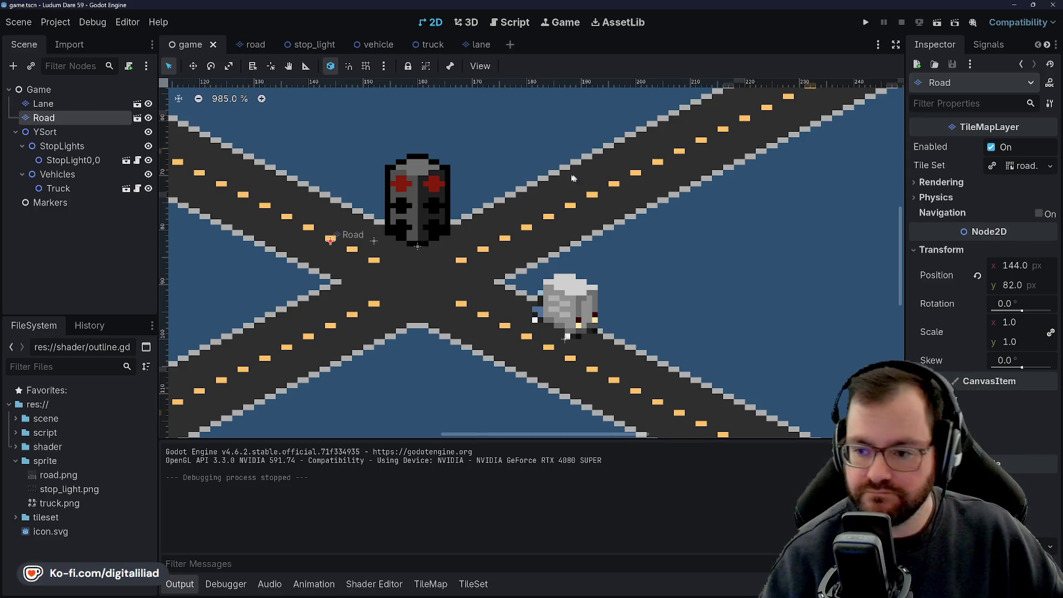
pyautogui.click(501, 23)
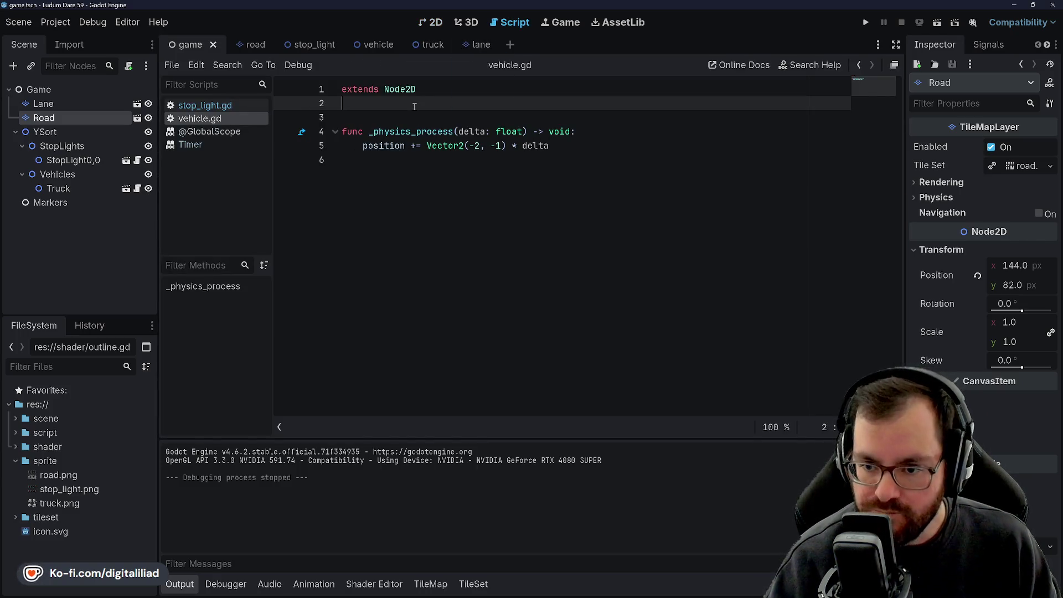
pyautogui.press('Return')
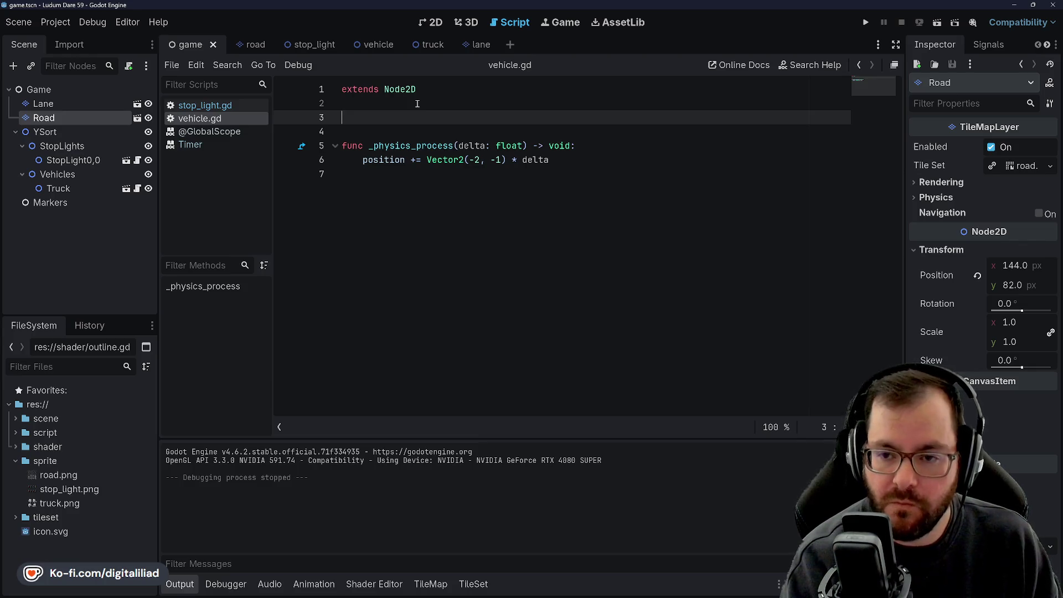
pyautogui.write('const SPEED: floa')
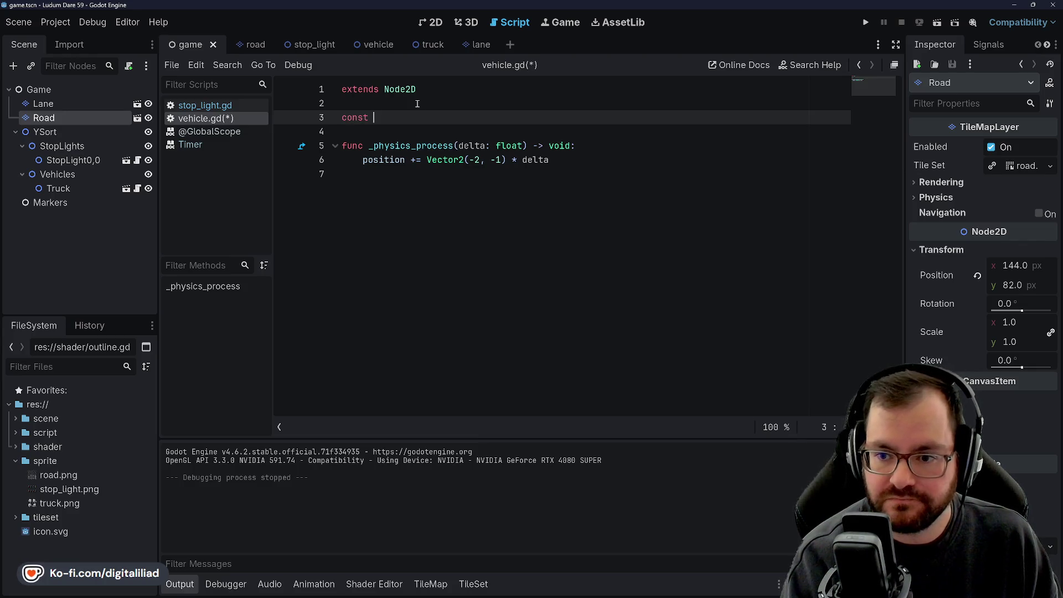
pyautogui.write('t = ')
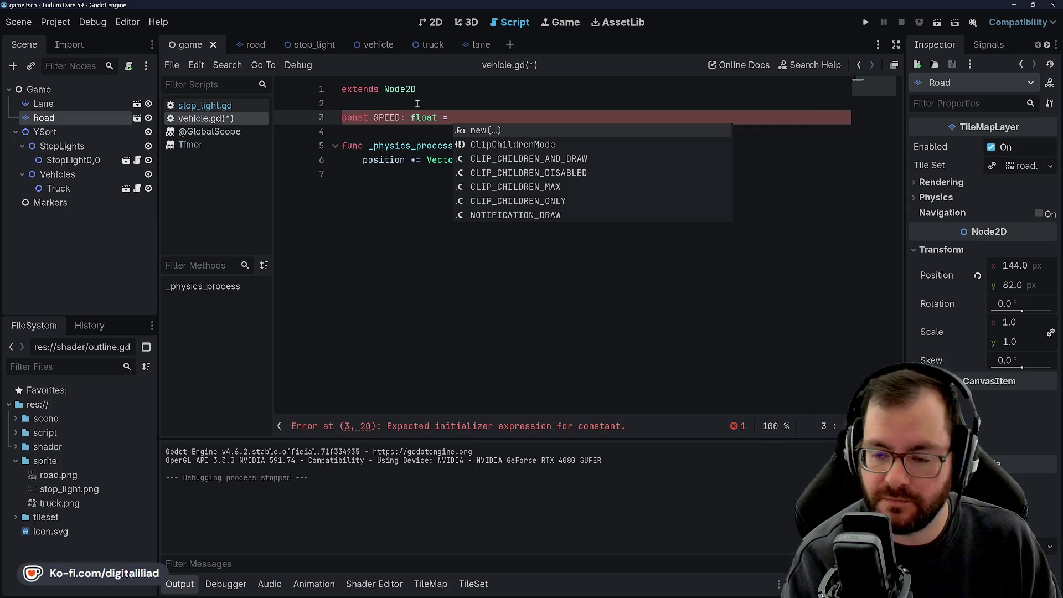
pyautogui.write('2.0')
pyautogui.hotkey('ctrl', 's')
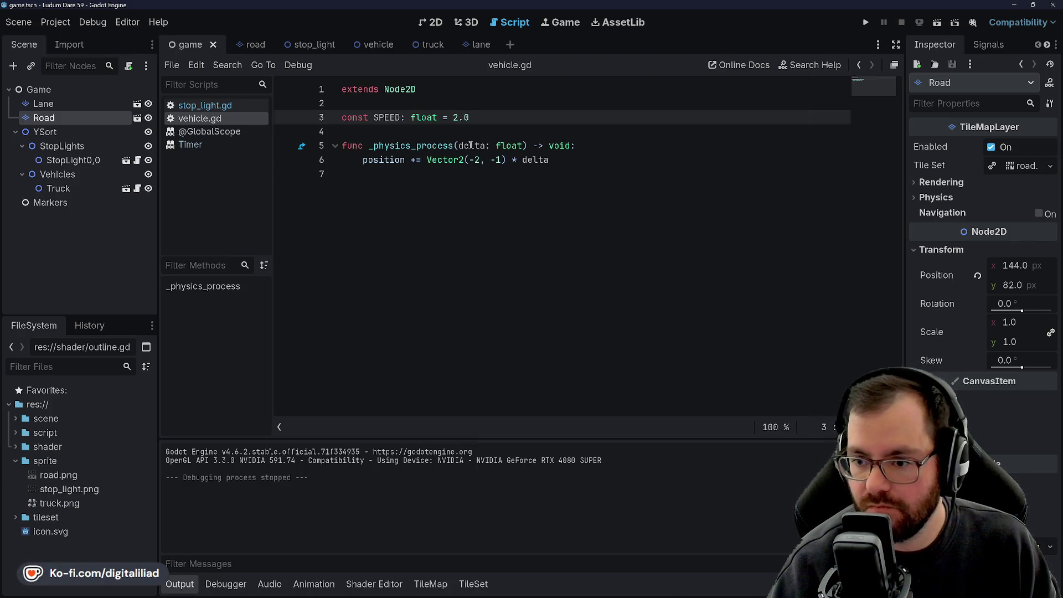
# - Insert 'SPEED *' into the movement line, save, and run the game
pyautogui.press('Down')
pyautogui.press('Down')
pyautogui.press('Down')
pyautogui.press('Up')
pyautogui.press('Up')
pyautogui.press('Up')
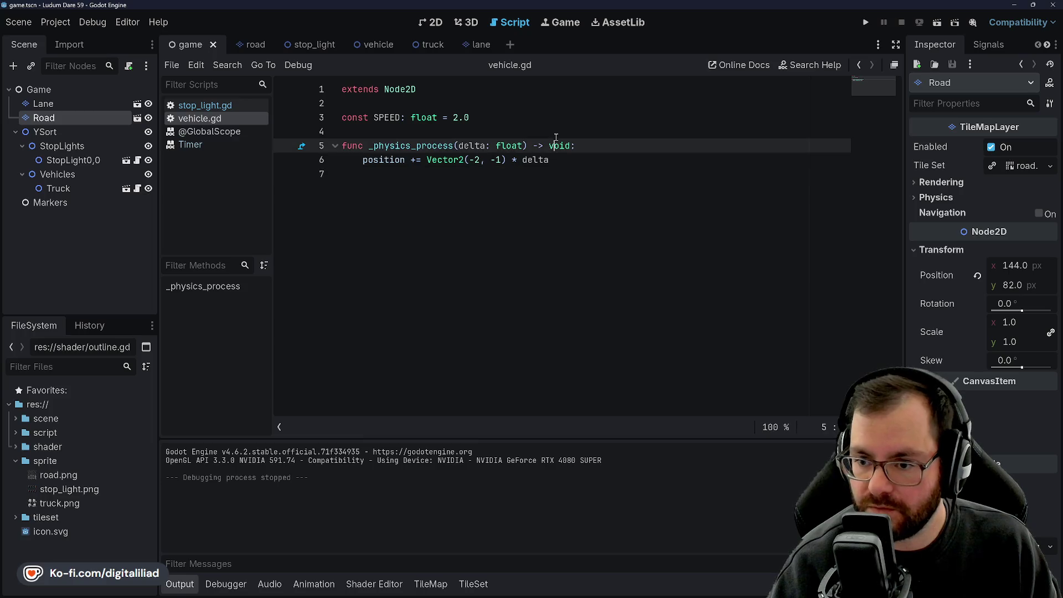
pyautogui.press('Down')
pyautogui.press('Down')
pyautogui.press('End')
pyautogui.click(513, 159)
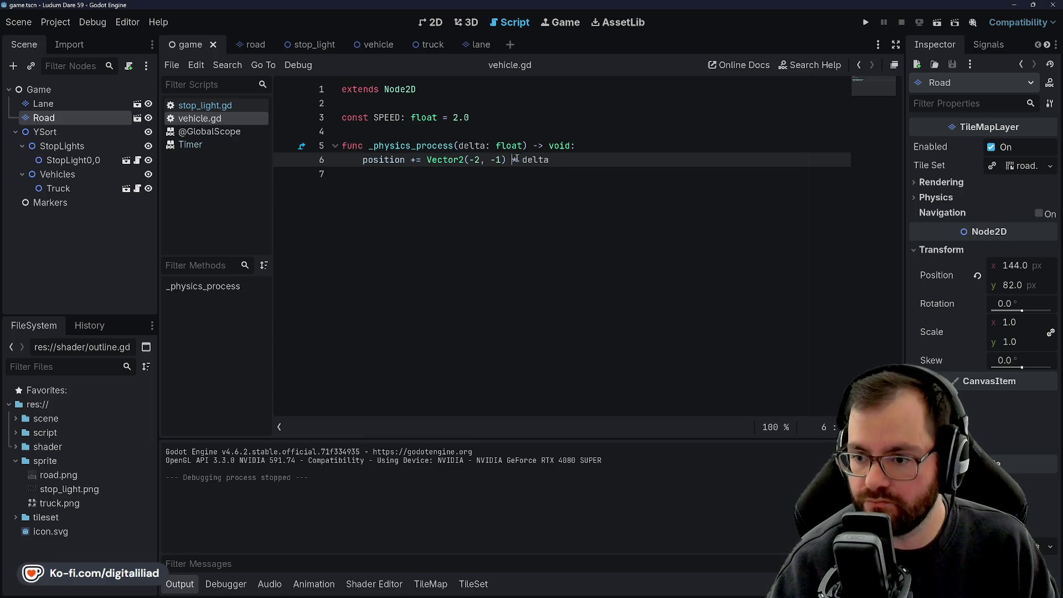
pyautogui.write('SPEED')
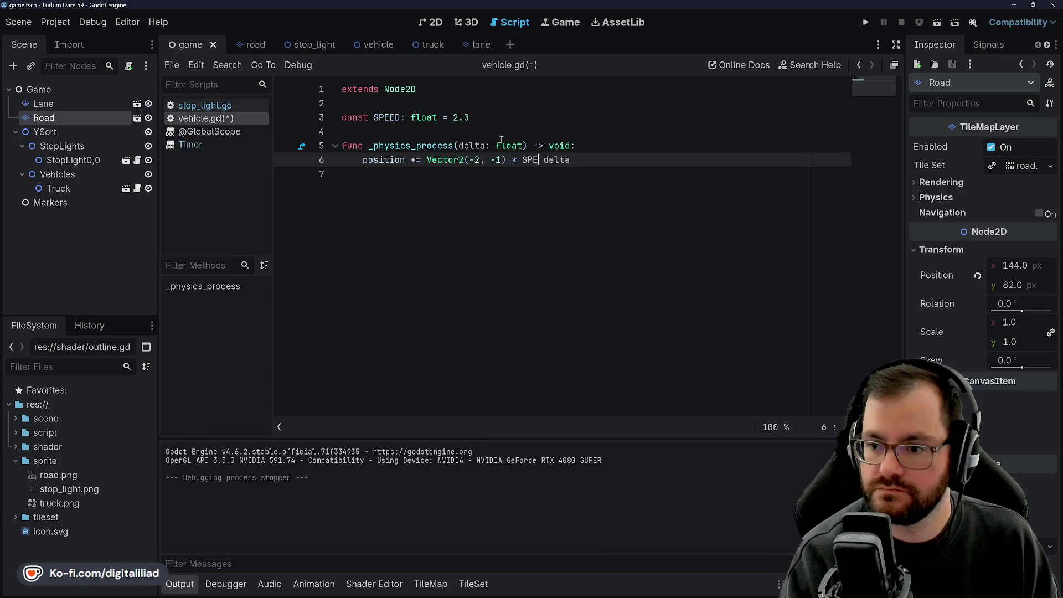
pyautogui.write(' *')
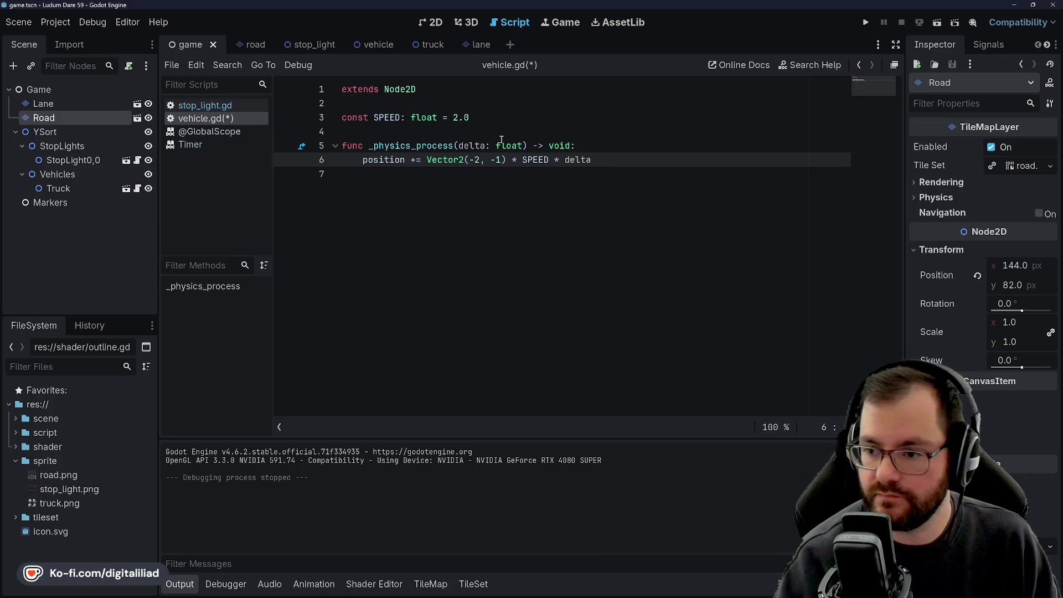
pyautogui.hotkey('ctrl', 's')
pyautogui.click(502, 137)
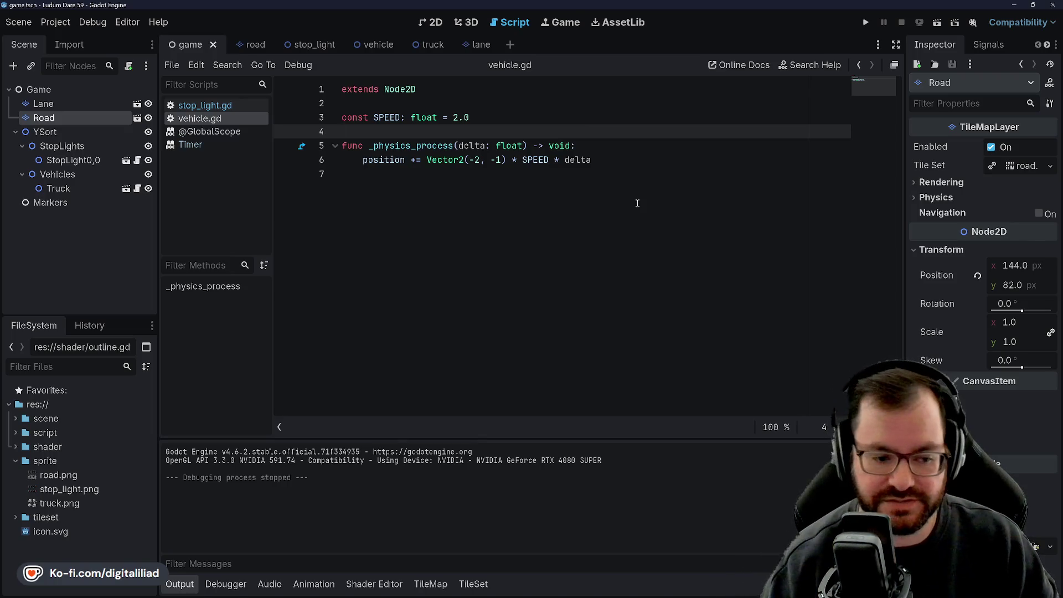
pyautogui.click(866, 23)
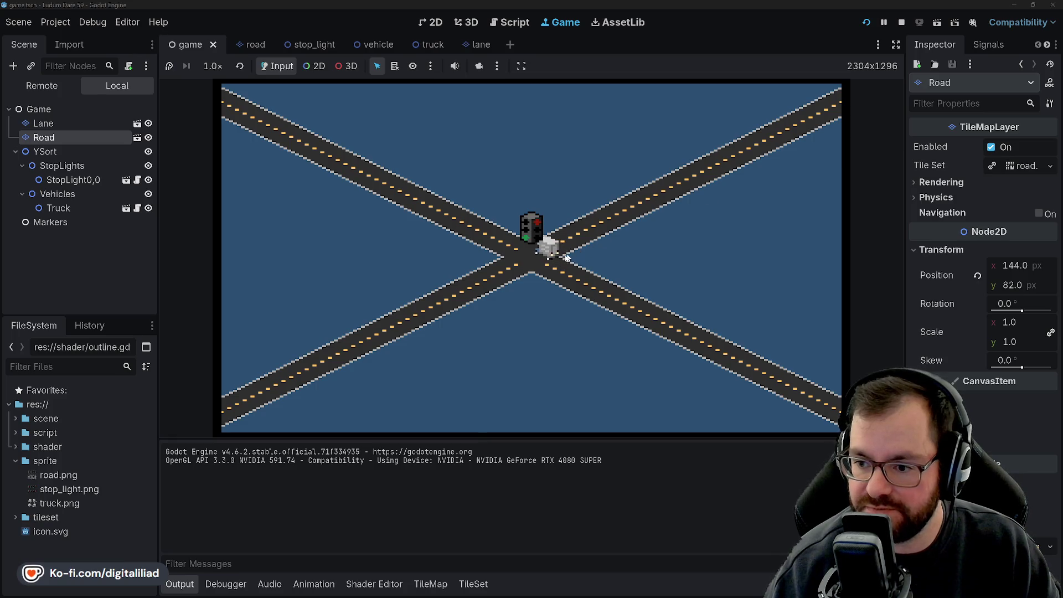
pyautogui.click(532, 228)
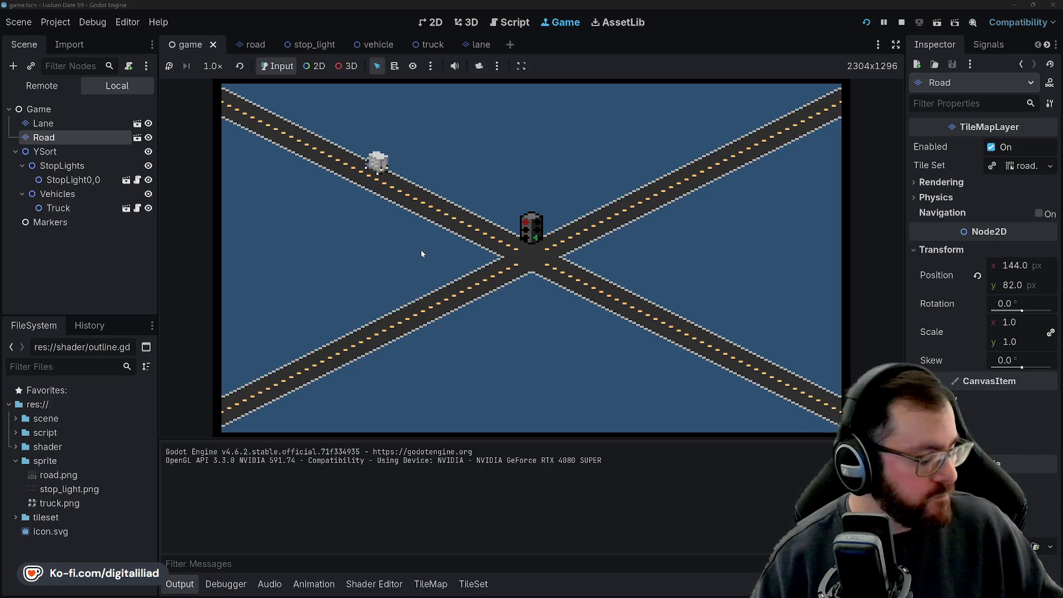
pyautogui.click(902, 23)
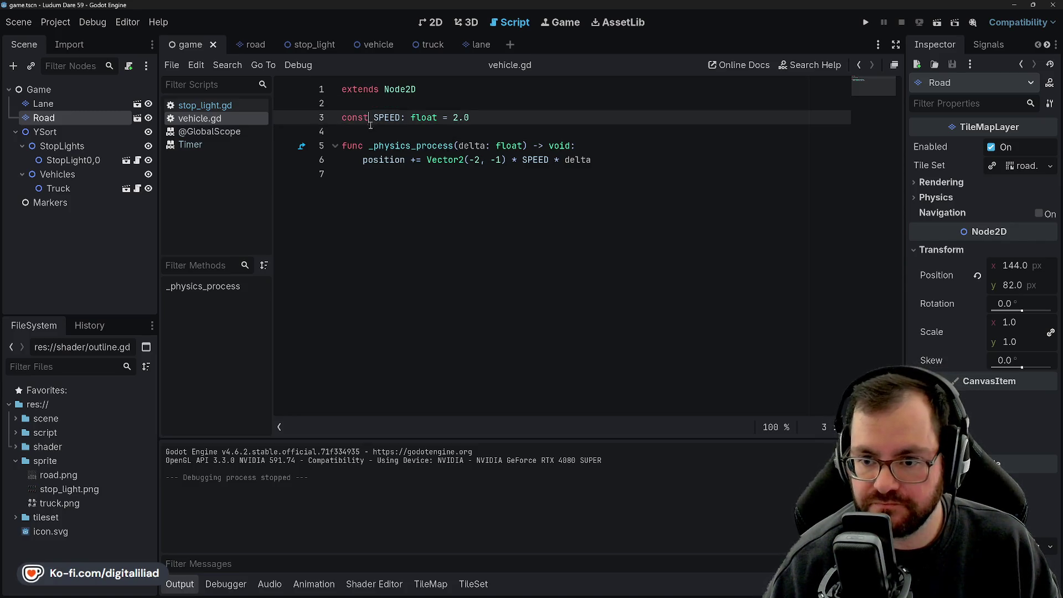
pyautogui.press('Return')
pyautogui.press('Return')
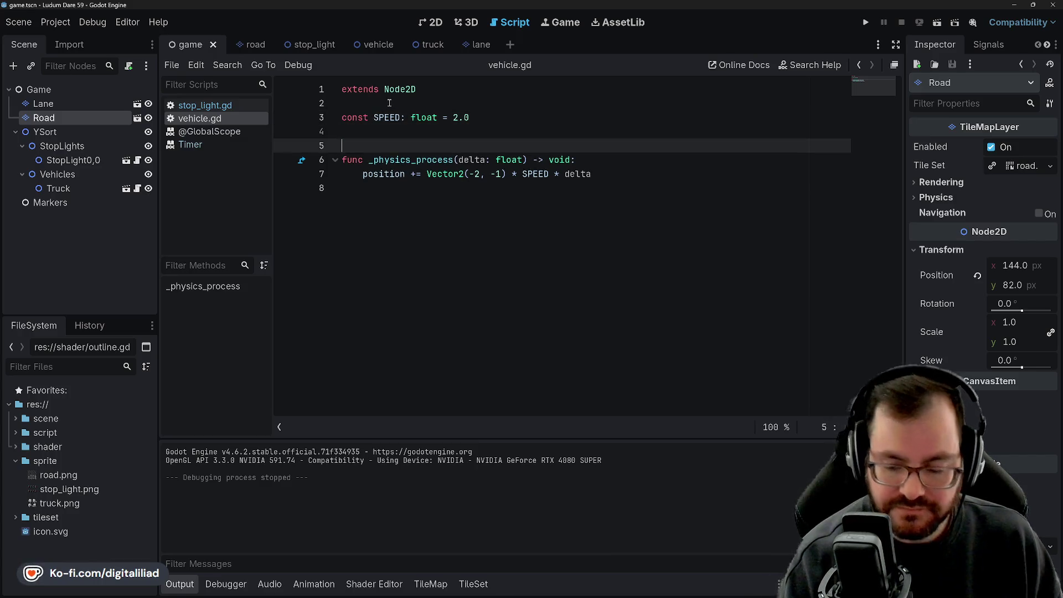
pyautogui.press('Up')
pyautogui.click(464, 211)
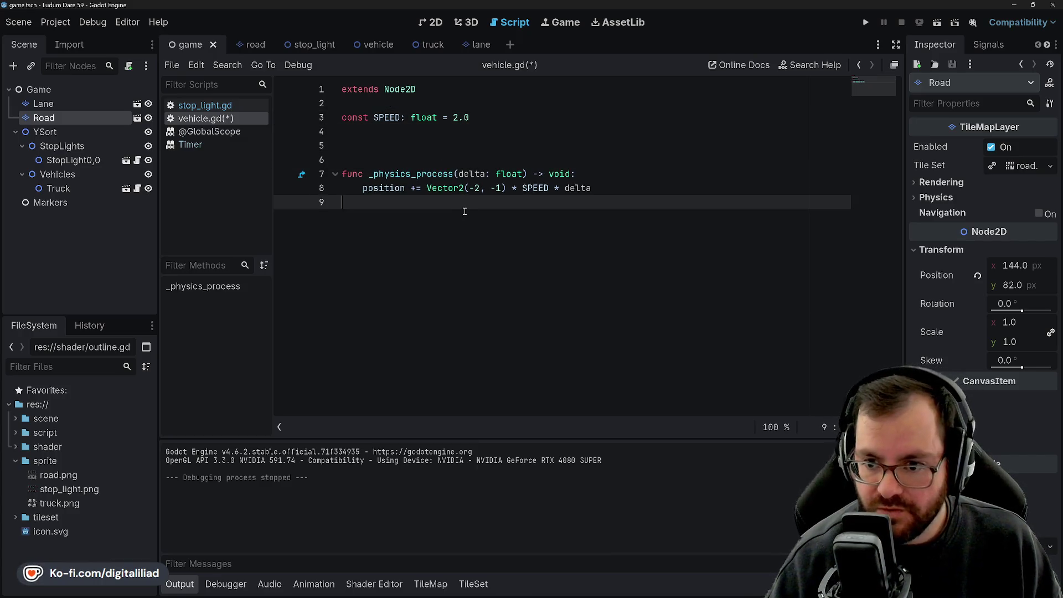
pyautogui.write('ectio')
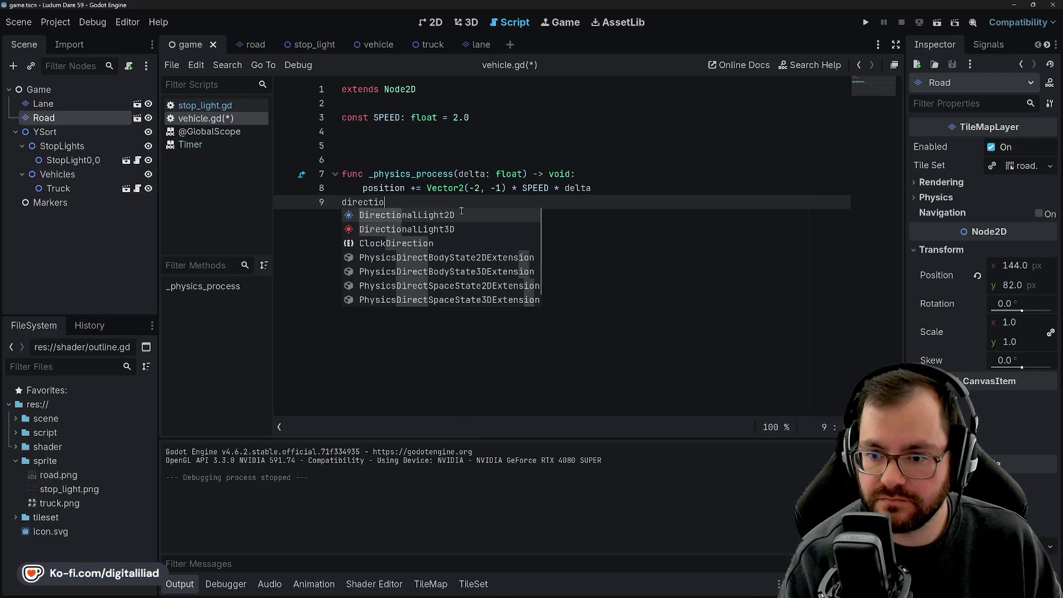
pyautogui.press('BackSpace')
pyautogui.press('BackSpace')
pyautogui.press('BackSpace')
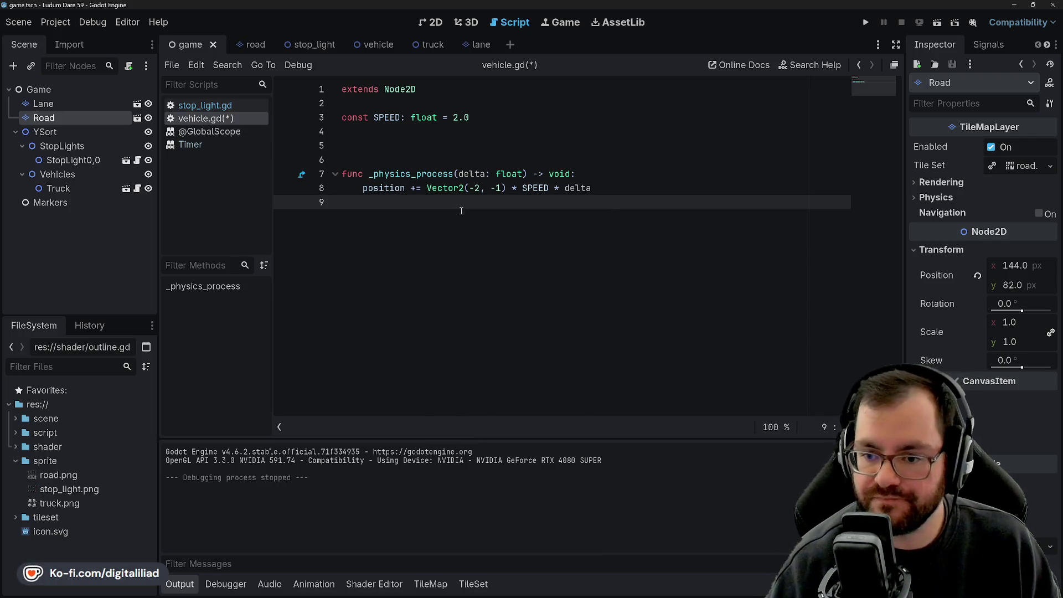
pyautogui.click(361, 147)
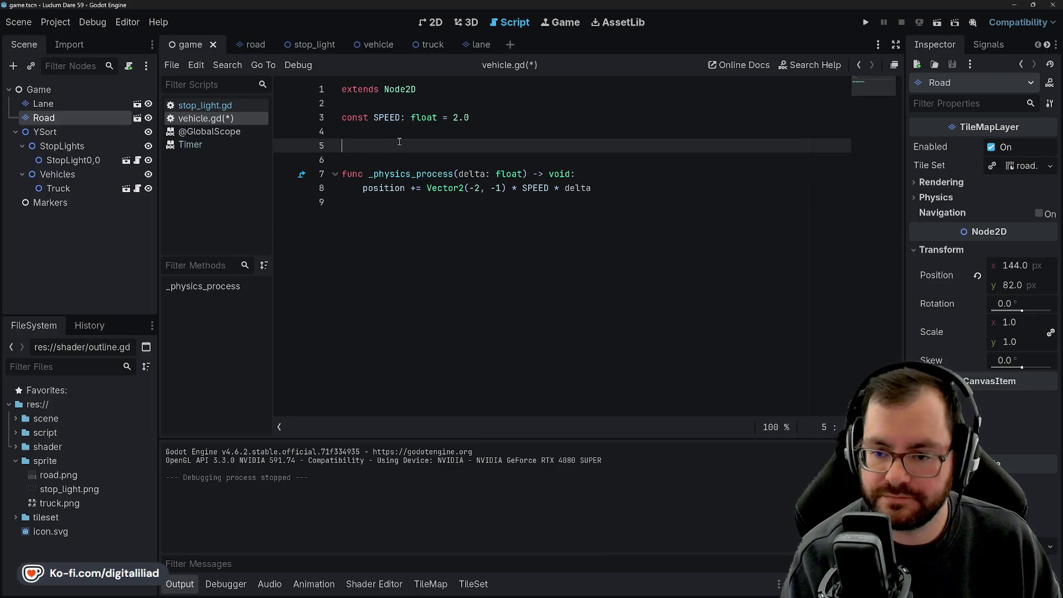
pyautogui.write('vardirection: Vector2i')
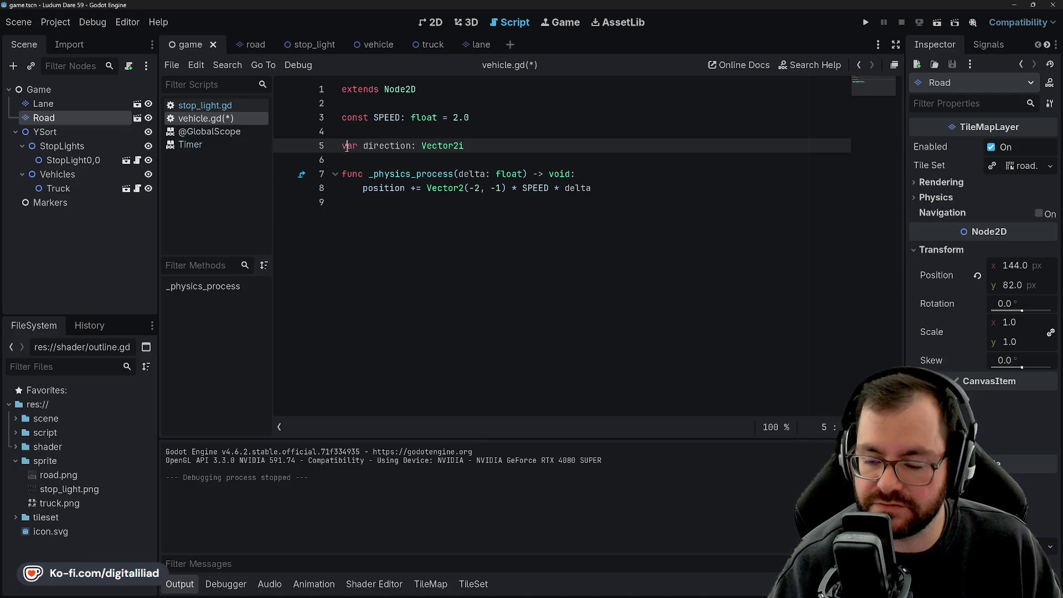
pyautogui.write('@export')
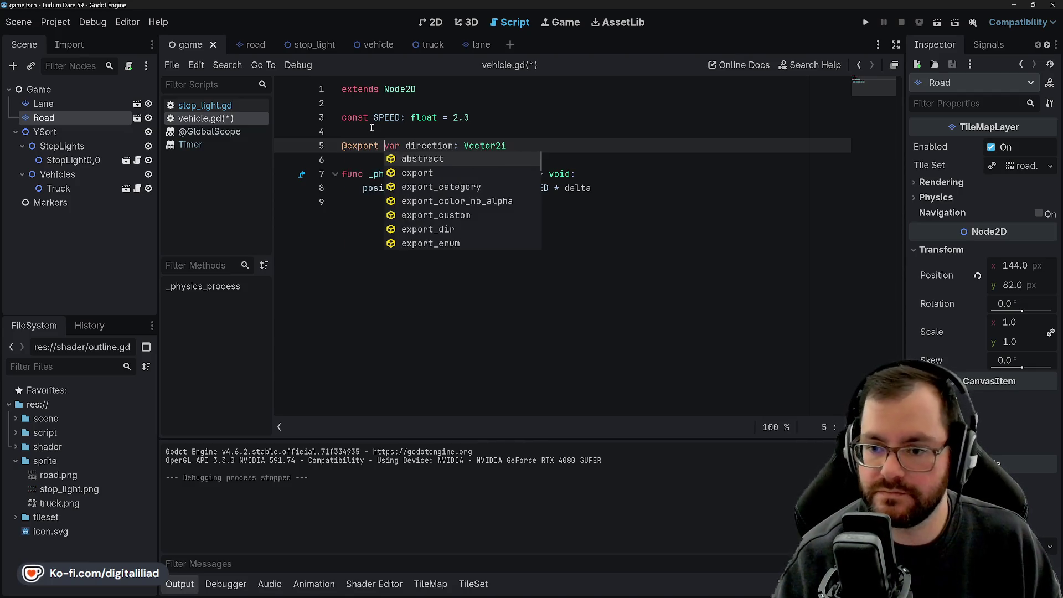
pyautogui.click(393, 123)
pyautogui.click(510, 156)
pyautogui.hotkey('ctrl', 's')
pyautogui.click(539, 146)
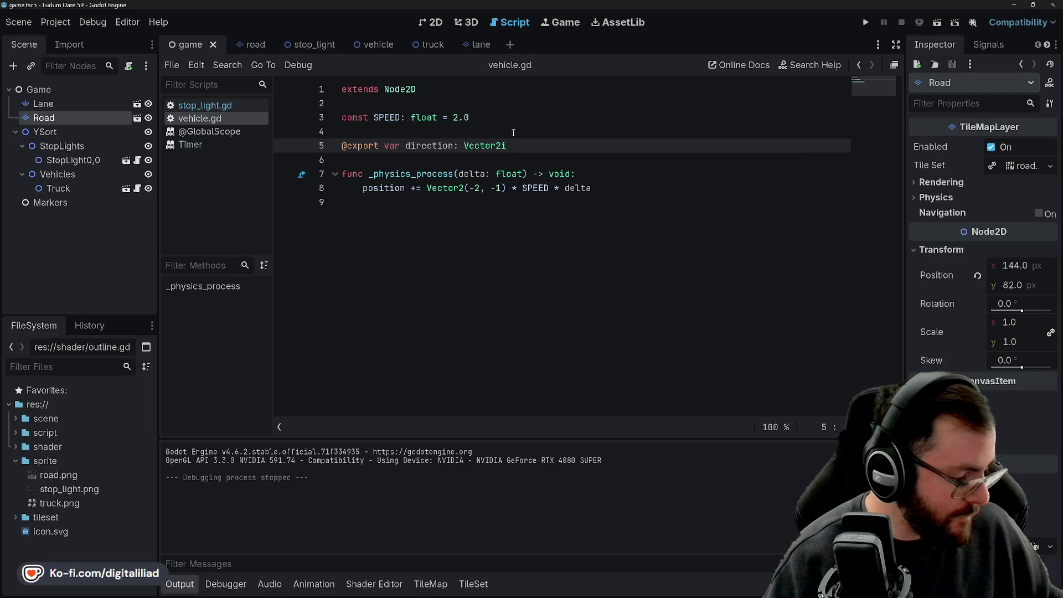
# - Replace Vector2(-2, -1) with Vector2(direction.x * 2, direction.y) in the movement line
pyautogui.click(543, 160)
pyautogui.click(616, 185)
pyautogui.press('Down')
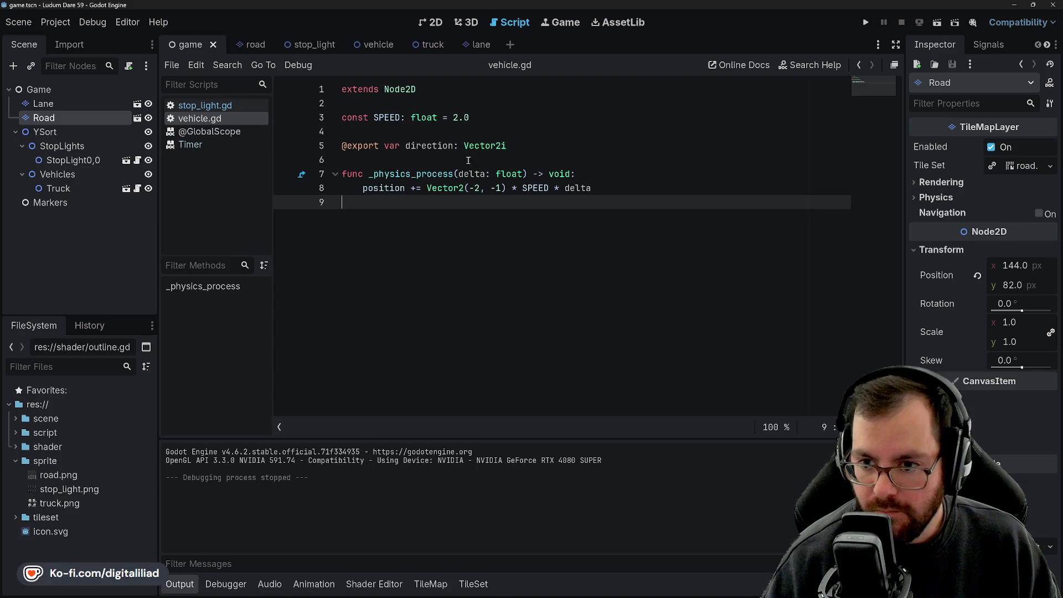
pyautogui.click(469, 160)
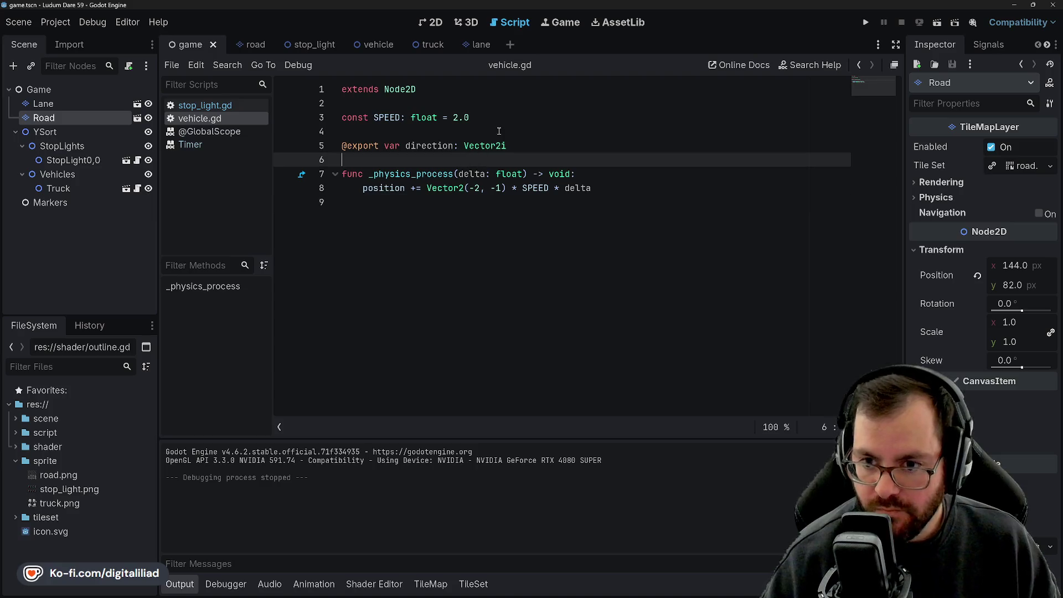
pyautogui.click(428, 188)
pyautogui.click(475, 188)
pyautogui.press('Up')
pyautogui.click(475, 189)
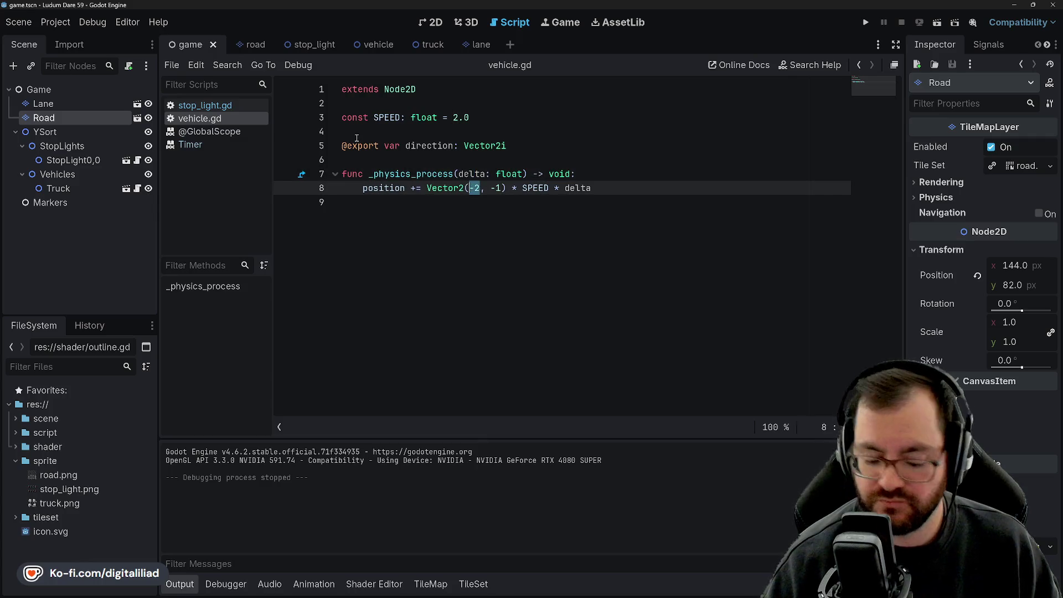
pyautogui.write('direction.x')
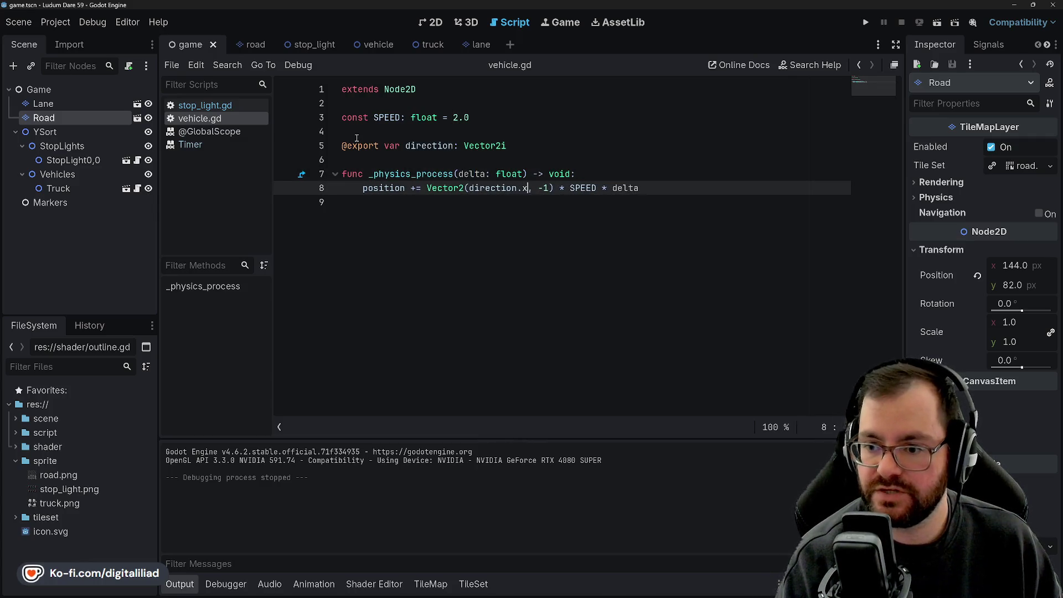
pyautogui.write(' * 1')
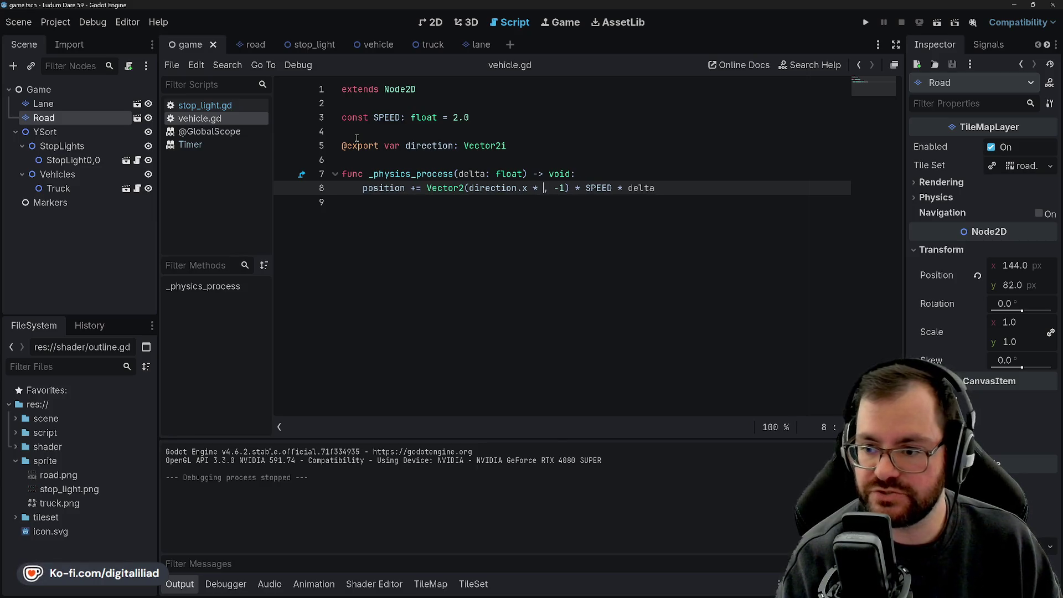
pyautogui.press('Delete')
pyautogui.press('Delete')
pyautogui.write('direction.y')
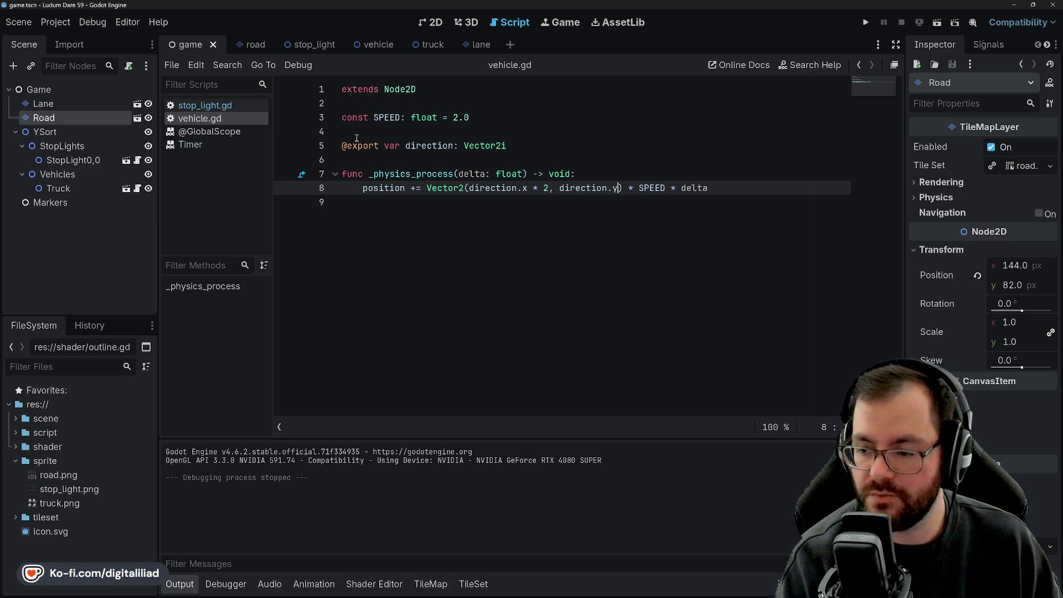
pyautogui.click(441, 217)
pyautogui.click(403, 161)
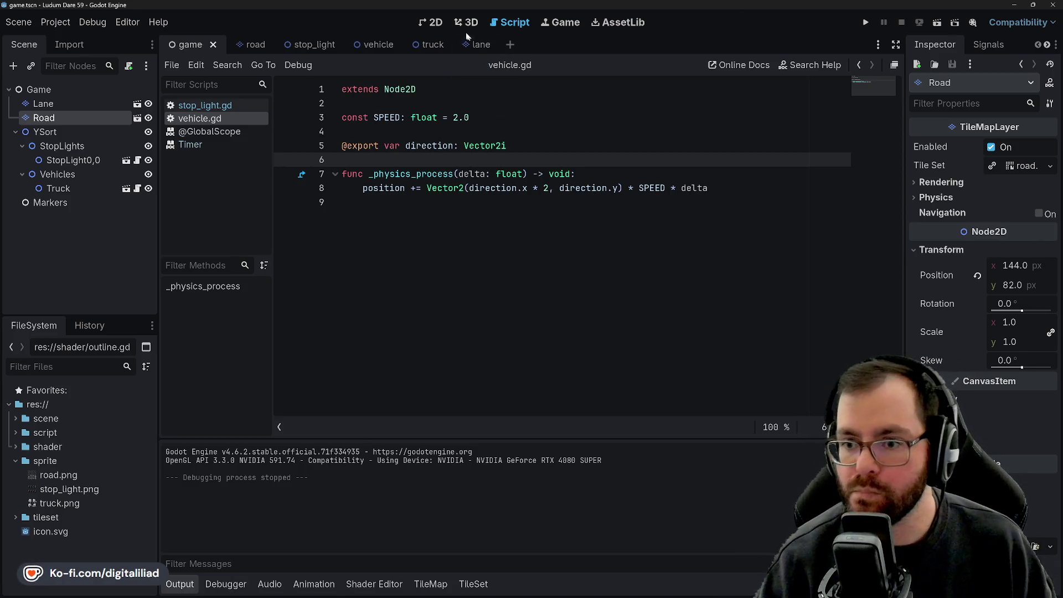
pyautogui.click(436, 25)
# - Set the Truck's Direction to (-1, -1) in the Inspector and save the scene
pyautogui.click(502, 154)
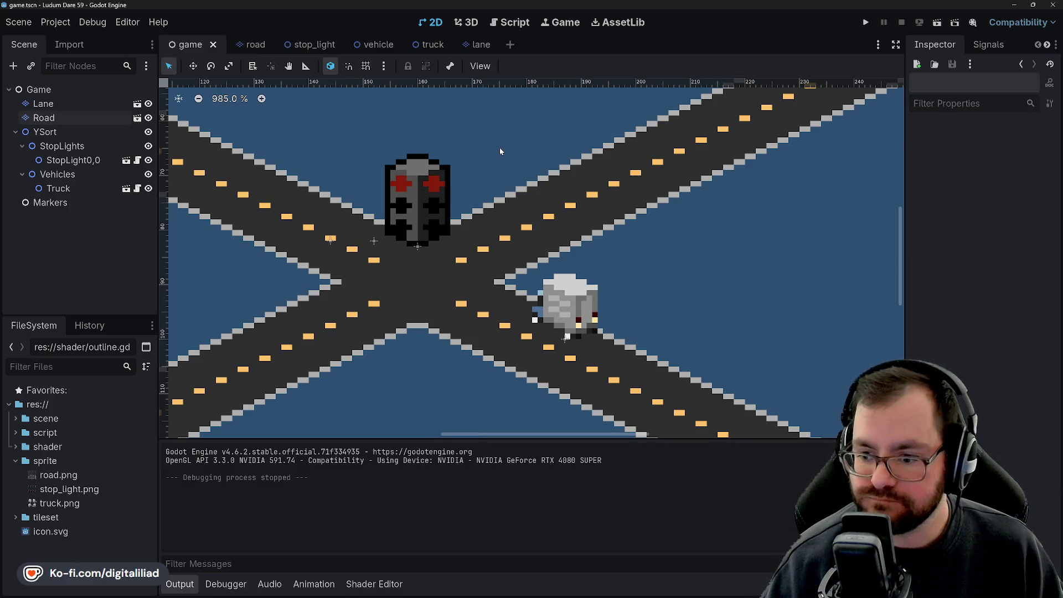
pyautogui.scroll(-1, 555, 301)
pyautogui.click(559, 286)
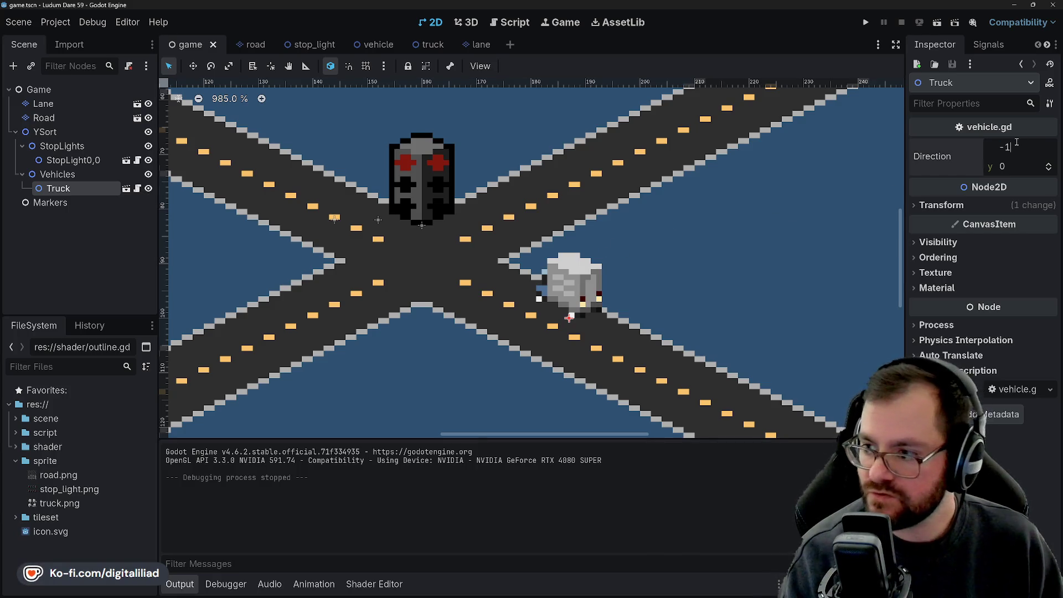
pyautogui.press('Tab')
pyautogui.write('-1')
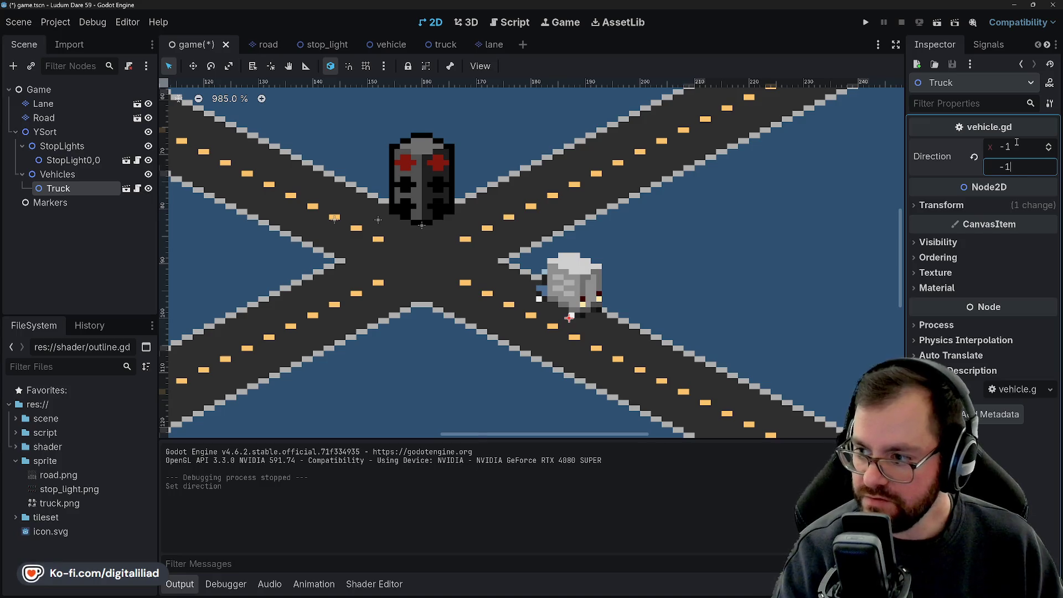
pyautogui.press('Return')
pyautogui.click(639, 233)
pyautogui.hotkey('ctrl', 's')
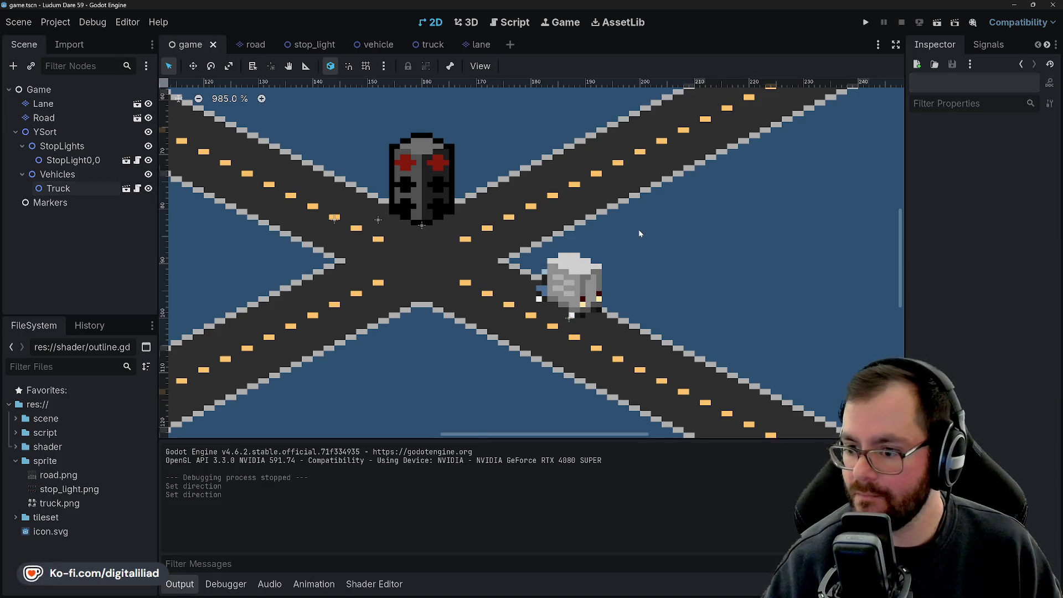
pyautogui.click(58, 188)
pyautogui.scroll(-2, 487, 205)
pyautogui.scroll(-4, 488, 205)
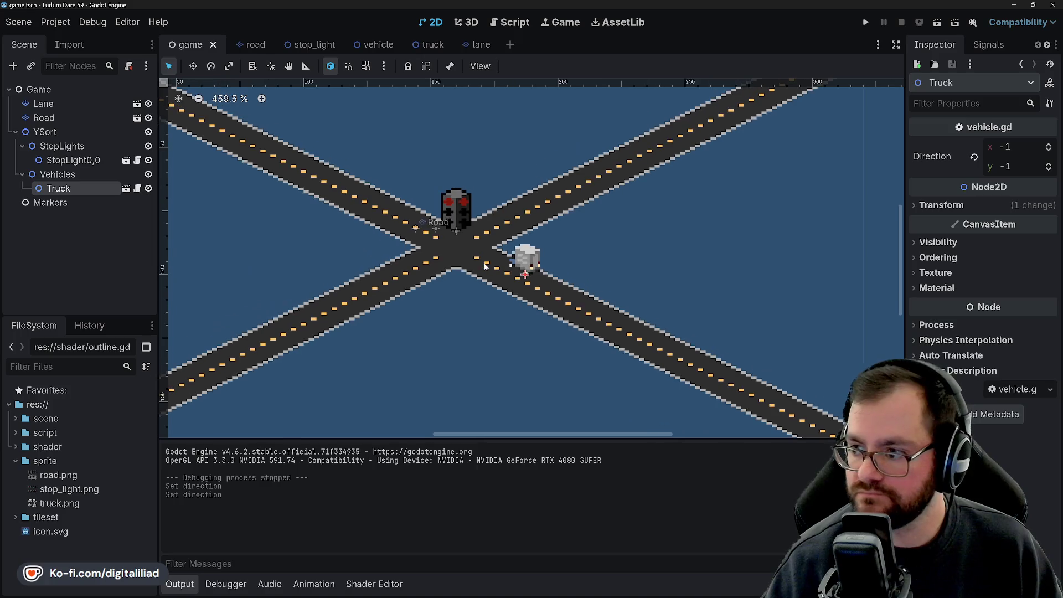
pyautogui.hotkey('ctrl', 's')
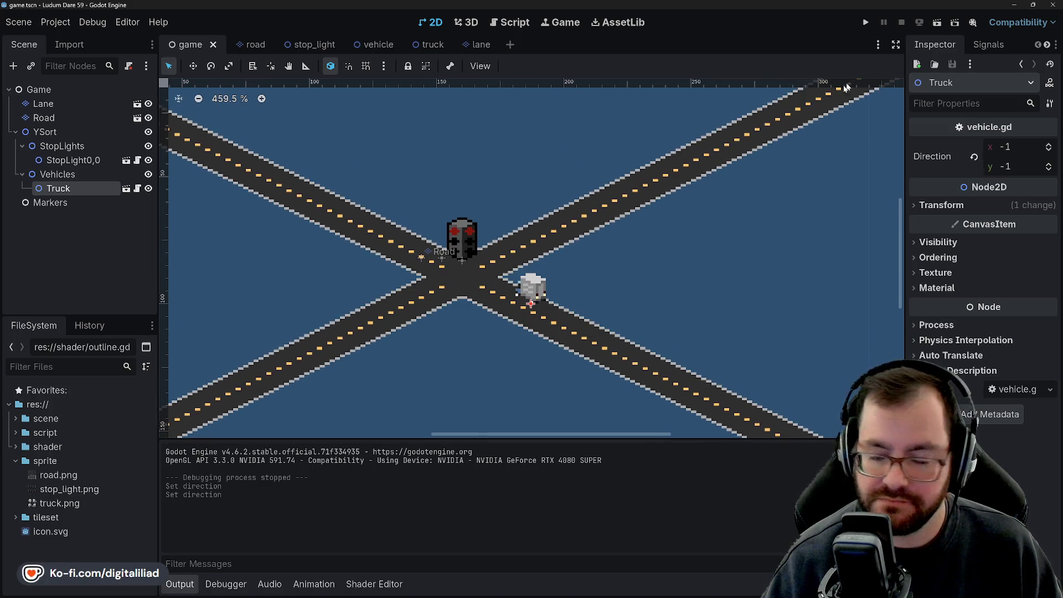
# - Test-run the game, stop it, and open the vehicle base scene
pyautogui.click(866, 22)
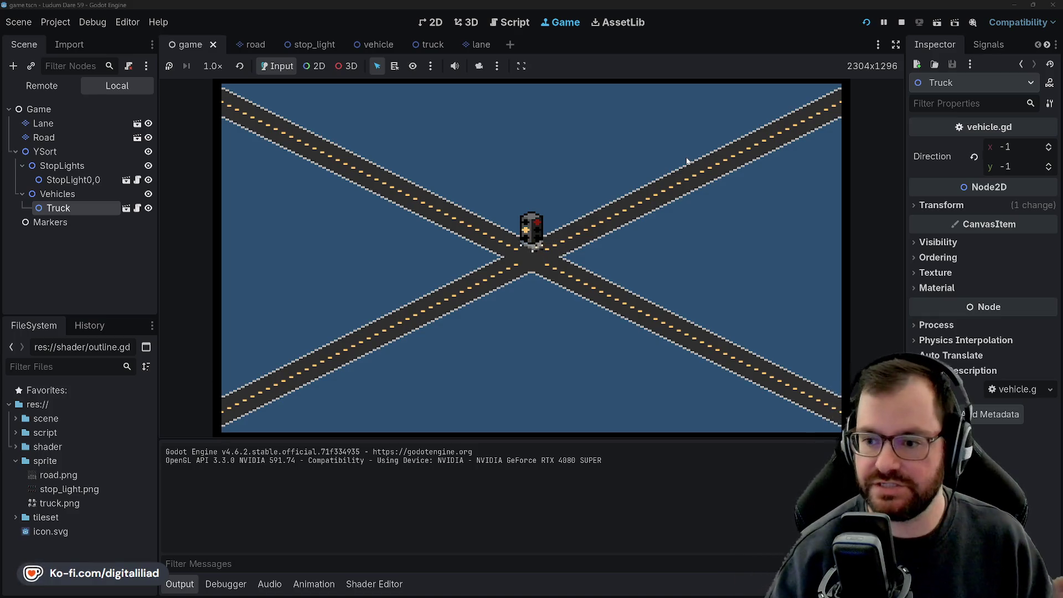
pyautogui.click(898, 28)
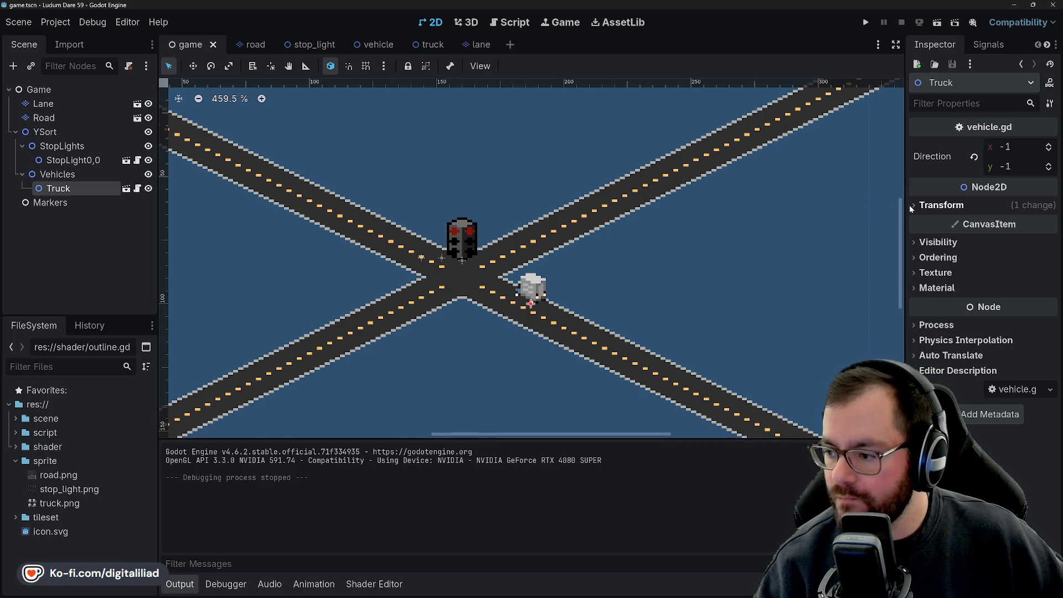
pyautogui.moveTo(648, 596)
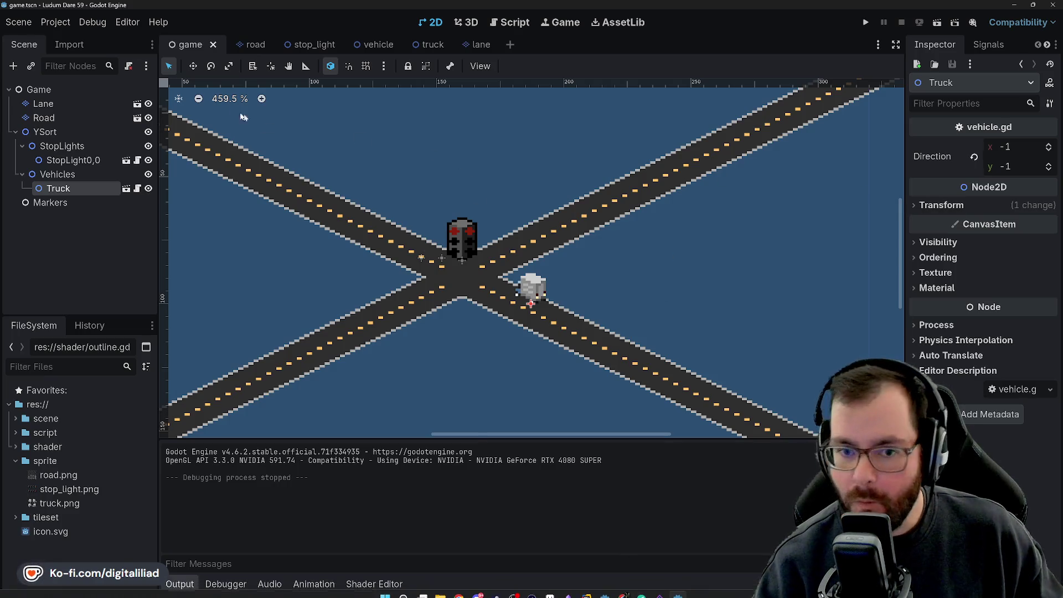
pyautogui.click(386, 48)
# - Review the vehicle base scene's Sprite2D properties in the Inspector
pyautogui.click(52, 104)
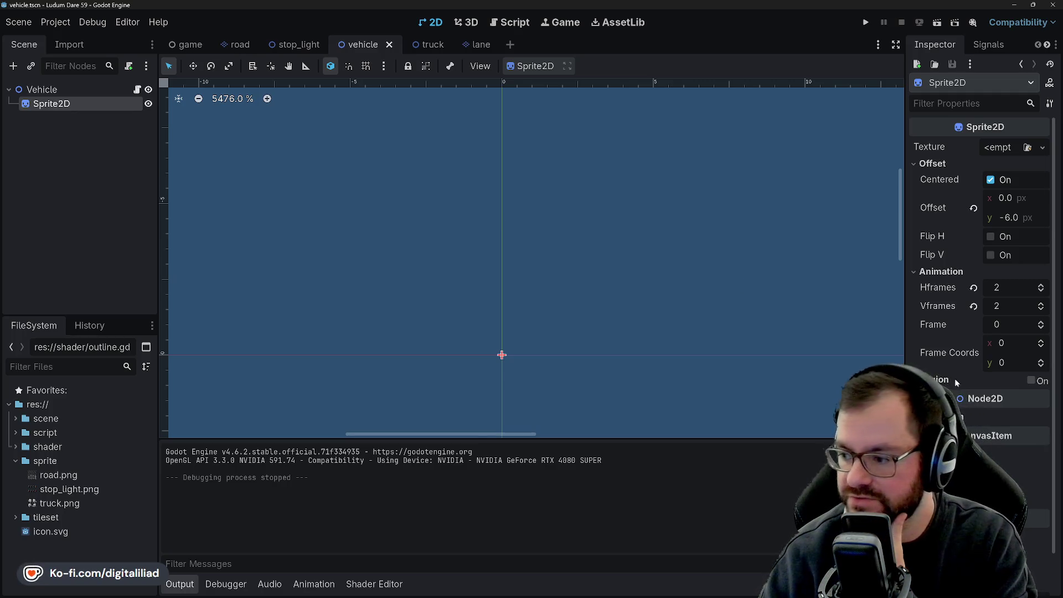
pyautogui.moveTo(953, 353)
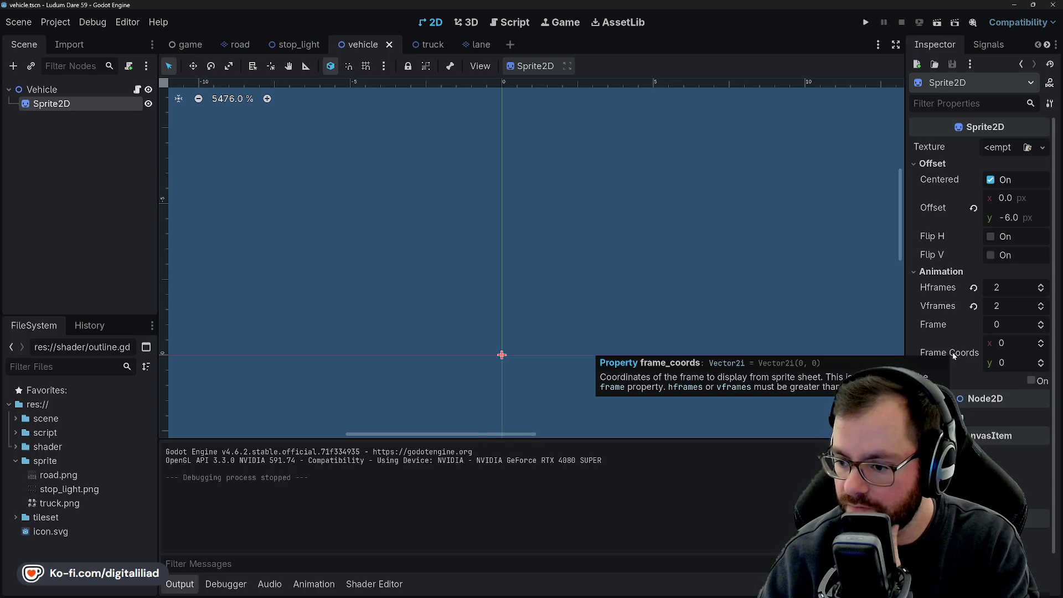
pyautogui.scroll(-5, 565, 258)
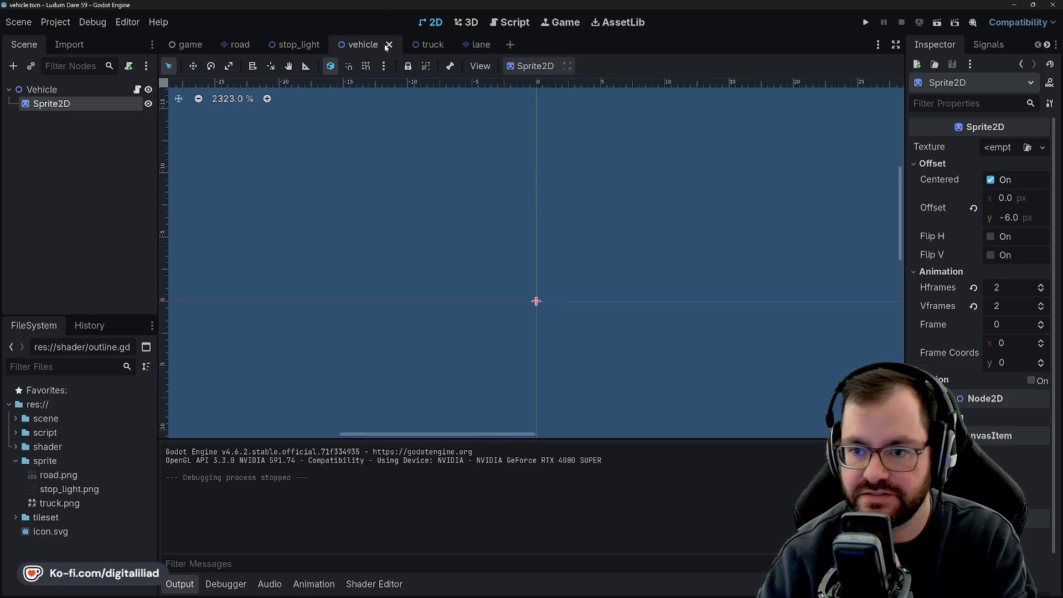
pyautogui.scroll(3, 382, 200)
pyautogui.scroll(2, 633, 339)
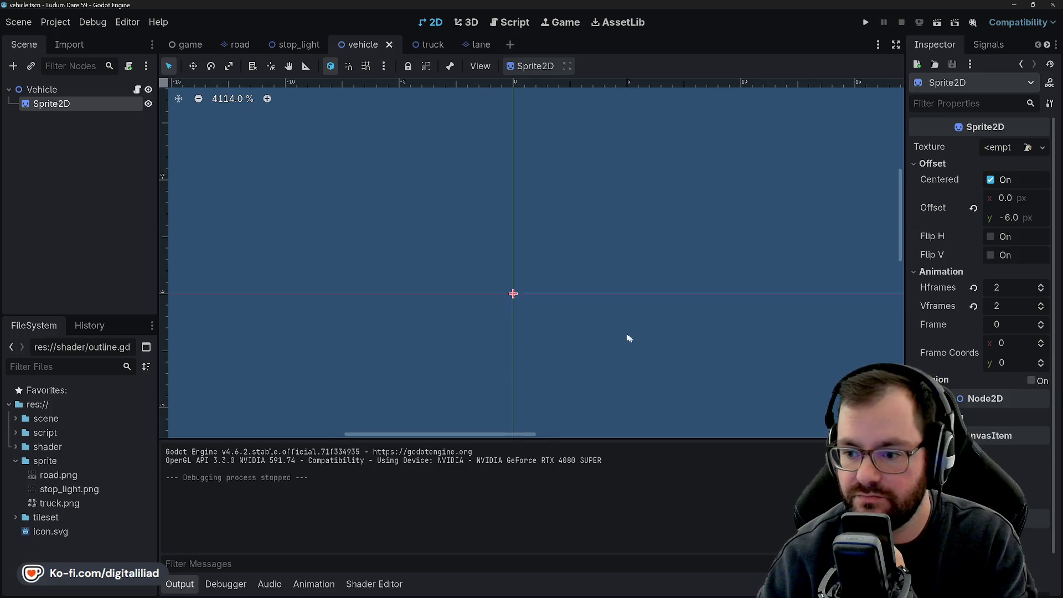
# - In truck.tscn, preview other Frame Coords on the Sprite2D, reset them to 0,0, and save
pyautogui.click(417, 45)
pyautogui.scroll(2, 596, 310)
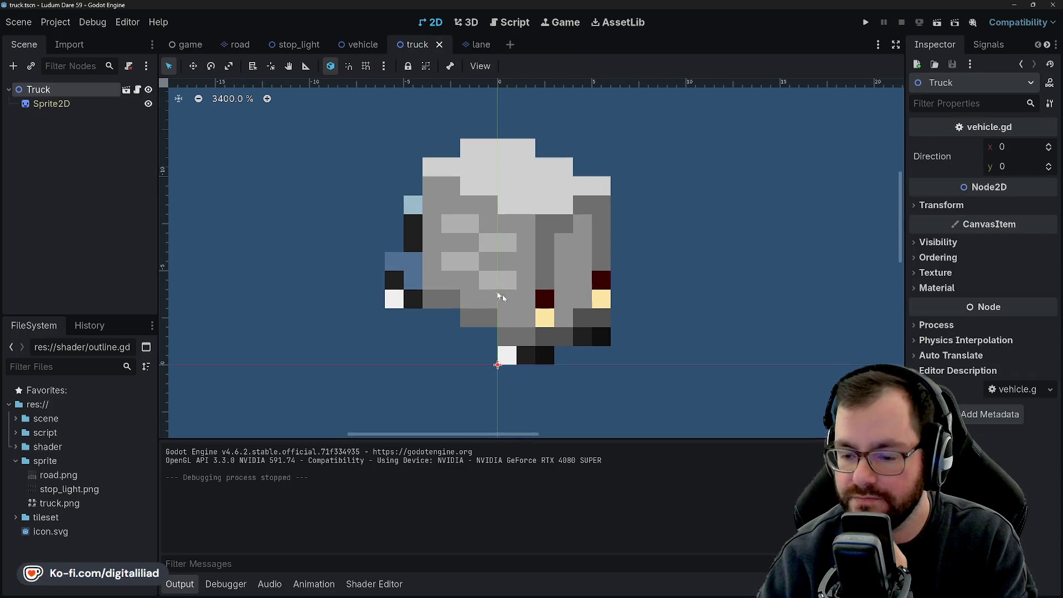
pyautogui.click(596, 311)
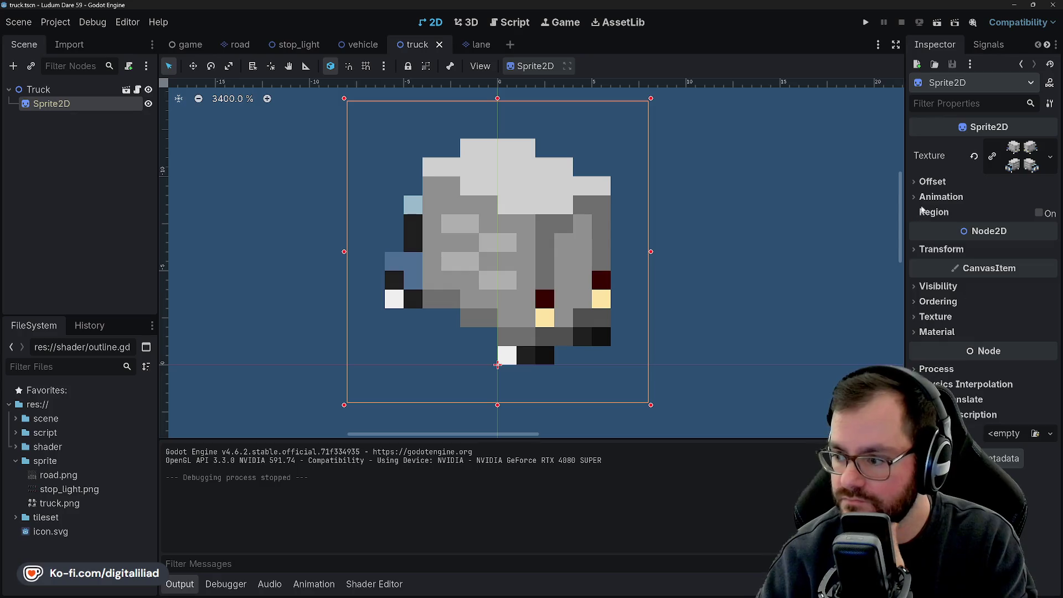
pyautogui.click(921, 197)
pyautogui.click(1006, 269)
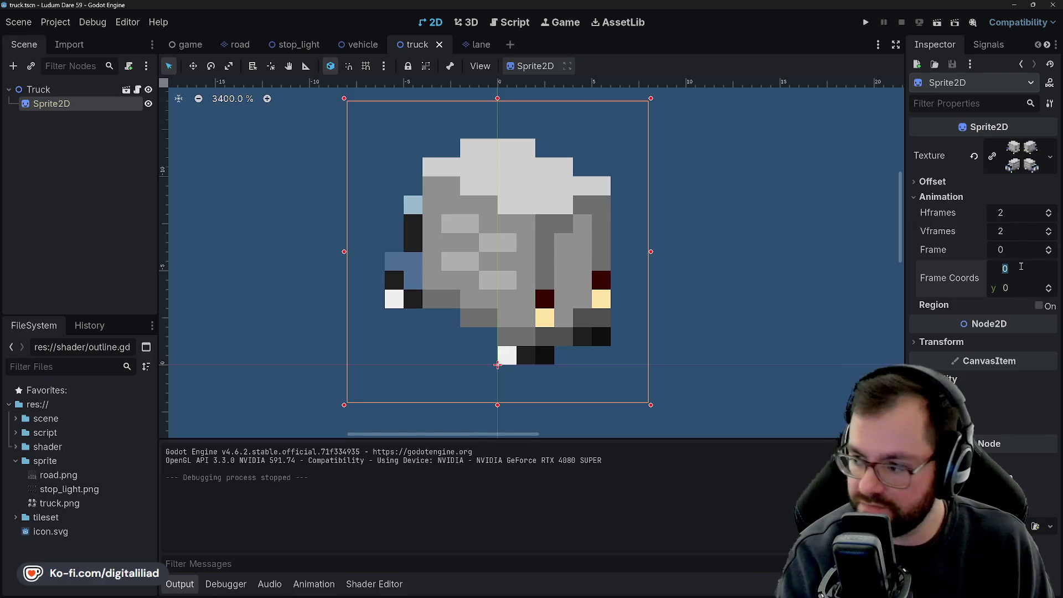
pyautogui.write('1')
pyautogui.press('Tab')
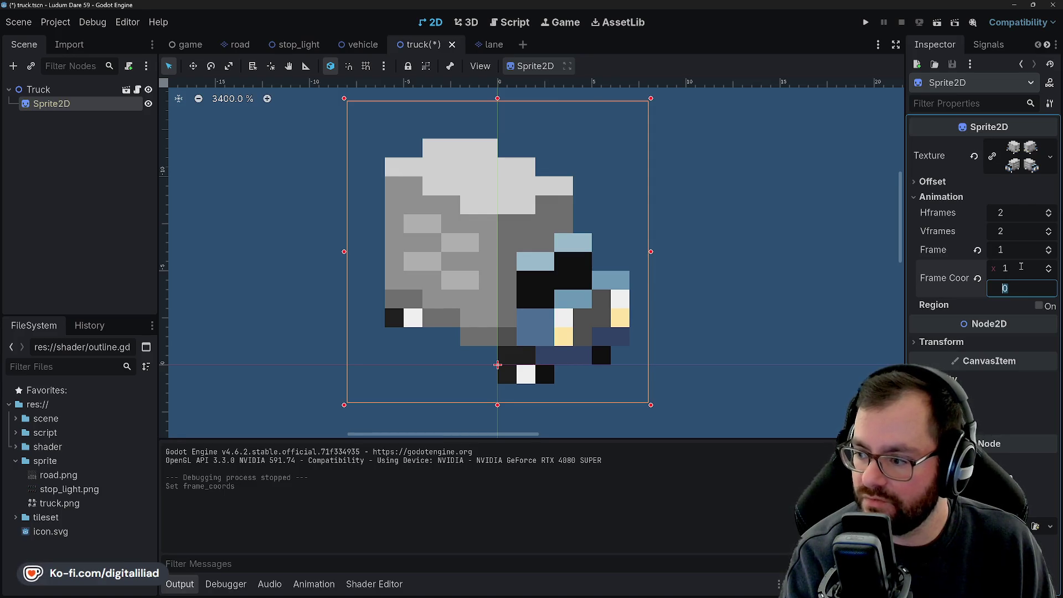
pyautogui.write('1')
pyautogui.press('Return')
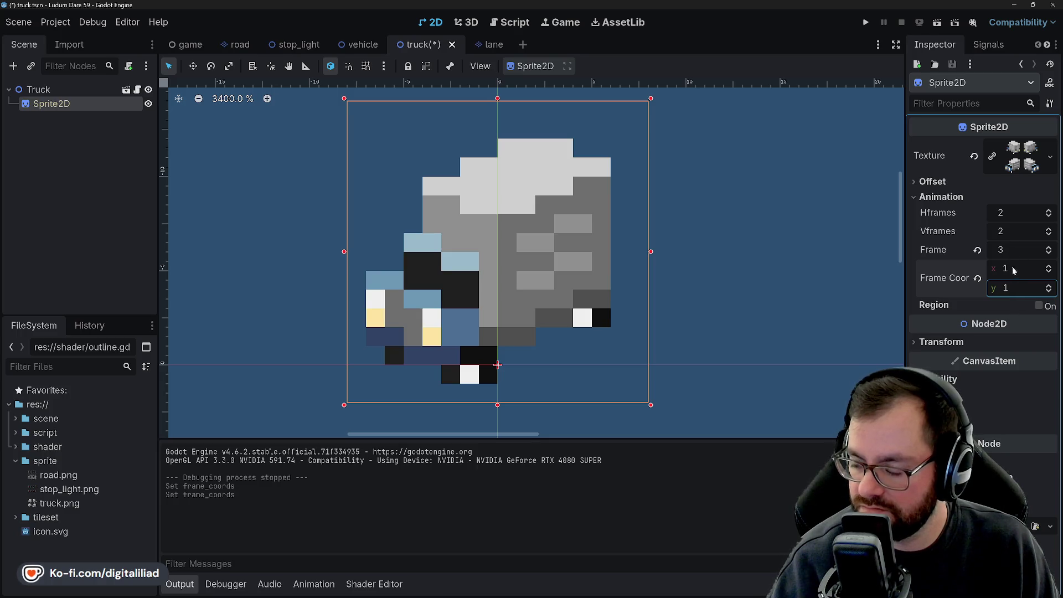
pyautogui.click(1022, 289)
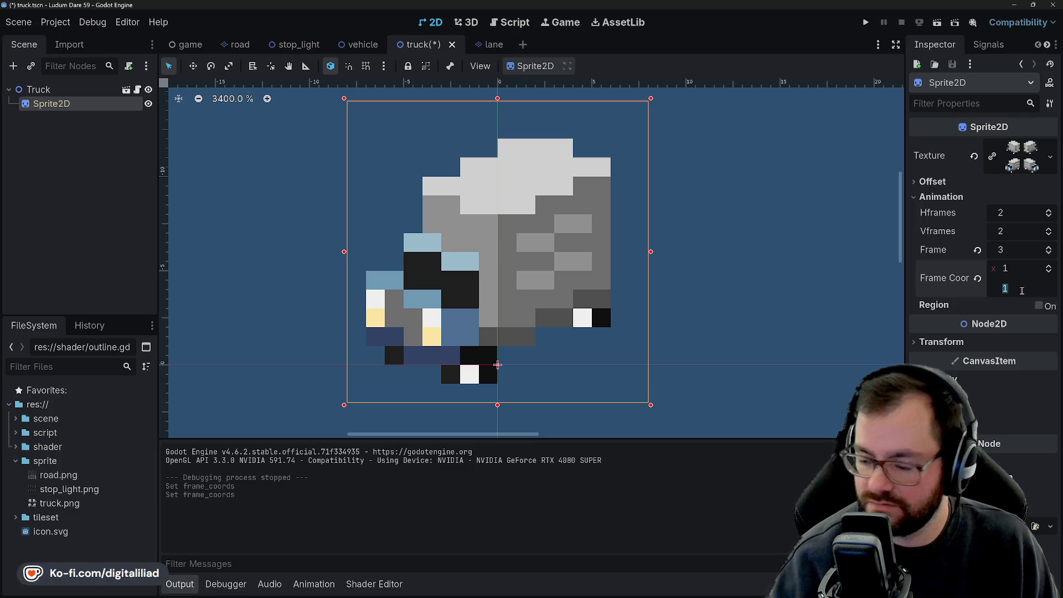
pyautogui.write('0')
pyautogui.press('Return')
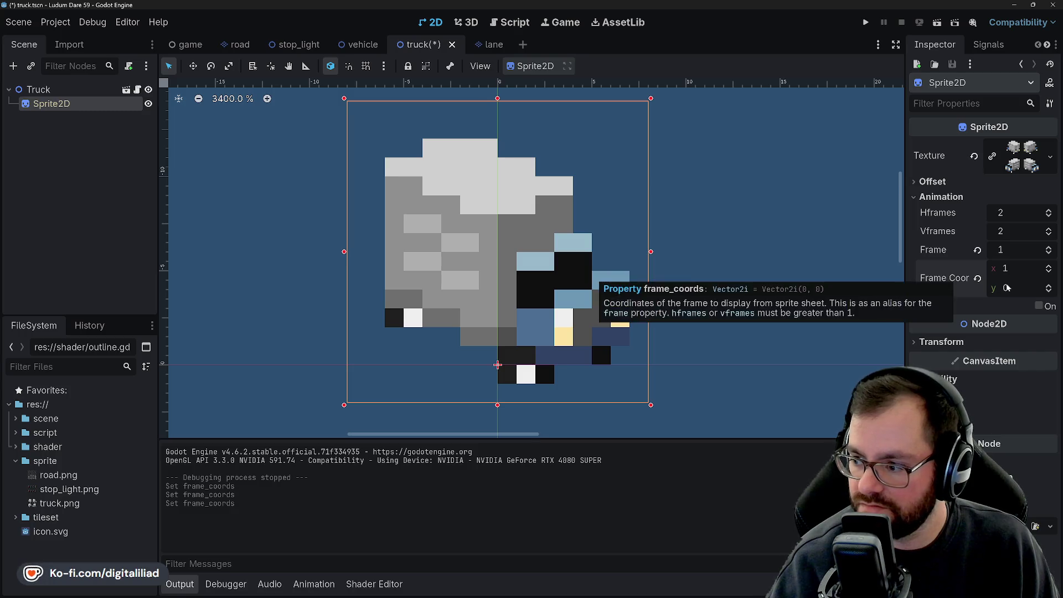
pyautogui.click(977, 279)
pyautogui.hotkey('ctrl', 's')
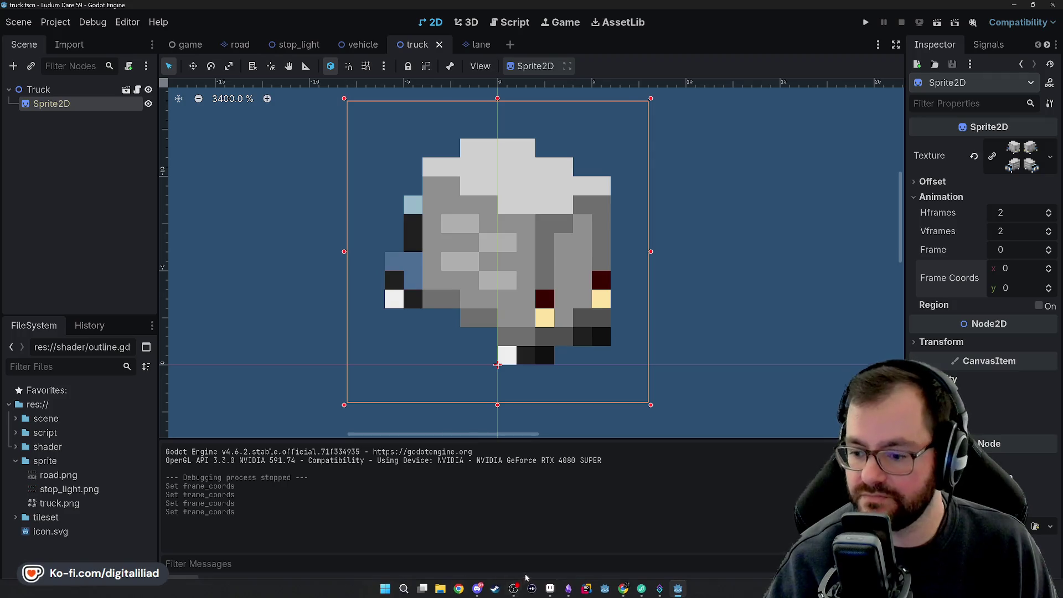
# - Open vehicle.gd and insert blank lines after the direction declaration
pyautogui.click(509, 23)
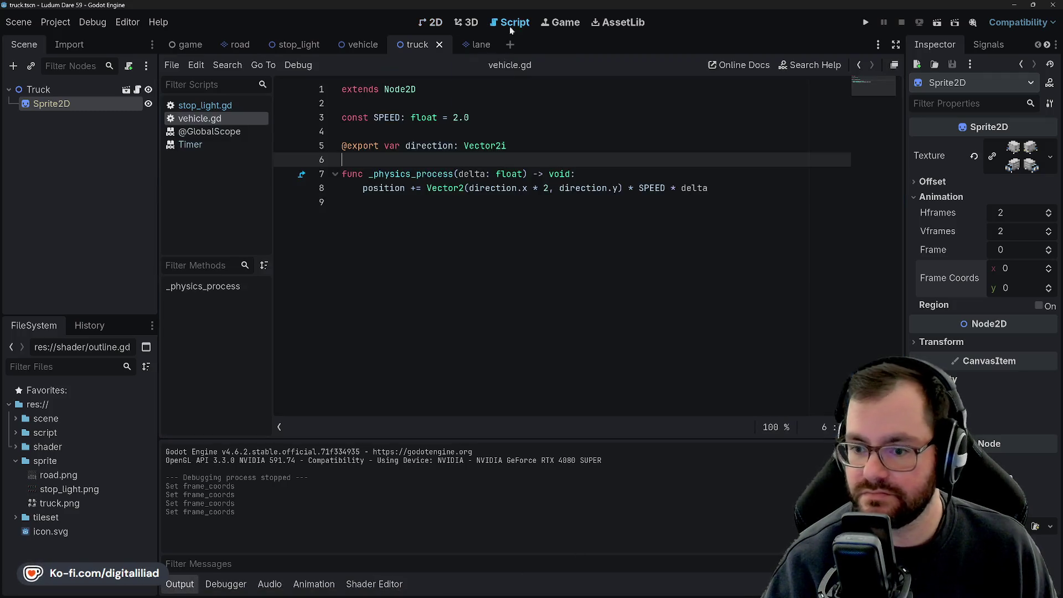
pyautogui.click(407, 189)
pyautogui.click(403, 160)
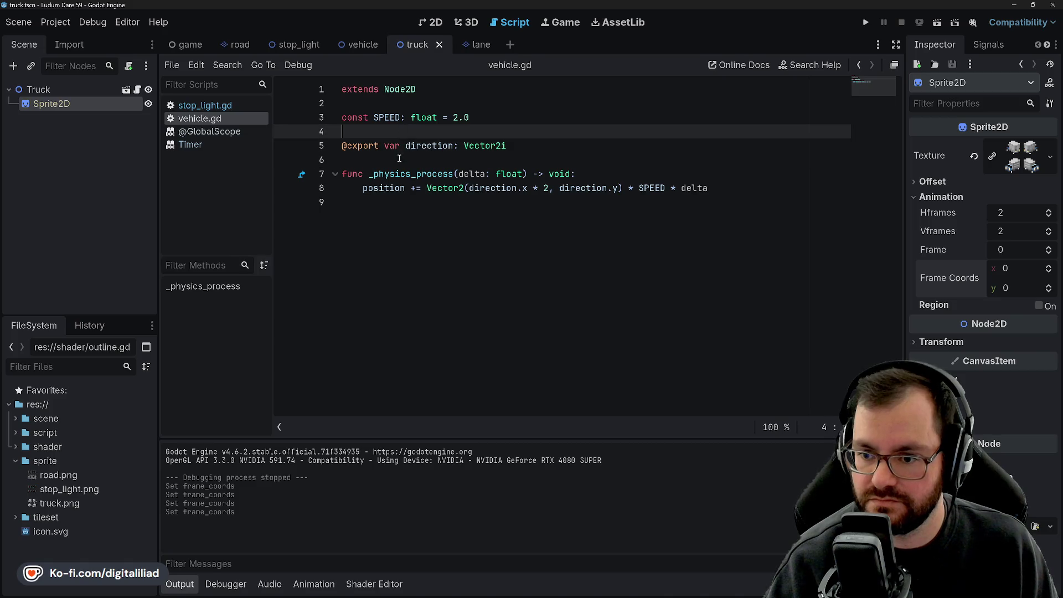
pyautogui.click(564, 145)
pyautogui.press('Return')
pyautogui.press('Return')
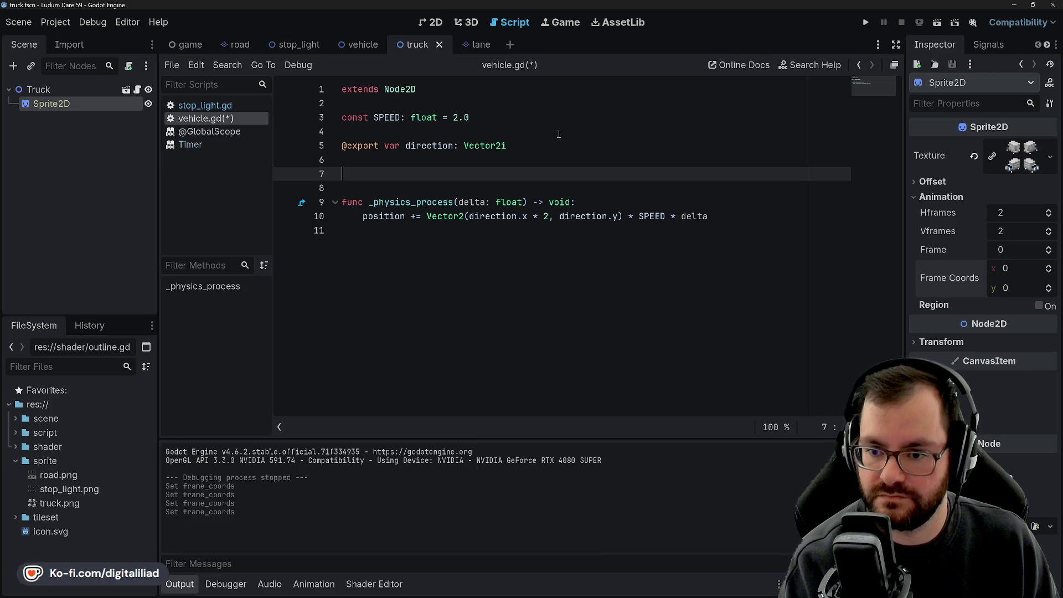
# - Below the direction variable, declare 'var orientation: Dictionary[Vector2i, int]'
pyautogui.press('BackSpace')
pyautogui.press('BackSpace')
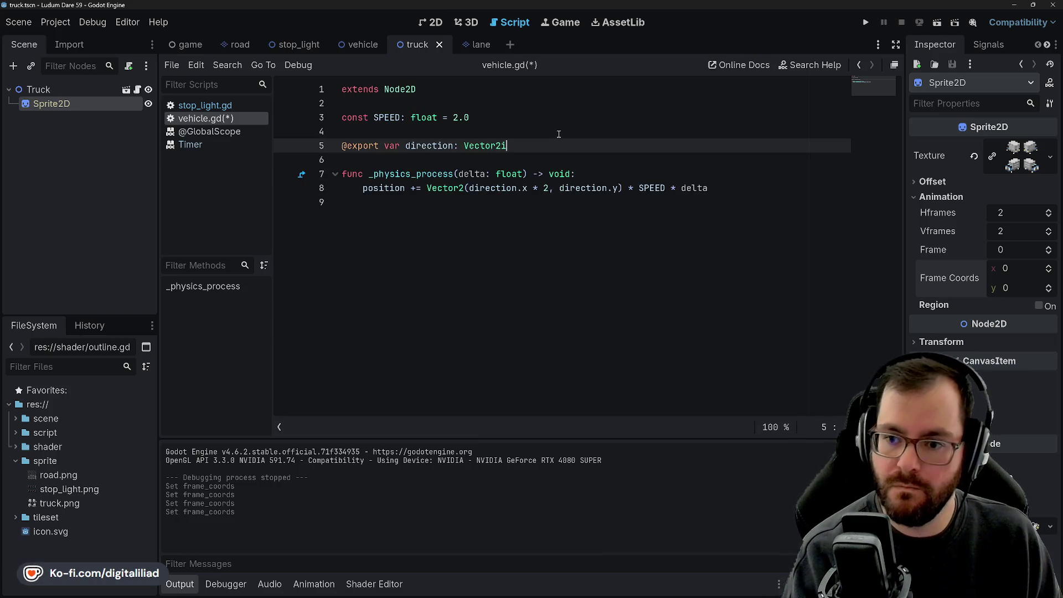
pyautogui.press('Return')
pyautogui.press('Return')
pyautogui.write('var or')
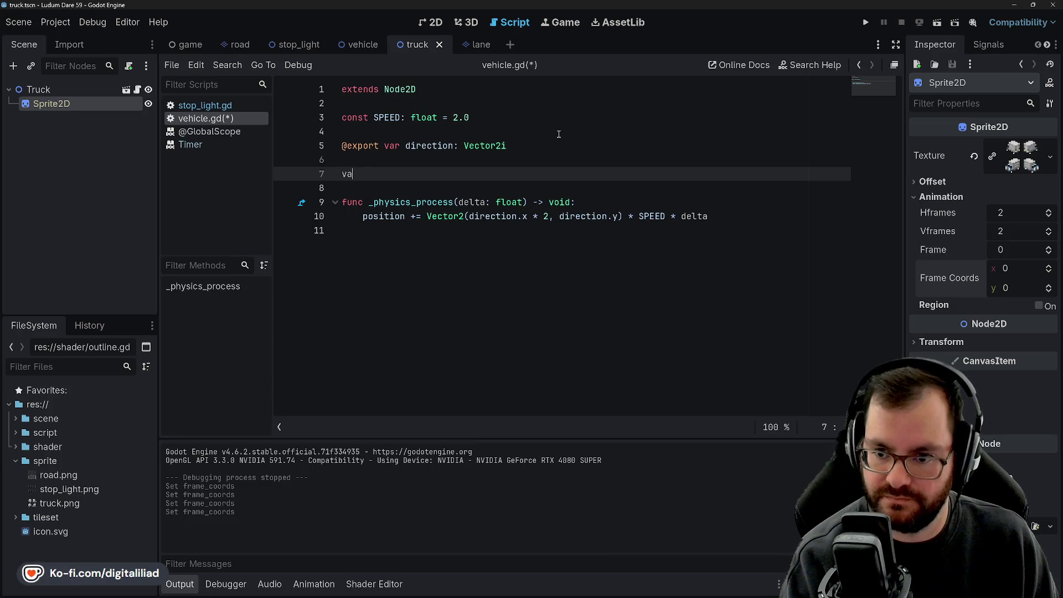
pyautogui.write('ientation:')
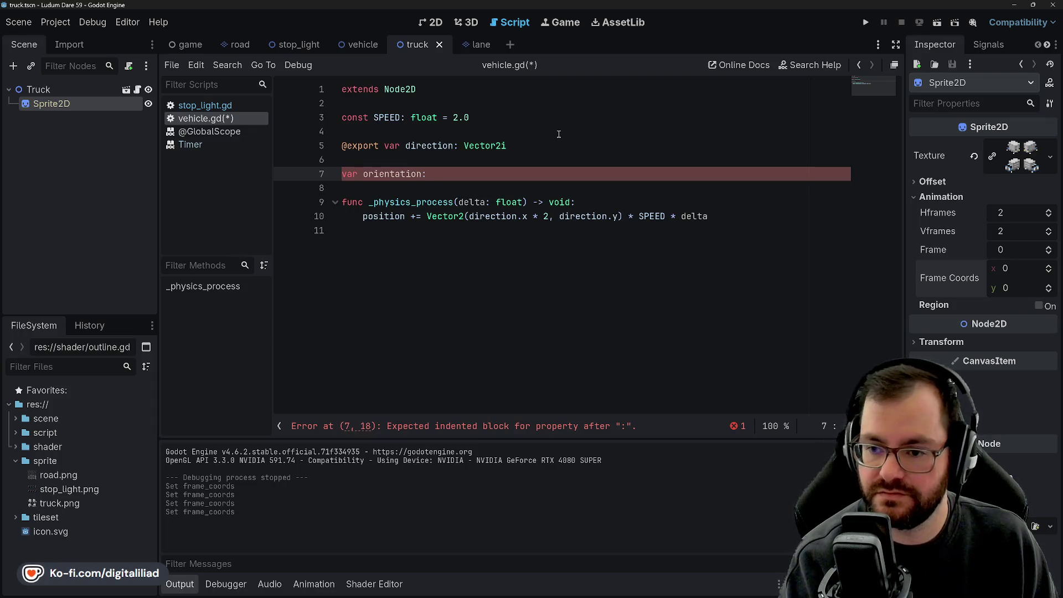
pyautogui.write('int')
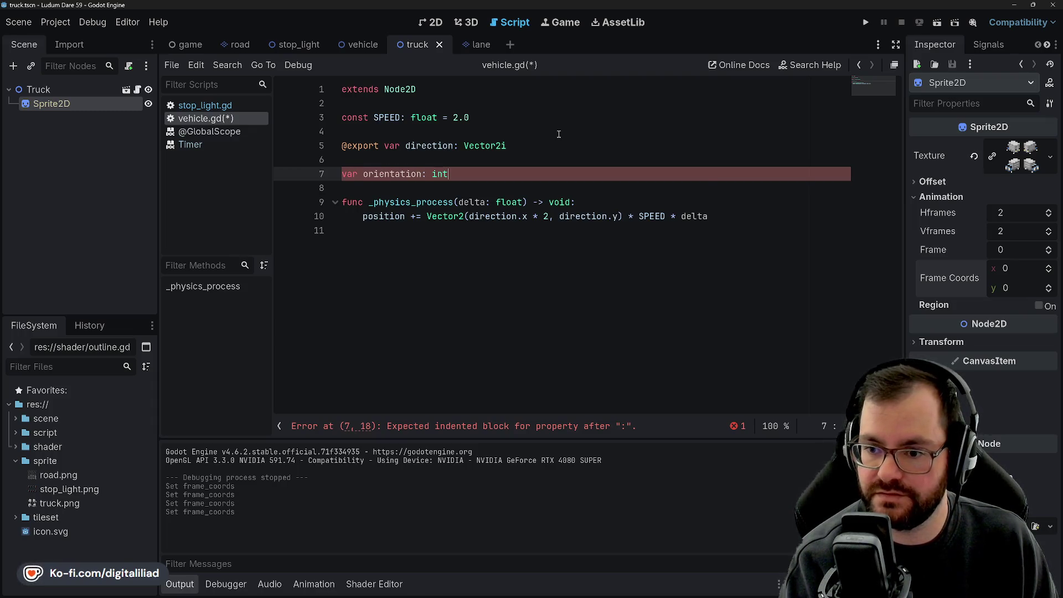
pyautogui.press('Escape')
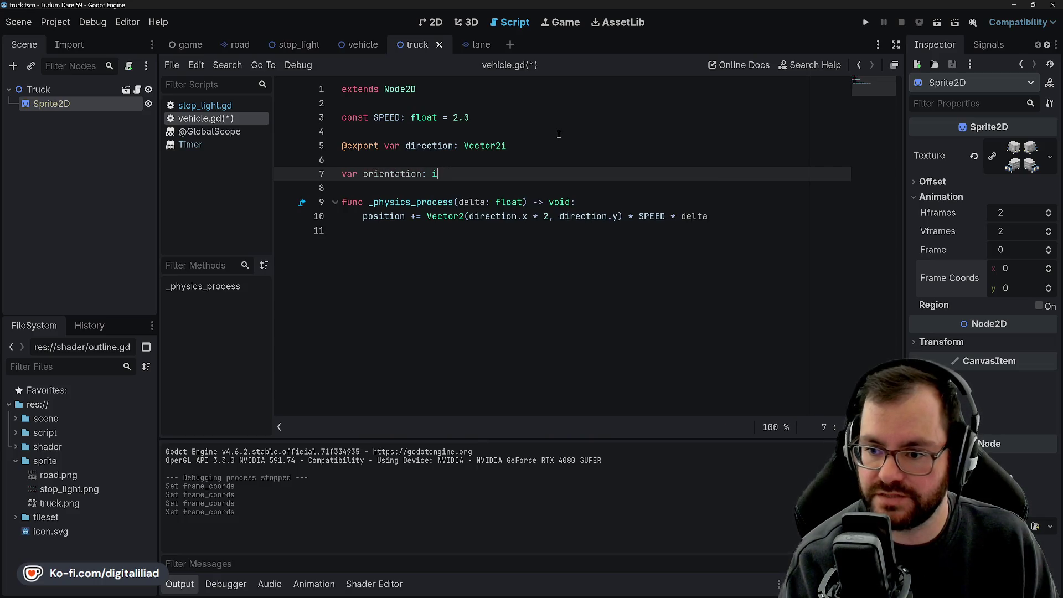
pyautogui.write('Dictionary')
pyautogui.write('[in')
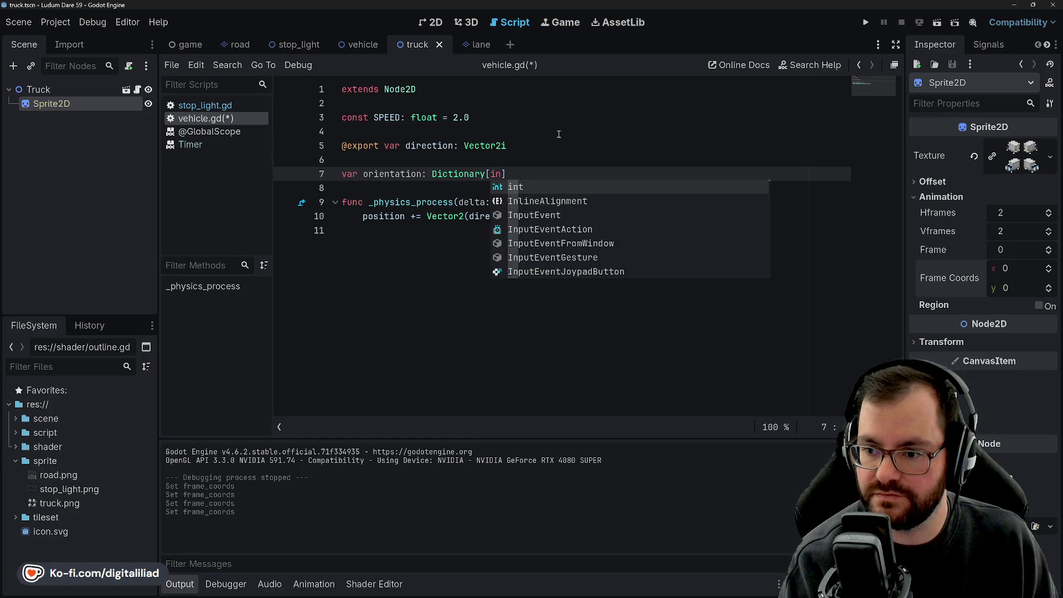
pyautogui.press('Escape')
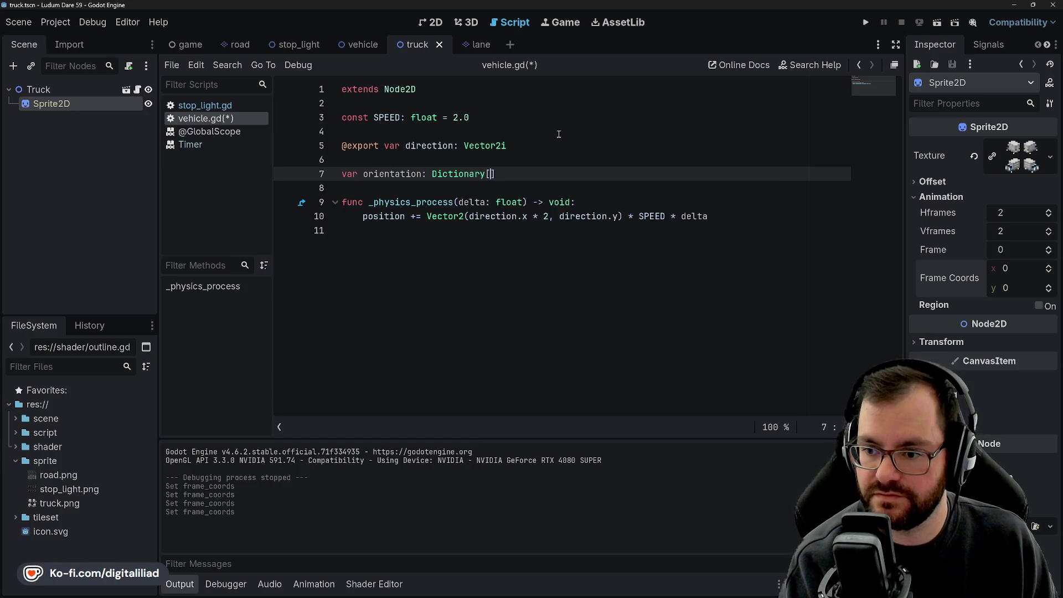
pyautogui.write('Vector2i')
pyautogui.press('Return')
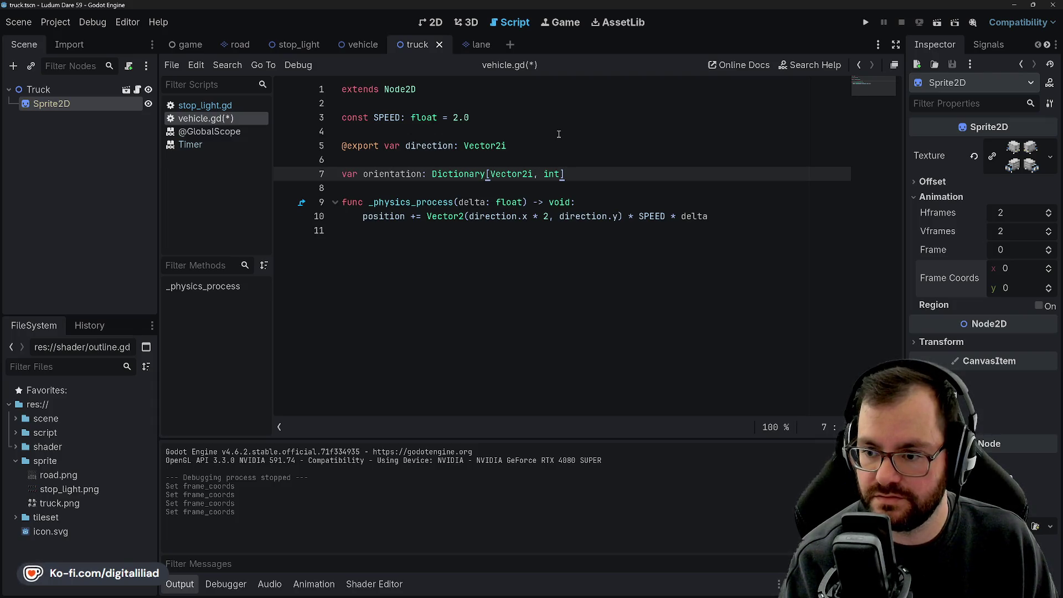
# - Add an empty '{' brace block beneath the orientation declaration and save vehicle.gd
pyautogui.press('Return')
pyautogui.write('{')
pyautogui.press('Return')
pyautogui.hotkey('ctrl', 's')
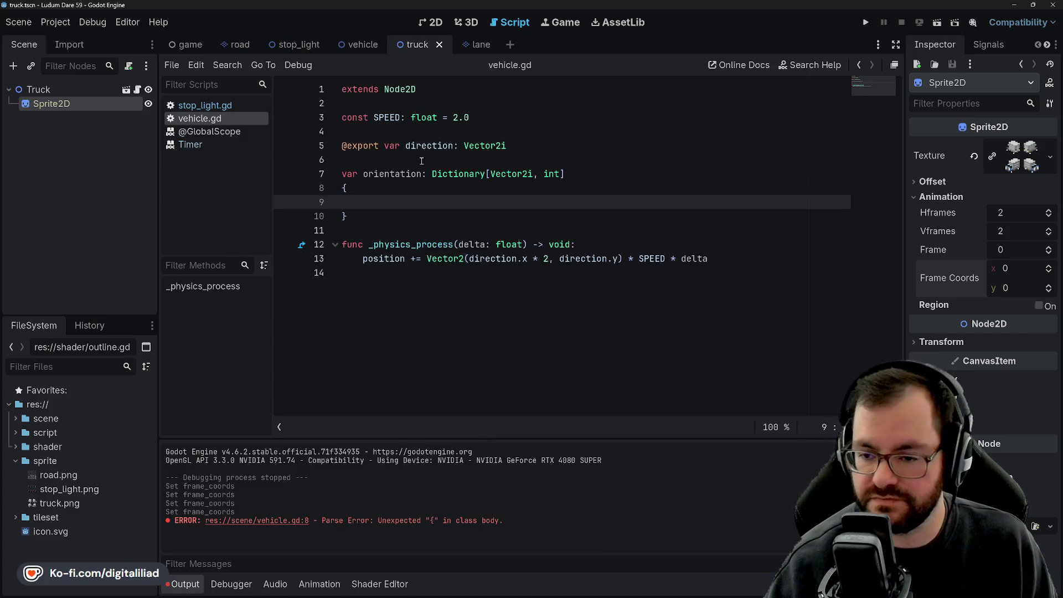
# - Open the Dictionary class documentation and scroll partway through it
pyautogui.click(448, 160)
pyautogui.keyDown('ctrl'); pyautogui.click(447, 174); pyautogui.keyUp('ctrl')
pyautogui.scroll(-5, 371, 188)
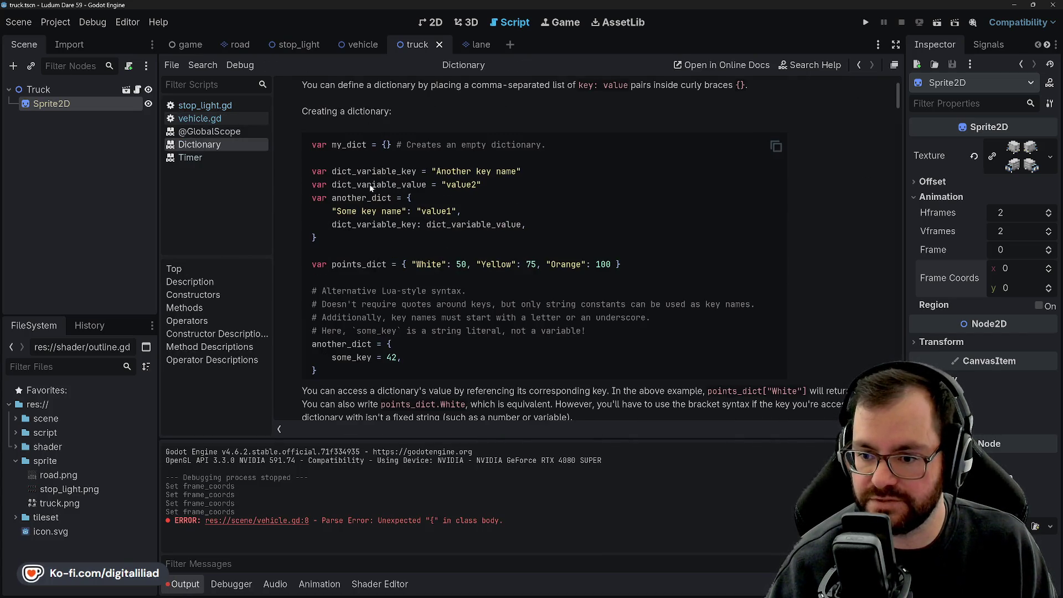
pyautogui.scroll(-2, 457, 291)
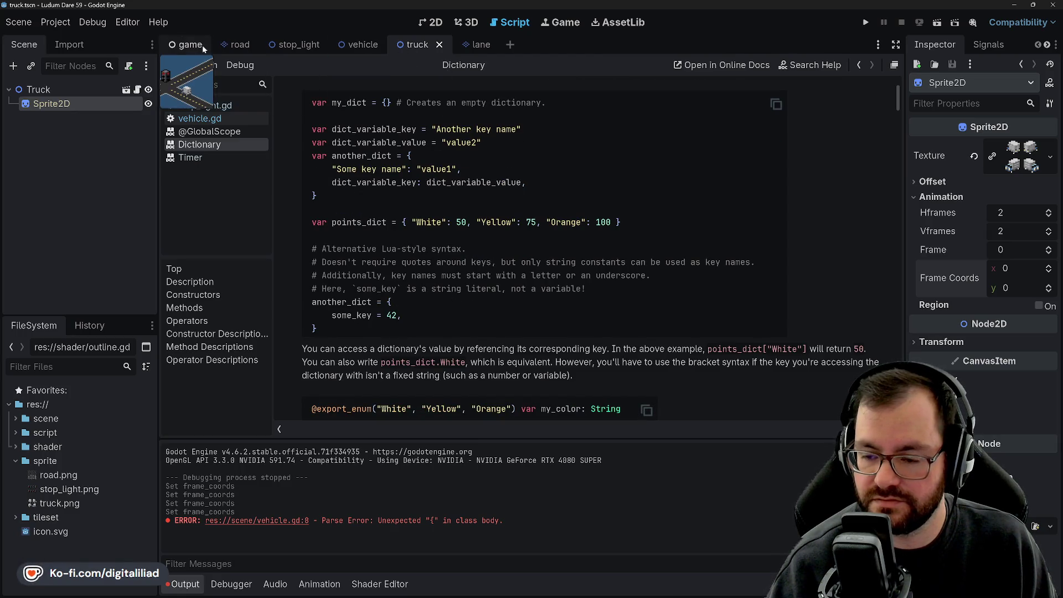
pyautogui.scroll(-2, 421, 265)
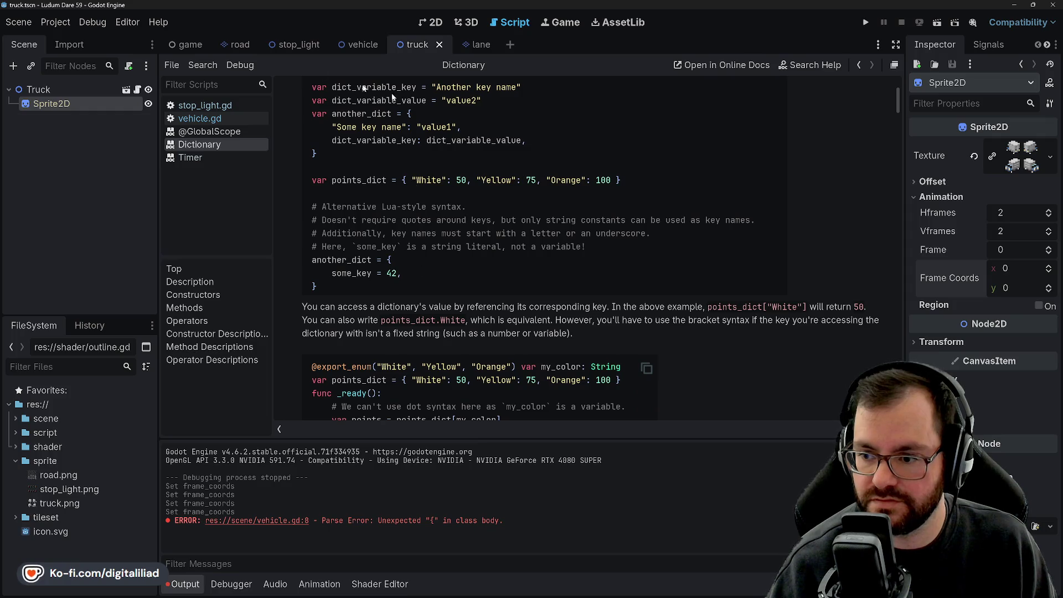
# - Back in vehicle.gd, add '=' after the orientation declaration and save
pyautogui.click(223, 118)
pyautogui.click(582, 177)
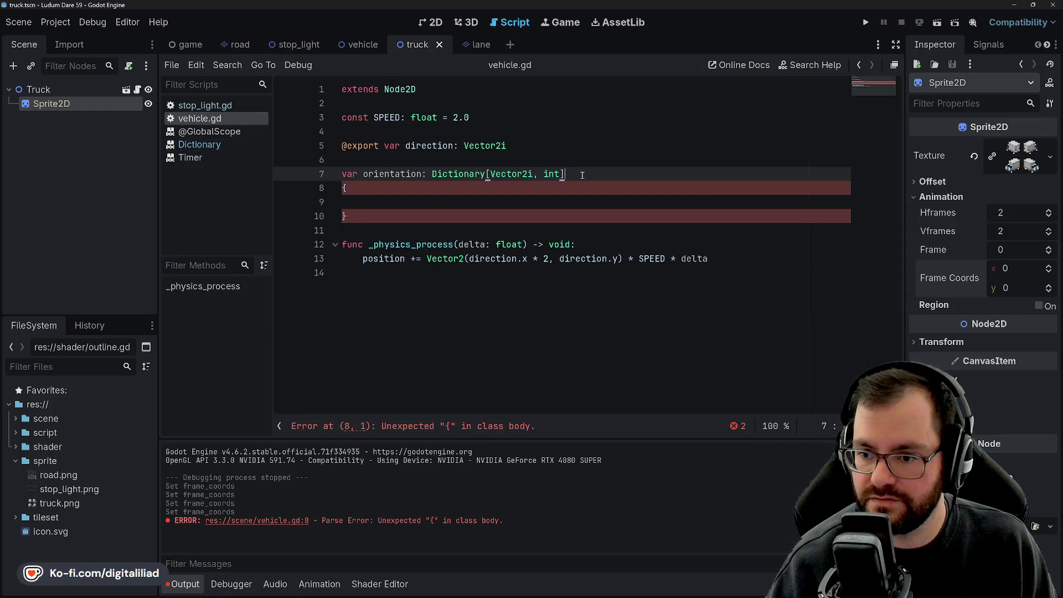
pyautogui.write('=')
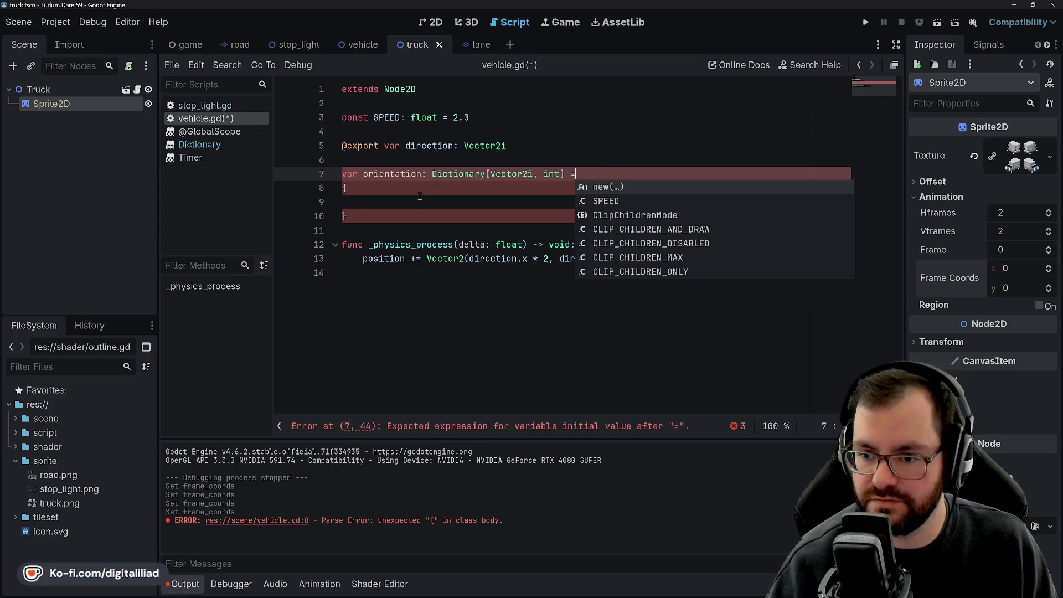
pyautogui.press('Escape')
pyautogui.press('Down')
pyautogui.press('Down')
pyautogui.hotkey('ctrl', 's')
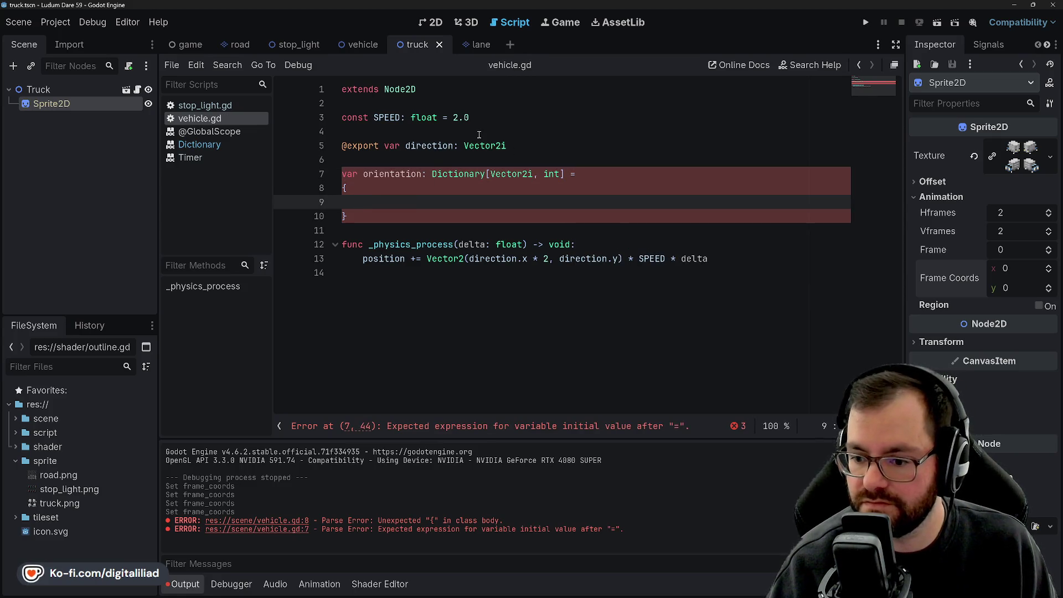
# - Read further down the Dictionary docs to the typed dictionary section, then return to vehicle.gd
pyautogui.keyDown('ctrl'); pyautogui.click(450, 177); pyautogui.keyUp('ctrl')
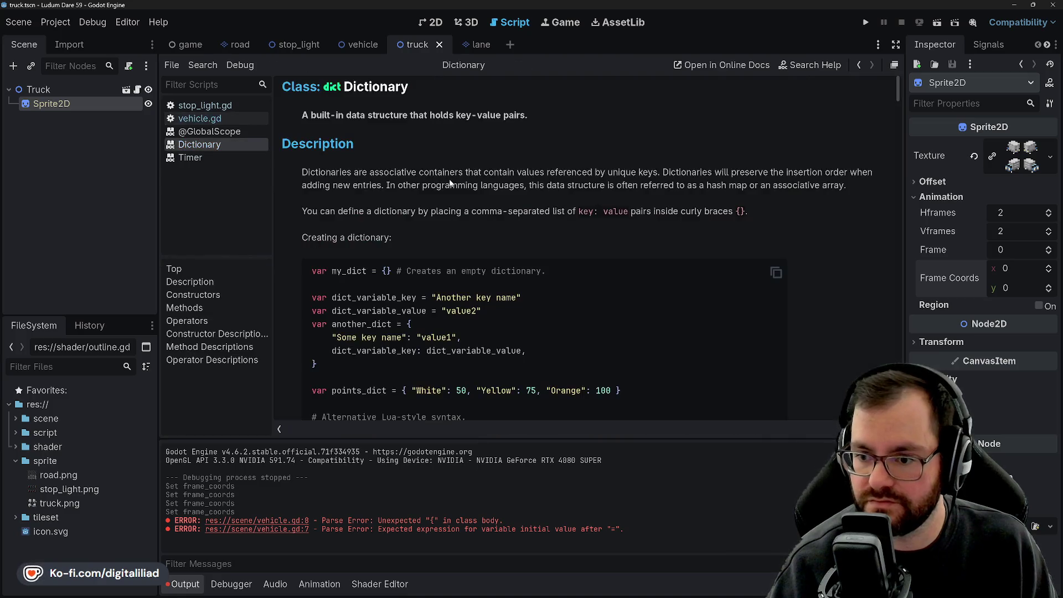
pyautogui.scroll(-3, 484, 291)
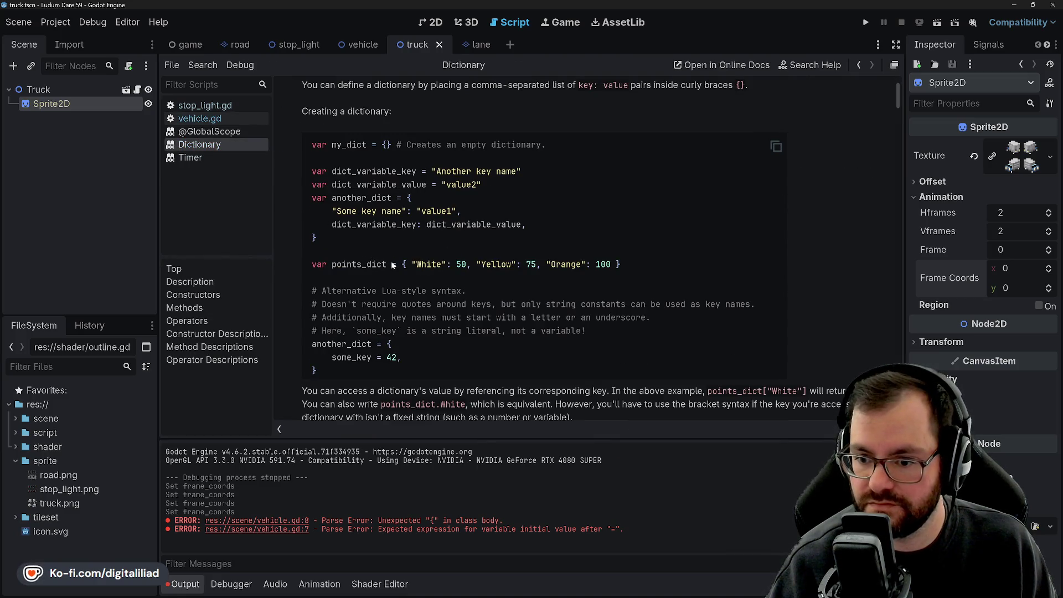
pyautogui.scroll(-4, 442, 323)
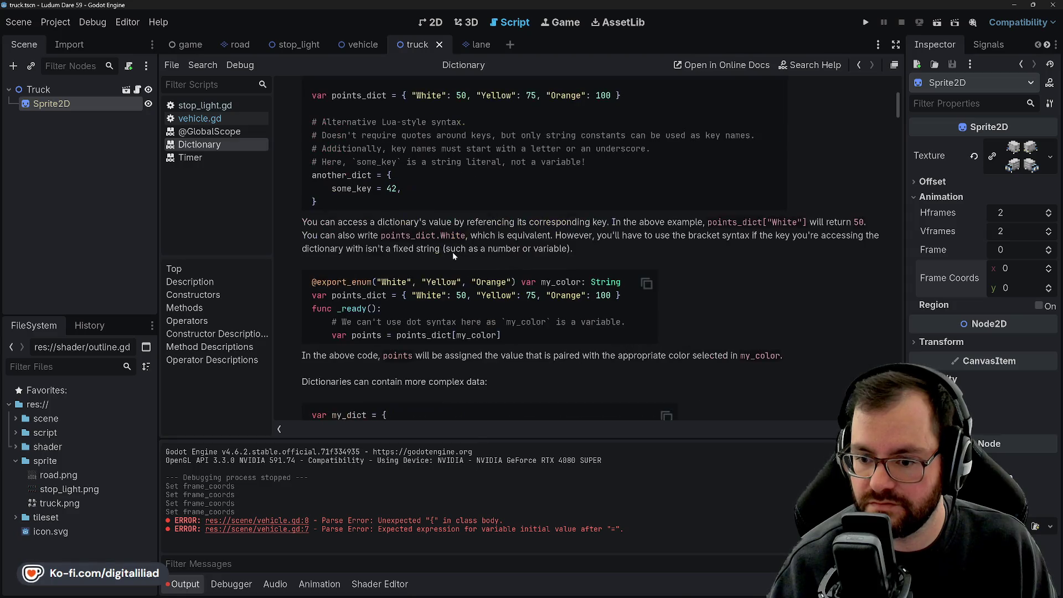
pyautogui.scroll(-3, 462, 164)
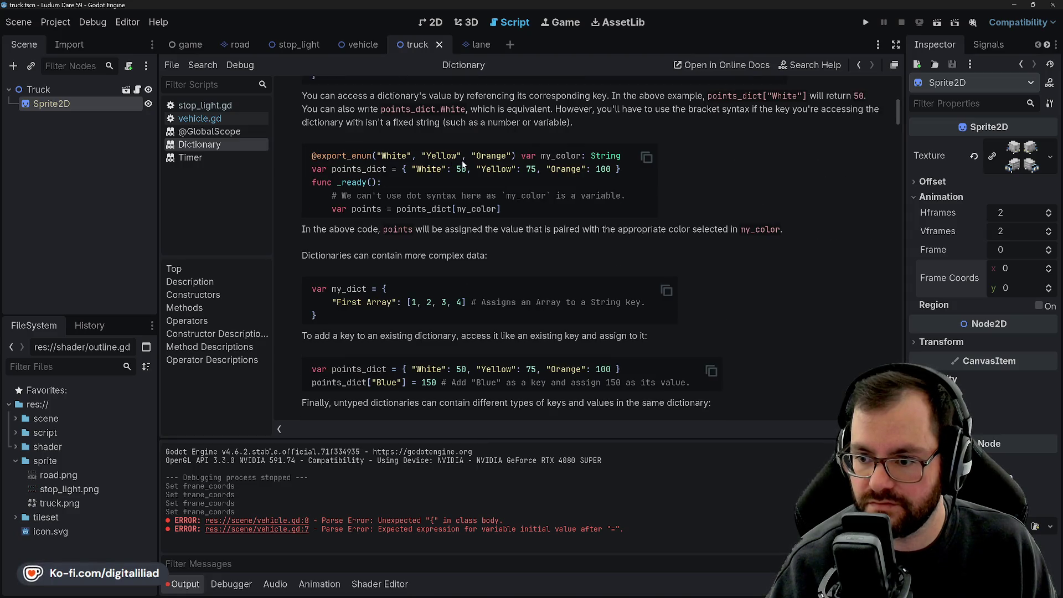
pyautogui.scroll(-3, 473, 253)
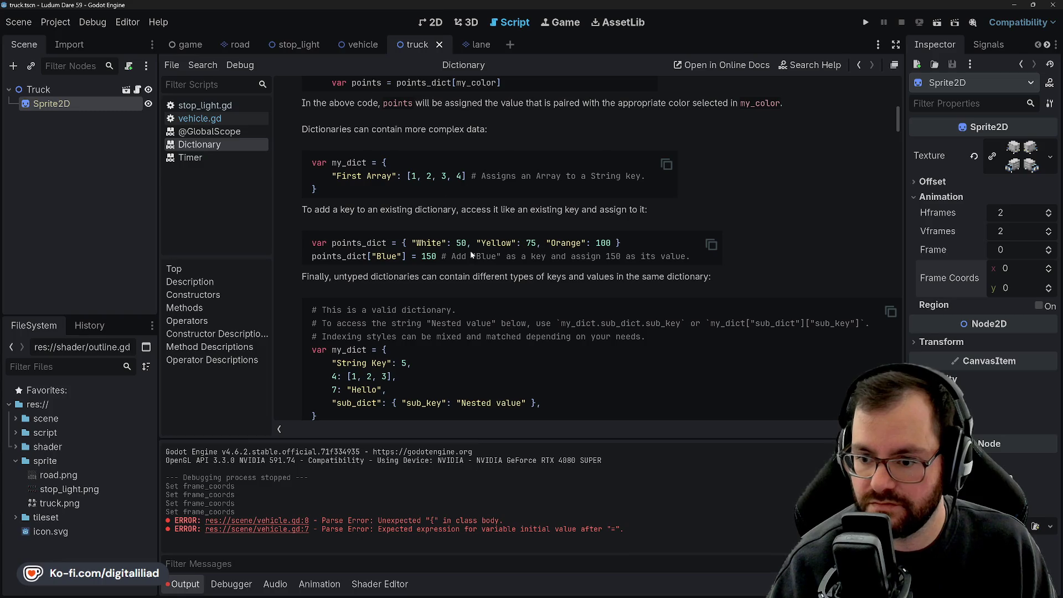
pyautogui.scroll(-4, 432, 252)
pyautogui.scroll(-2, 416, 236)
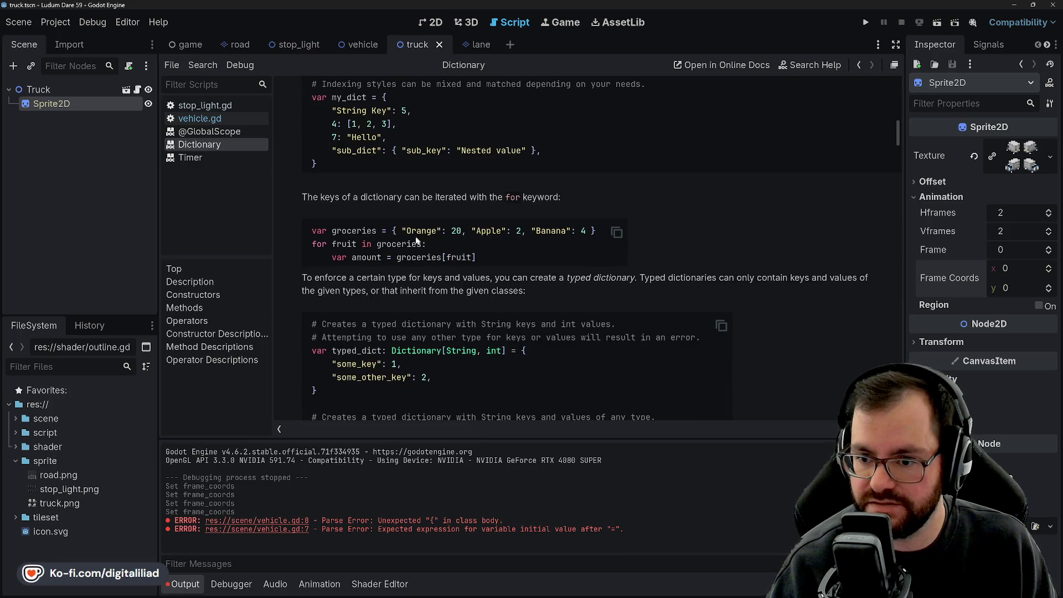
pyautogui.scroll(-3, 415, 244)
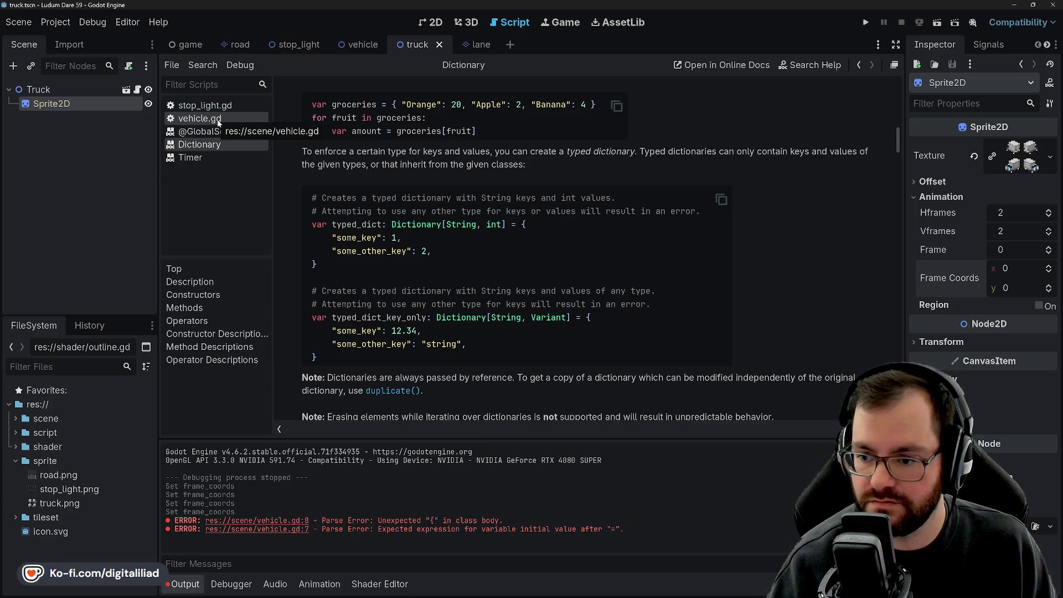
pyautogui.click(199, 118)
pyautogui.click(464, 145)
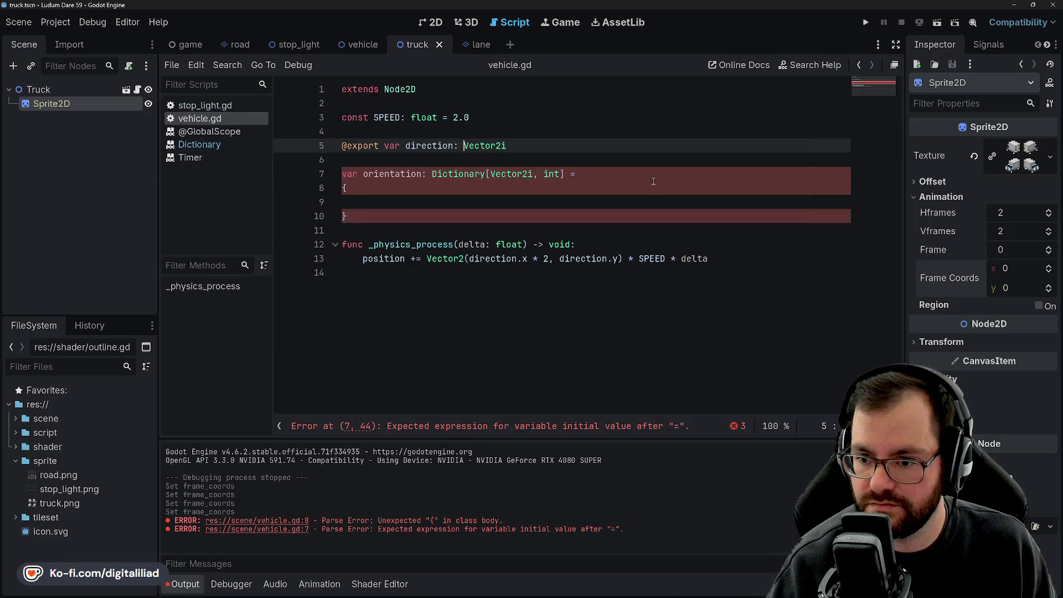
# - Join the opening brace onto the orientation declaration line and save the script
pyautogui.click(426, 200)
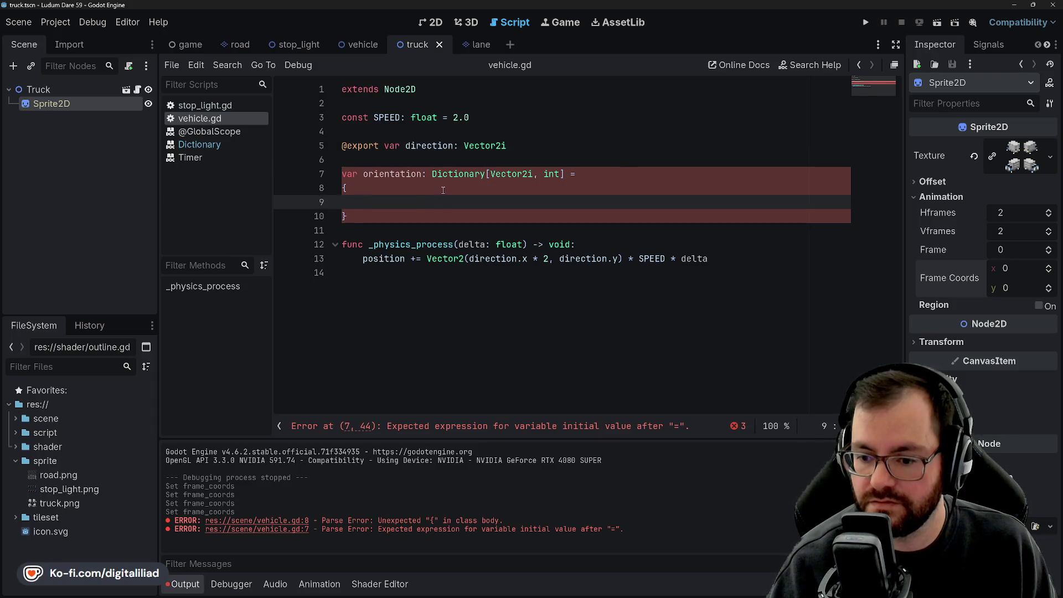
pyautogui.click(443, 190)
pyautogui.press('Home')
pyautogui.press('BackSpace')
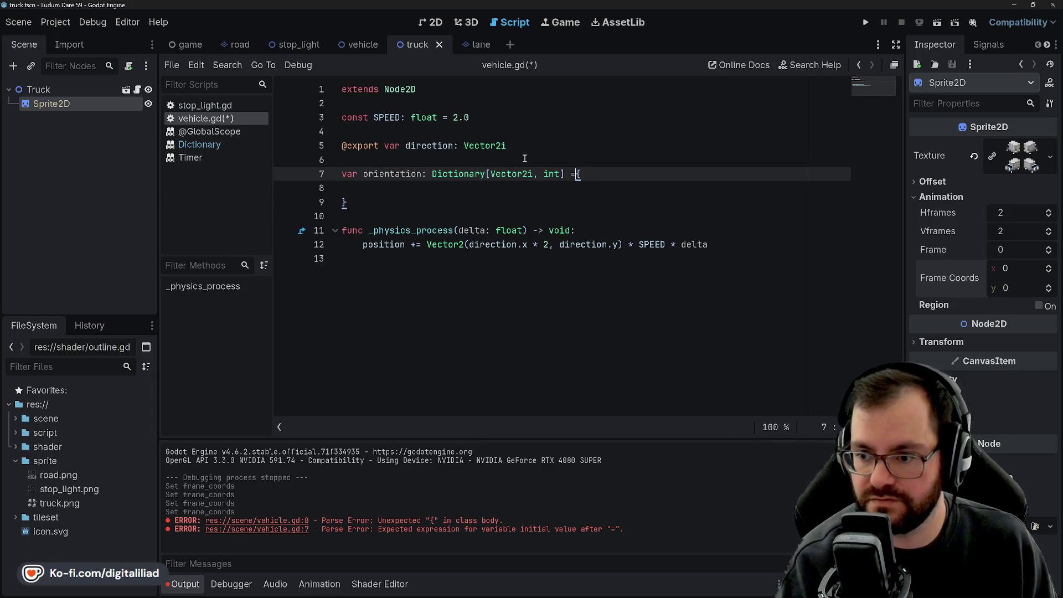
pyautogui.press('Escape')
pyautogui.press('Down')
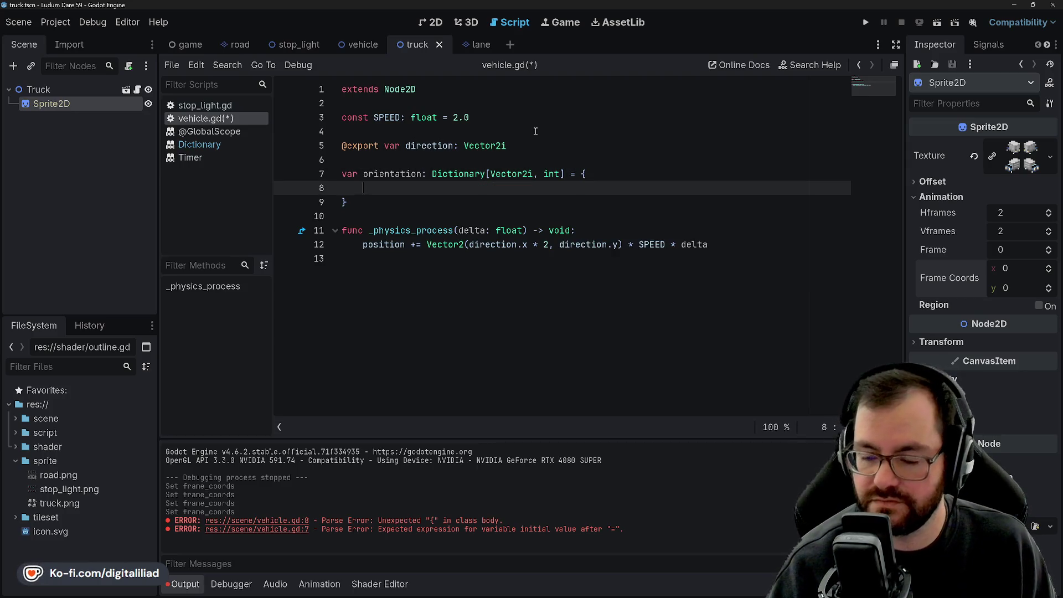
pyautogui.hotkey('ctrl', 's')
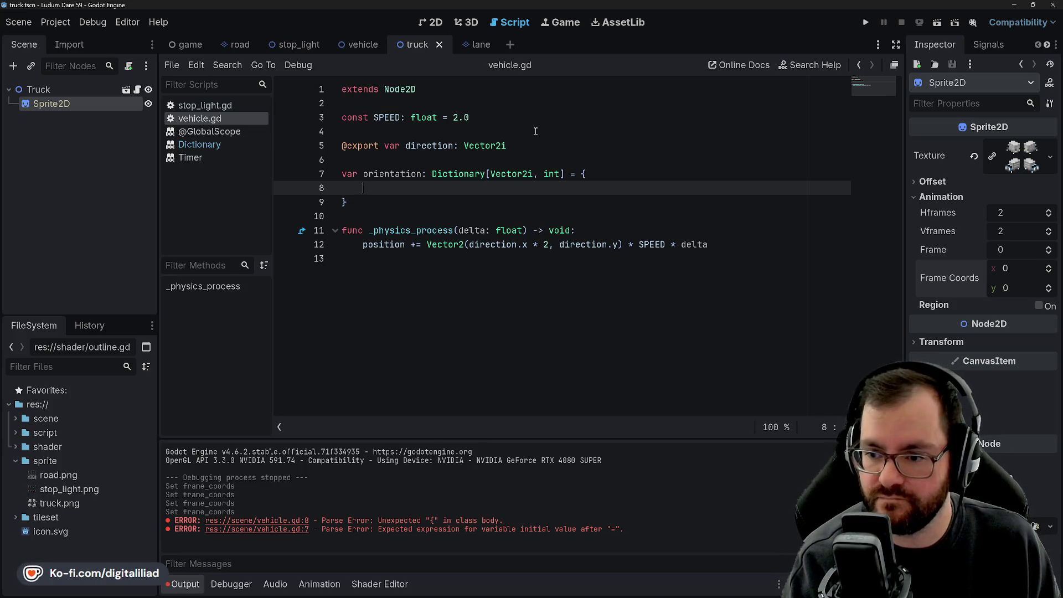
# - Enter the first dictionary entry 'Vector2i(-1, -1): 0' and save
pyautogui.write('Vector2i.')
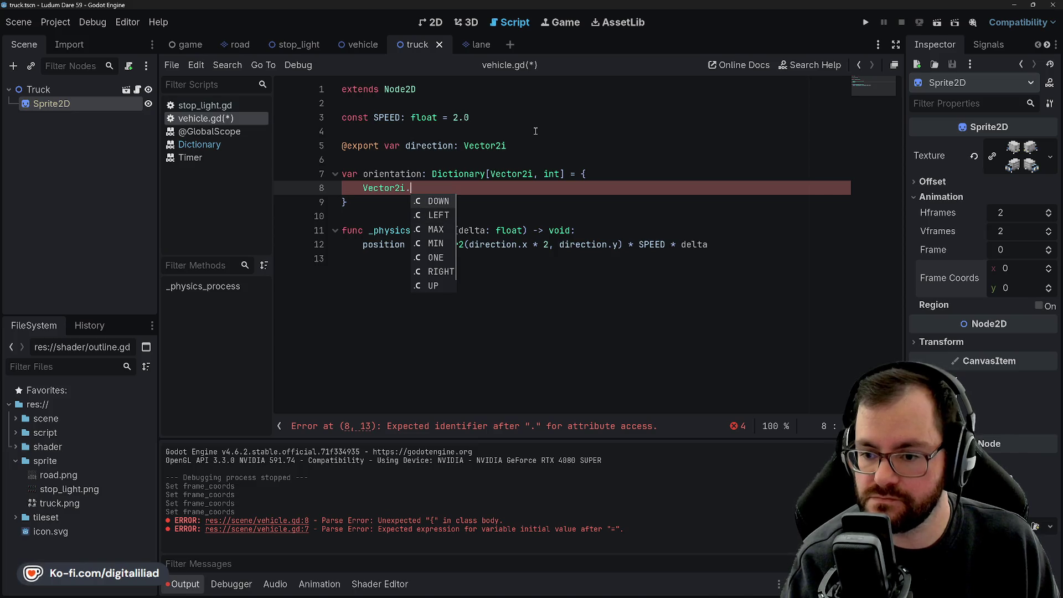
pyautogui.press('BackSpace')
pyautogui.write('(-')
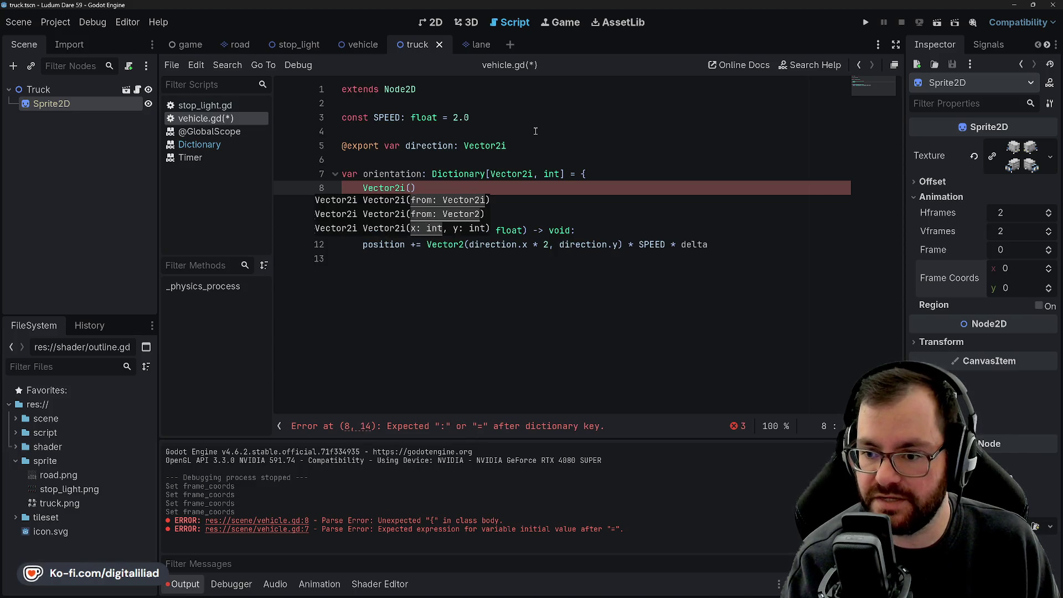
pyautogui.write('1, -1')
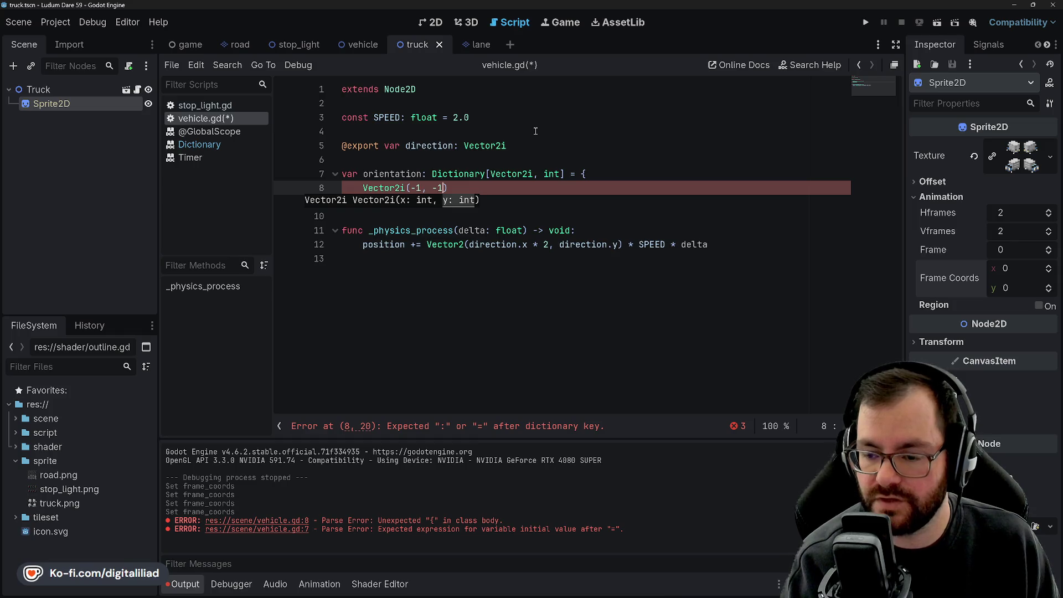
pyautogui.press('BackSpace')
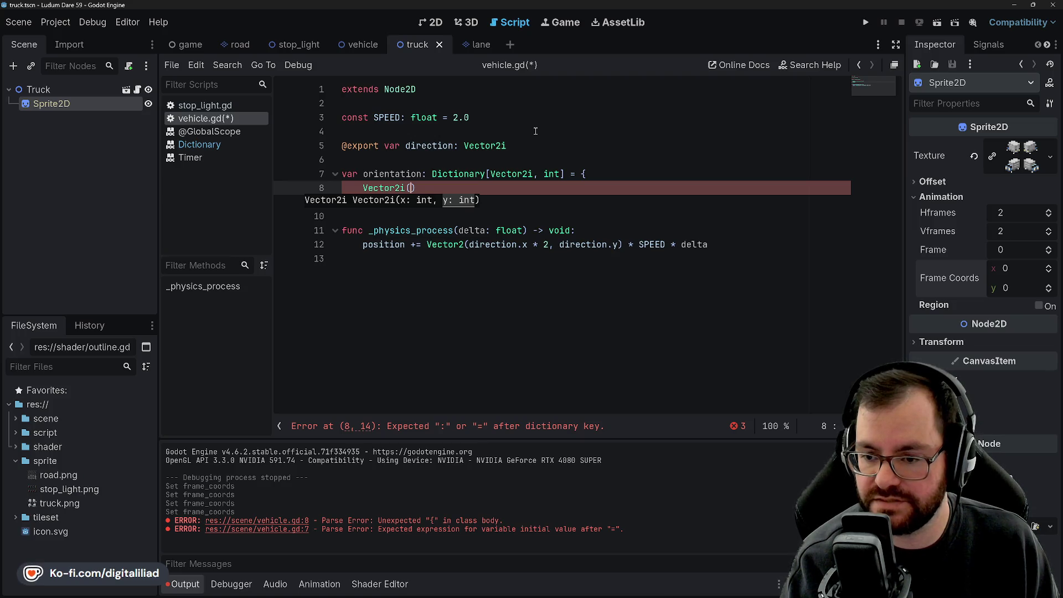
pyautogui.write('-1, -')
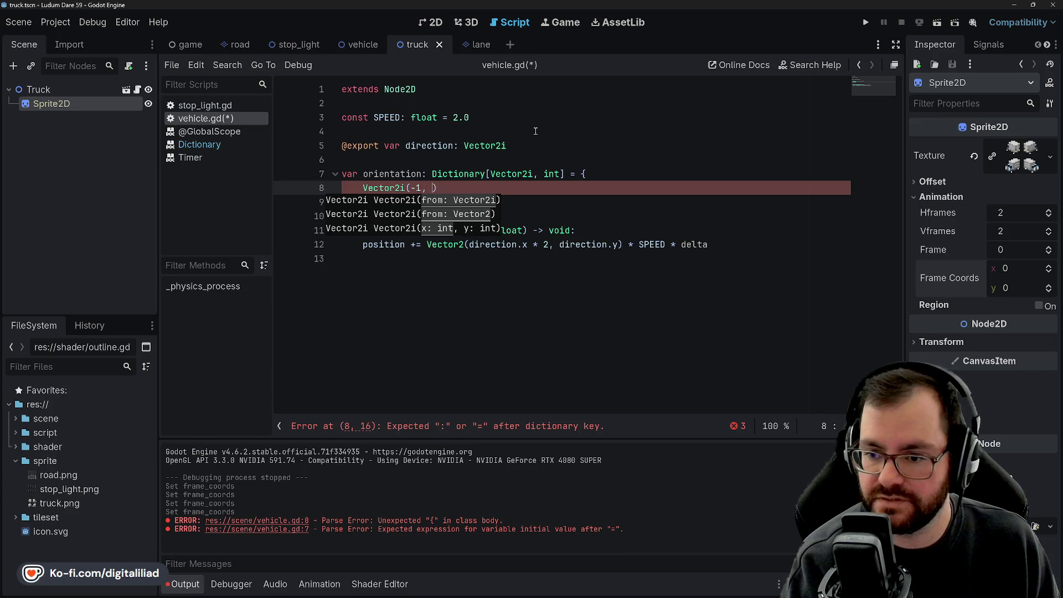
pyautogui.write('1) : ')
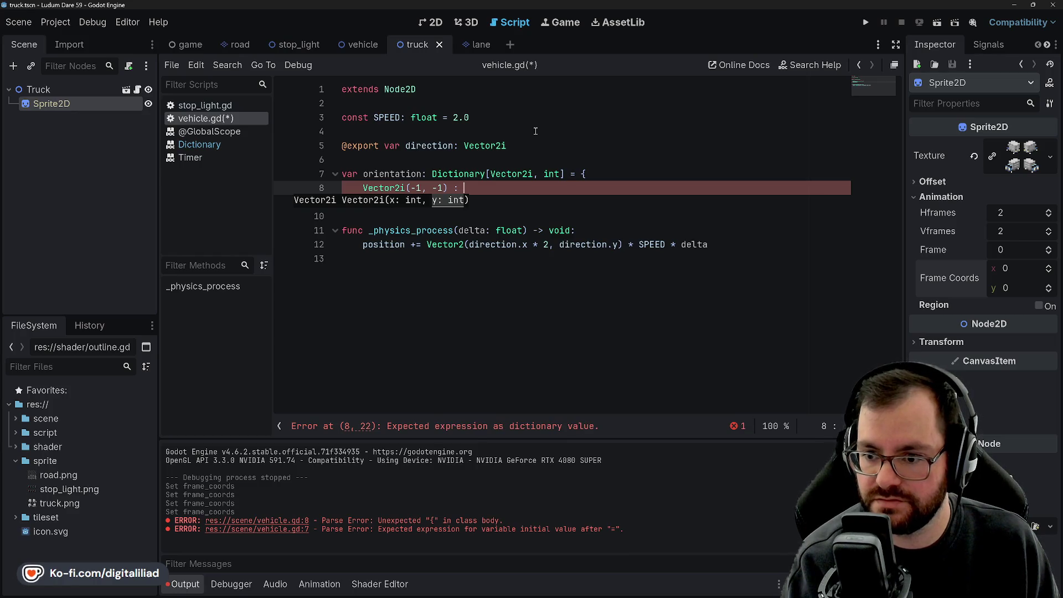
pyautogui.write('0')
pyautogui.hotkey('ctrl', 's')
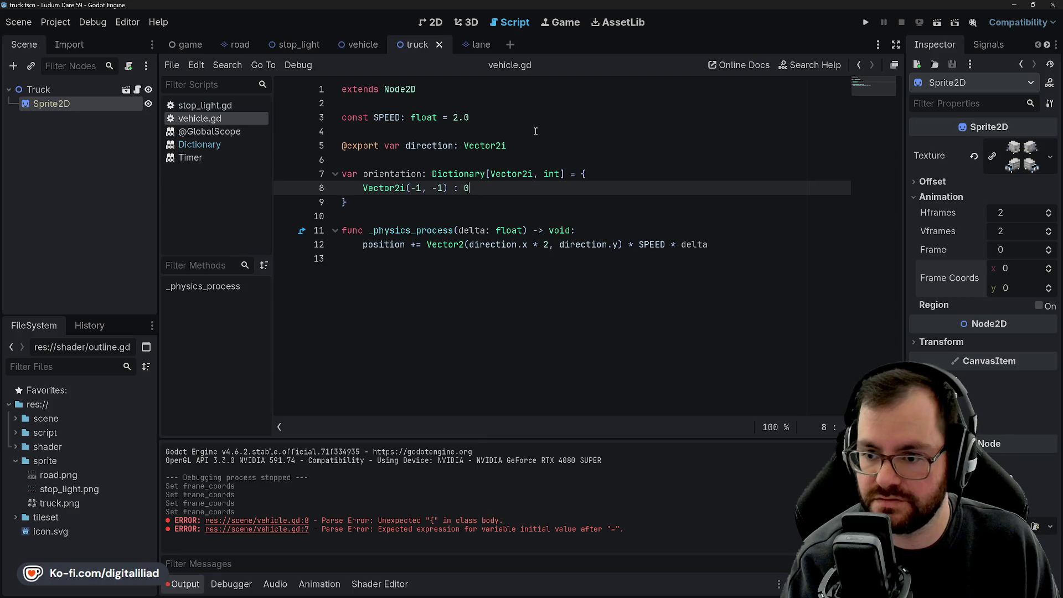
# - Add a second entry 'Vector2i(1, -1): 1' and begin a third Vector2i entry
pyautogui.press('Return')
pyautogui.write('Vector2i(')
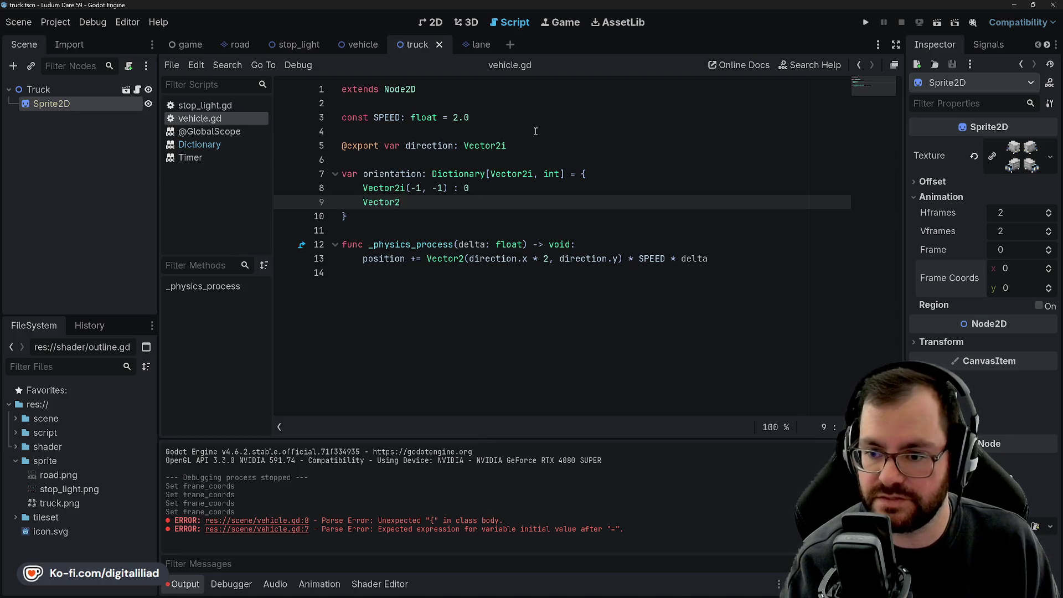
pyautogui.write('1, -1)')
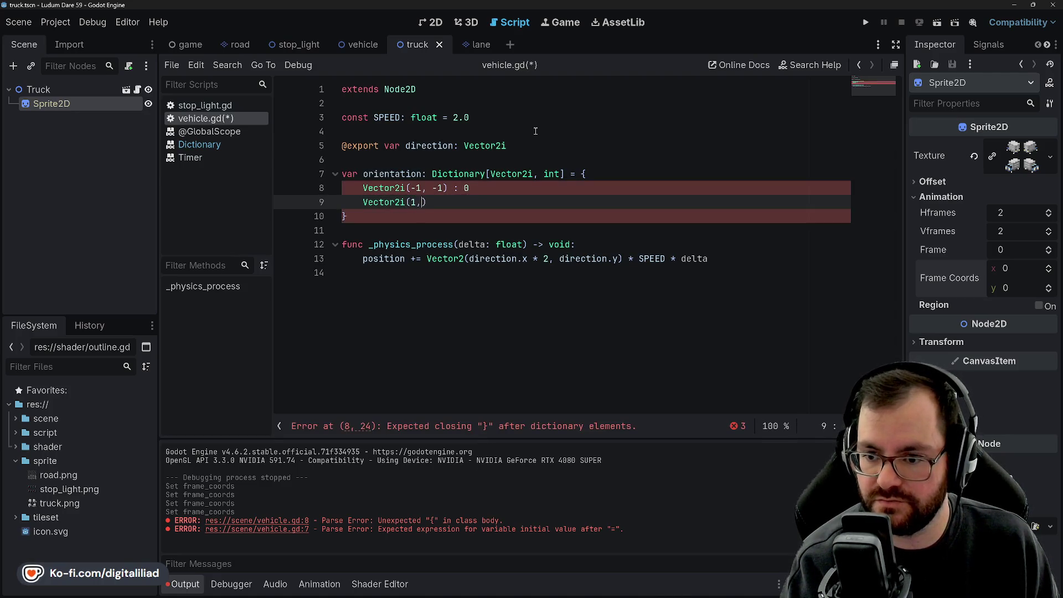
pyautogui.write(' : 1')
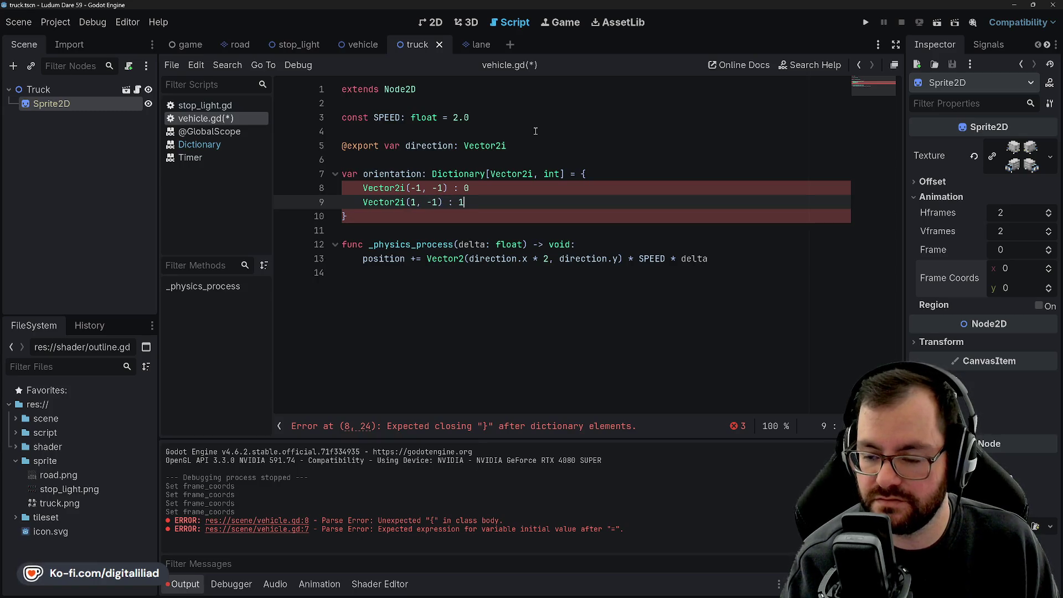
pyautogui.press('Up')
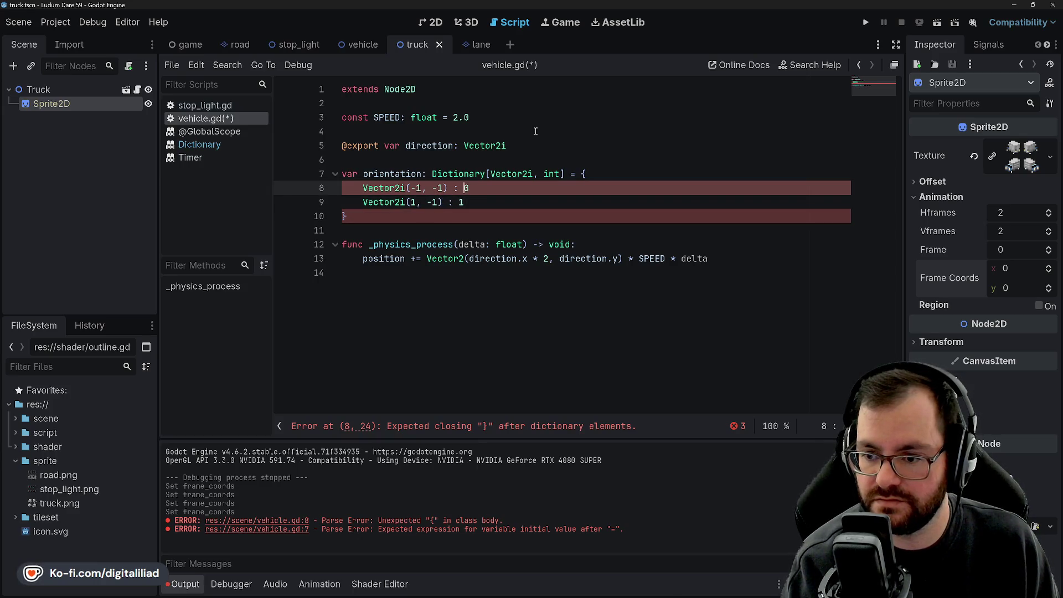
pyautogui.write('new(')
pyautogui.press('BackSpace')
pyautogui.press('BackSpace')
pyautogui.press('BackSpace')
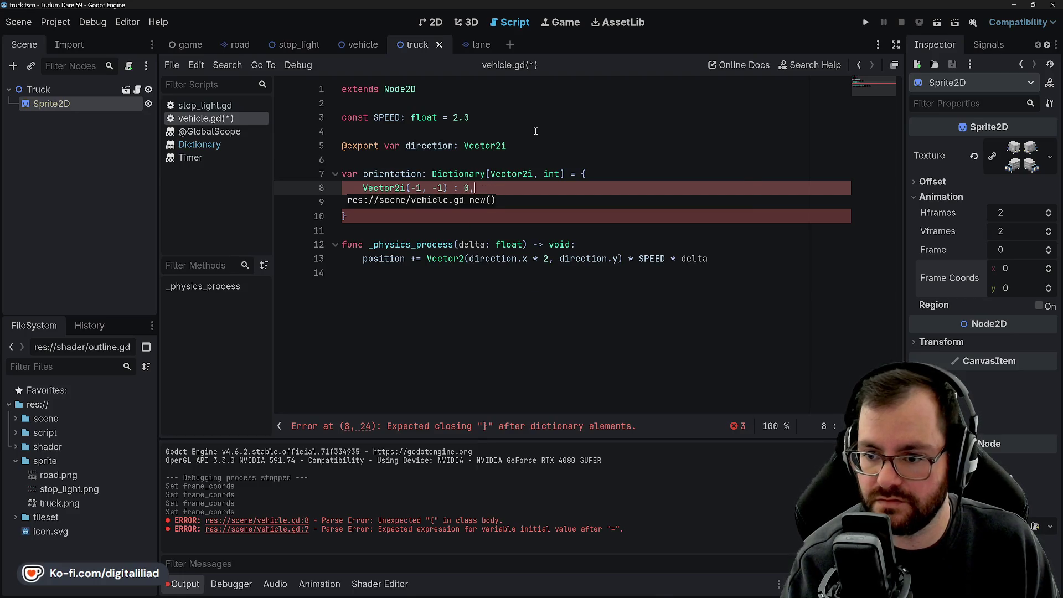
pyautogui.press('Down')
pyautogui.write('1,')
pyautogui.press('Return')
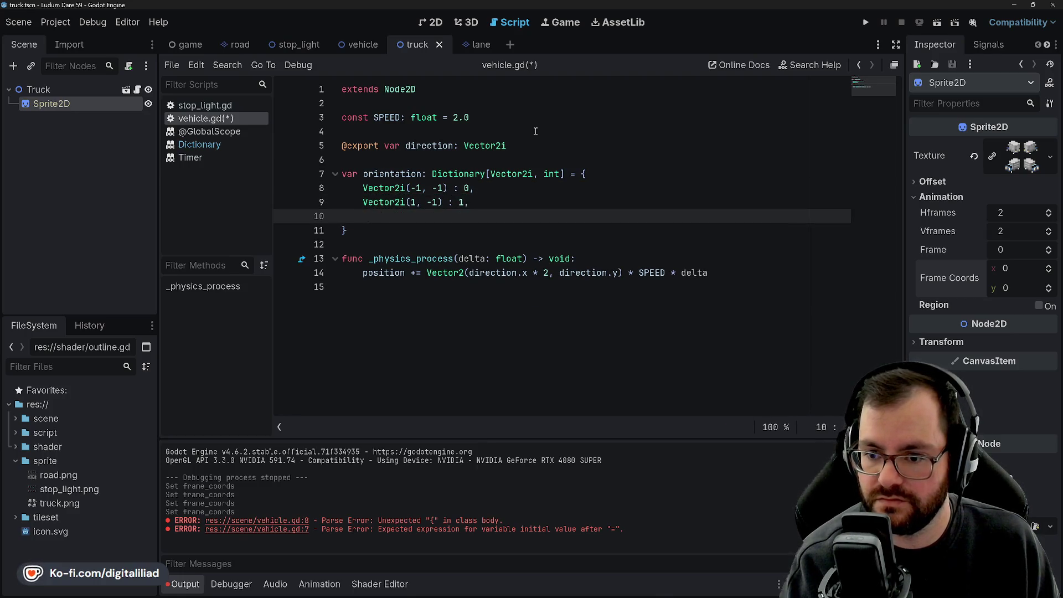
pyautogui.write('(')
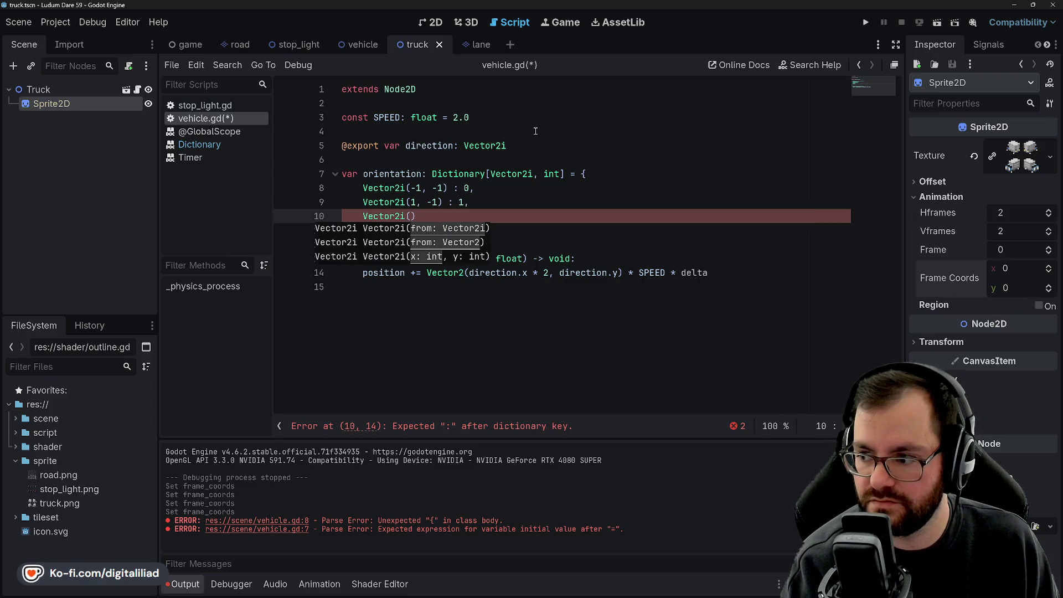
pyautogui.write('-1,')
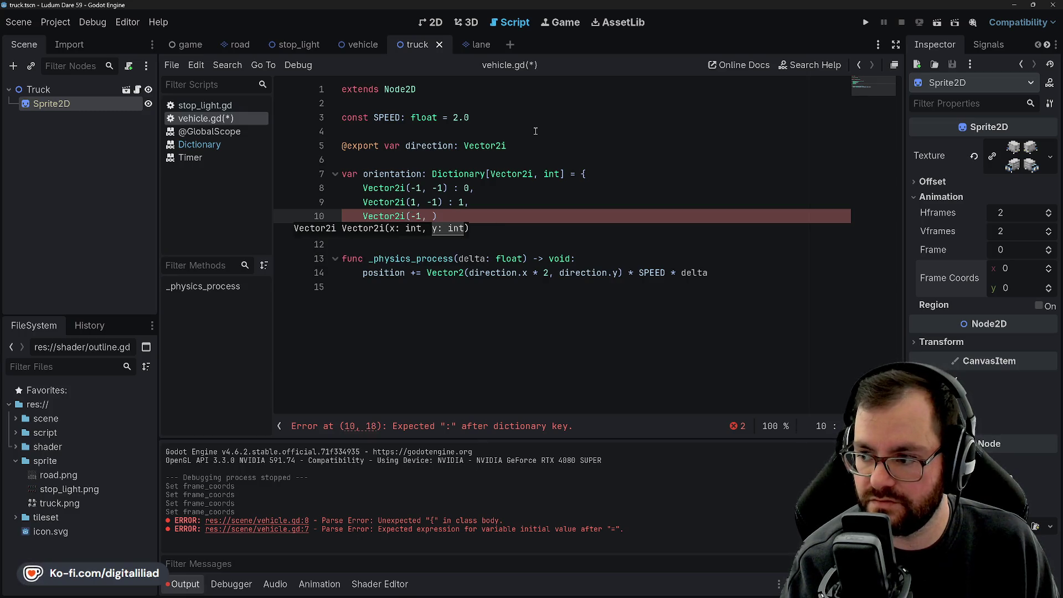
pyautogui.press('BackSpace')
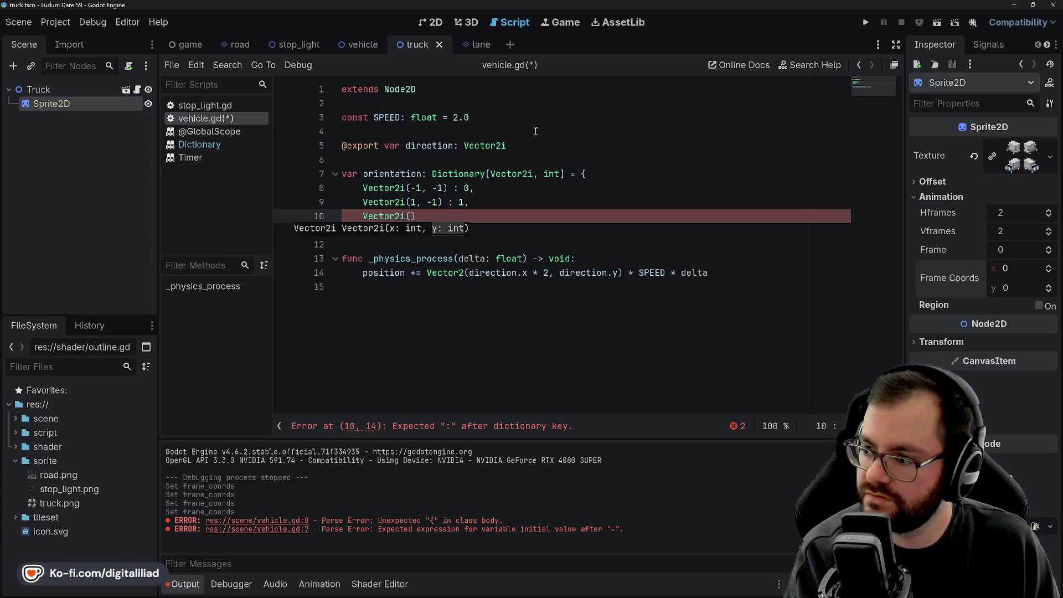
# - Replace the first key's (-1, -1) with Vector2i.LEFT
pyautogui.click(408, 173)
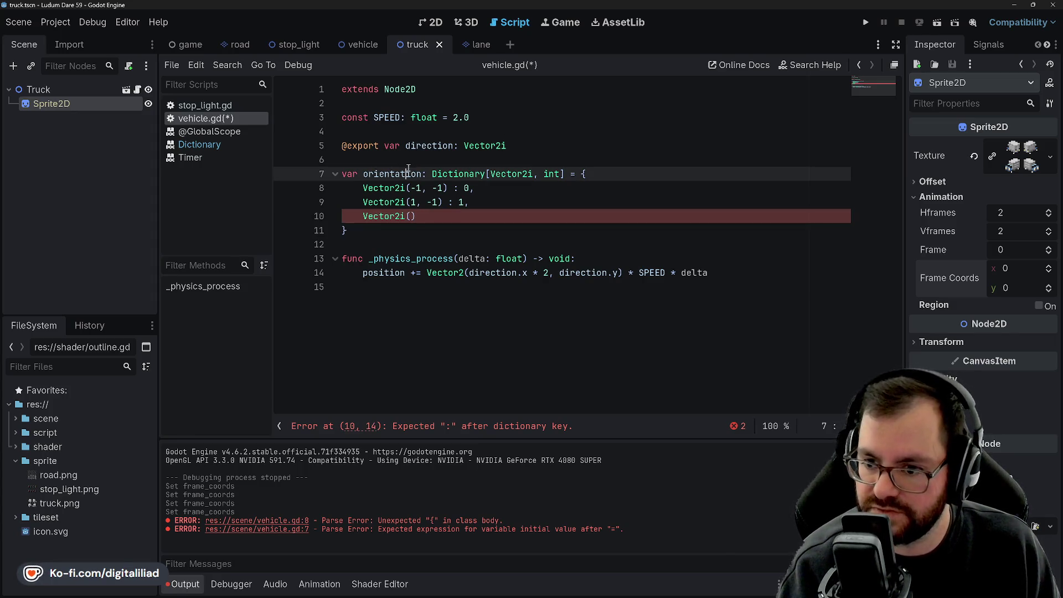
pyautogui.click(437, 188)
pyautogui.moveTo(449, 187); pyautogui.dragTo(411, 188)
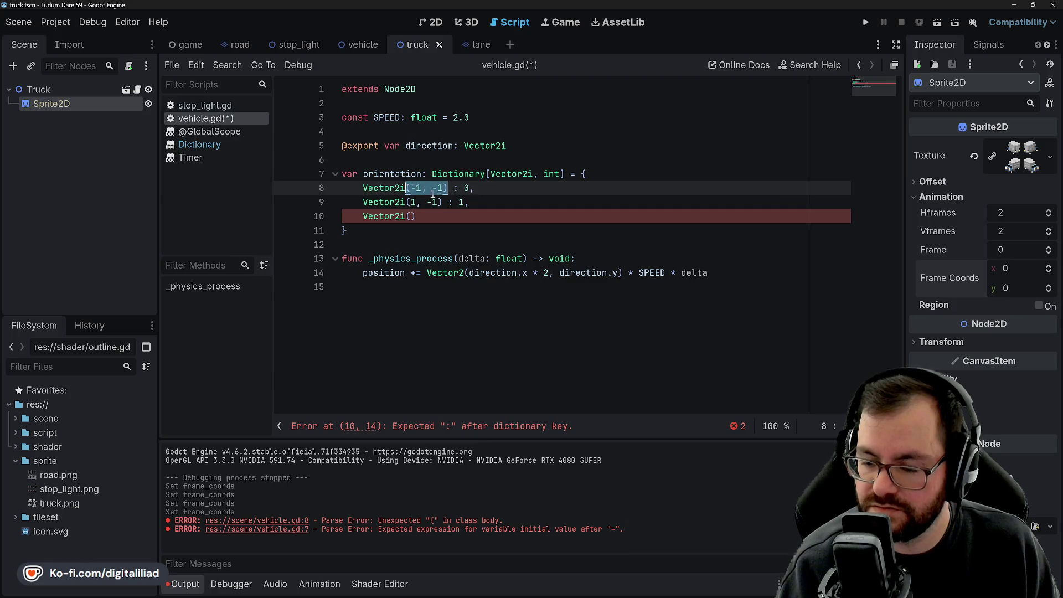
pyautogui.write('.')
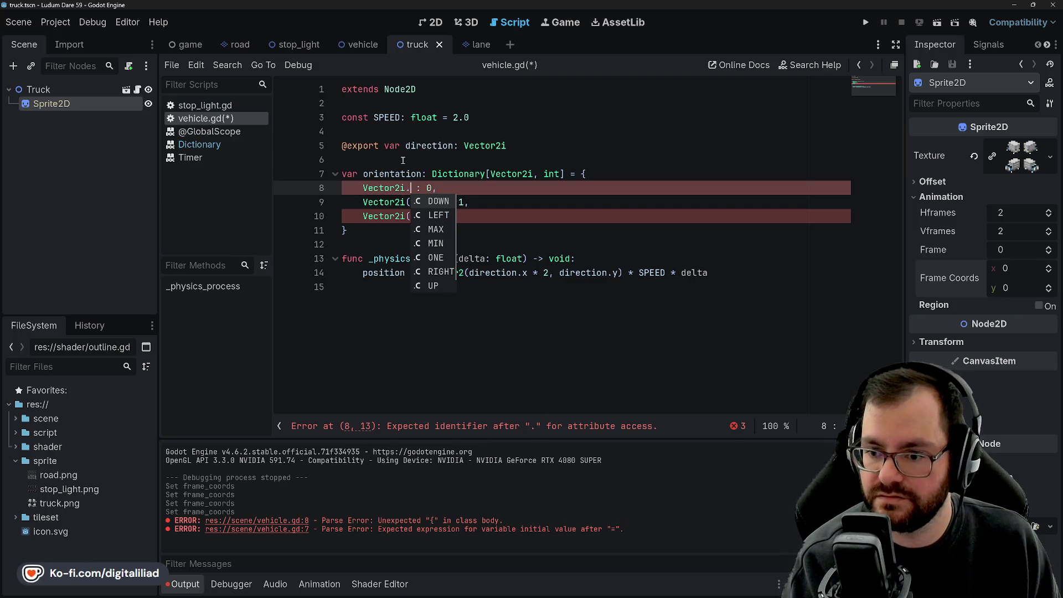
pyautogui.press('Down')
pyautogui.press('Return')
# - Replace the second key's (1, -1) with Vector2i.DOWN
pyautogui.click(474, 146)
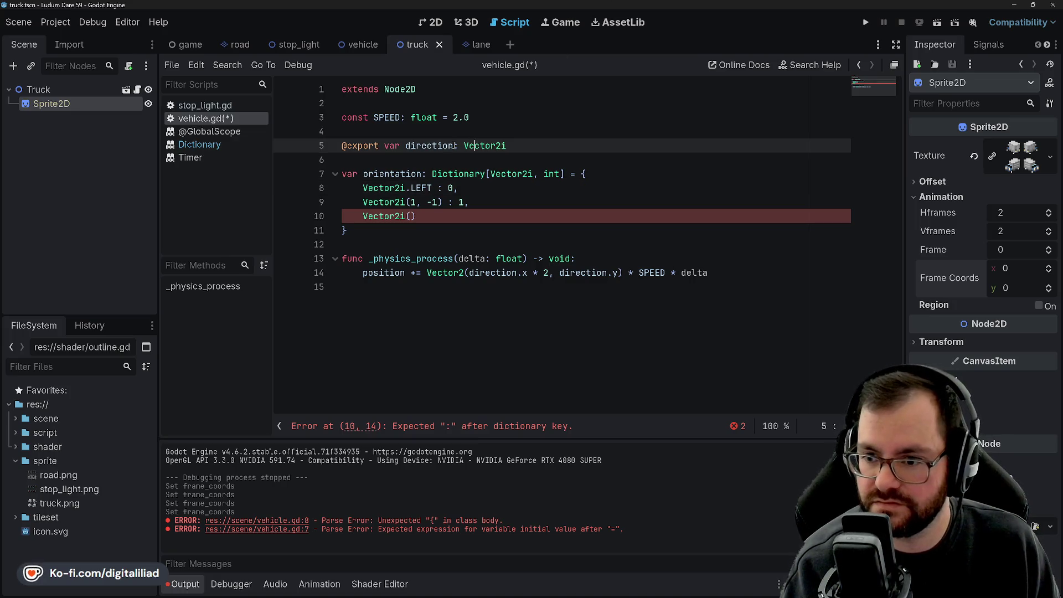
pyautogui.press('Down')
pyautogui.press('Down')
pyautogui.press('Down')
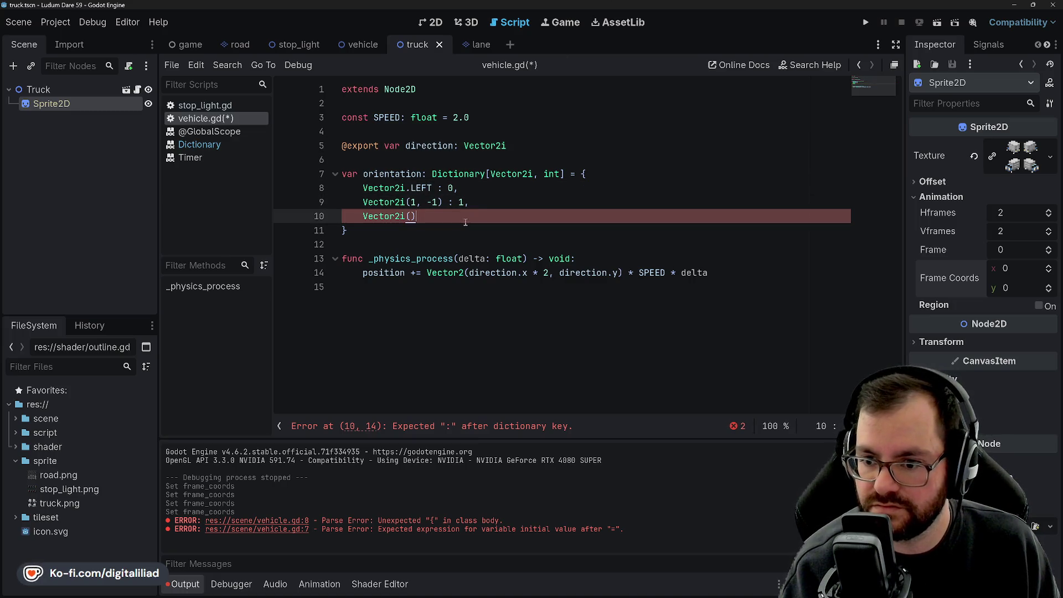
pyautogui.press('Up')
pyautogui.press('Up')
pyautogui.press('Down')
pyautogui.press('Down')
pyautogui.press('Down')
pyautogui.press('Up')
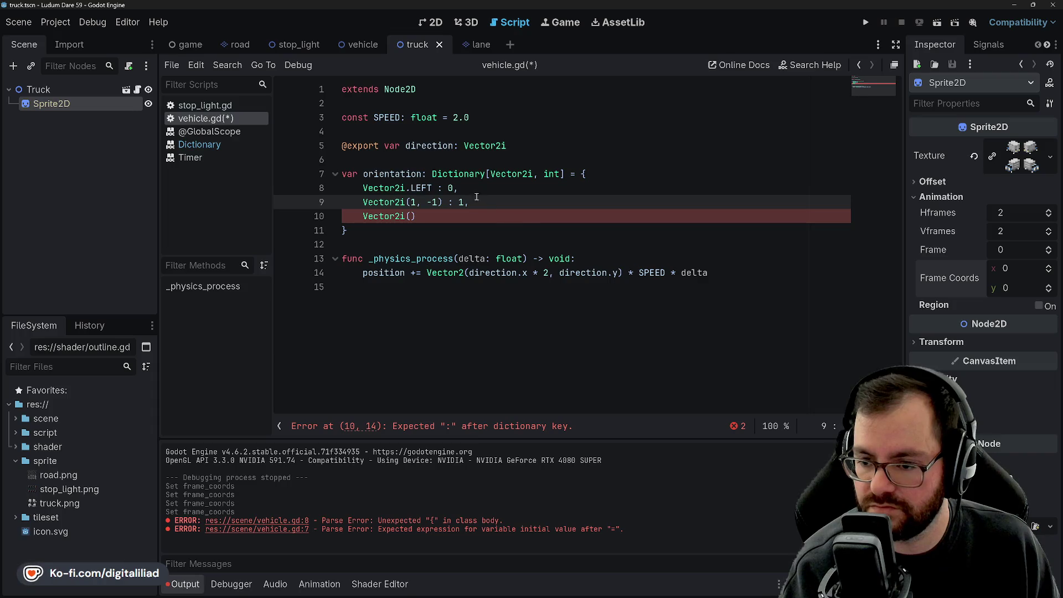
pyautogui.press('Up')
pyautogui.press('Down')
pyautogui.moveTo(441, 203); pyautogui.dragTo(417, 200)
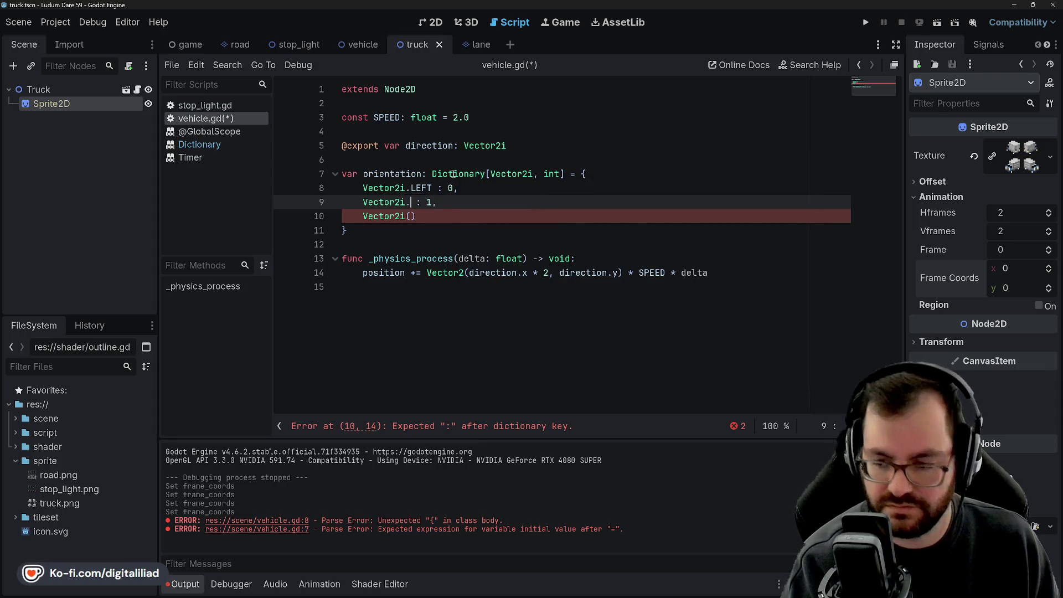
pyautogui.write('.')
pyautogui.moveTo(453, 173)
pyautogui.write('r')
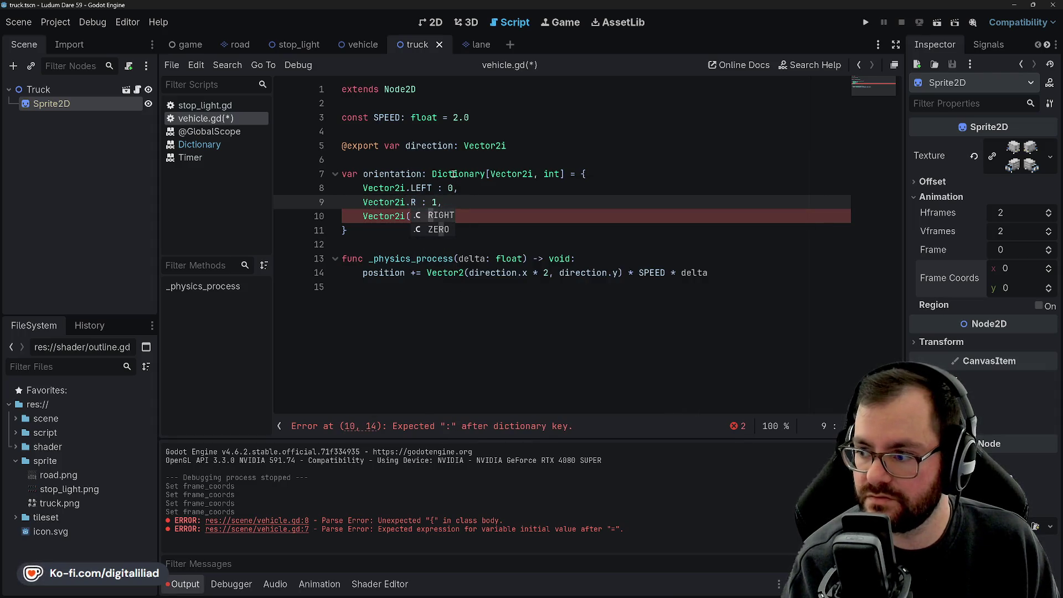
pyautogui.press('Return')
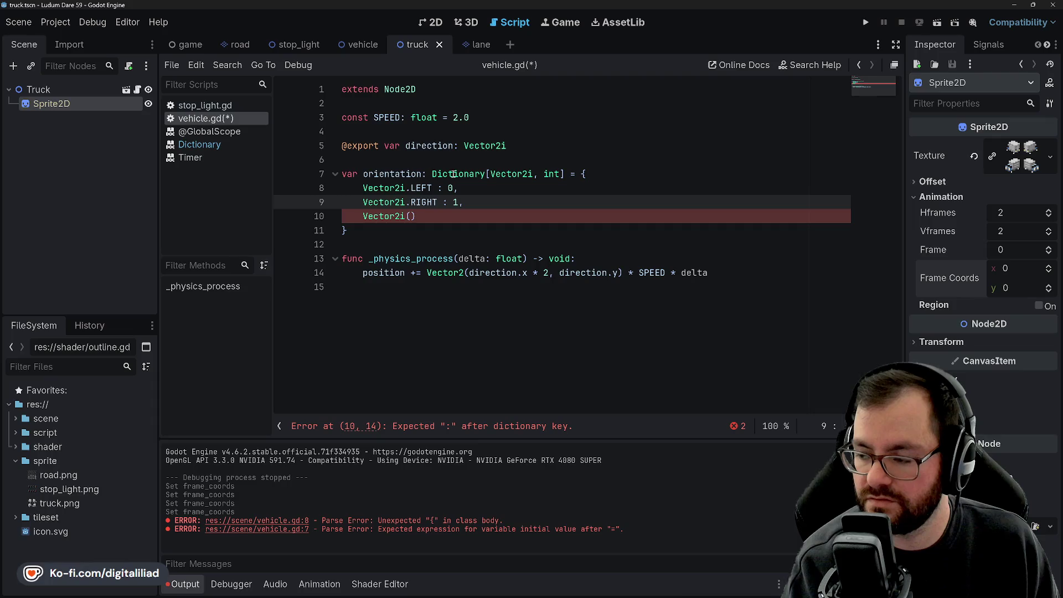
pyautogui.write('WN')
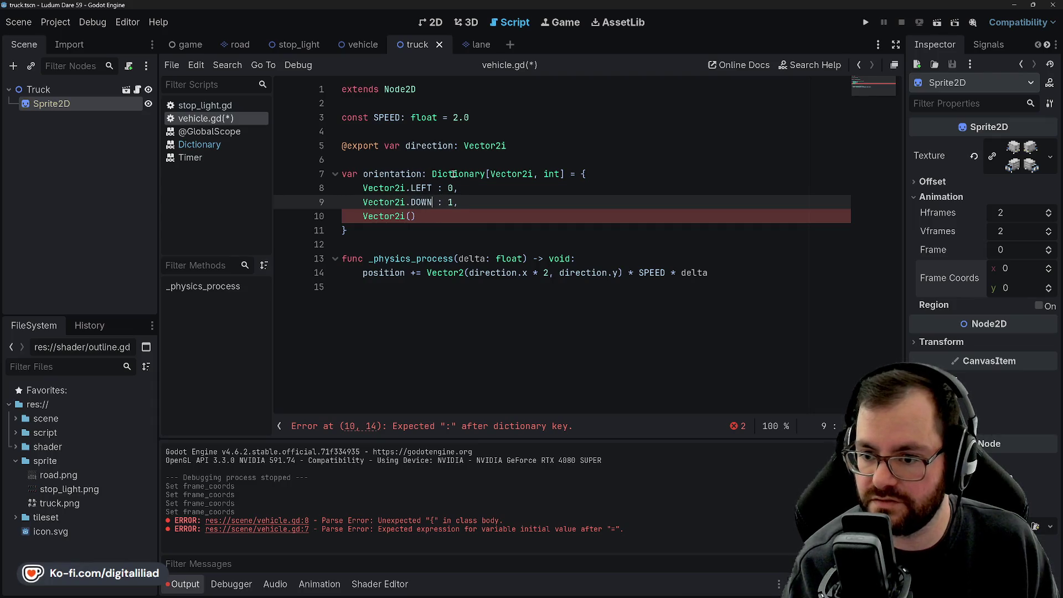
# - Make the third key Vector2i.UP, add a fourth entry Vector2i.RIGHT: 3, and save
pyautogui.click(453, 174)
pyautogui.click(412, 217)
pyautogui.press('BackSpace')
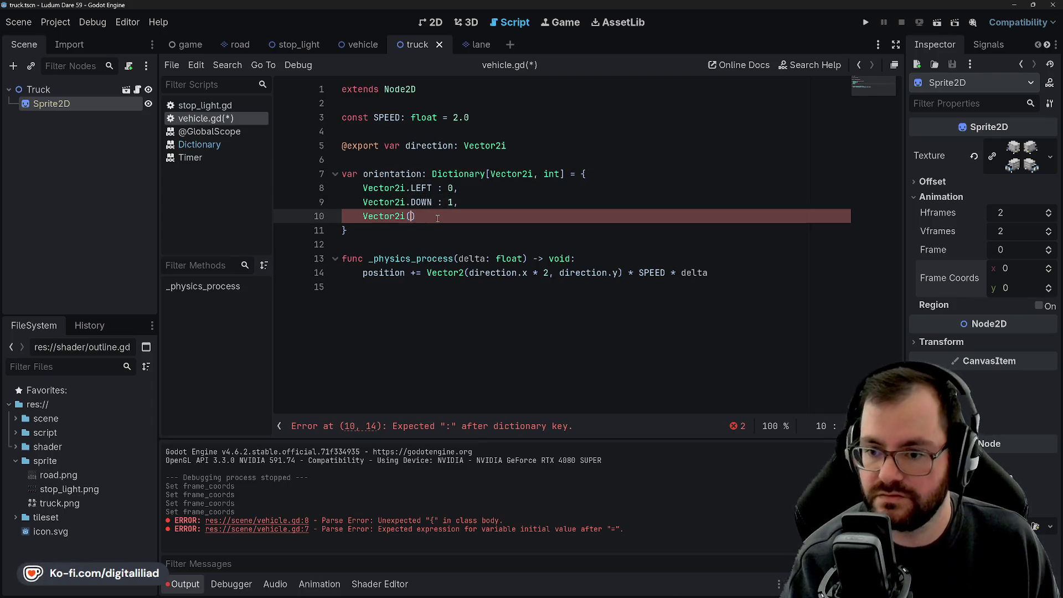
pyautogui.write('.')
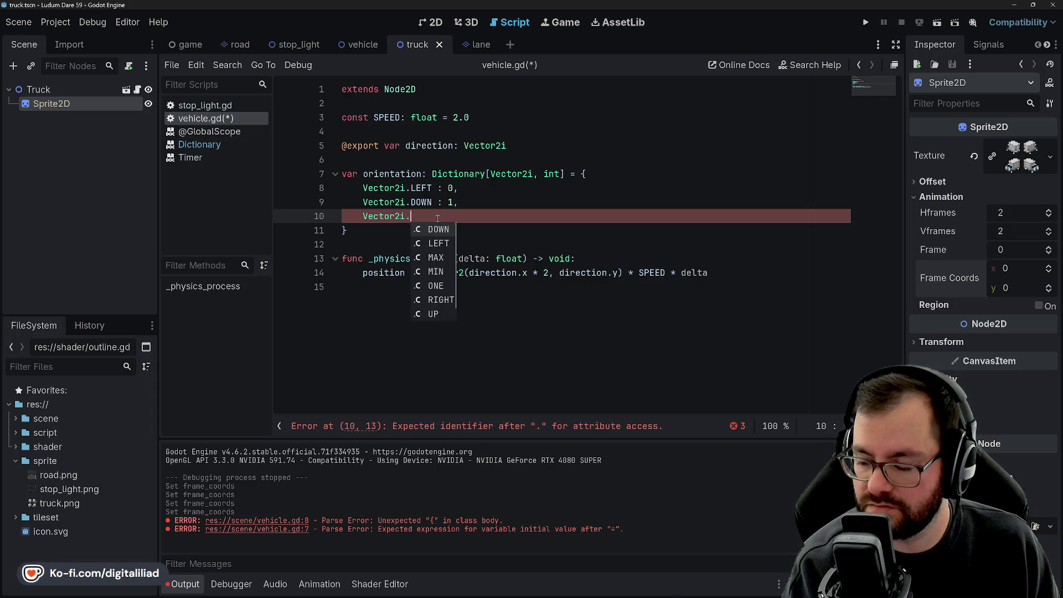
pyautogui.write('UP: 2')
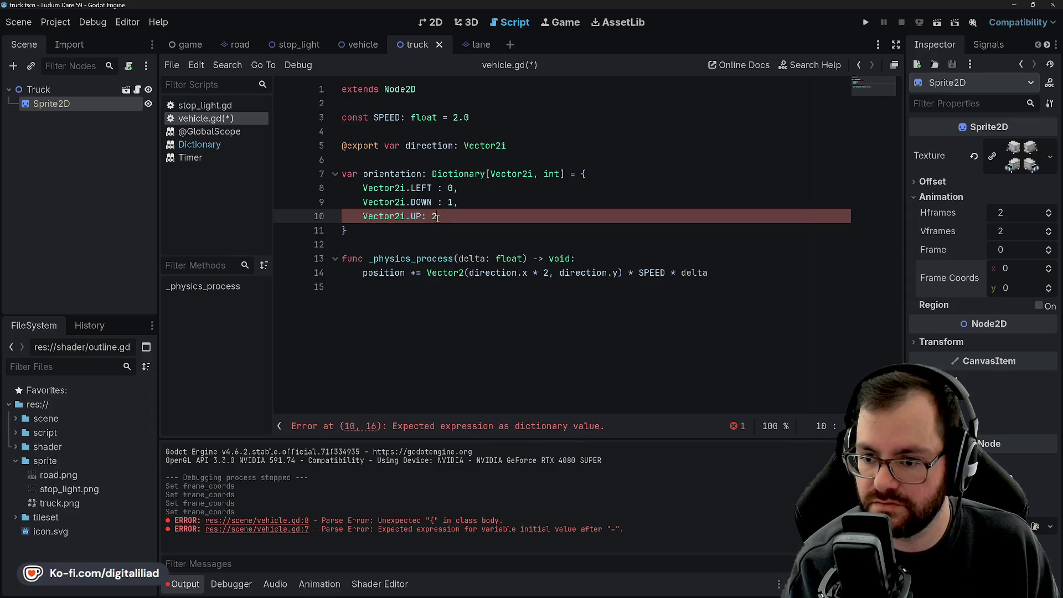
pyautogui.press('Return')
pyautogui.write('Vector2i.')
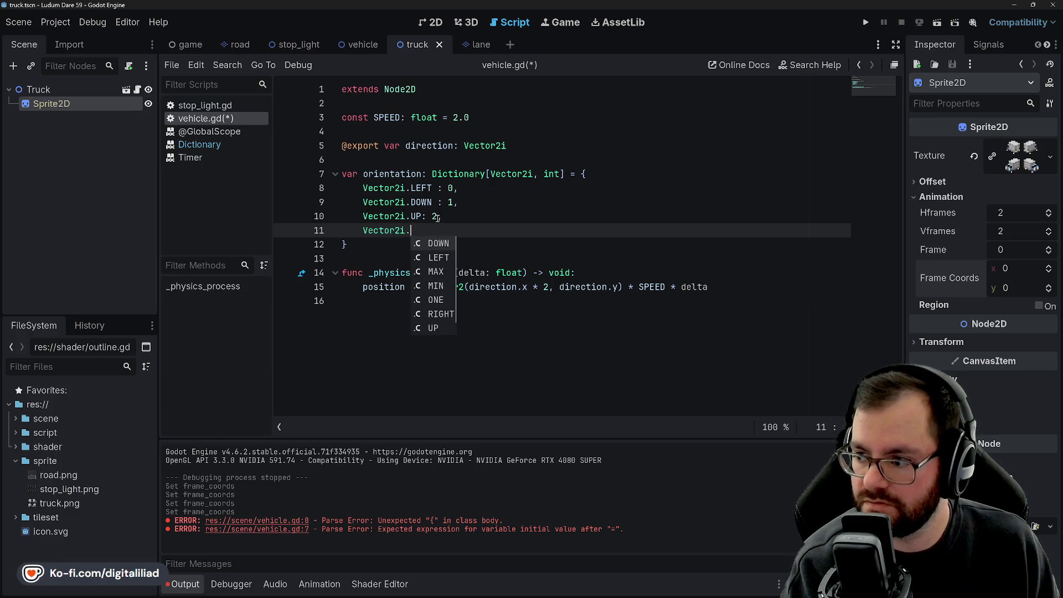
pyautogui.write('RI')
pyautogui.press('Return')
pyautogui.write(': 3')
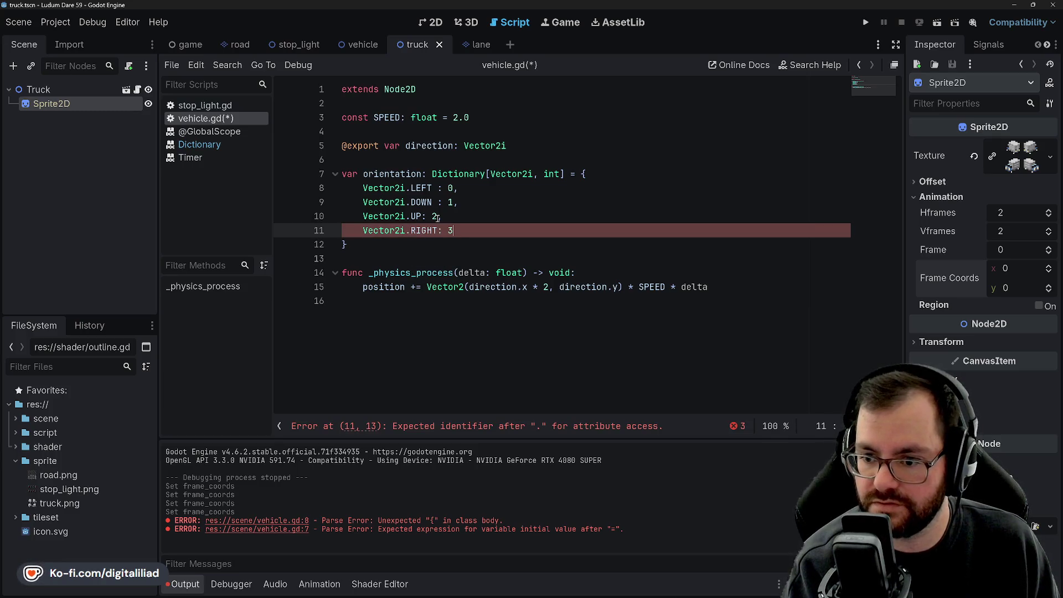
pyautogui.hotkey('ctrl', 's')
pyautogui.press('Down')
pyautogui.press('Down')
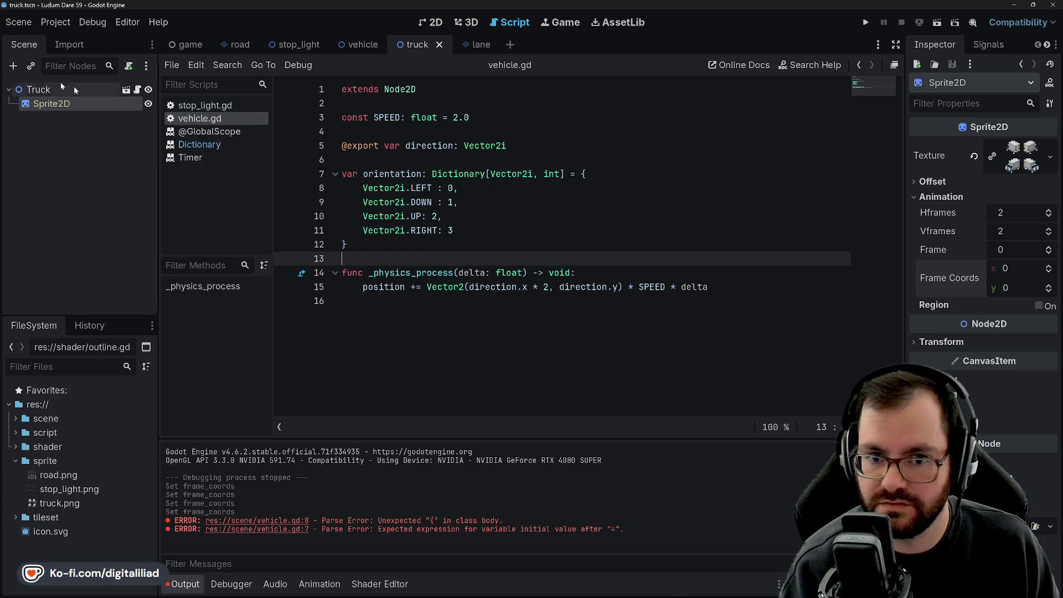
pyautogui.click(186, 44)
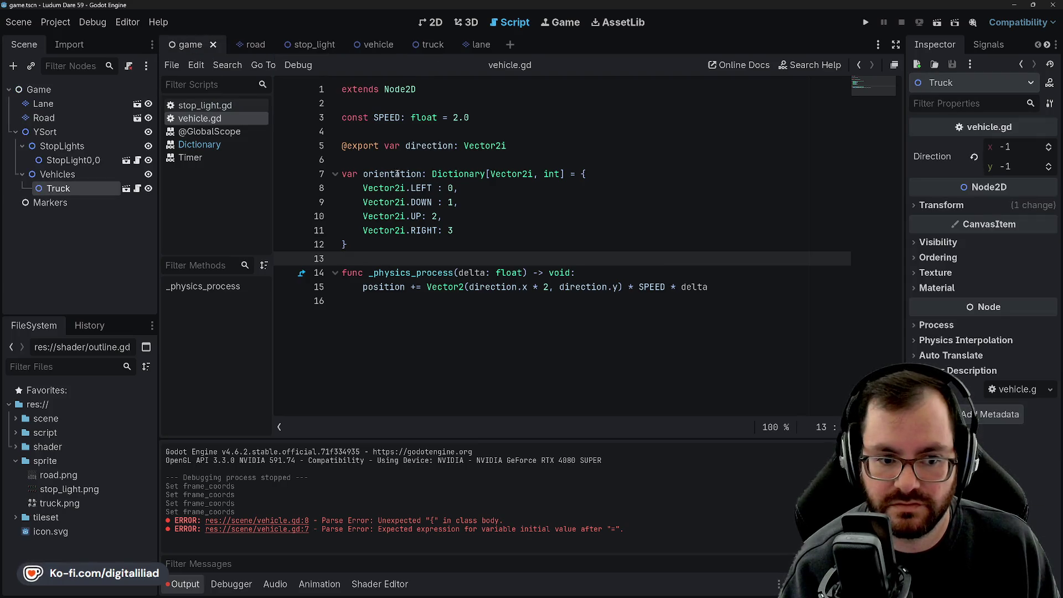
# - Set the Truck's Direction y to 0, making its direction (-1, 0), and save the scene
pyautogui.click(528, 119)
pyautogui.press('Down')
pyautogui.press('Down')
pyautogui.press('Down')
pyautogui.press('Up')
pyautogui.press('Up')
pyautogui.press('Down')
pyautogui.press('Down')
pyautogui.press('Down')
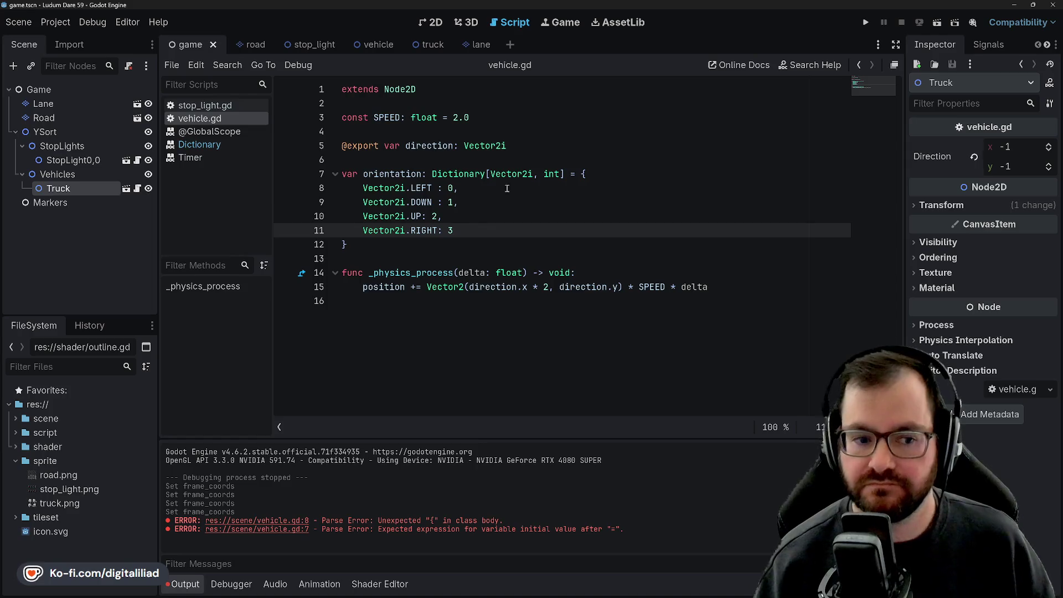
pyautogui.click(459, 255)
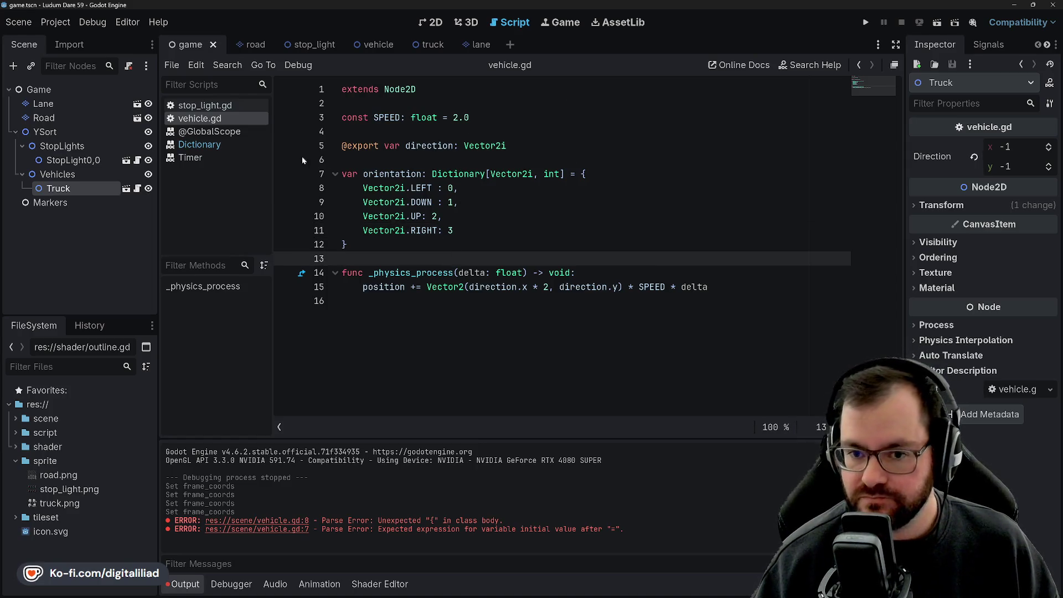
pyautogui.click(1024, 170)
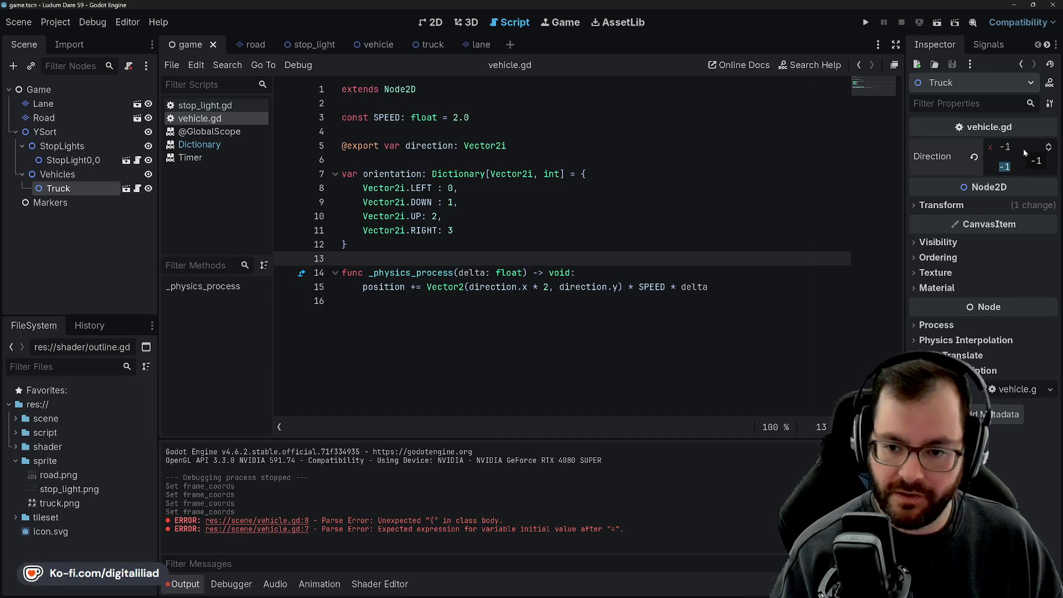
pyautogui.write('0')
pyautogui.press('Return')
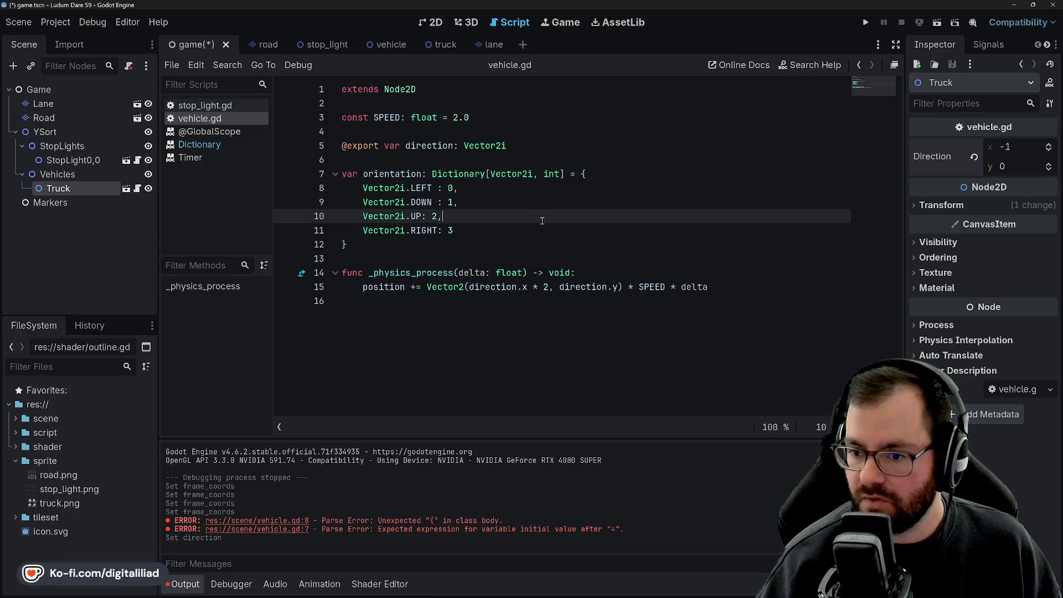
pyautogui.hotkey('ctrl', 's')
# - Walk through the orientation dictionary entries, then open blank lines below it for a new function
pyautogui.click(508, 234)
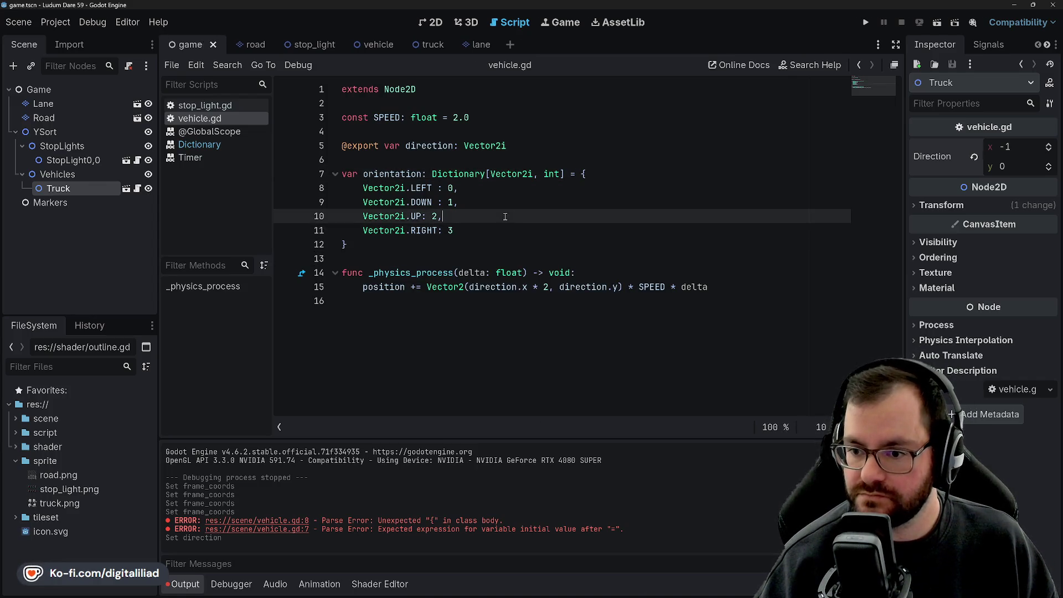
pyautogui.click(507, 203)
pyautogui.click(502, 228)
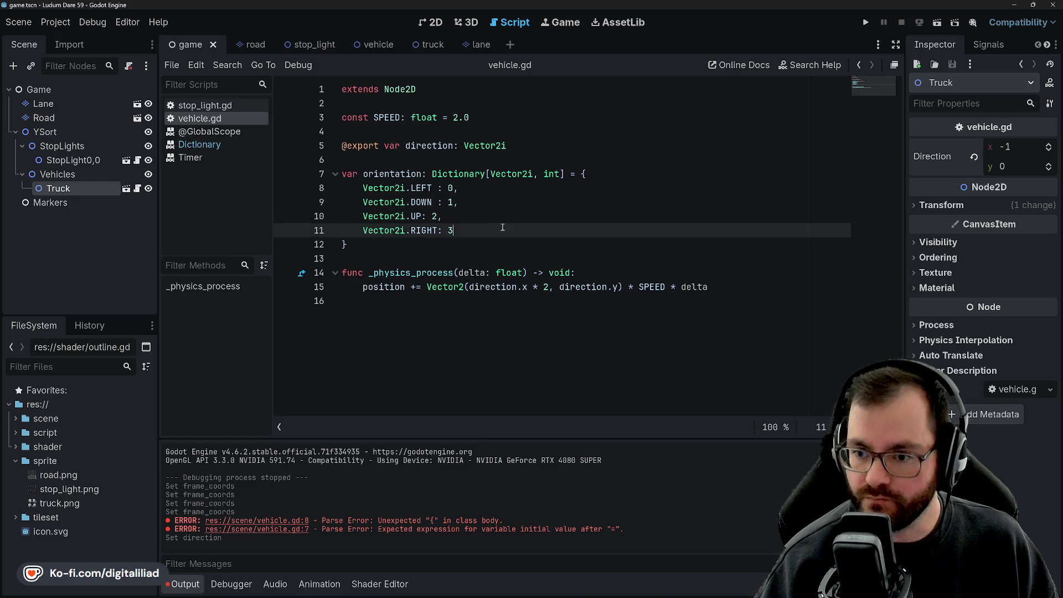
pyautogui.click(513, 171)
pyautogui.click(515, 202)
pyautogui.click(519, 214)
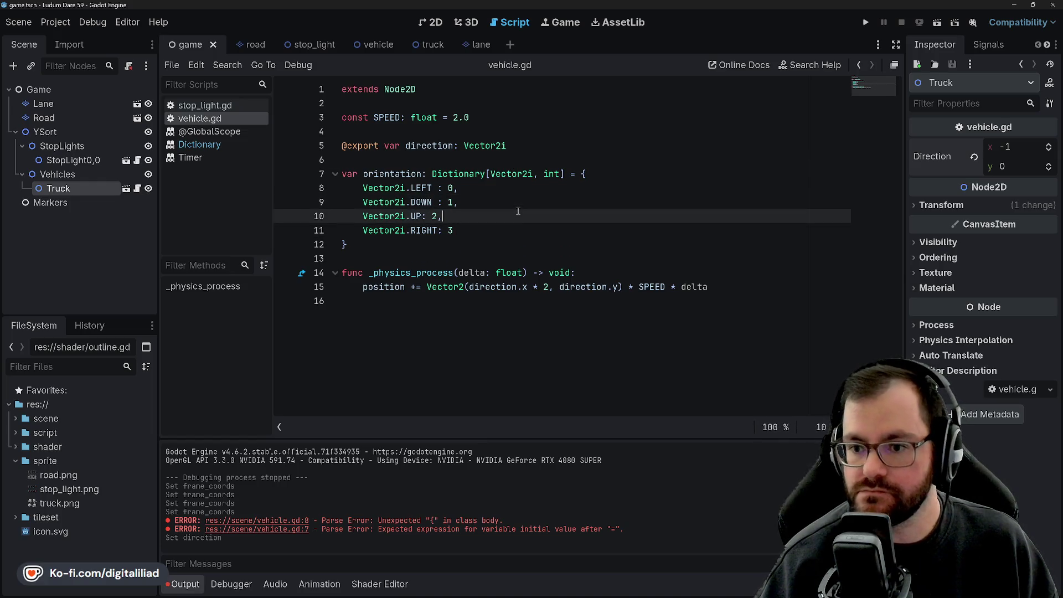
pyautogui.click(482, 244)
pyautogui.click(457, 260)
pyautogui.click(453, 246)
pyautogui.click(453, 258)
pyautogui.click(475, 217)
pyautogui.click(471, 188)
pyautogui.click(468, 202)
pyautogui.click(467, 230)
pyautogui.click(466, 244)
pyautogui.click(465, 255)
pyautogui.click(466, 247)
pyautogui.click(469, 217)
pyautogui.click(467, 201)
pyautogui.click(470, 231)
pyautogui.click(472, 246)
pyautogui.click(471, 230)
pyautogui.click(469, 202)
pyautogui.click(469, 188)
pyautogui.click(468, 230)
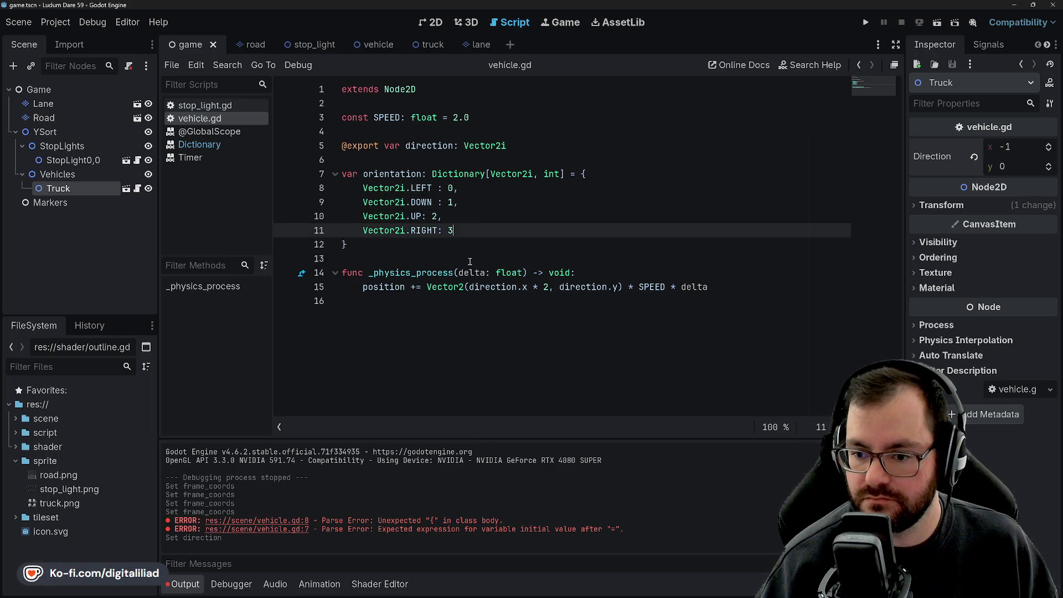
pyautogui.click(425, 261)
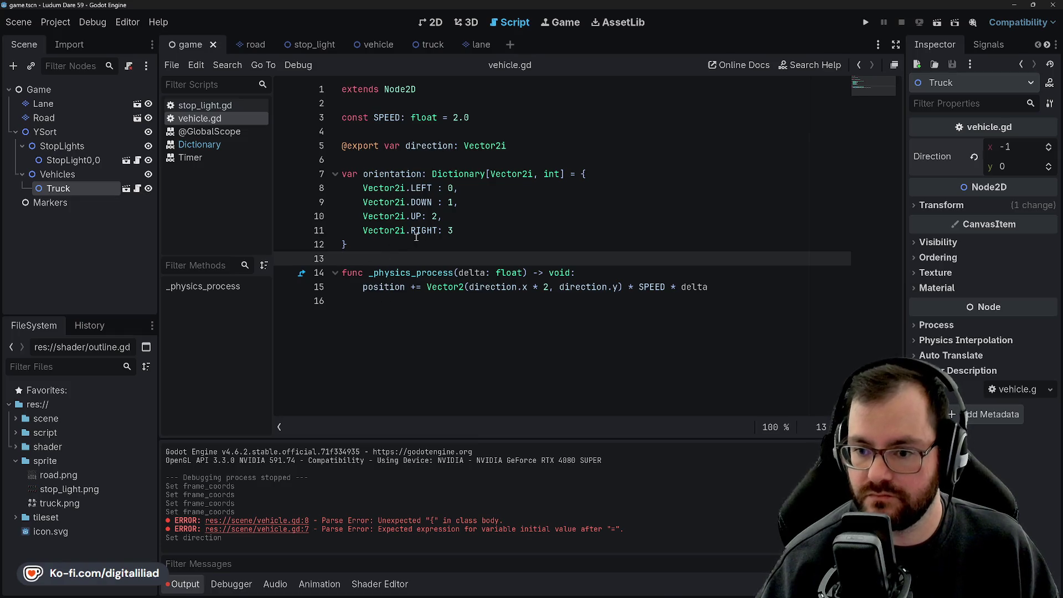
pyautogui.press('Return')
pyautogui.press('Return')
pyautogui.press('Return')
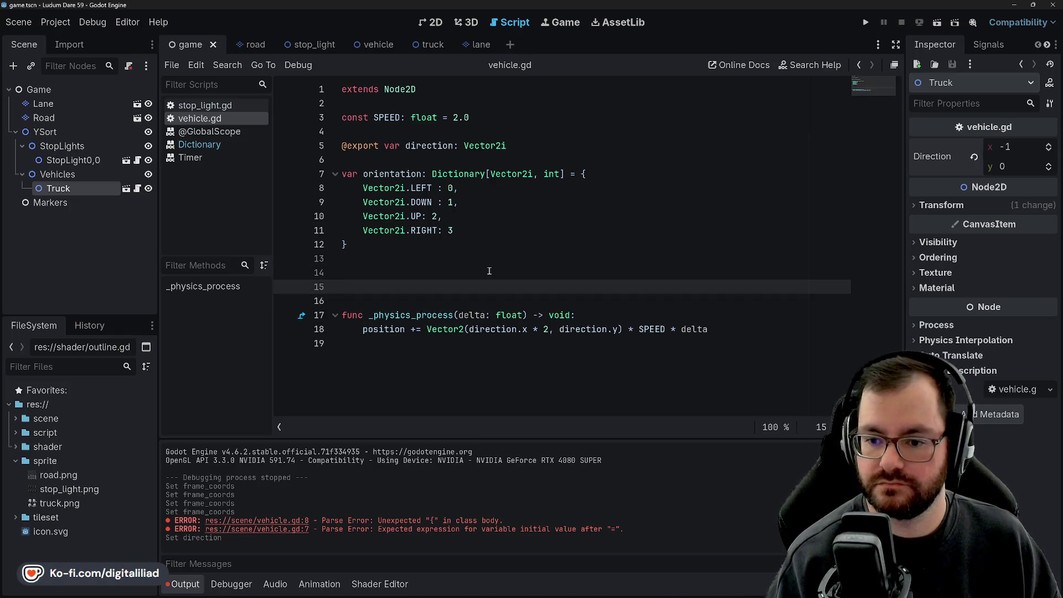
# - Add 'func _ready() -> void:' with '$Sprite2D.frame = orientation[direction]', then save script and scene
pyautogui.click(489, 272)
pyautogui.write('func _ready')
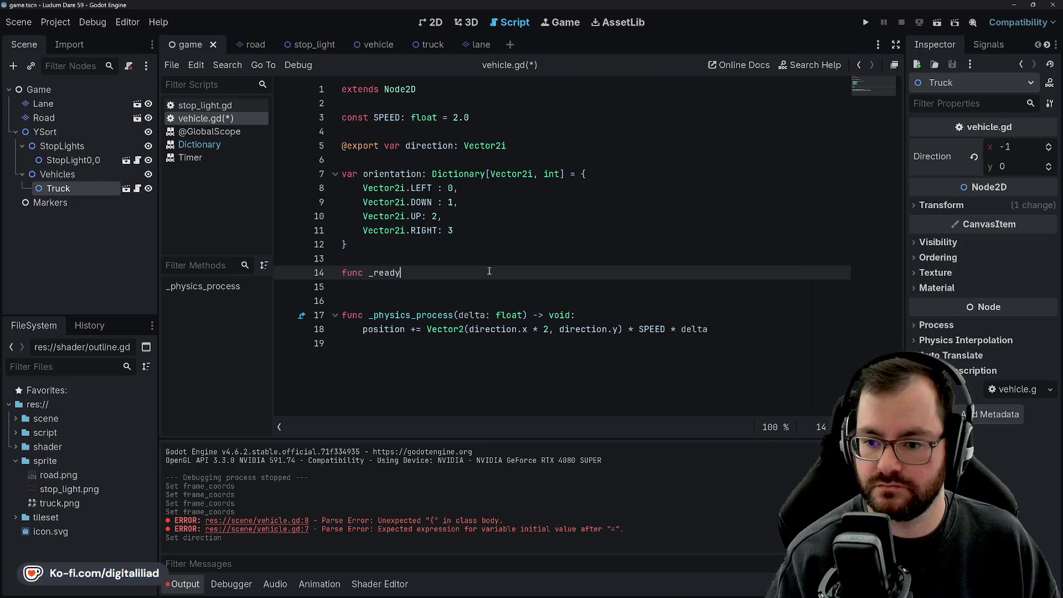
pyautogui.write('() -> void')
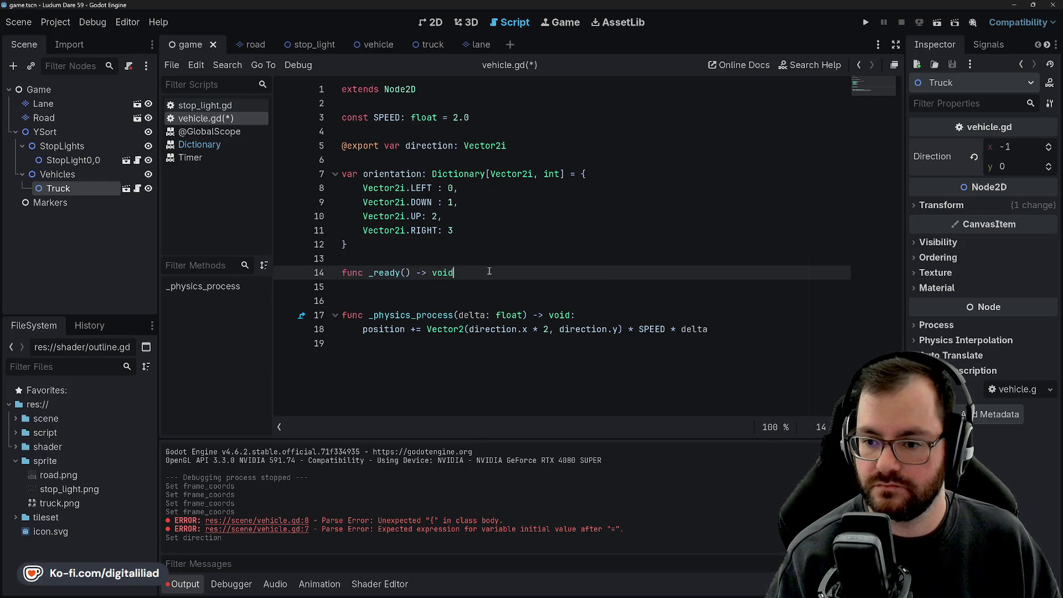
pyautogui.write(':')
pyautogui.press('Return')
pyautogui.write('$Sprite.')
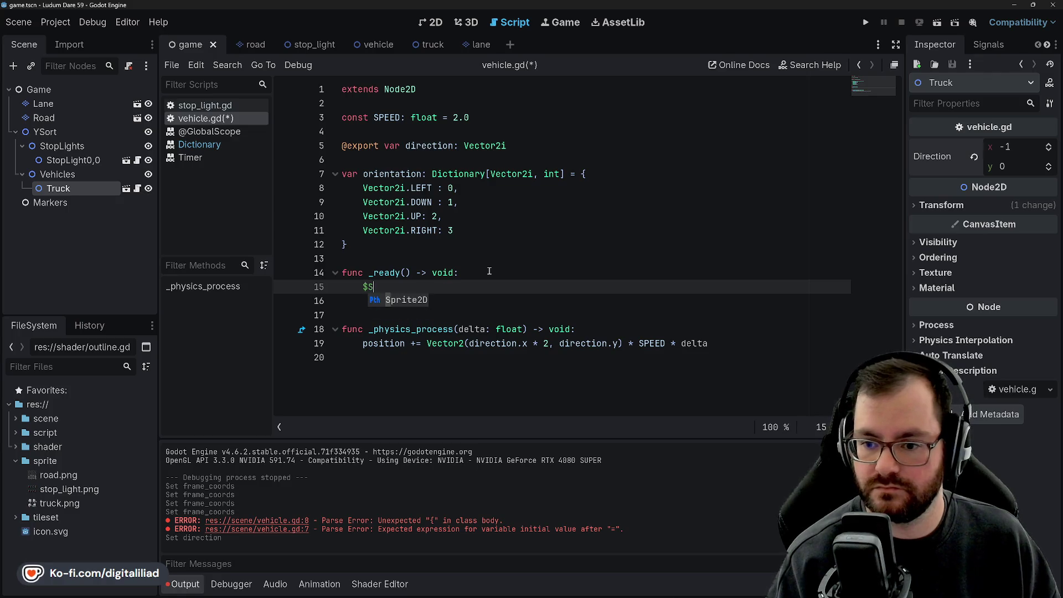
pyautogui.press('BackSpace')
pyautogui.write('2D.frame = ori')
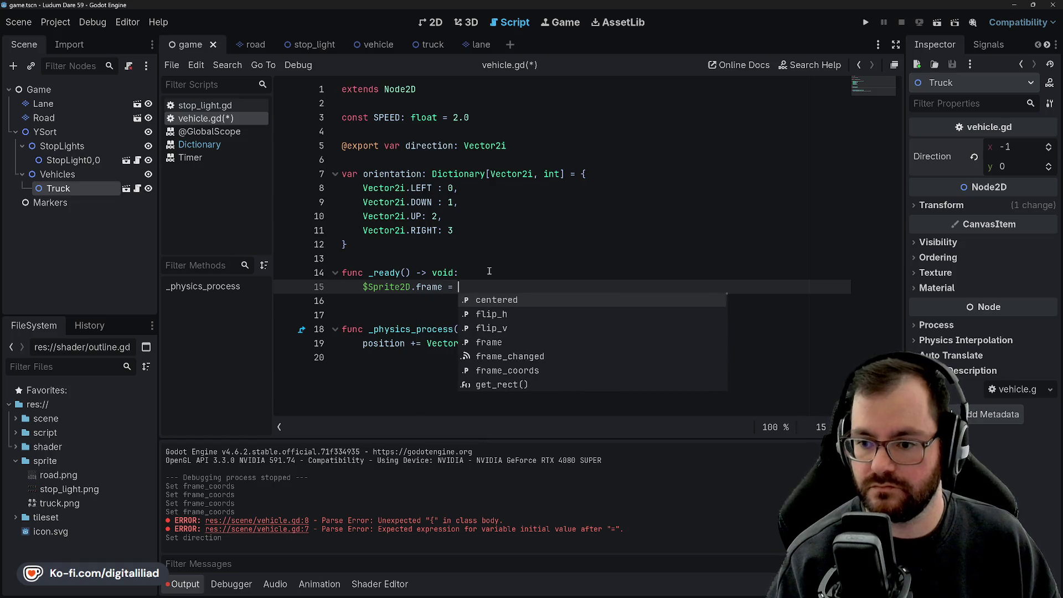
pyautogui.press('Return')
pyautogui.write('[')
pyautogui.write('direction')
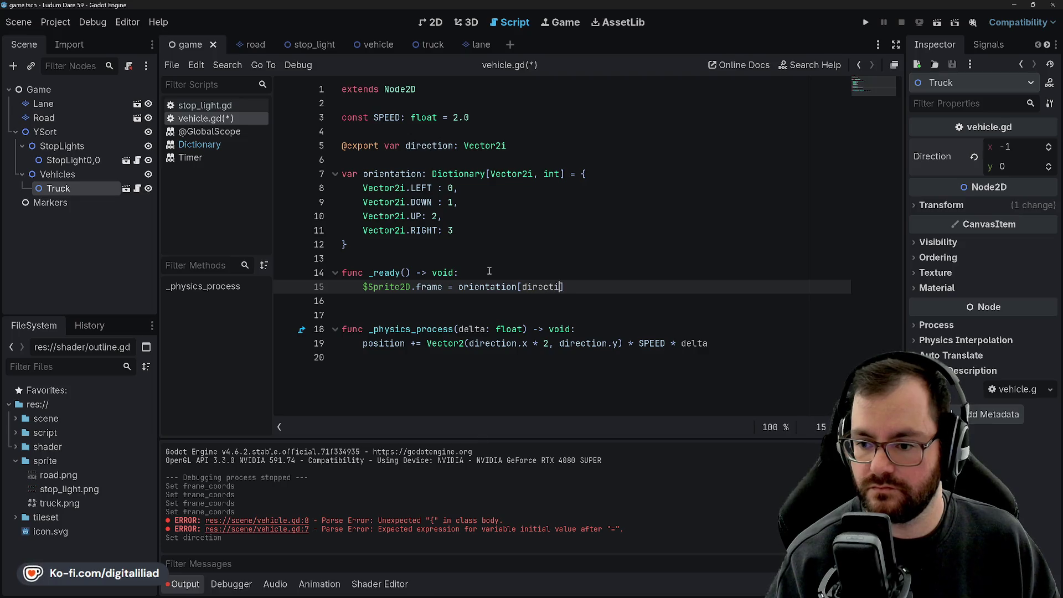
pyautogui.click(452, 260)
pyautogui.hotkey('ctrl', 's')
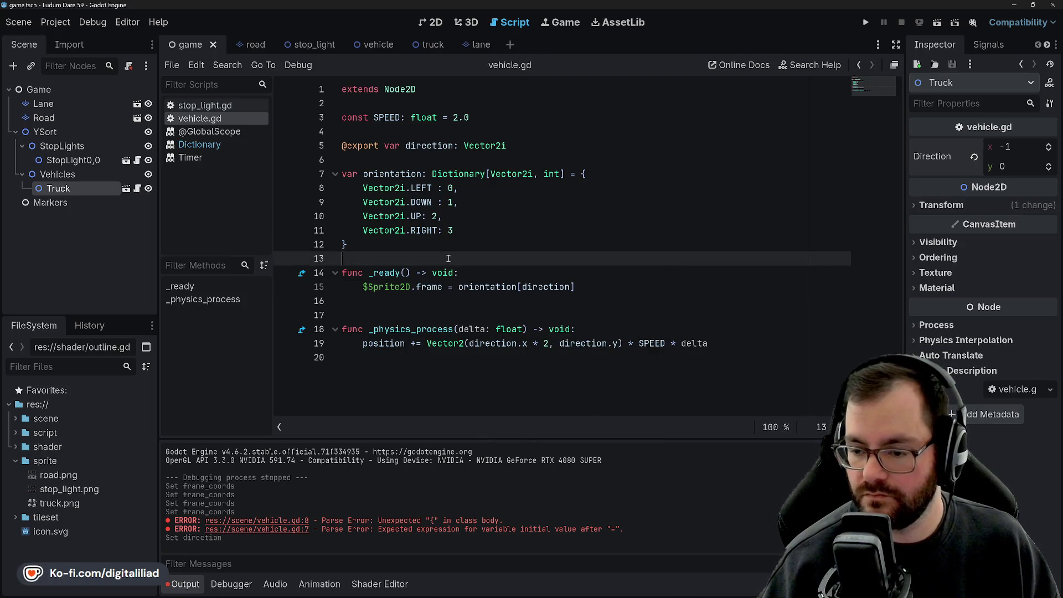
pyautogui.click(452, 243)
pyautogui.hotkey('ctrl', 's')
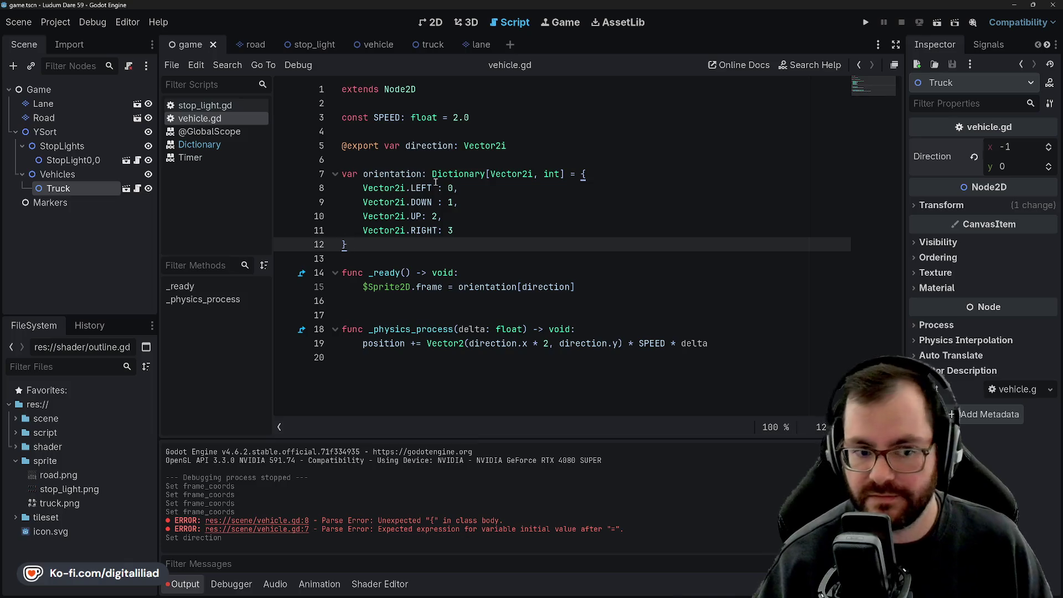
pyautogui.click(436, 183)
pyautogui.click(481, 212)
pyautogui.click(475, 233)
pyautogui.press('Down')
pyautogui.press('Down')
pyautogui.click(467, 192)
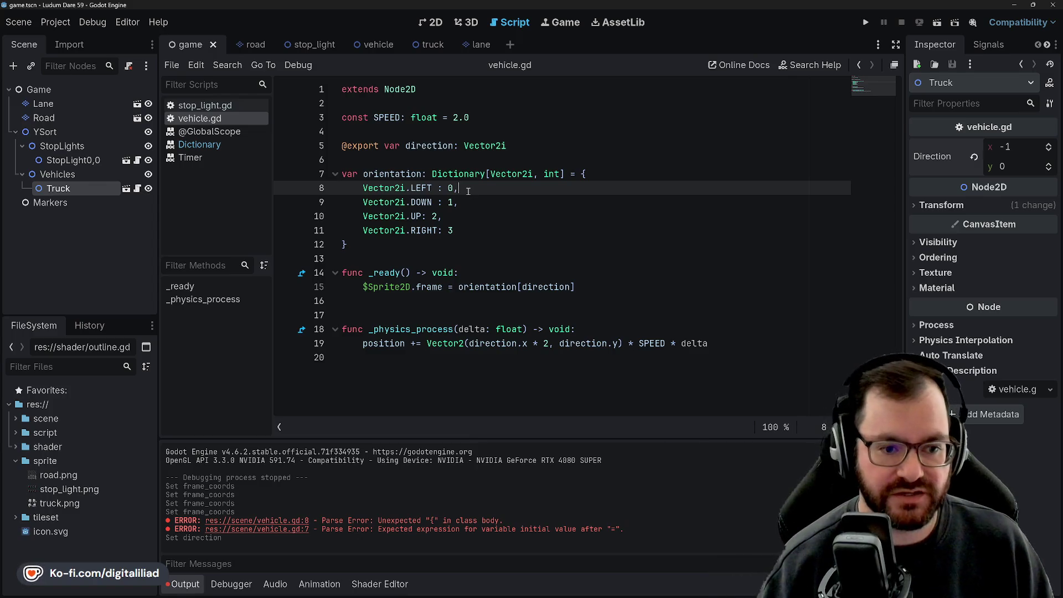
pyautogui.press('Down')
pyautogui.press('Down')
pyautogui.press('Down')
pyautogui.press('Up')
pyautogui.press('Up')
pyautogui.press('Down')
pyautogui.press('Down')
pyautogui.press('Down')
pyautogui.press('Down')
pyautogui.press('Down')
pyautogui.press('Down')
pyautogui.press('Down')
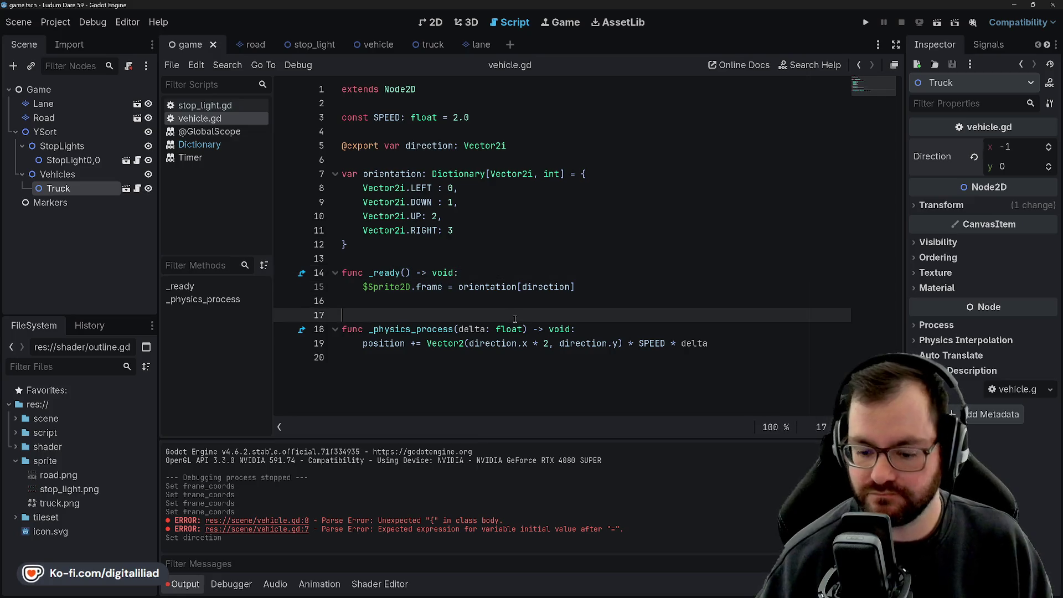
pyautogui.click(399, 254)
pyautogui.click(441, 329)
pyautogui.click(441, 300)
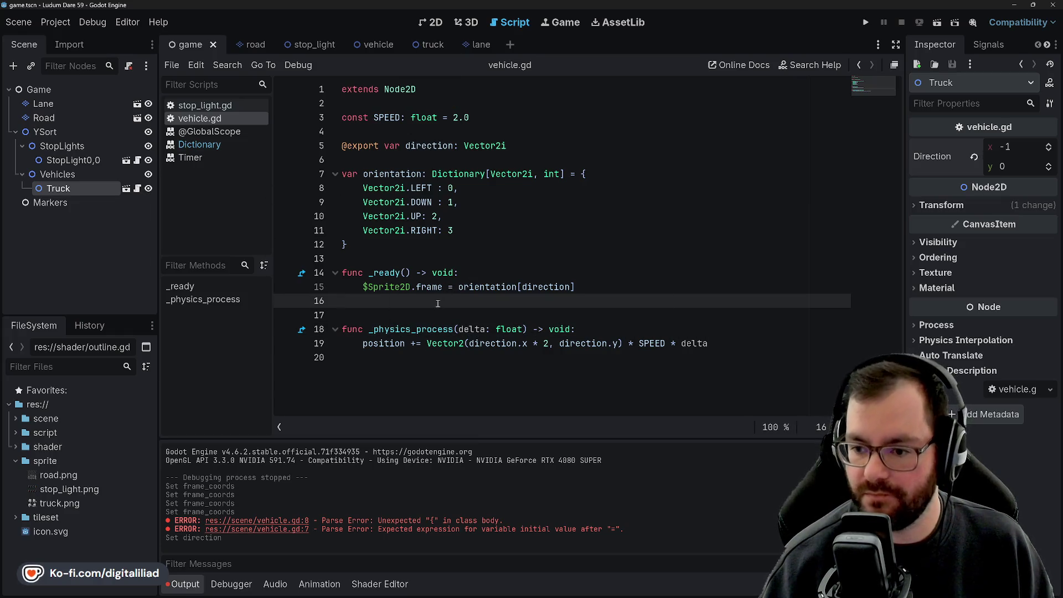
# - Review how direction and direction.y are used in the _physics_process movement formula
pyautogui.click(449, 329)
pyautogui.doubleClick(493, 342)
pyautogui.press('Up')
pyautogui.press('Up')
pyautogui.doubleClick(496, 342)
pyautogui.press('Up')
pyautogui.press('Up')
pyautogui.click(534, 325)
pyautogui.click(533, 342)
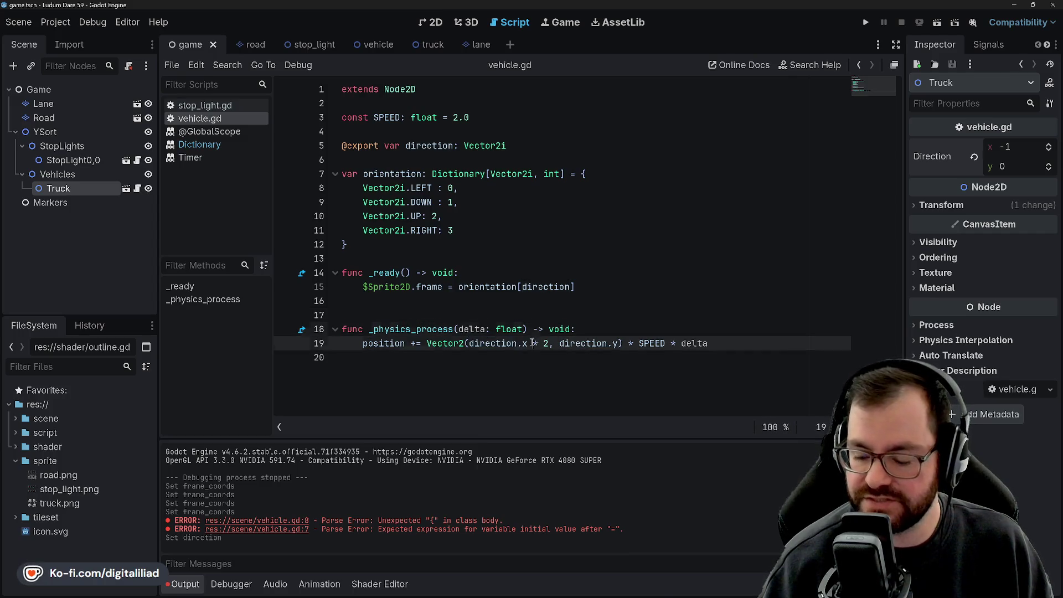
pyautogui.doubleClick(494, 343)
pyautogui.click(530, 343)
pyautogui.doubleClick(566, 344)
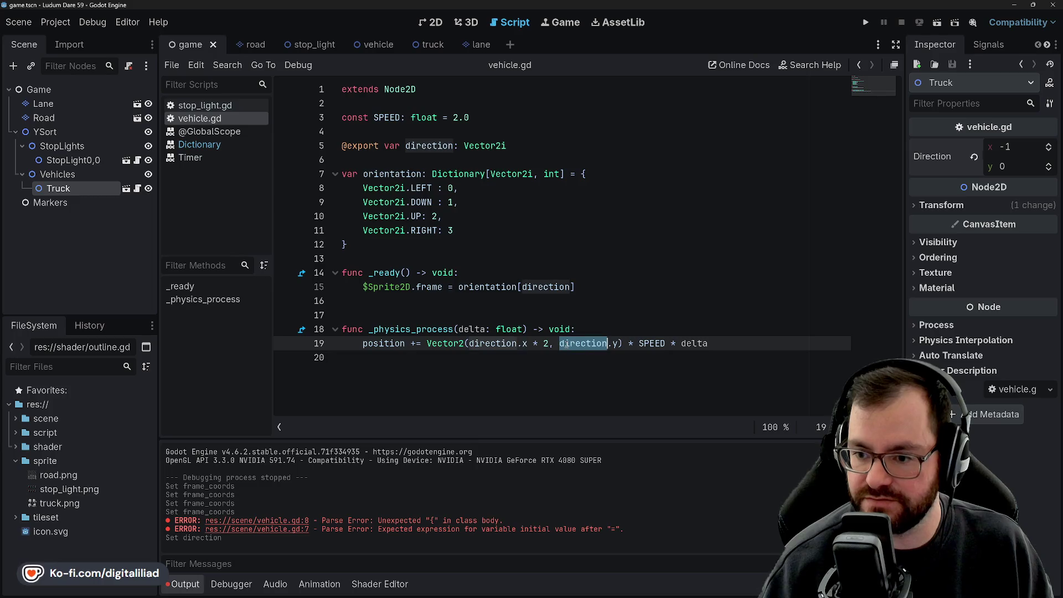
pyautogui.press('Up')
pyautogui.press('Up')
pyautogui.press('Up')
pyautogui.press('Down')
pyautogui.press('Down')
pyautogui.press('Up')
pyautogui.press('Down')
pyautogui.press('Up')
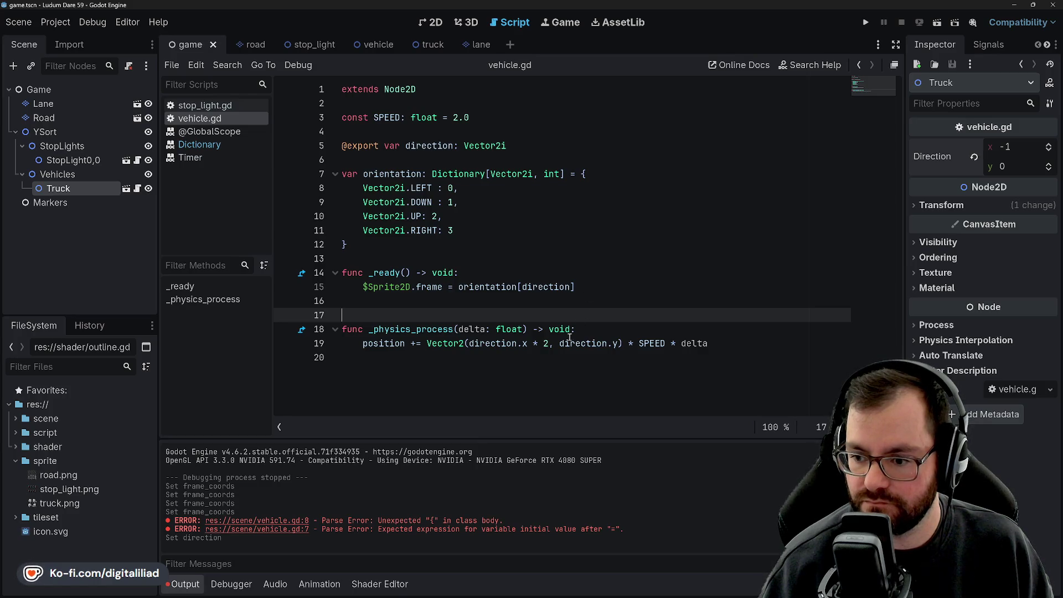
pyautogui.moveTo(561, 344); pyautogui.dragTo(619, 345)
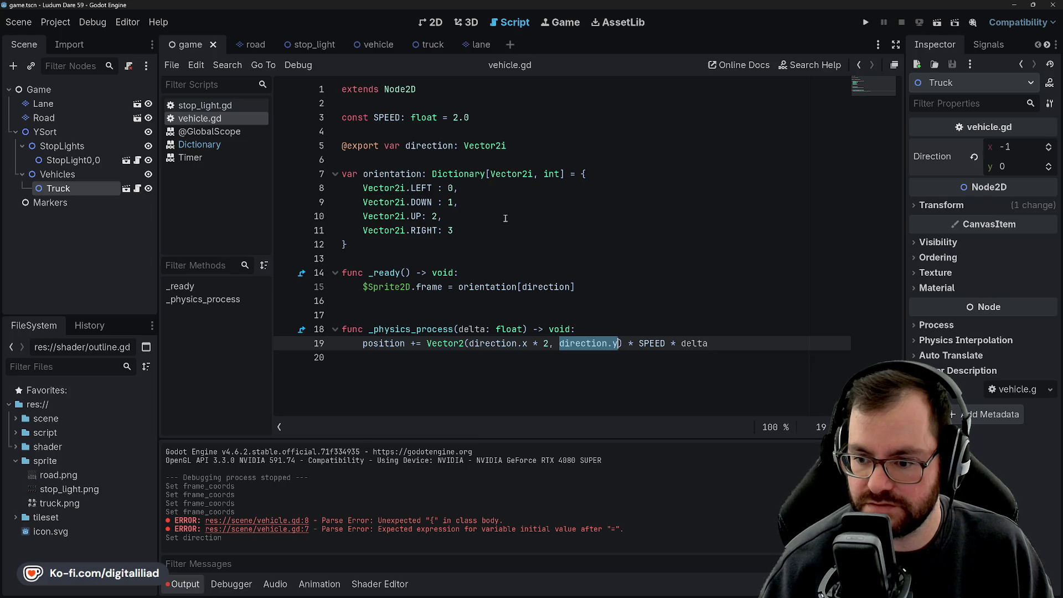
pyautogui.click(606, 323)
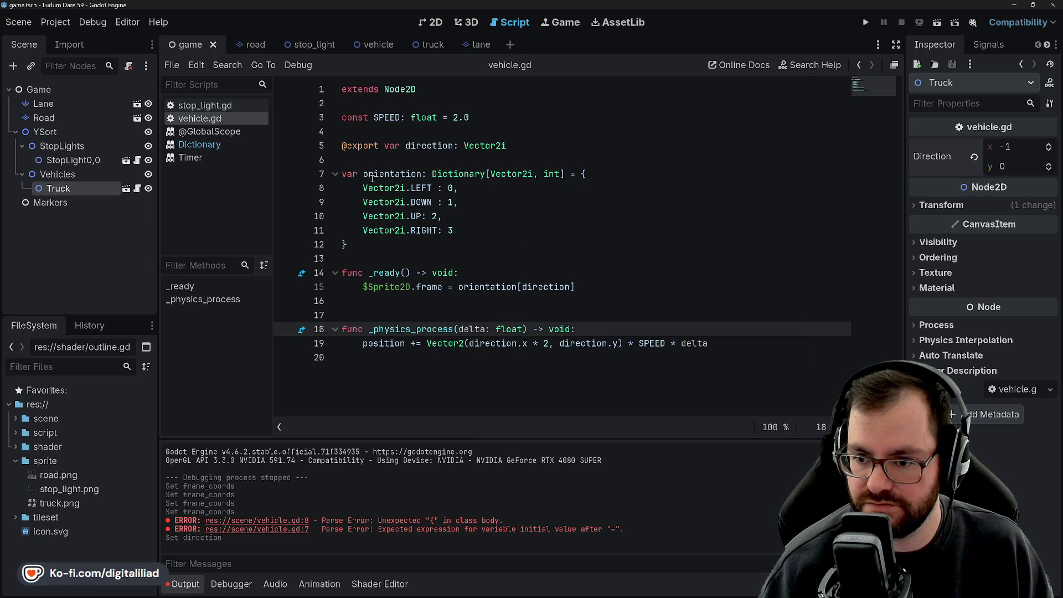
# - Open a blank line after the orientation dictionary and begin a velocity Dictionary declaration
pyautogui.click(383, 245)
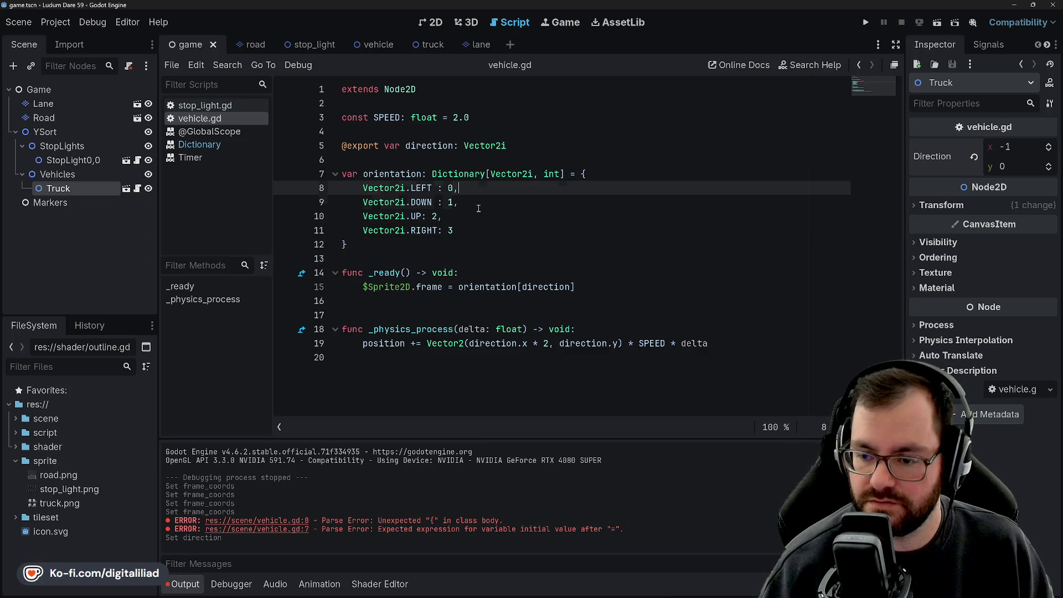
pyautogui.click(483, 234)
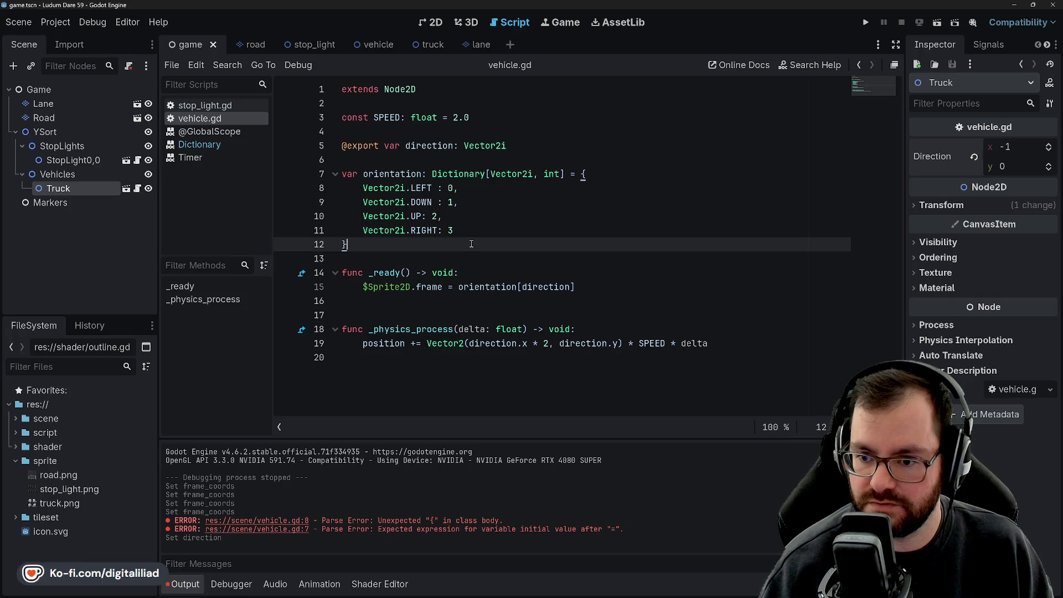
pyautogui.click(480, 242)
pyautogui.press('Return')
pyautogui.press('Return')
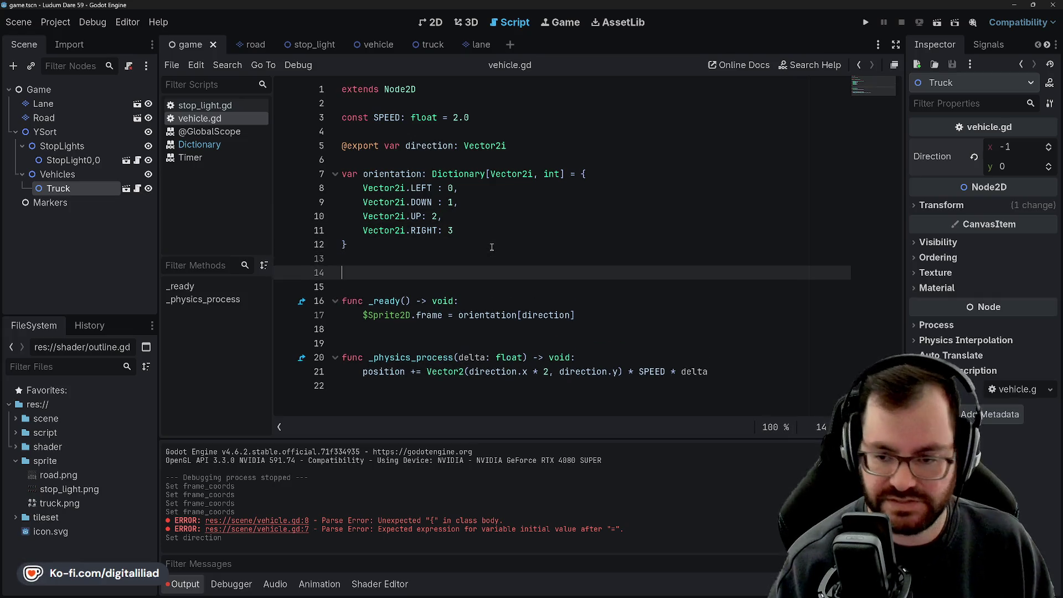
pyautogui.write('ve')
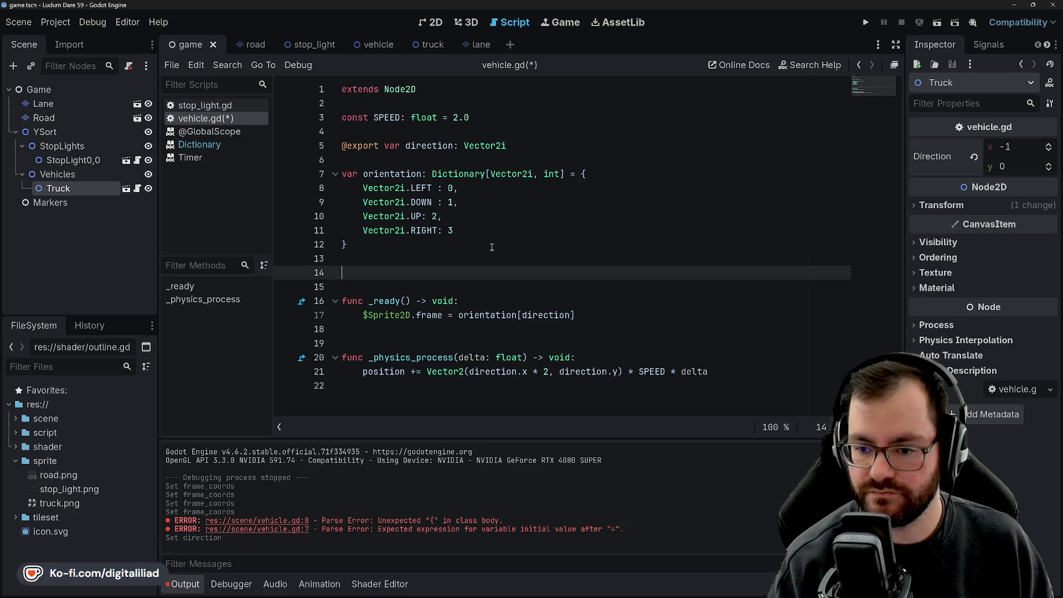
pyautogui.write('locity: Di')
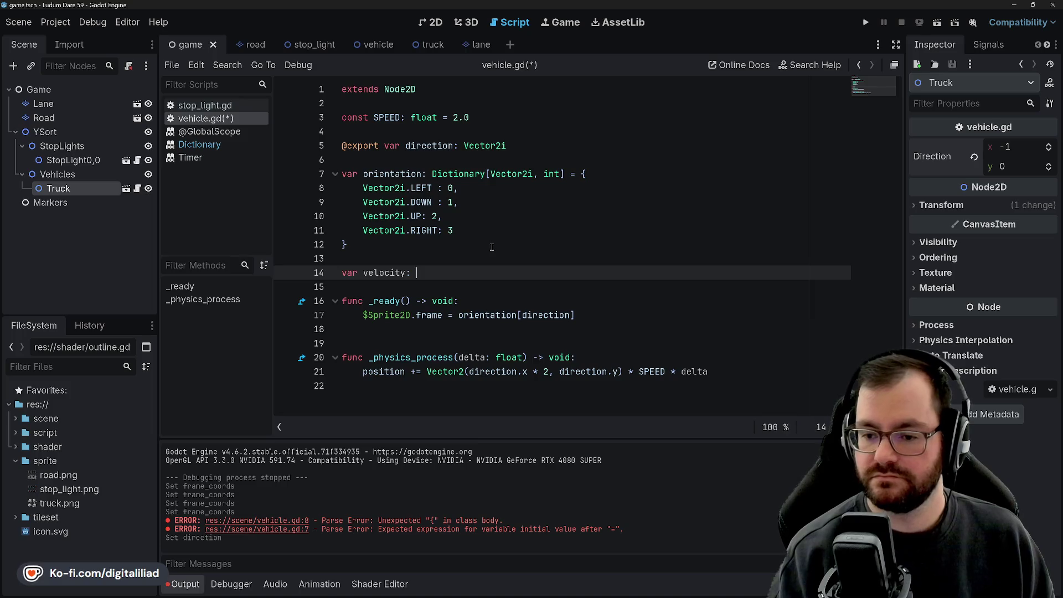
pyautogui.write('ctio')
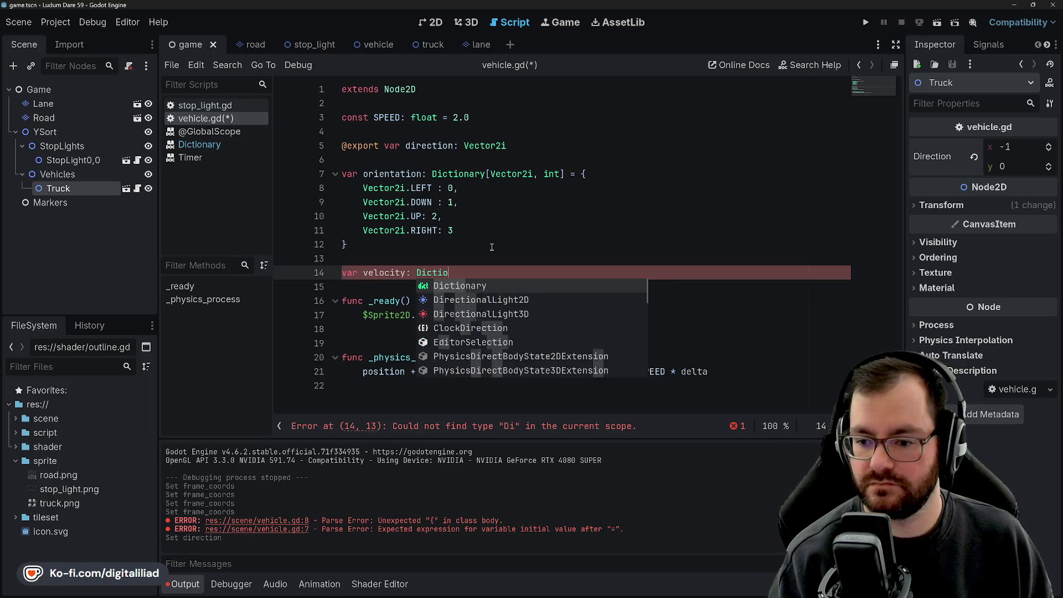
# - Declare the velocity Dictionary keyed by Vector2i and start its Vector2i.LEFT entry
pyautogui.press('Return')
pyautogui.write('[')
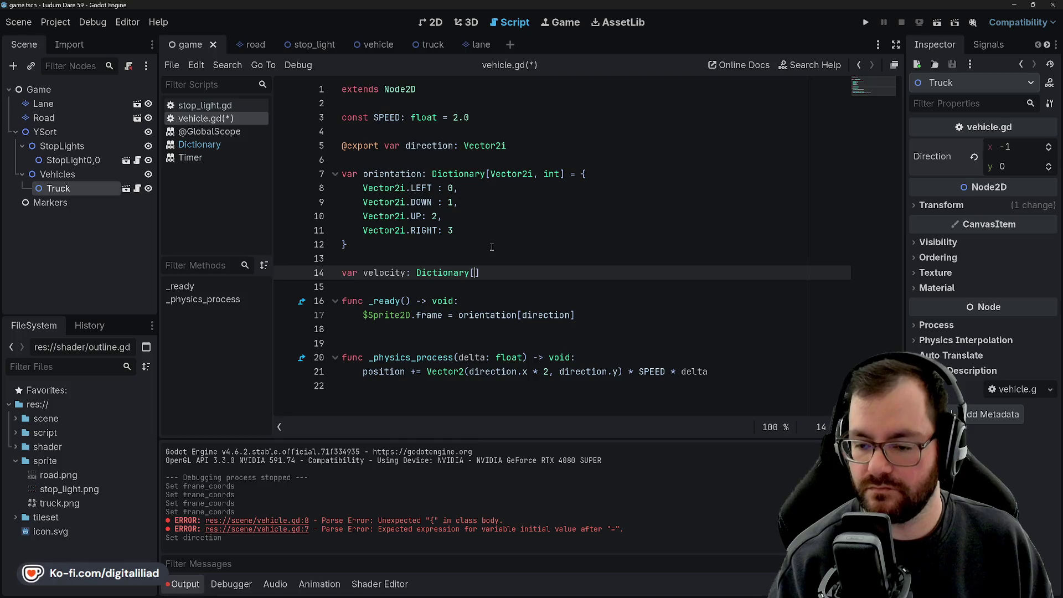
pyautogui.write('Vector2i')
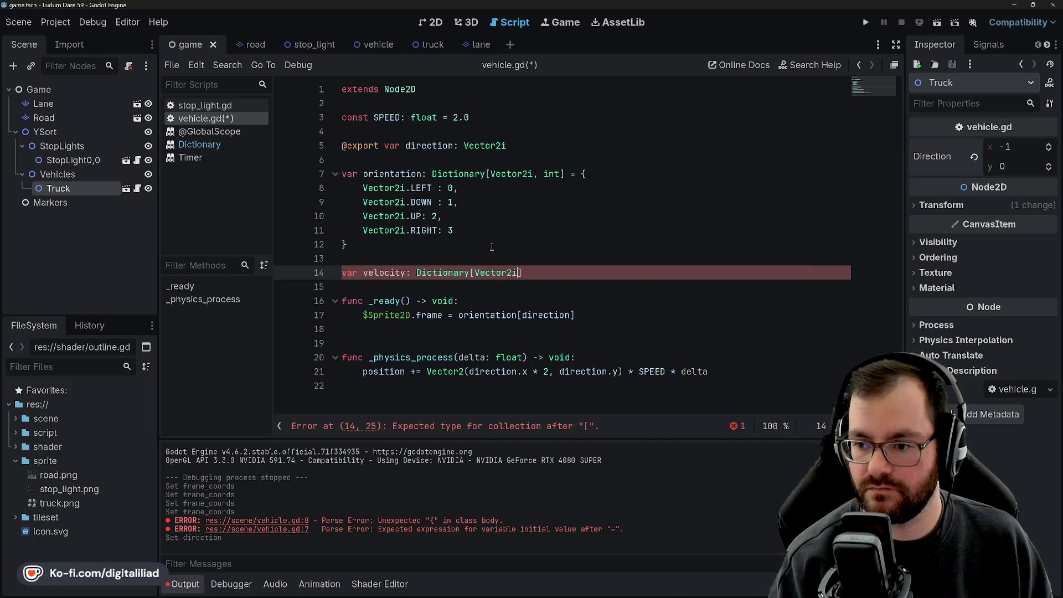
pyautogui.press('Right')
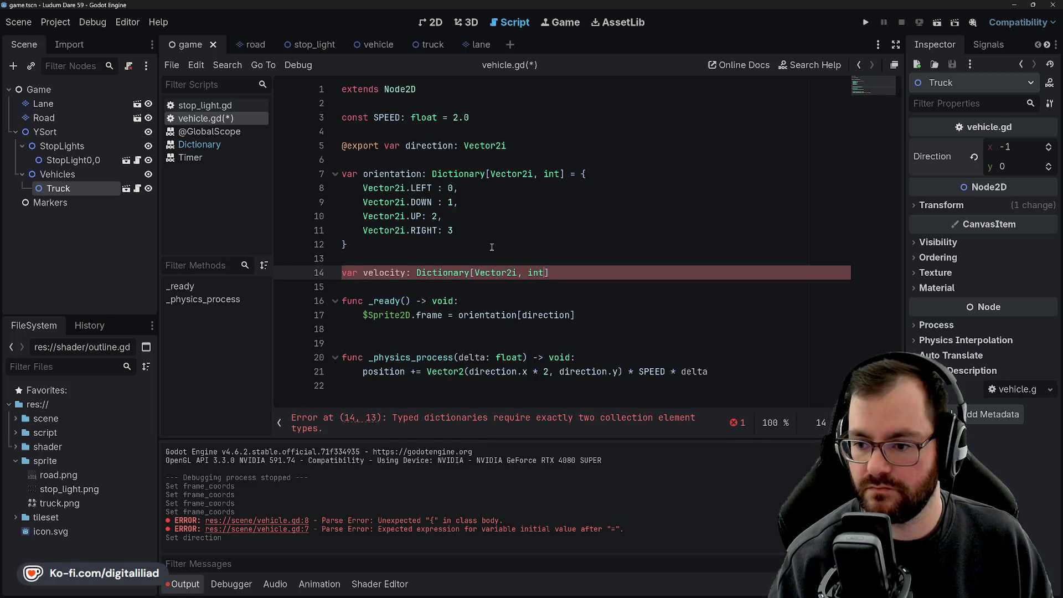
pyautogui.write('{')
pyautogui.press('Escape')
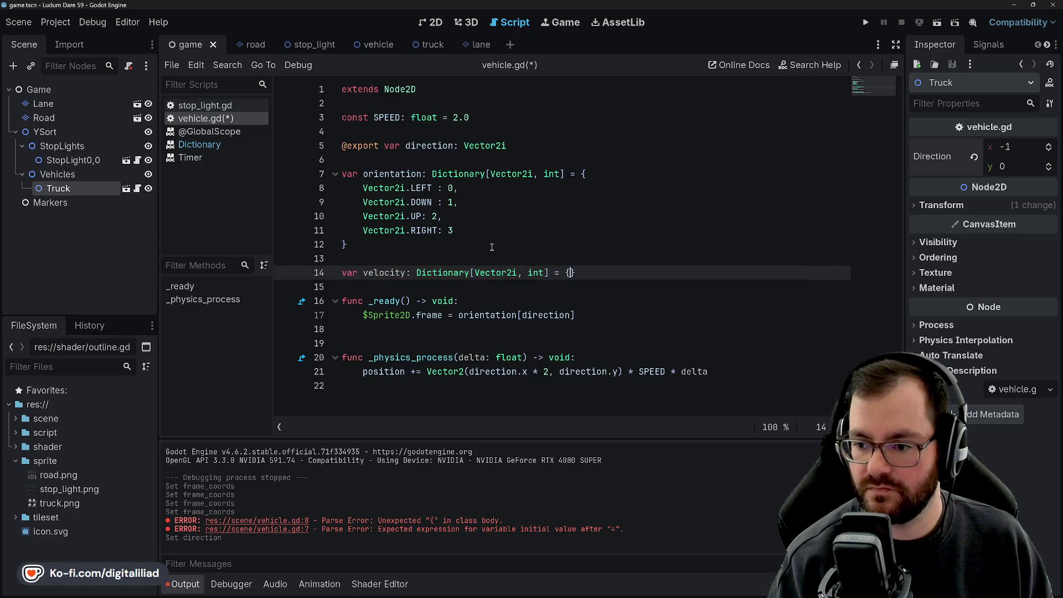
pyautogui.press('Return')
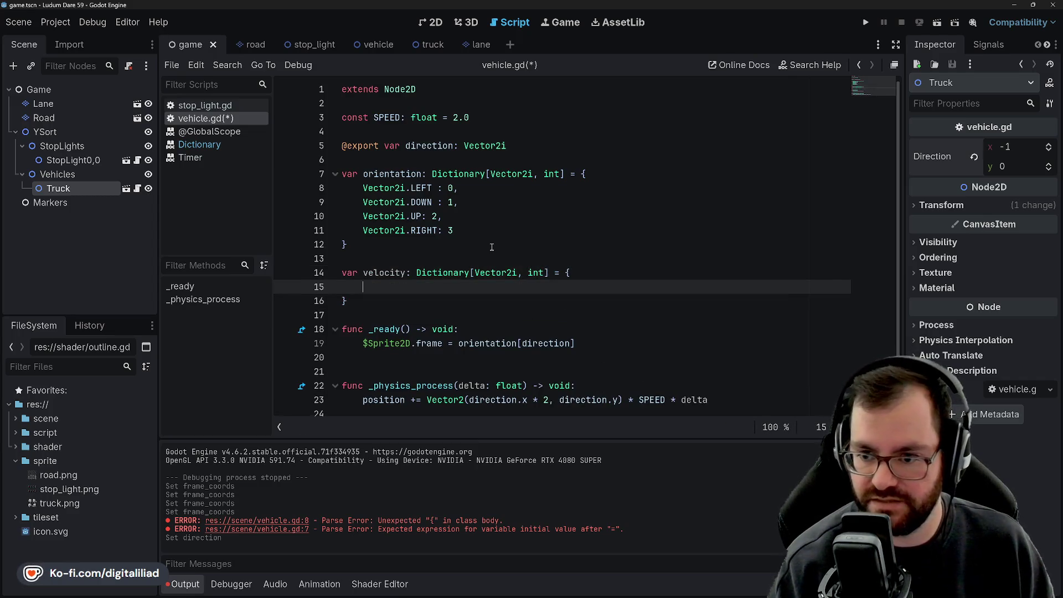
pyautogui.write('Vector2i.L')
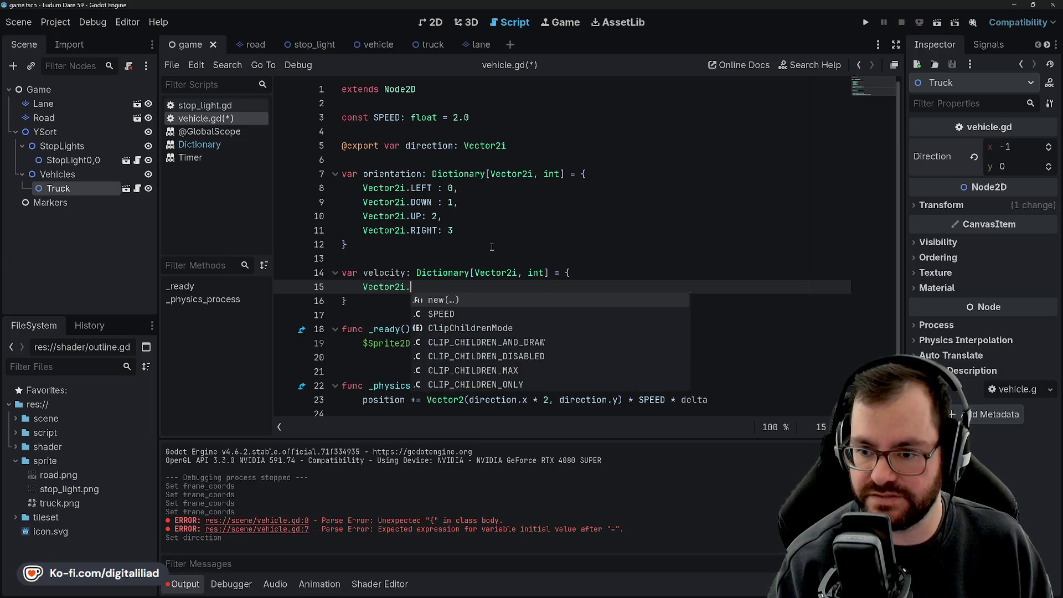
pyautogui.press('Return')
pyautogui.write(':')
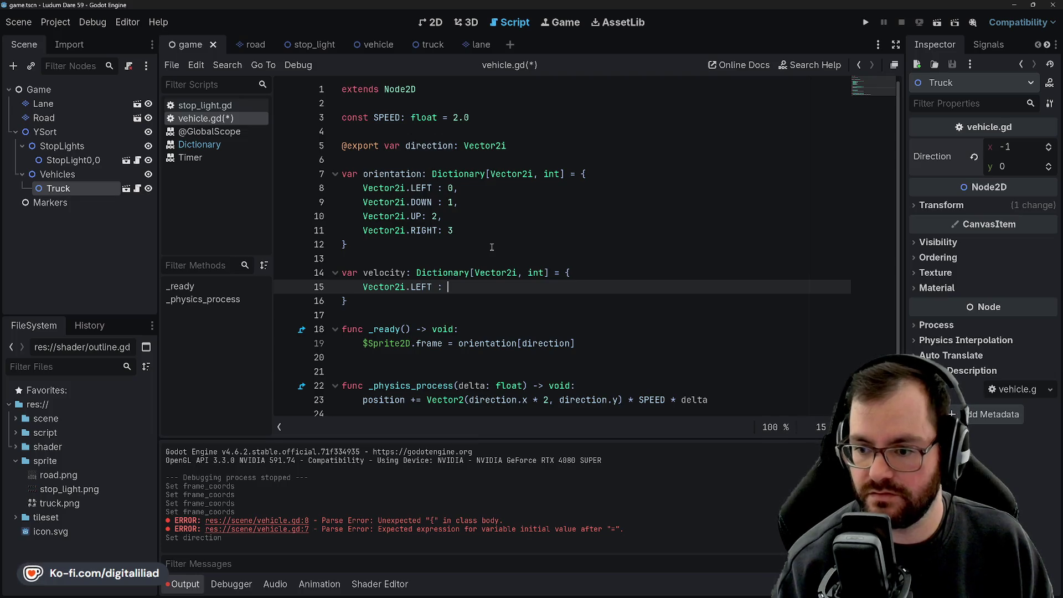
# - Change the value type to Vector2, give LEFT Vector2(-2, -1), and begin the next entry
pyautogui.doubleClick(536, 273)
pyautogui.write('Vector2')
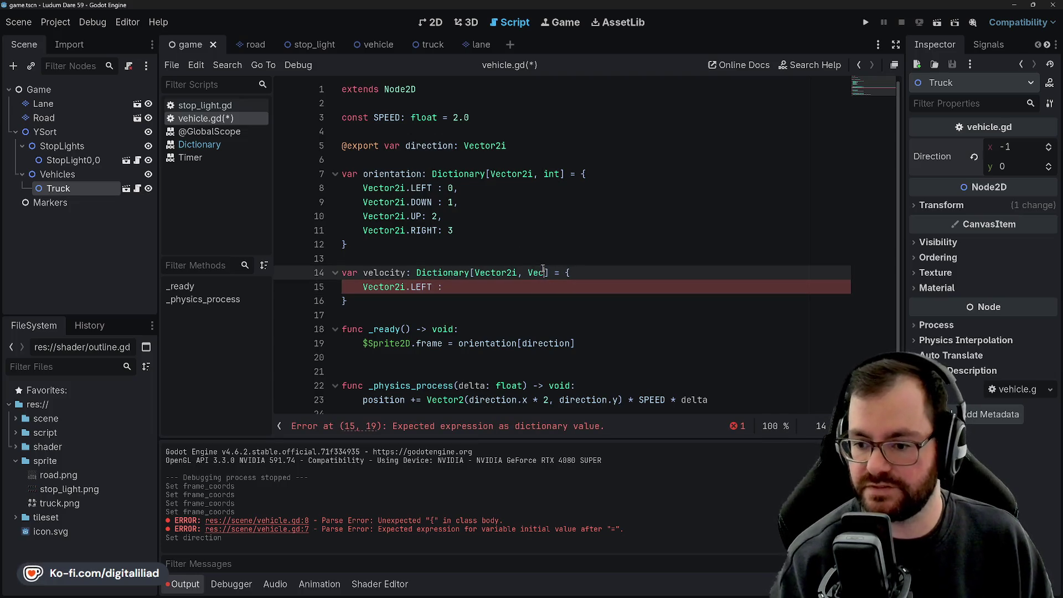
pyautogui.press('Escape')
pyautogui.press('Down')
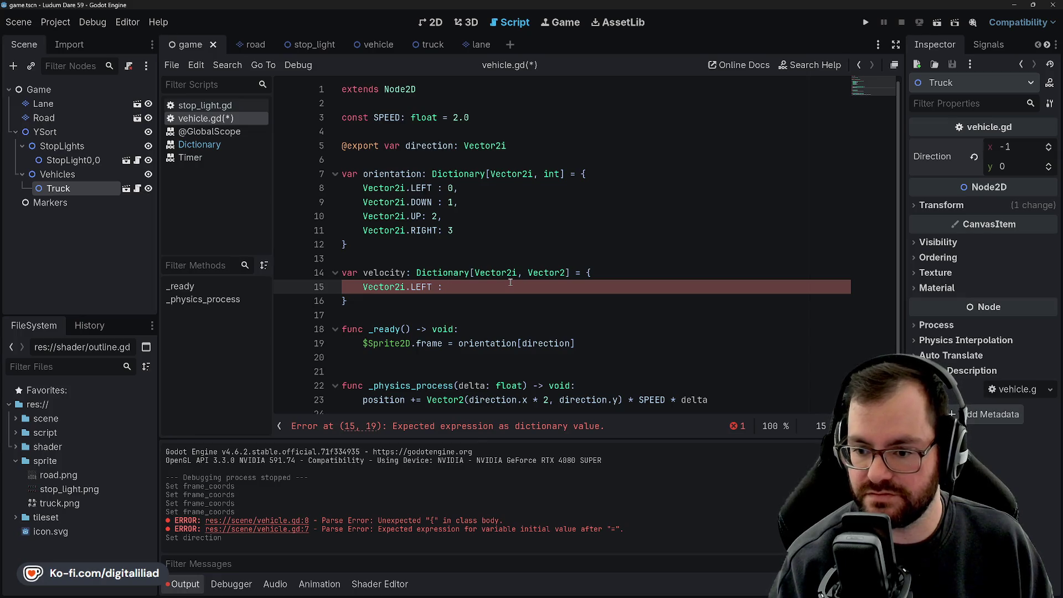
pyautogui.write('ctor2(-2,')
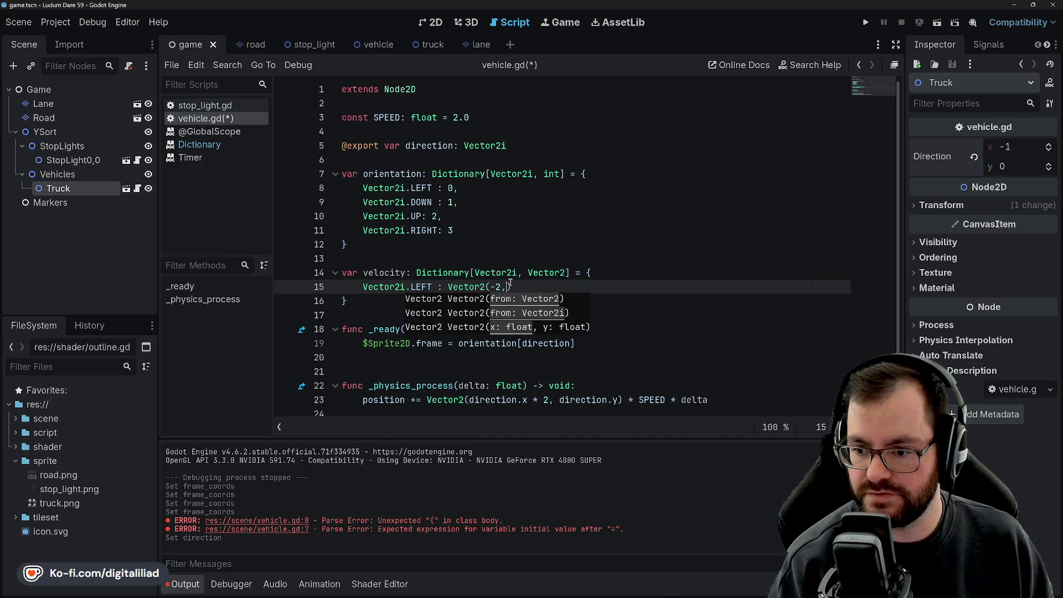
pyautogui.write(',')
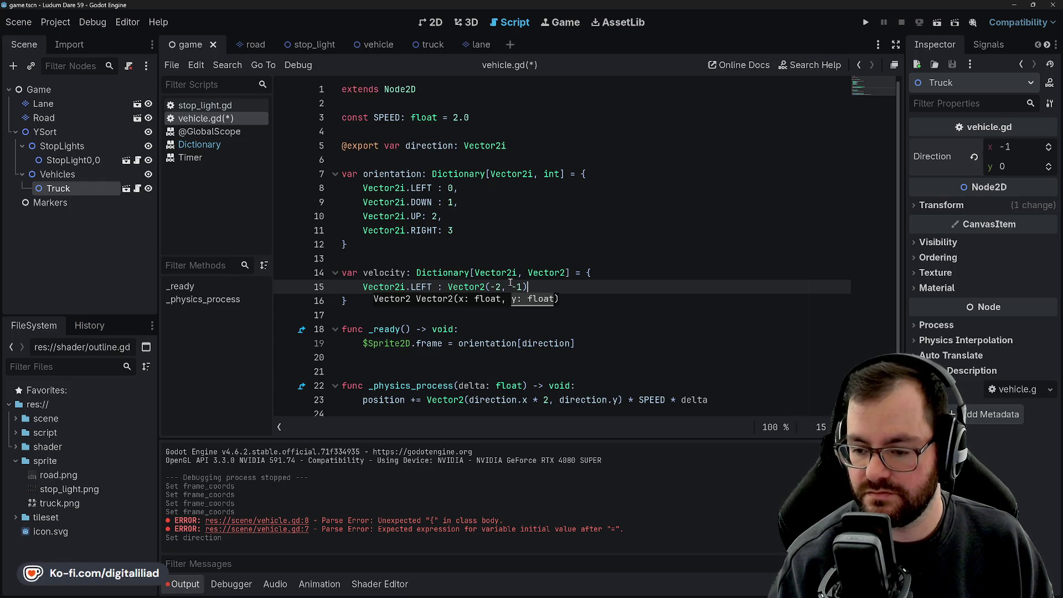
pyautogui.press('Return')
pyautogui.write('Vec')
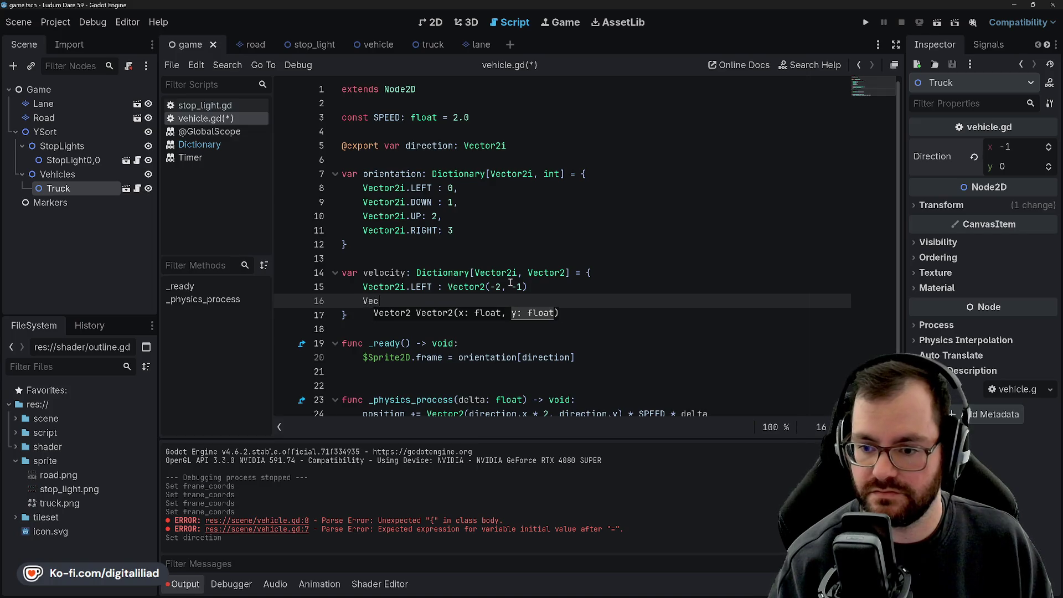
pyautogui.write('.D')
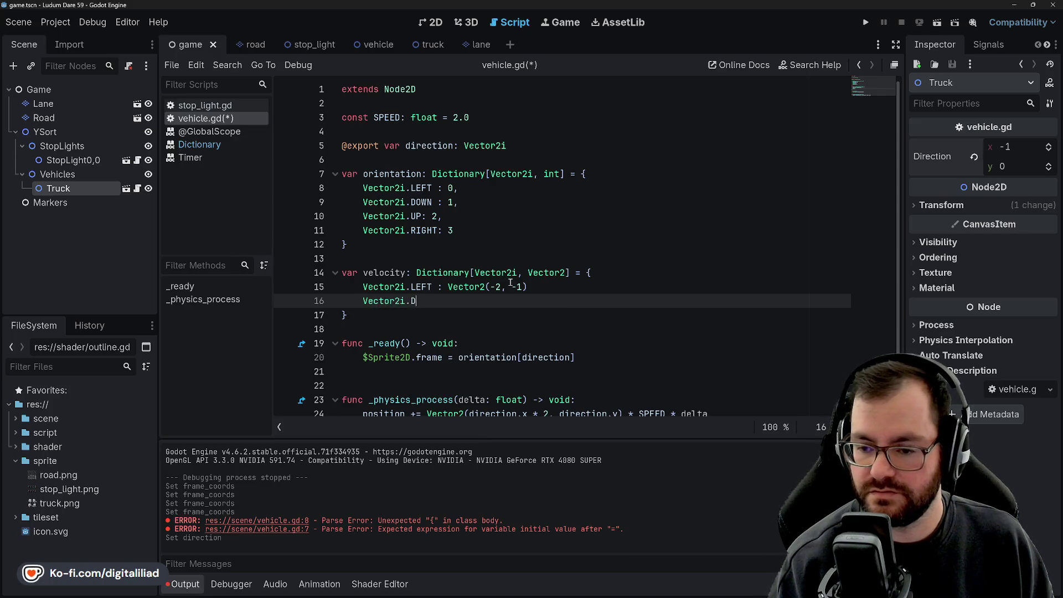
pyautogui.write('N ')
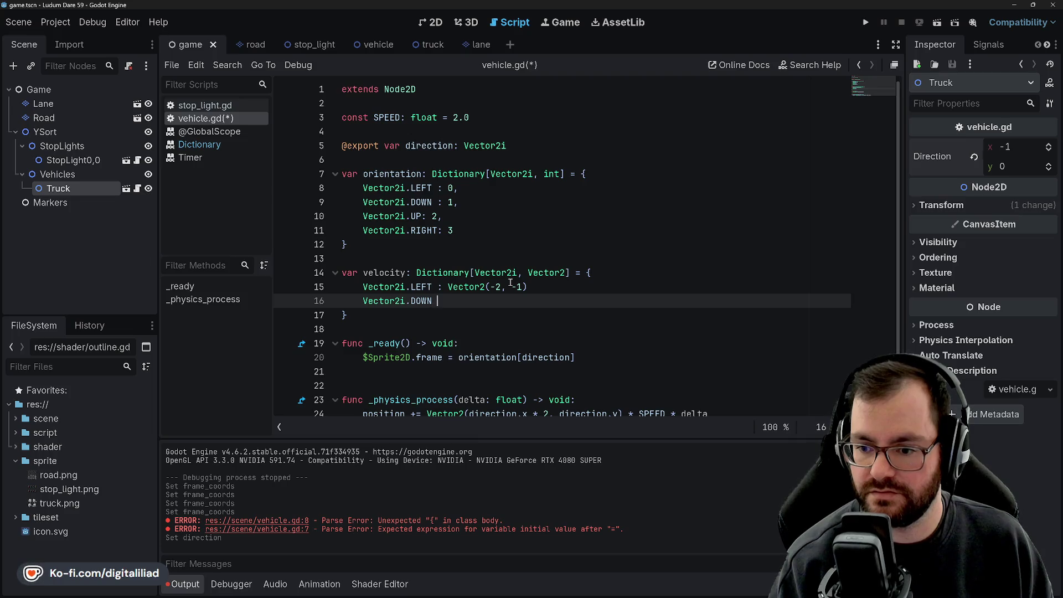
pyautogui.write('r2(')
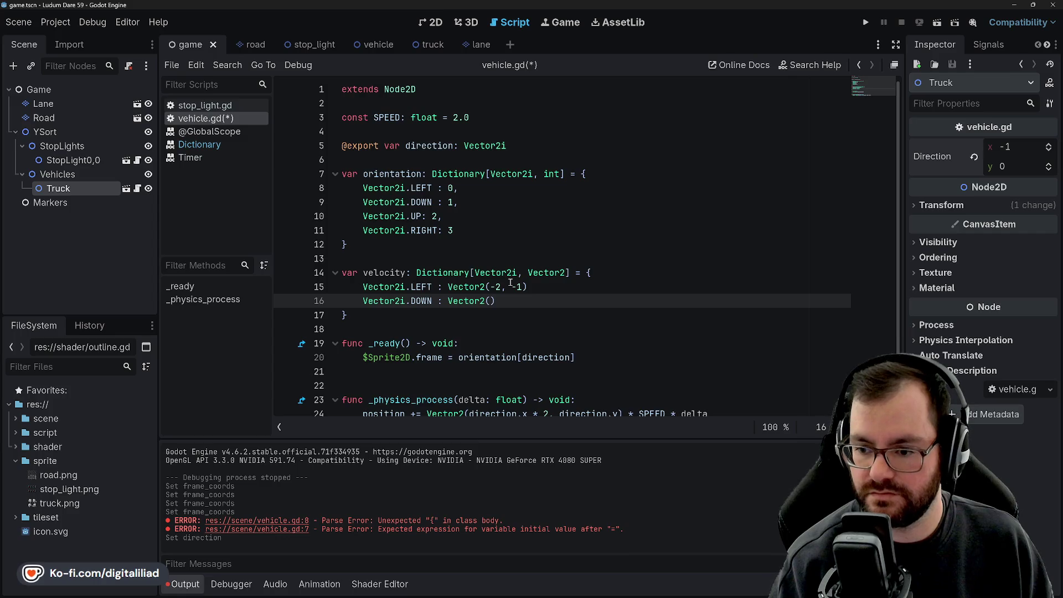
pyautogui.write('2, -1')
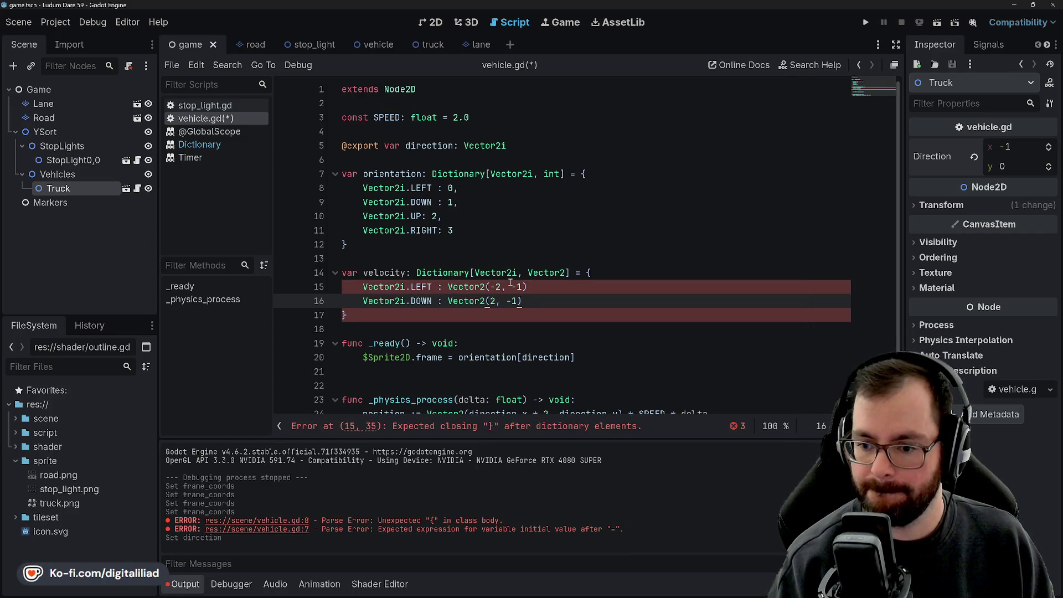
# - Add the Vector2i.UP entry and start the Vector2i.RIGHT entry in the velocity dictionary
pyautogui.press('Return')
pyautogui.write('Vector2i.UP ')
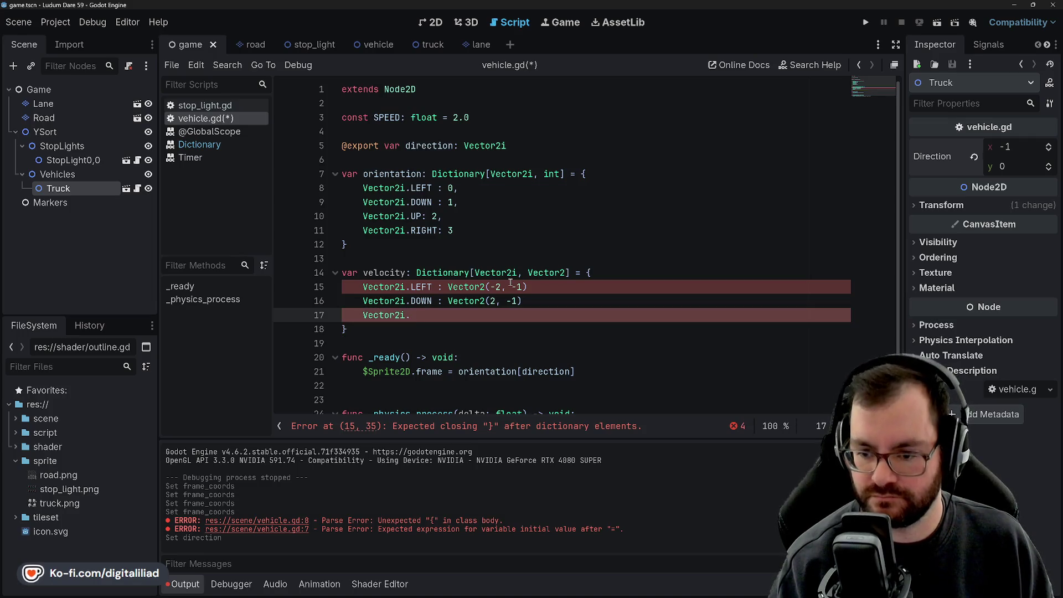
pyautogui.write(':')
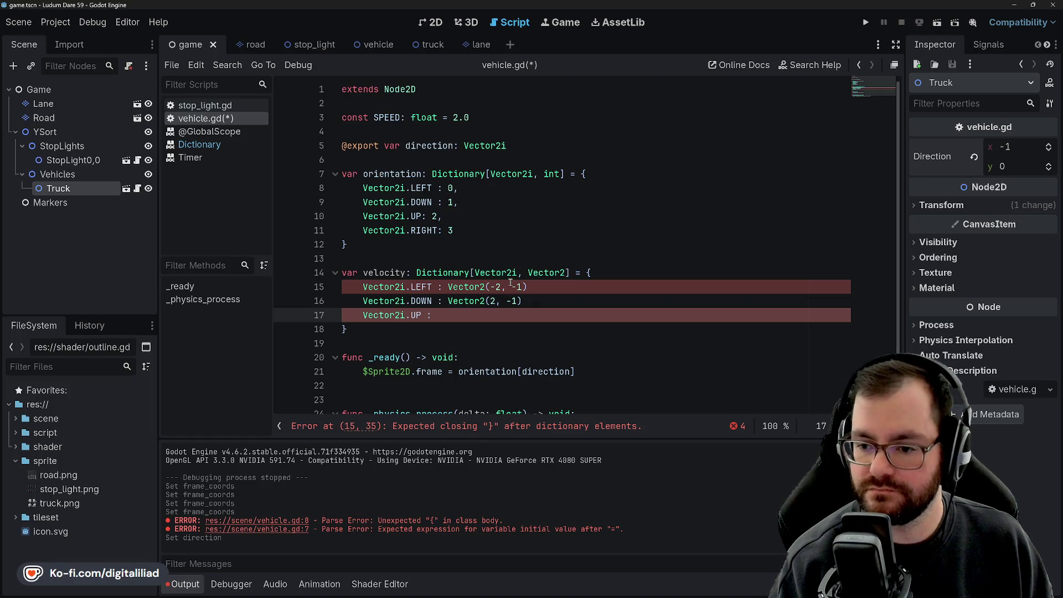
pyautogui.write(' Vector2')
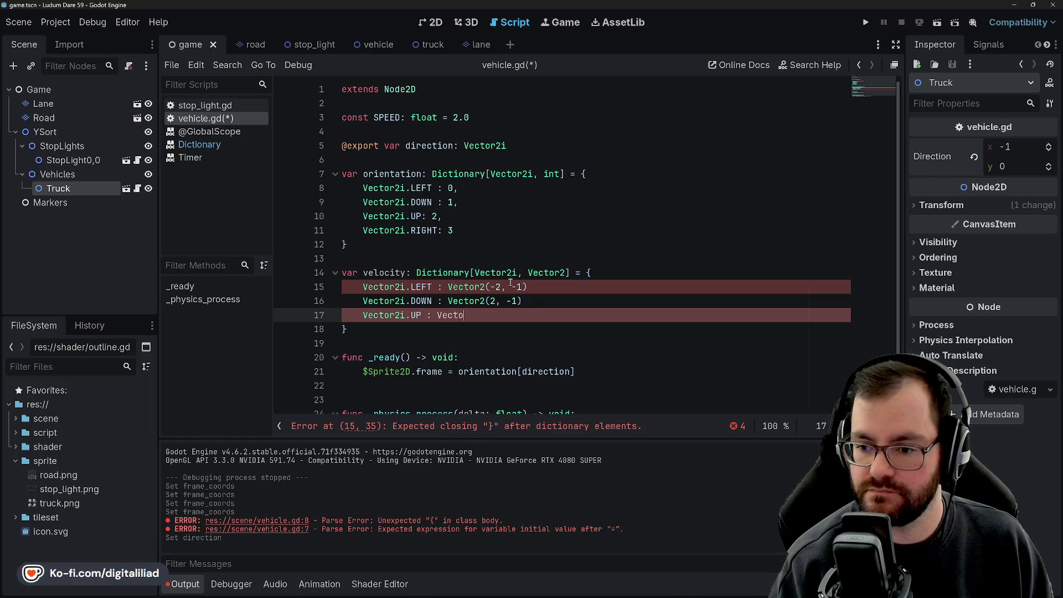
pyautogui.write('(-2, 1')
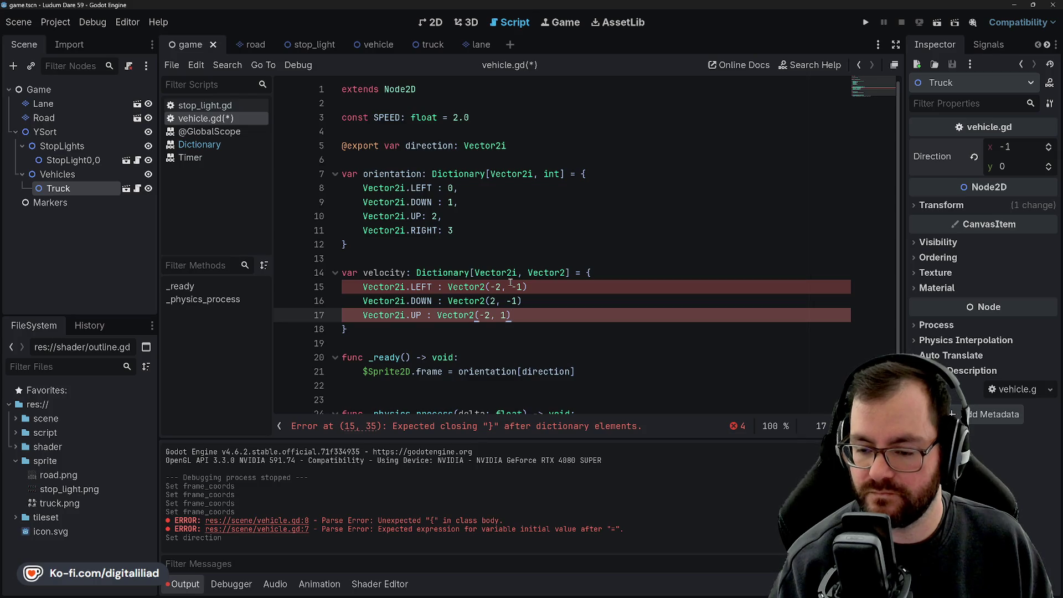
pyautogui.press('Return')
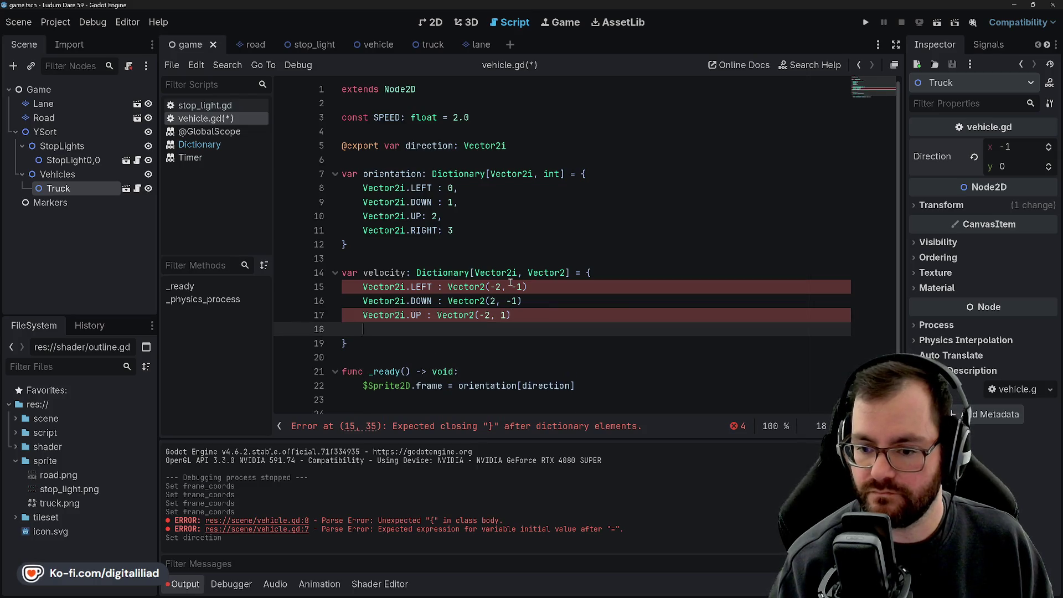
pyautogui.write('tor2i.Ri')
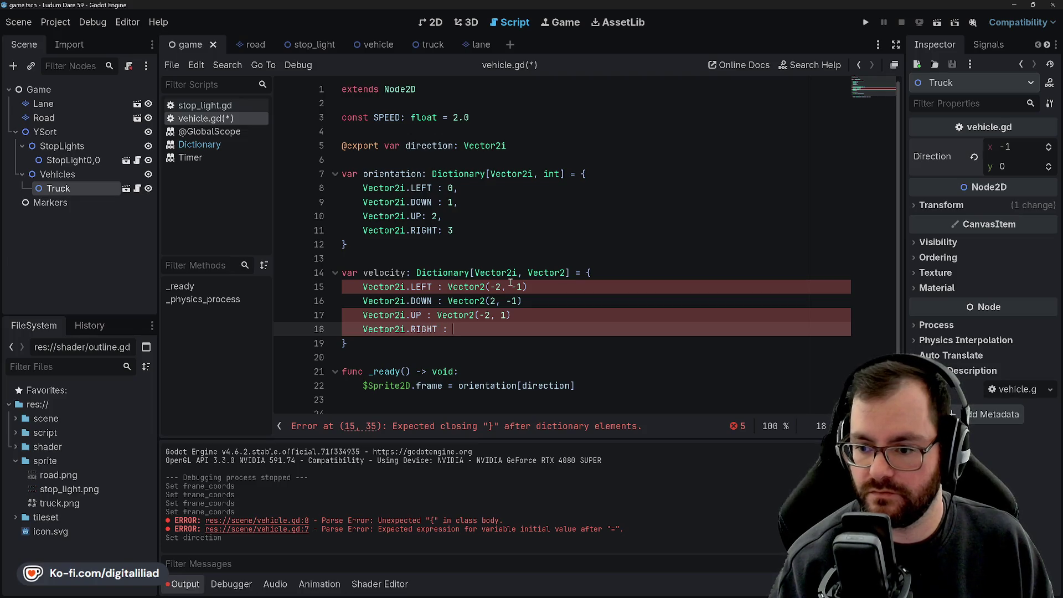
# - Put commas after the LEFT, DOWN and UP entries and save vehicle.gd
pyautogui.click(550, 287)
pyautogui.write(',')
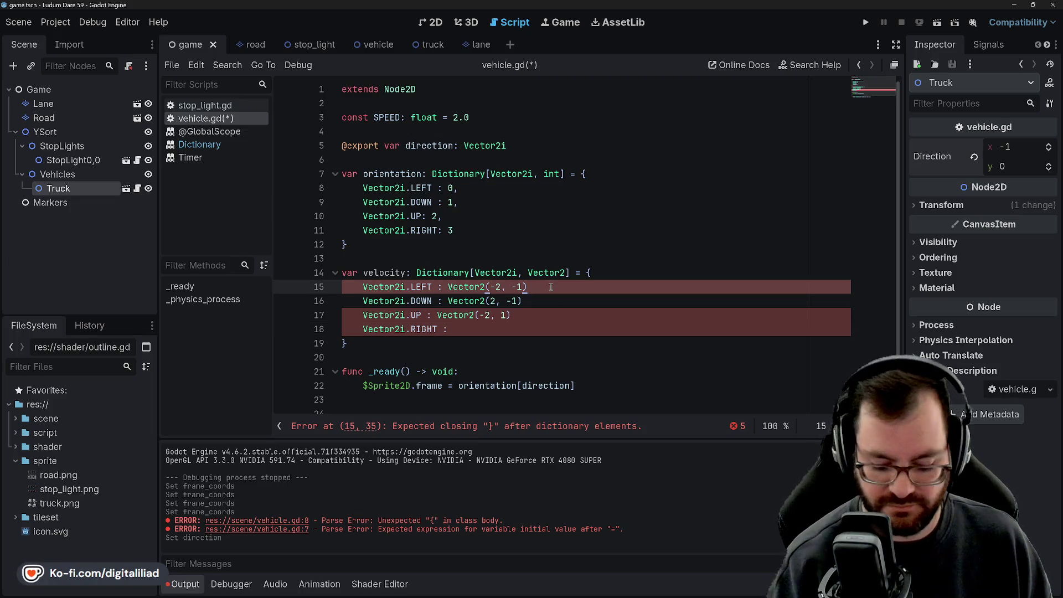
pyautogui.press('Down')
pyautogui.write(',')
pyautogui.press('Down')
pyautogui.write(',')
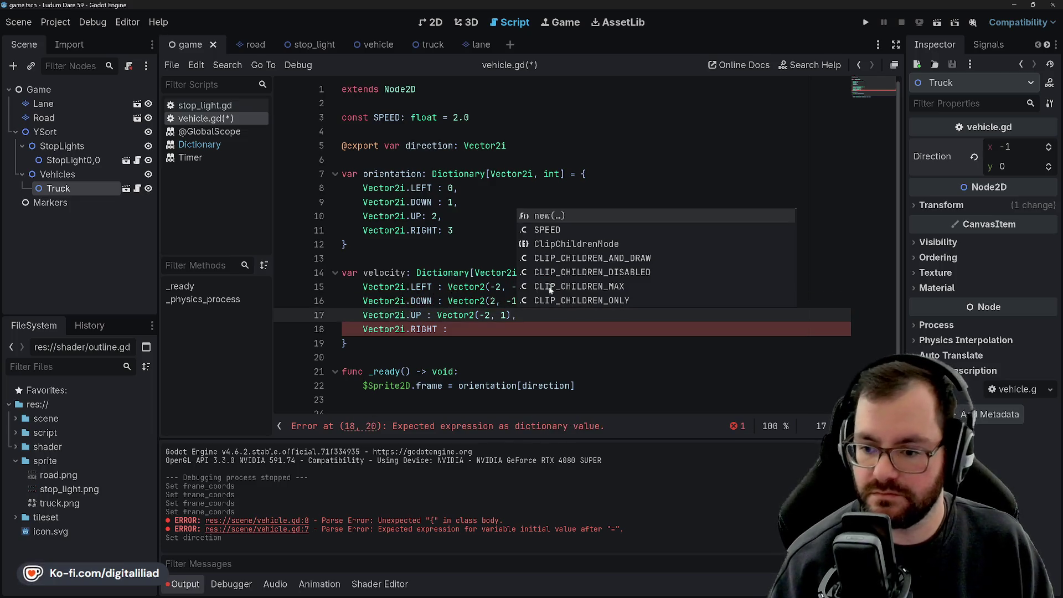
pyautogui.click(465, 324)
pyautogui.hotkey('ctrl', 's')
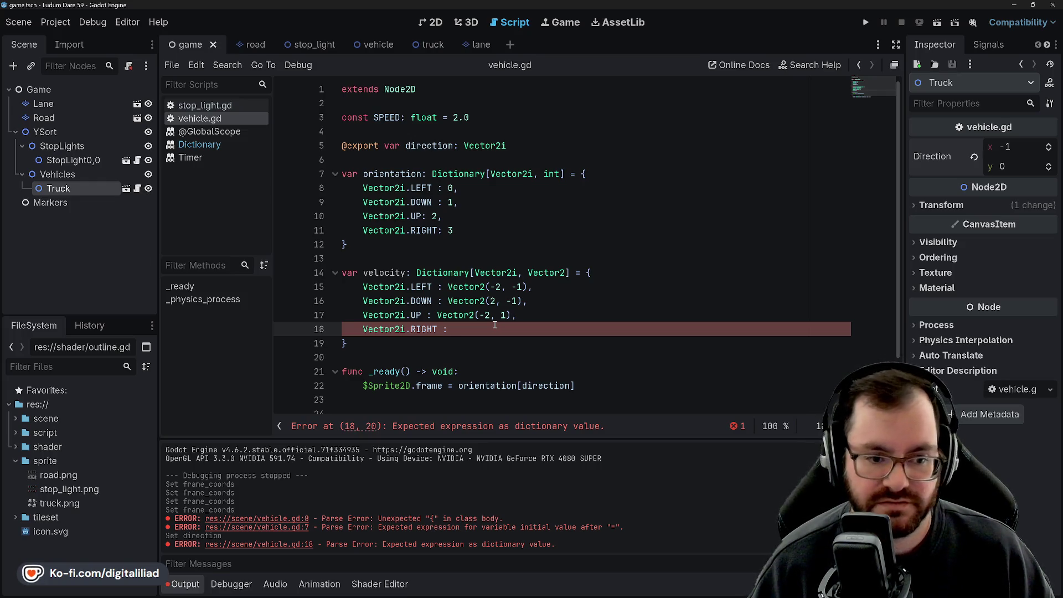
# - Finish RIGHT as Vector2(2, 1), save, and check the entries and closing braces
pyautogui.write('Vecto')
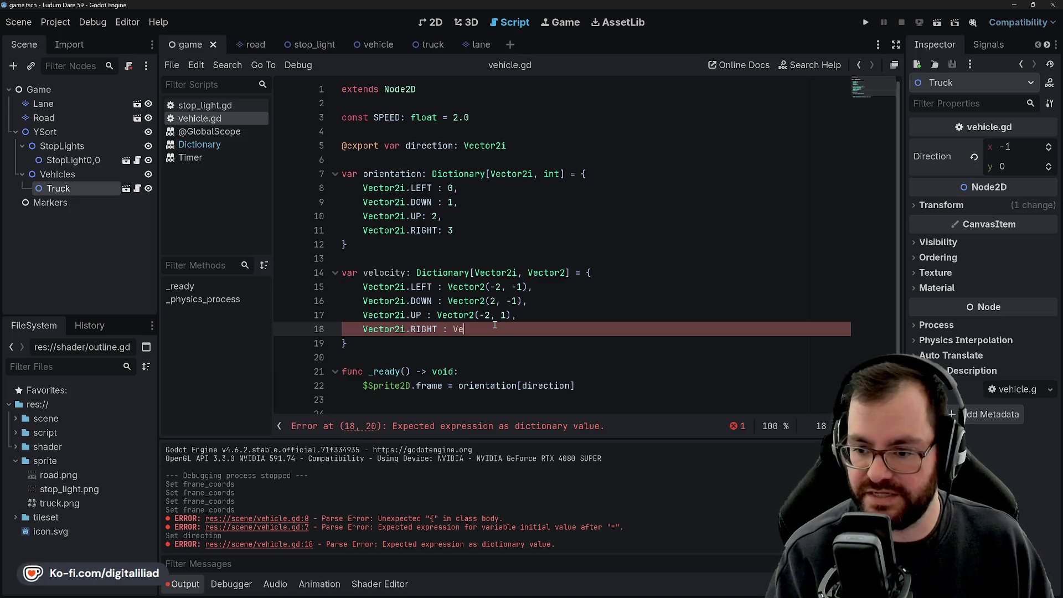
pyautogui.write('r2')
pyautogui.press('Return')
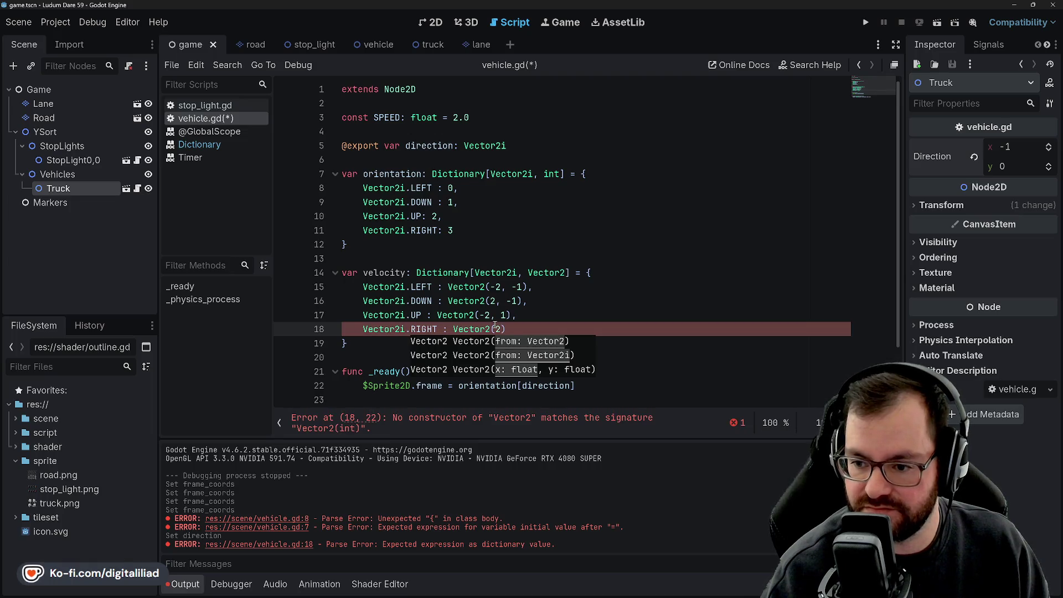
pyautogui.write(', 1')
pyautogui.hotkey('ctrl', 's')
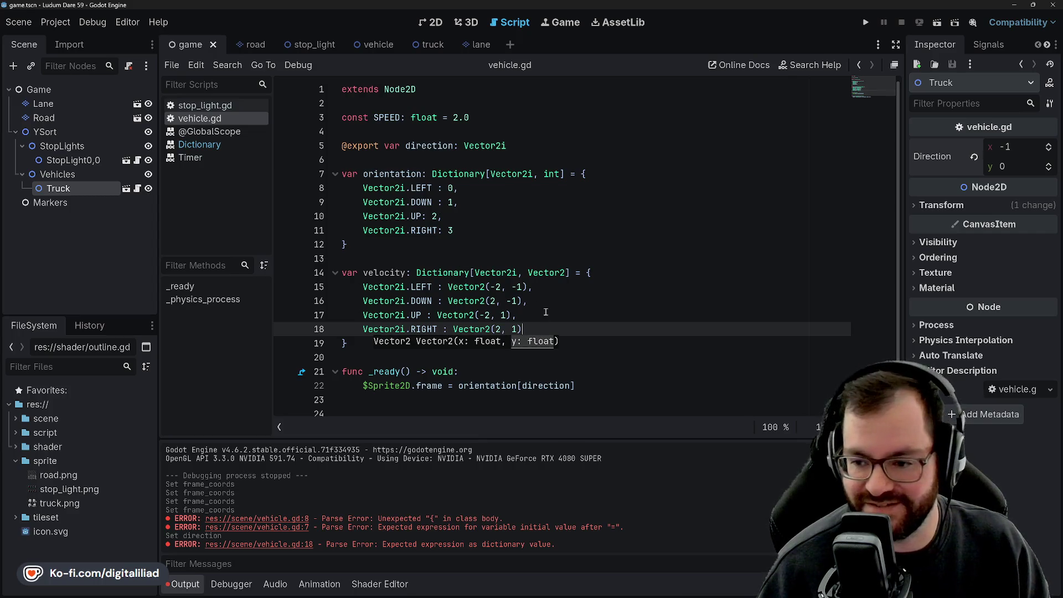
pyautogui.press('Up')
pyautogui.press('Up')
pyautogui.press('Up')
pyautogui.press('Down')
pyautogui.press('Down')
pyautogui.press('Down')
pyautogui.click(544, 349)
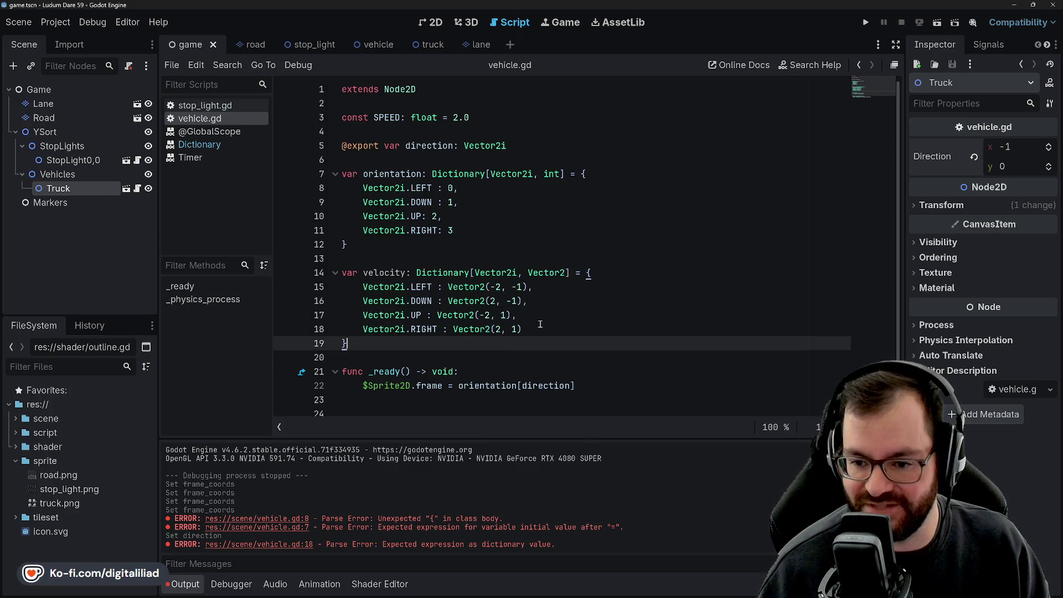
pyautogui.click(553, 307)
pyautogui.press('Down')
pyautogui.press('Down')
pyautogui.press('Down')
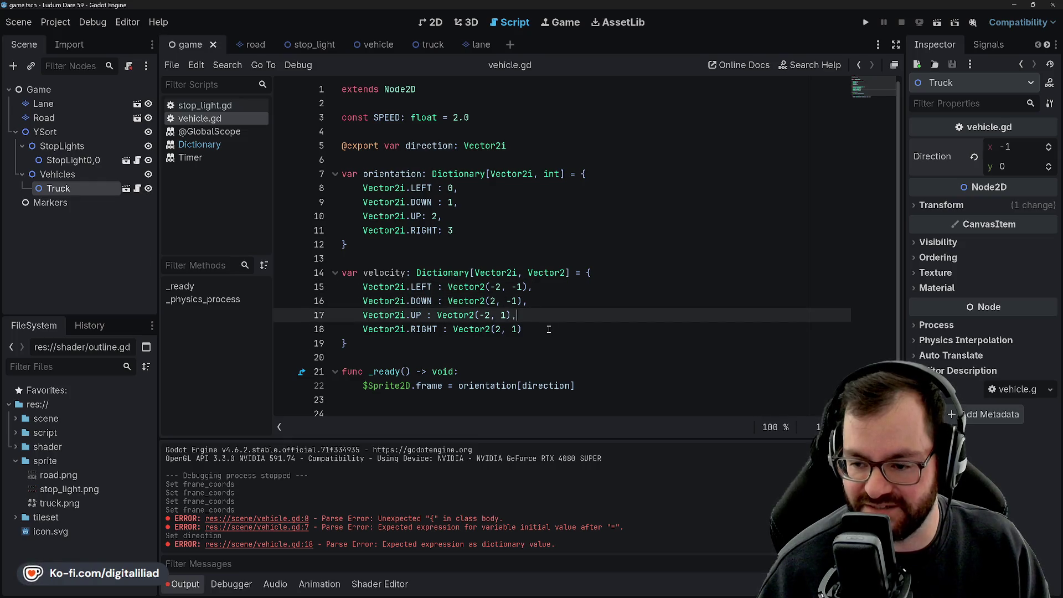
pyautogui.click(374, 244)
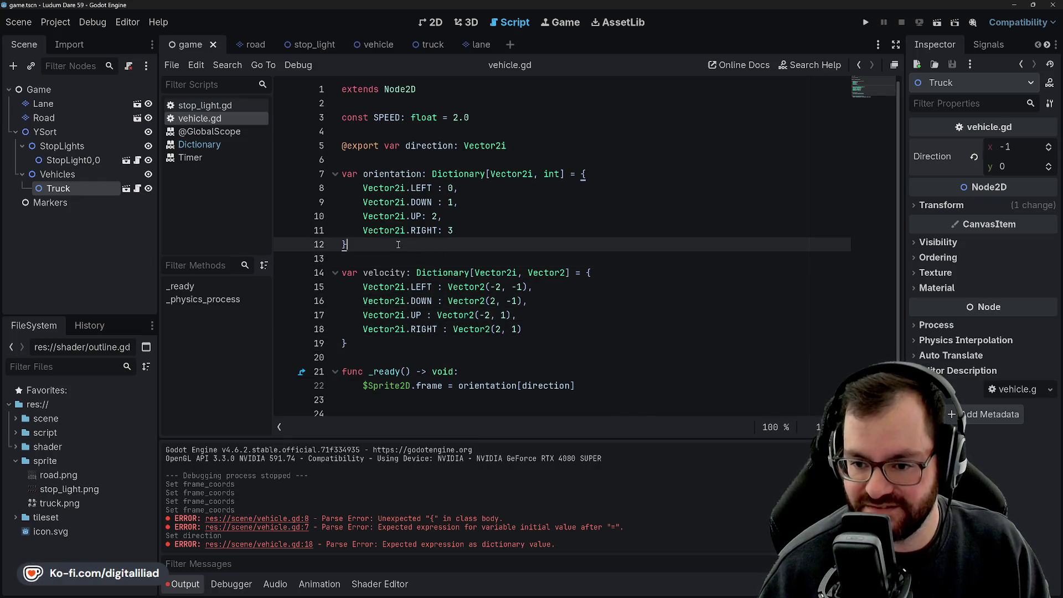
# - Scroll through vehicle.gd to check the velocity dictionary's closing brace
pyautogui.scroll(-2, 388, 210)
pyautogui.scroll(2, 402, 170)
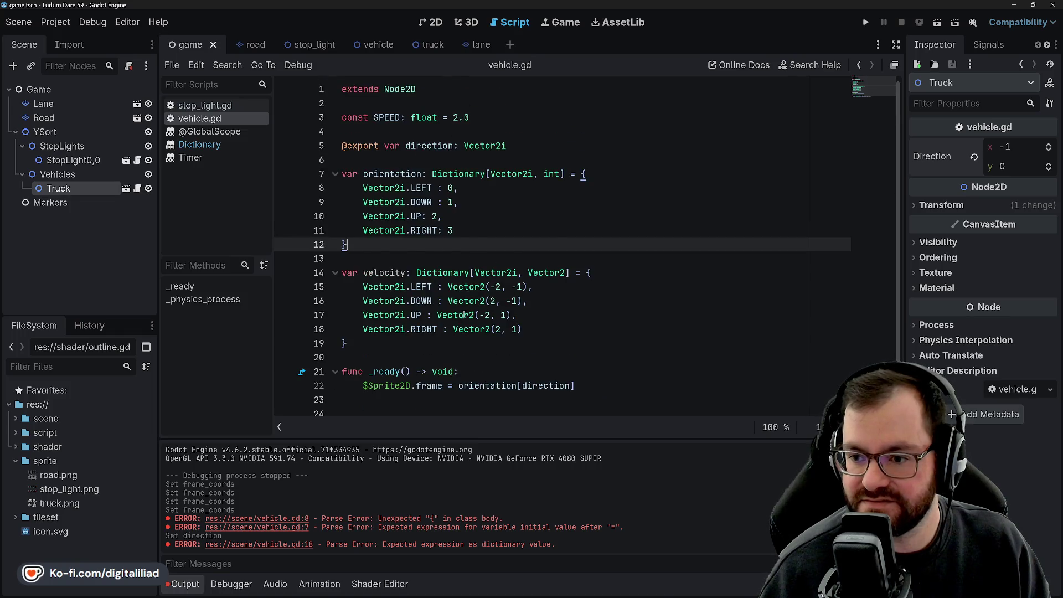
pyautogui.scroll(-2, 390, 222)
pyautogui.click(378, 292)
pyautogui.click(377, 303)
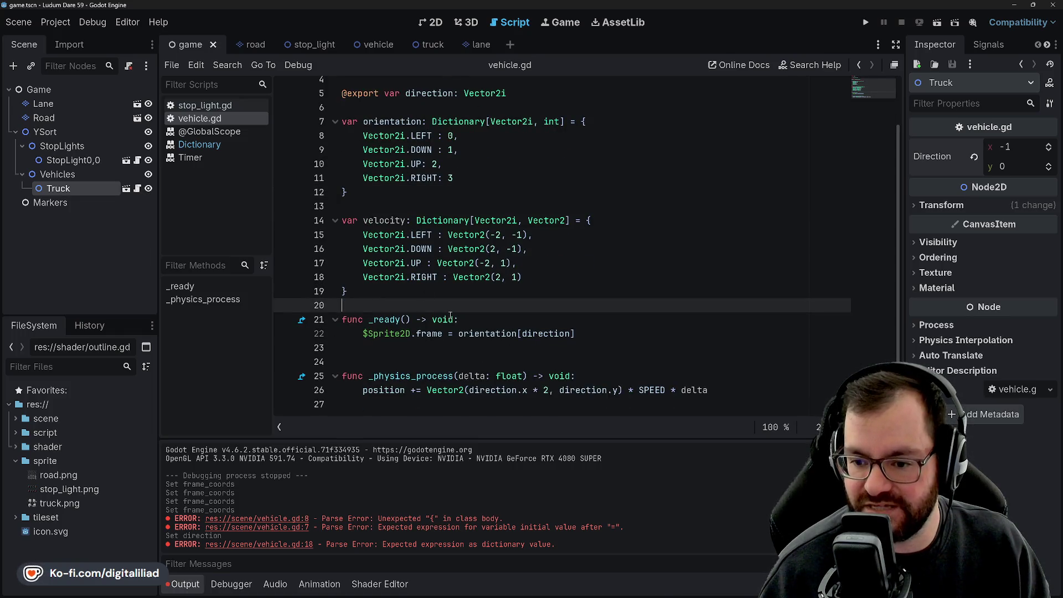
pyautogui.click(377, 348)
pyautogui.click(382, 361)
pyautogui.click(433, 263)
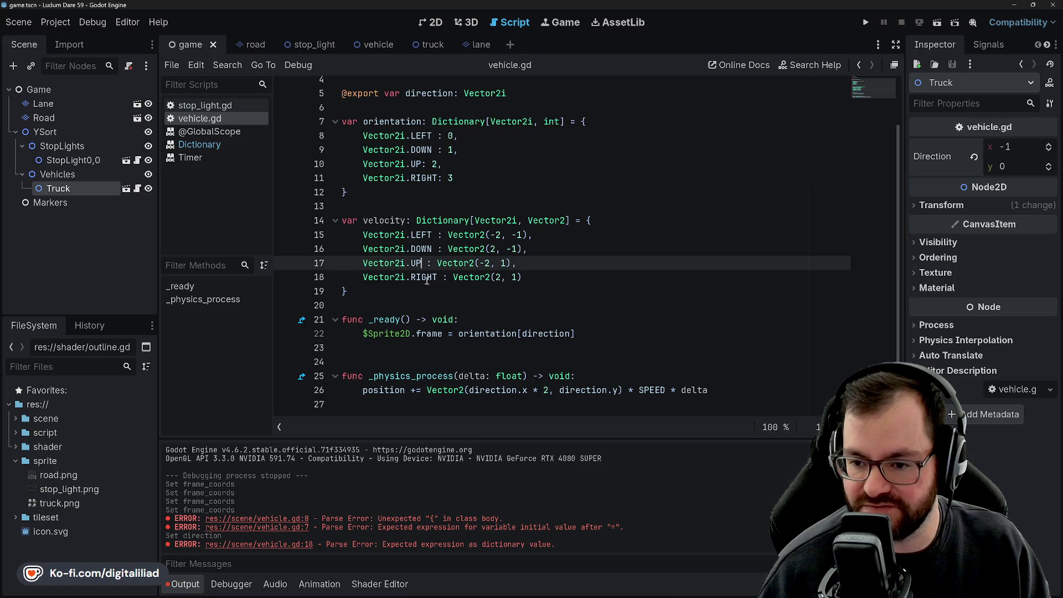
pyautogui.click(446, 305)
# - Replace the movement vector on line 26 with velocity[direction] and save the script
pyautogui.moveTo(427, 390); pyautogui.dragTo(623, 391)
pyautogui.write('velocity')
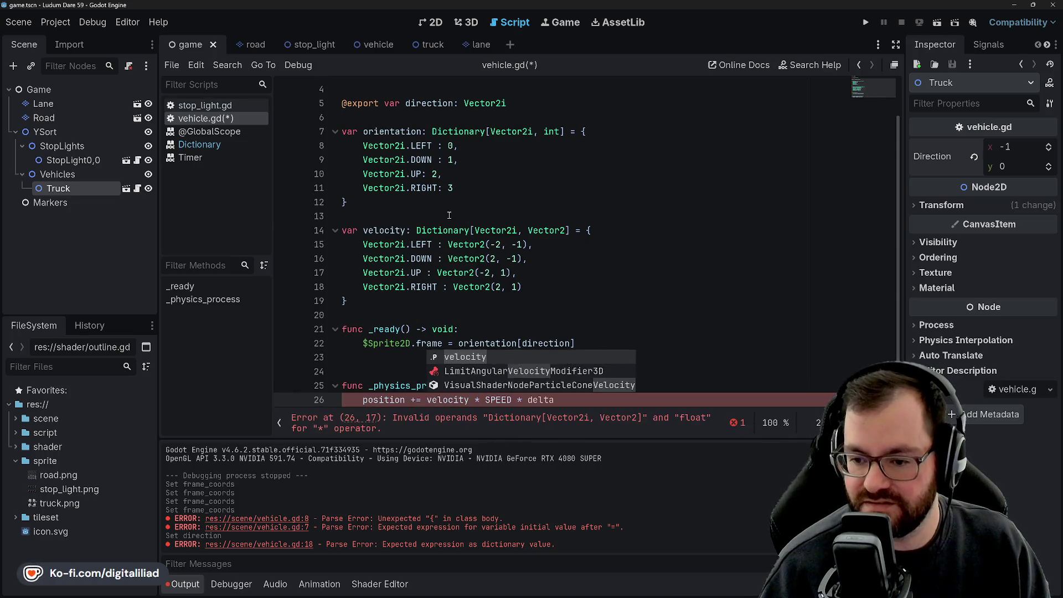
pyautogui.click(387, 216)
pyautogui.click(471, 400)
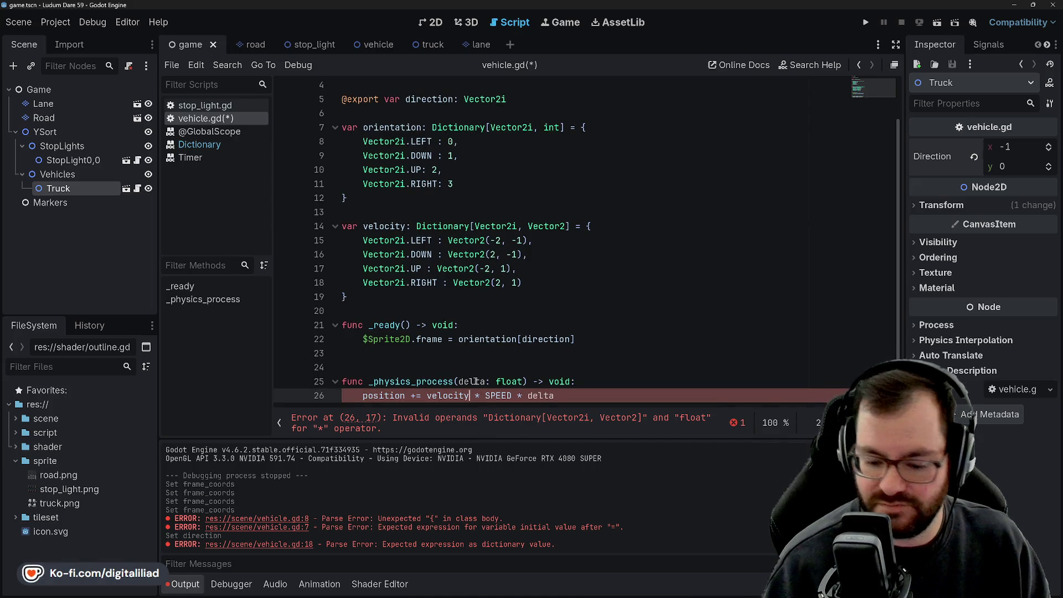
pyautogui.write('[direction')
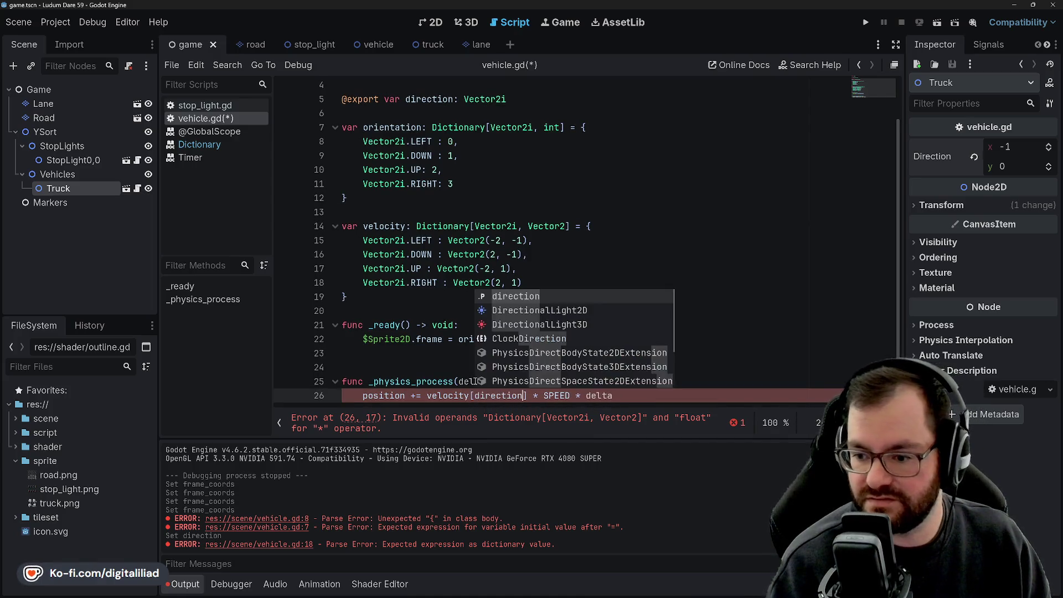
pyautogui.press('Return')
pyautogui.click(438, 273)
pyautogui.hotkey('ctrl', 's')
# - Review position, velocity and direction on line 26 and both dictionaries' braces, then return to 2D
pyautogui.scroll(-1, 421, 332)
pyautogui.click(387, 366)
pyautogui.doubleClick(384, 390)
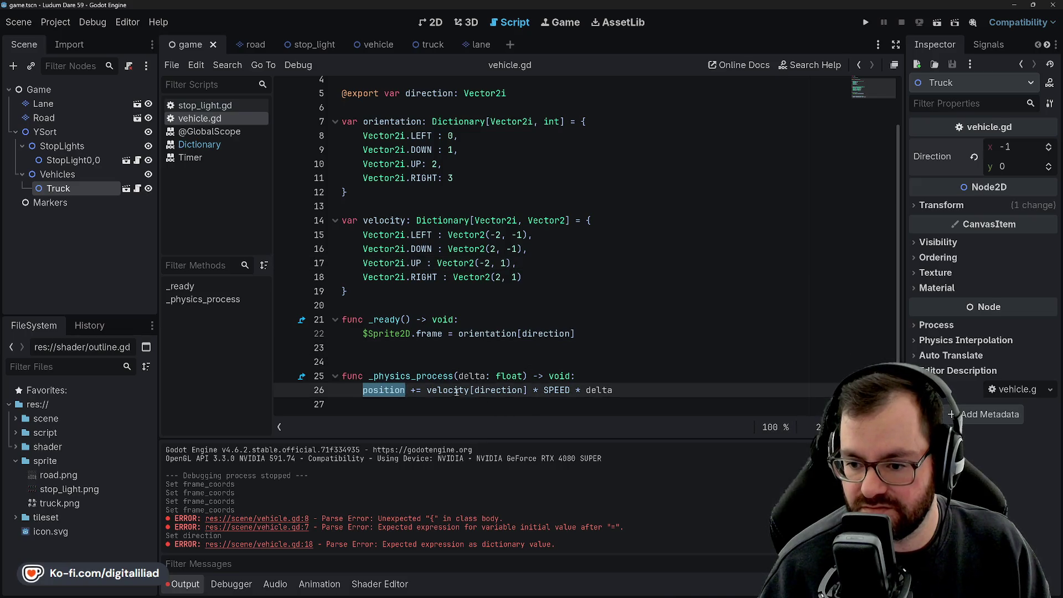
pyautogui.doubleClick(449, 390)
pyautogui.doubleClick(498, 390)
pyautogui.click(510, 357)
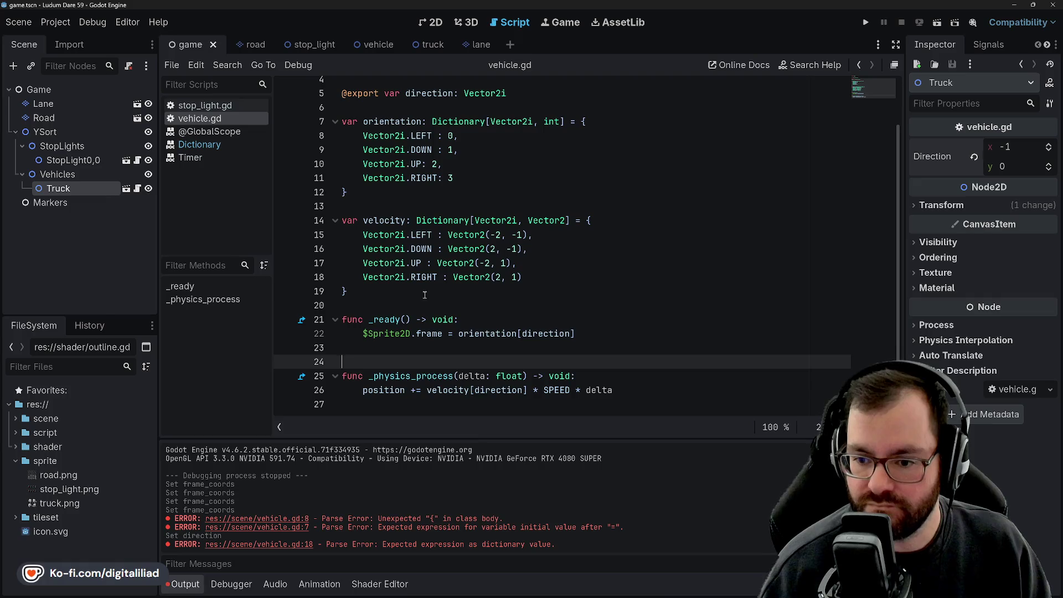
pyautogui.click(390, 295)
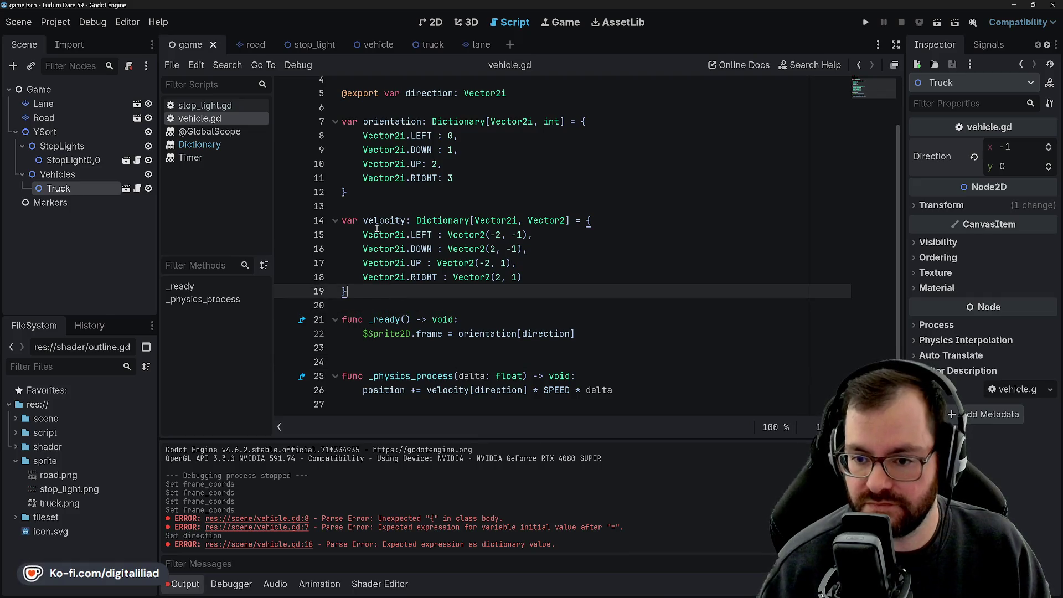
pyautogui.click(397, 194)
pyautogui.press('Down')
pyautogui.press('Down')
pyautogui.press('Down')
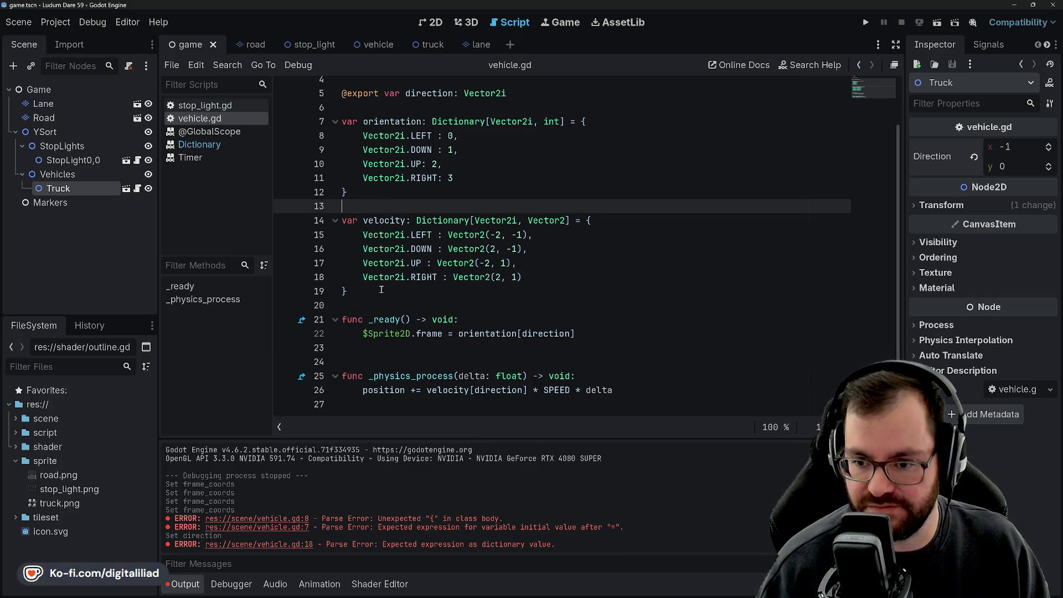
pyautogui.scroll(1, 389, 151)
pyautogui.scroll(-1, 410, 177)
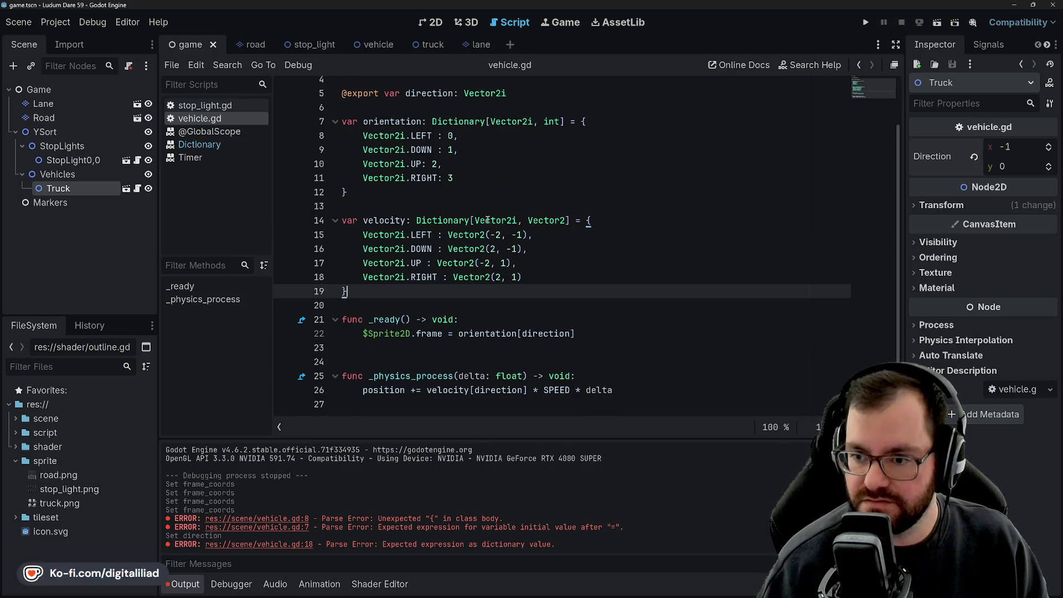
pyautogui.scroll(1, 485, 272)
pyautogui.scroll(-1, 508, 216)
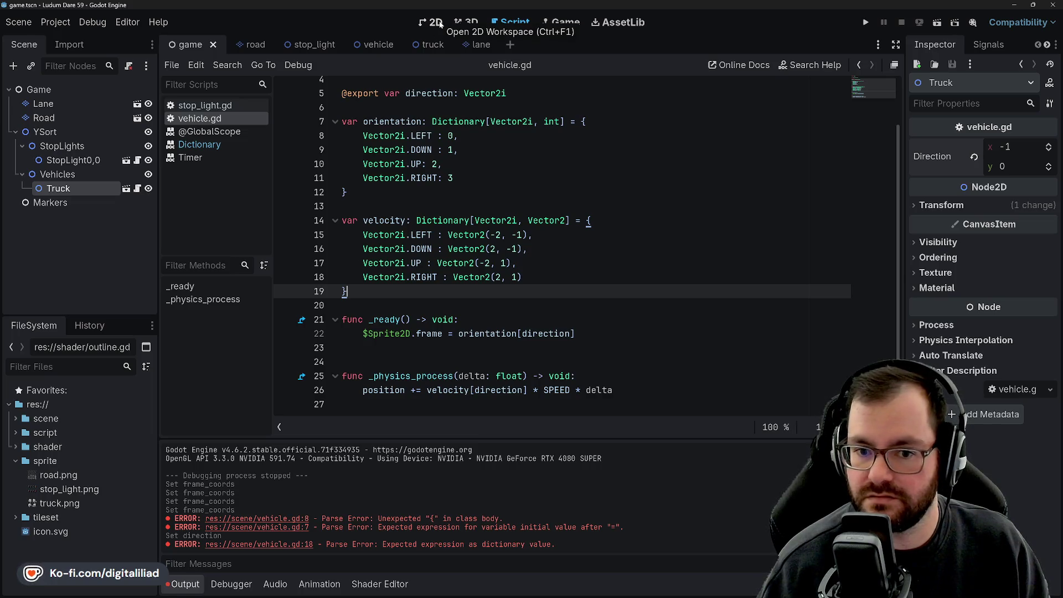
pyautogui.click(430, 22)
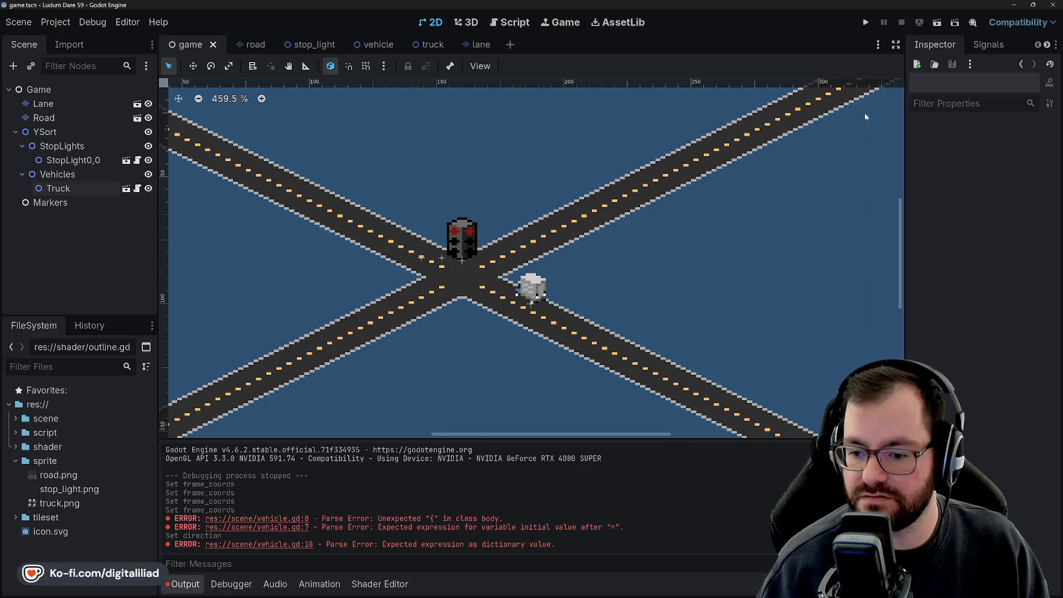
# - Run the game to test the truck, stop it, and select the Truck node
pyautogui.click(865, 22)
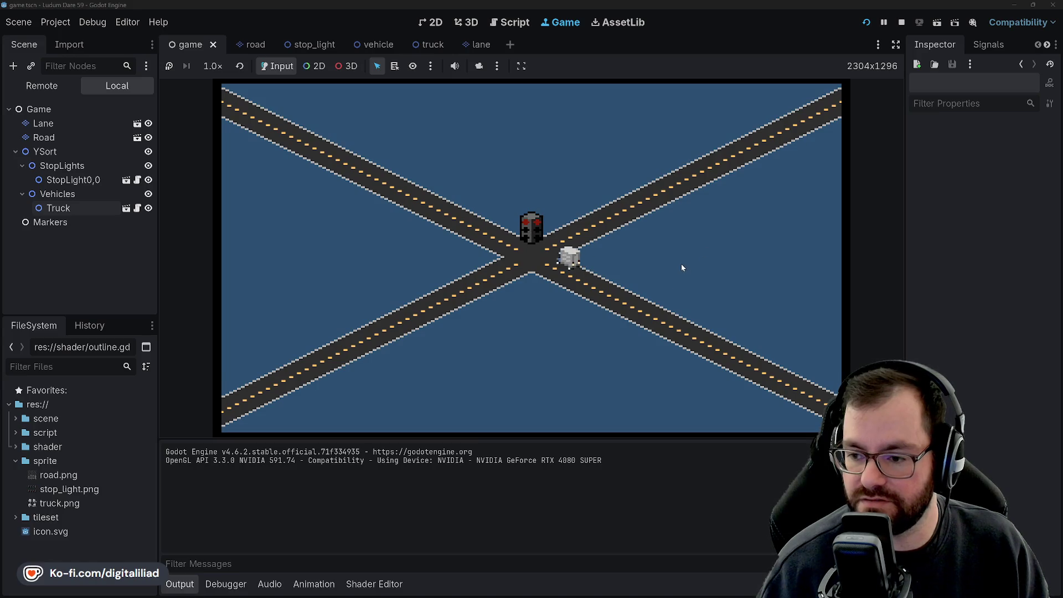
pyautogui.click(904, 22)
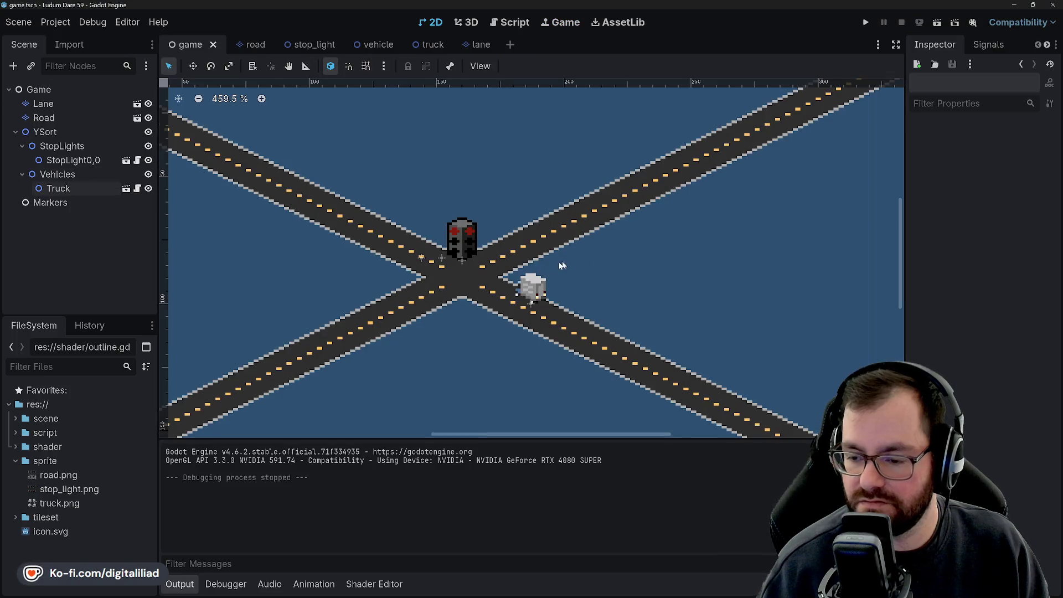
pyautogui.click(536, 313)
pyautogui.scroll(4, 536, 294)
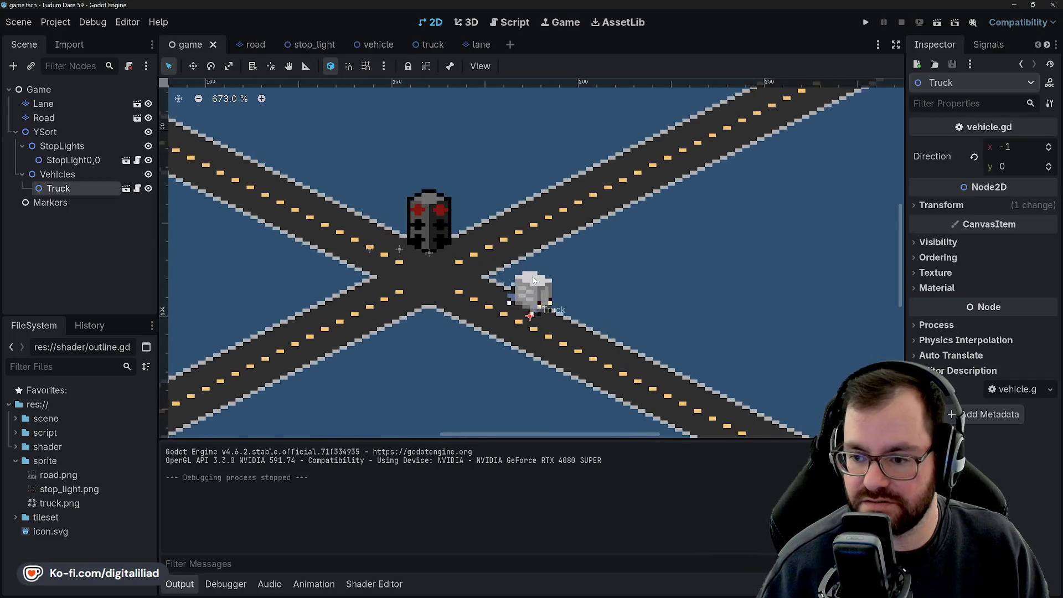
# - Move the Truck up its road lane to (187, 74) and open the truck scene
pyautogui.moveTo(535, 316)
pyautogui.mouseDown()
pyautogui.moveTo(496, 221)
pyautogui.moveTo(529, 293)
pyautogui.moveTo(543, 250)
pyautogui.moveTo(542, 151)
pyautogui.mouseUp()
pyautogui.hotkey('ctrl', 'z')
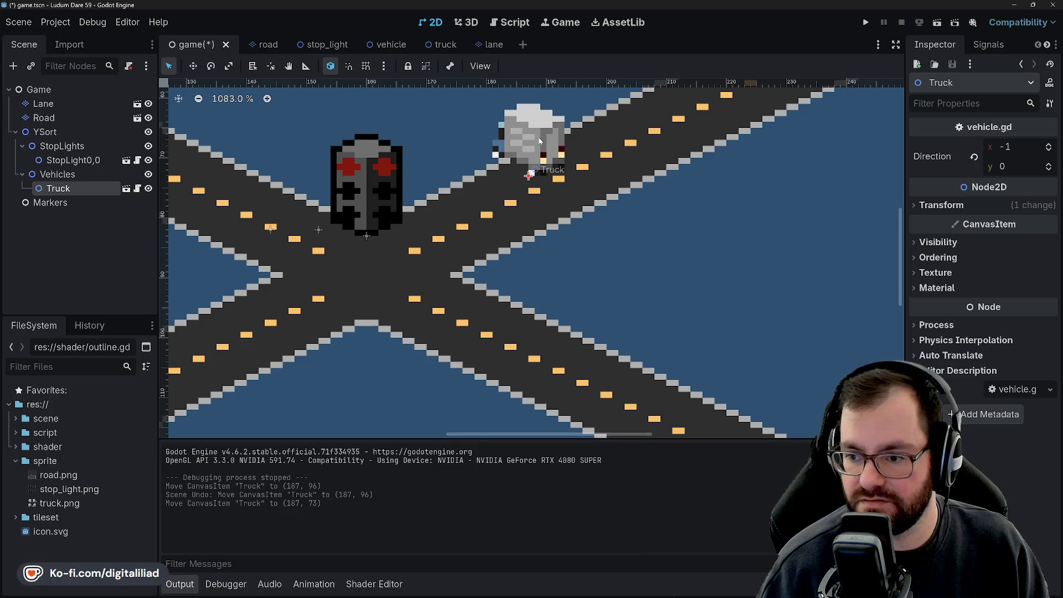
pyautogui.moveTo(540, 140); pyautogui.dragTo(539, 148)
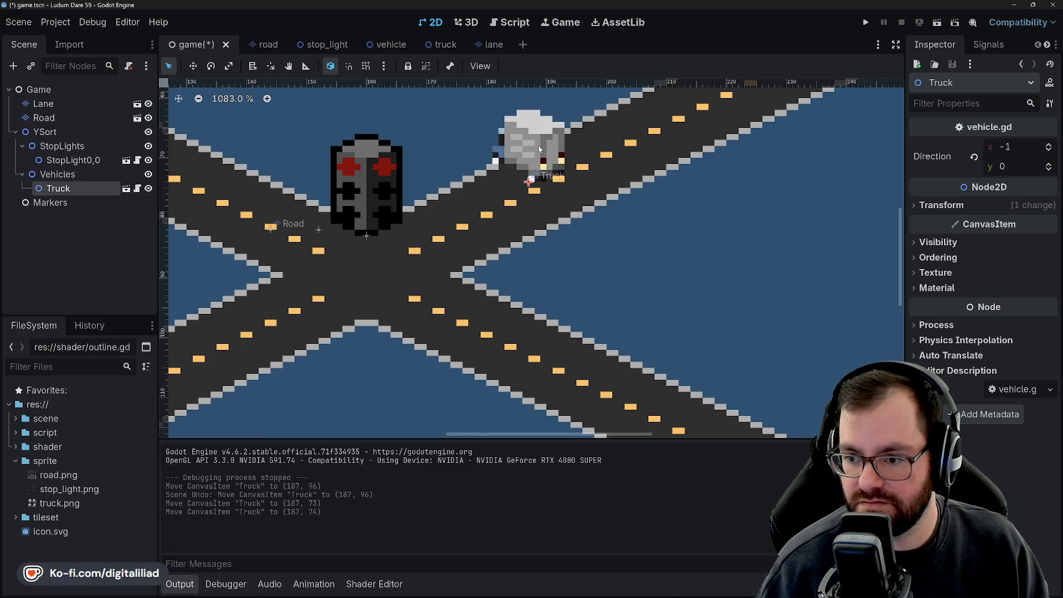
pyautogui.click(443, 44)
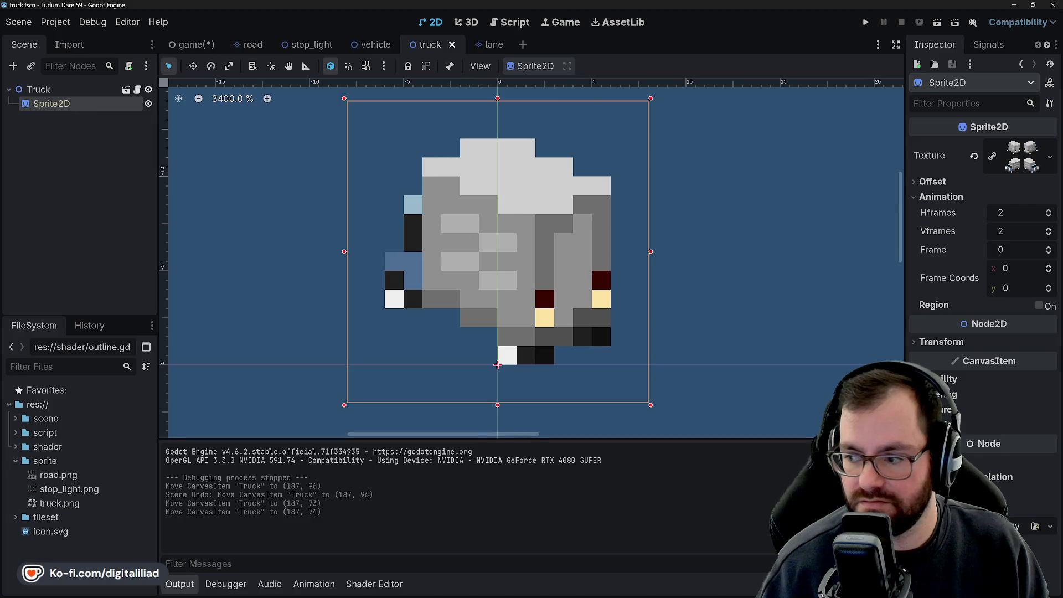
# - Cycle the truck Sprite2D through frames 0–3 and back, leaving frame 1, then switch to Aseprite
pyautogui.click(1048, 247)
pyautogui.click(1047, 248)
pyautogui.click(1047, 248)
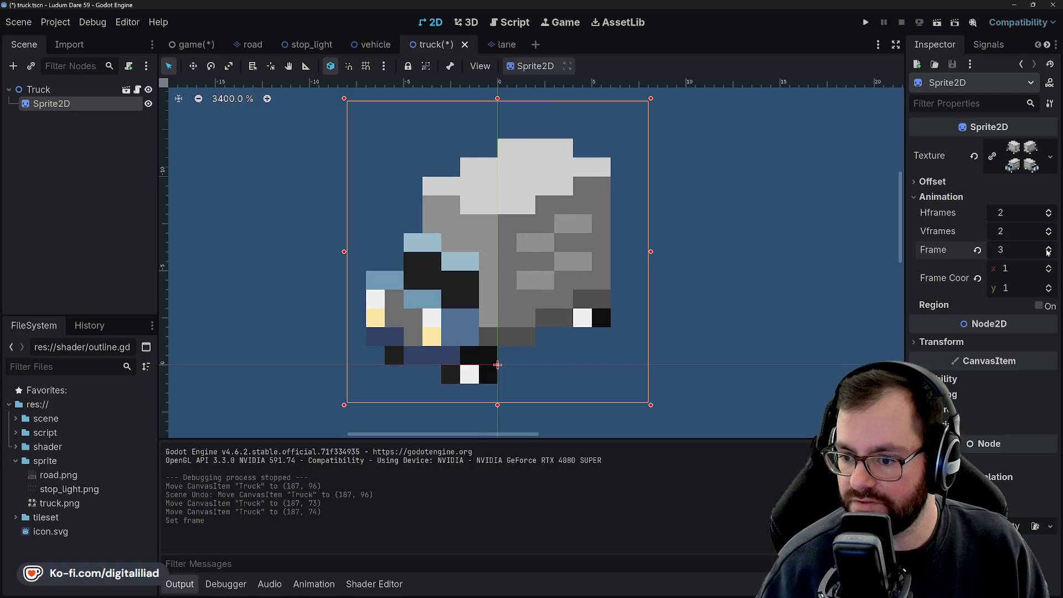
pyautogui.scroll(-5, 526, 235)
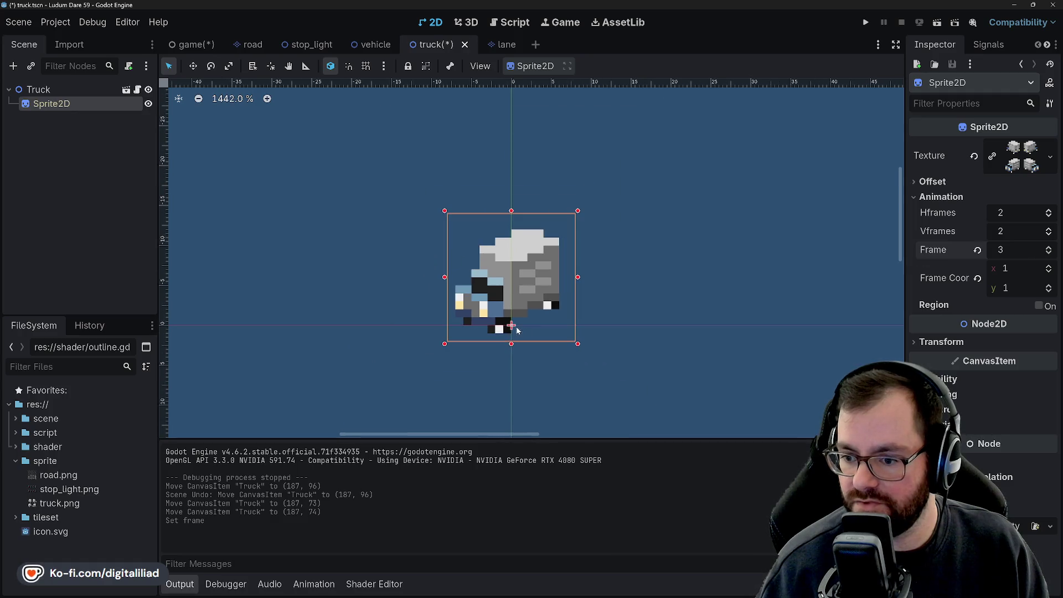
pyautogui.click(1049, 253)
pyautogui.click(1049, 254)
pyautogui.click(1049, 254)
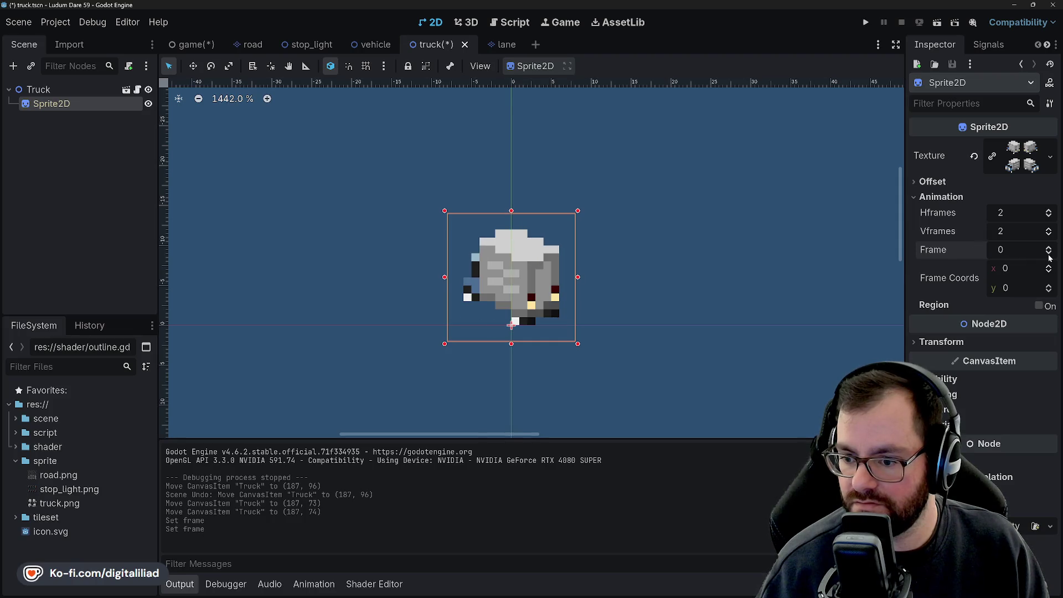
pyautogui.click(1050, 248)
pyautogui.click(1049, 248)
pyautogui.click(1050, 248)
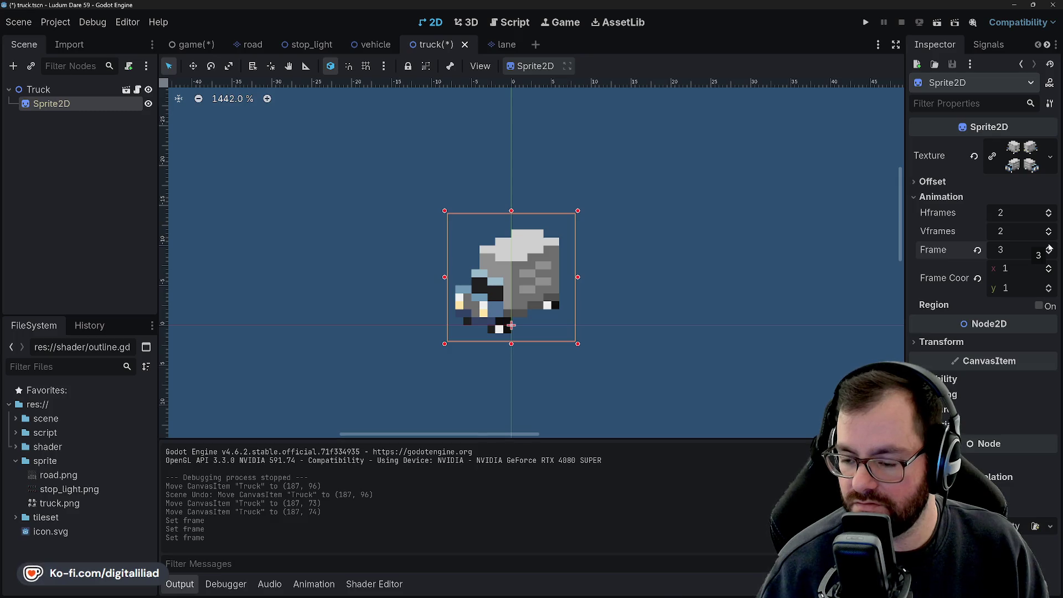
pyautogui.click(1050, 254)
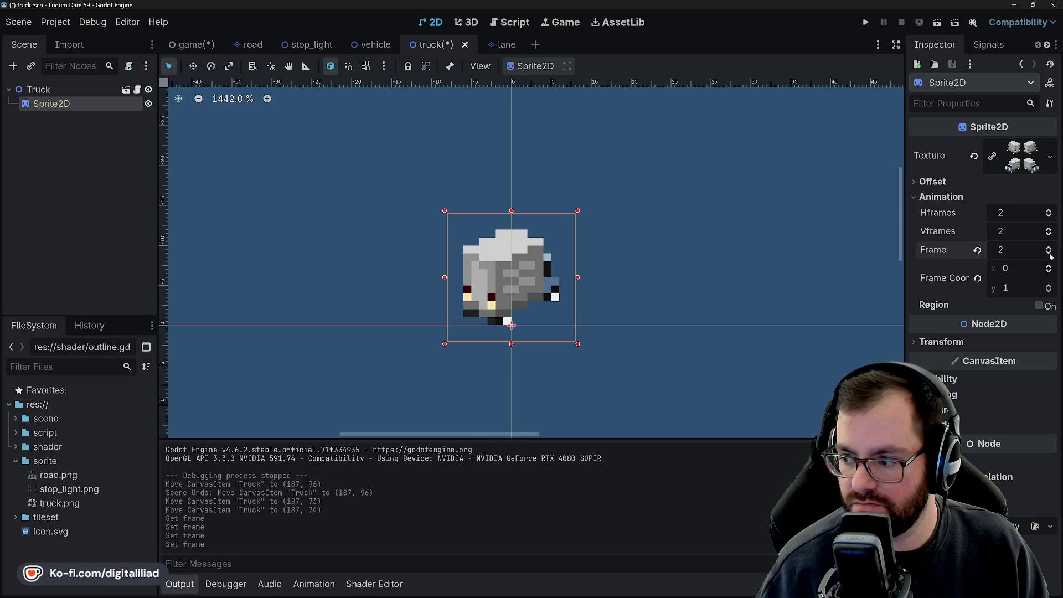
pyautogui.click(1050, 253)
pyautogui.click(1050, 254)
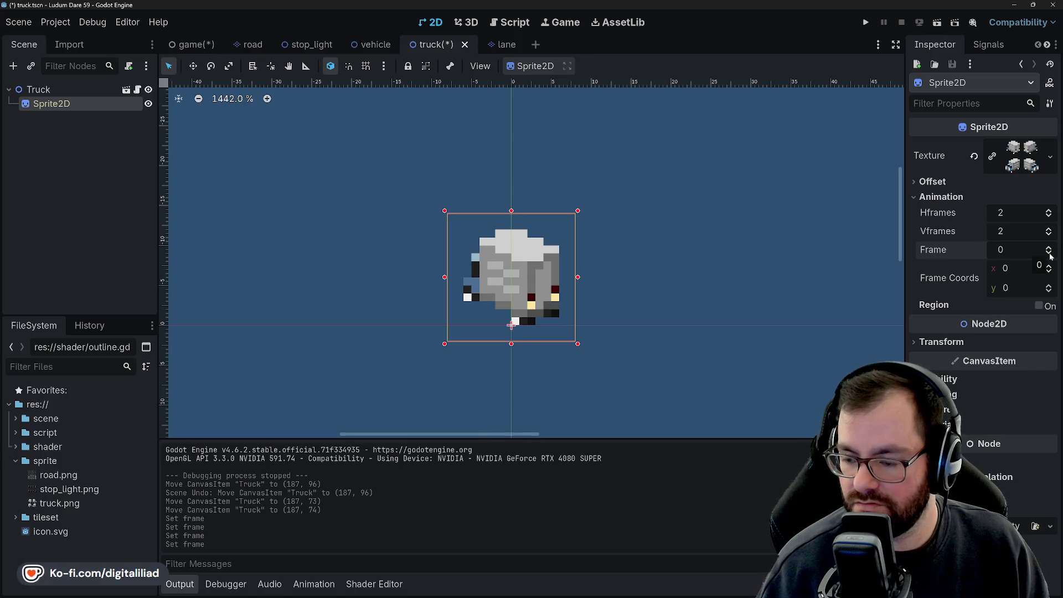
pyautogui.click(1050, 248)
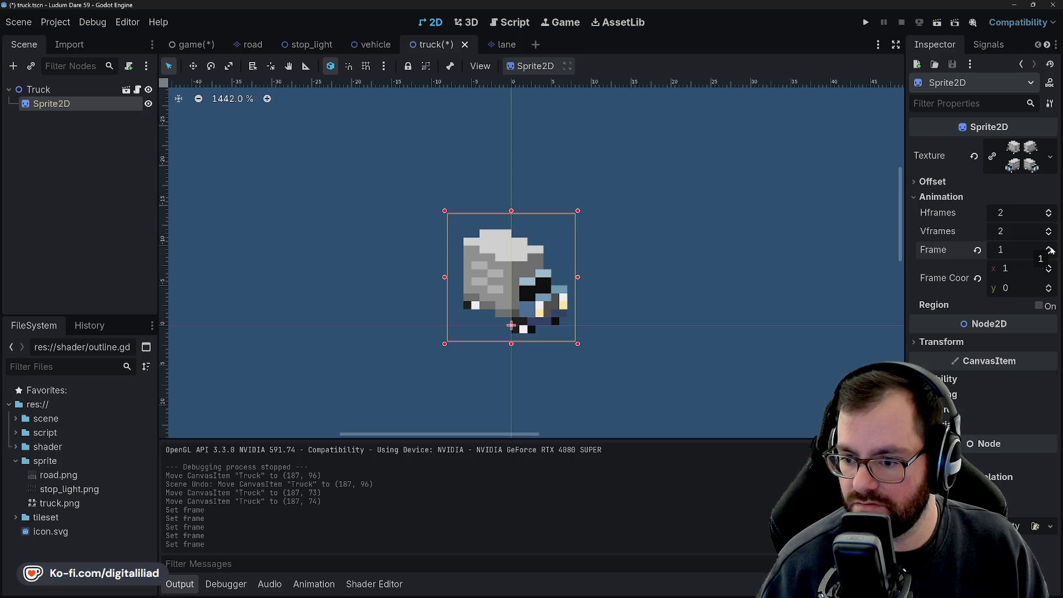
pyautogui.click(569, 588)
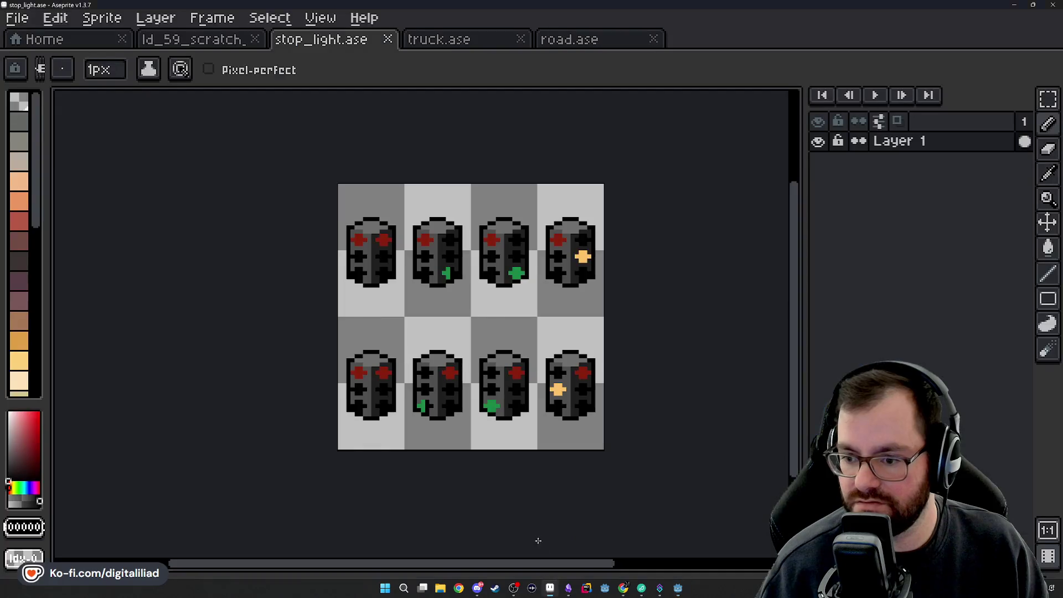
# - In truck.ase, select the bottom row of truck frames and shift it up into place
pyautogui.click(483, 44)
pyautogui.scroll(1, 482, 386)
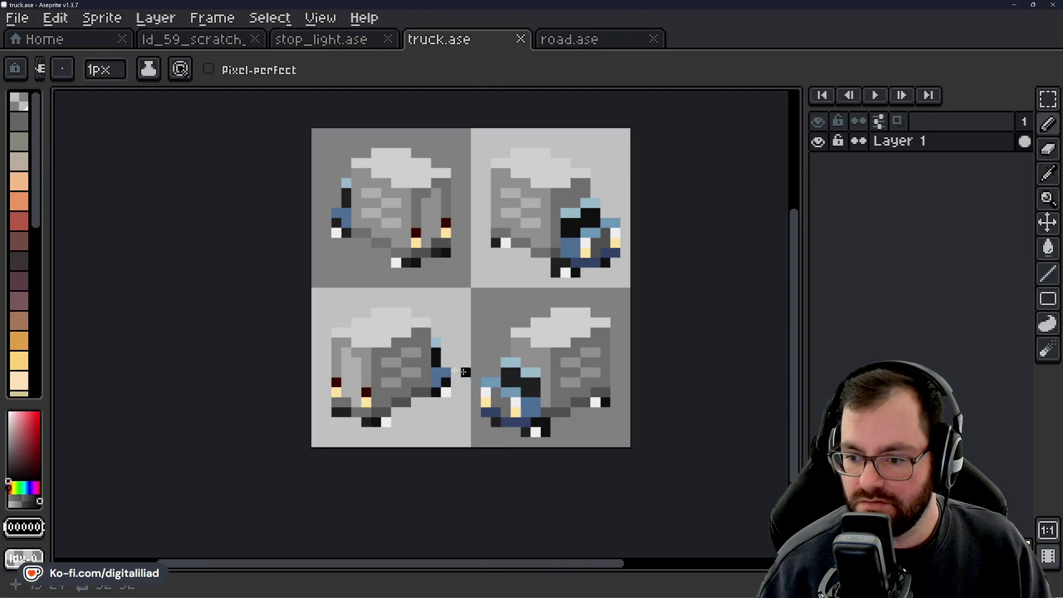
pyautogui.click(1048, 99)
pyautogui.moveTo(351, 297)
pyautogui.mouseDown()
pyautogui.moveTo(595, 390)
pyautogui.moveTo(565, 434)
pyautogui.mouseUp()
pyautogui.click(557, 426)
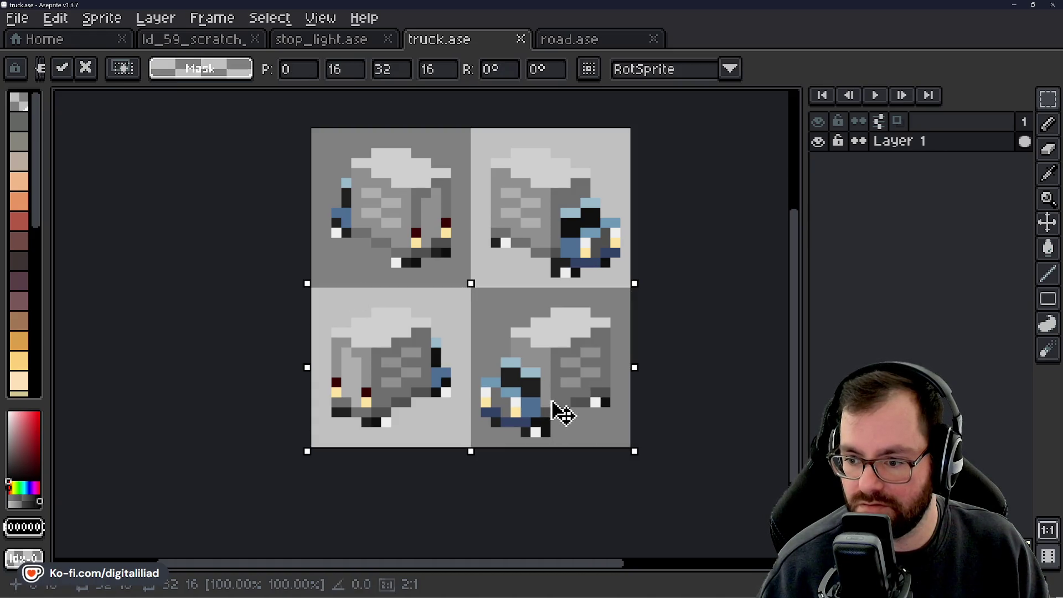
pyautogui.moveTo(557, 380)
pyautogui.mouseDown()
pyautogui.moveTo(564, 344)
pyautogui.moveTo(559, 389)
pyautogui.mouseUp()
pyautogui.click(725, 342)
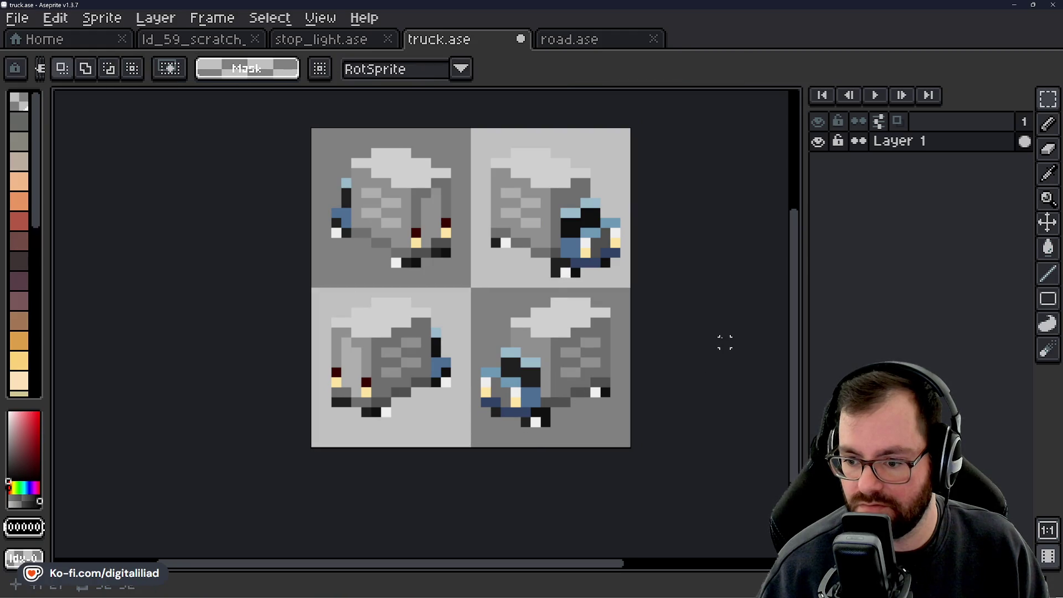
# - Save truck.ase, export it as an image, and return to Godot
pyautogui.hotkey('ctrl', 's')
pyautogui.hotkey('ctrl', 'alt', 'shift', 's')
pyautogui.click(430, 332)
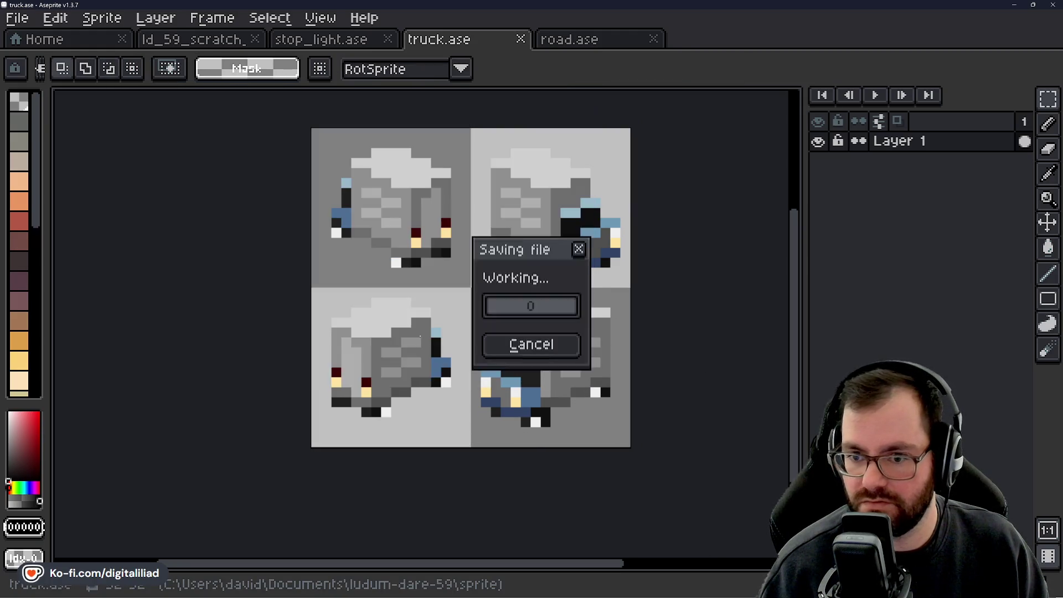
pyautogui.click(678, 595)
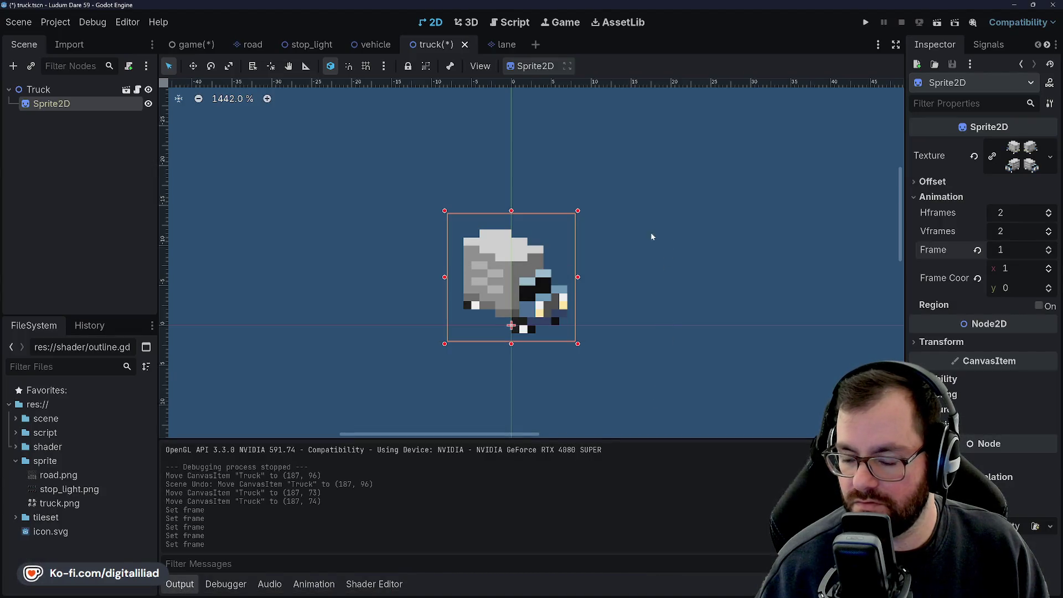
# - Re-export the truck.ase sheet to truck.png
pyautogui.click(550, 588)
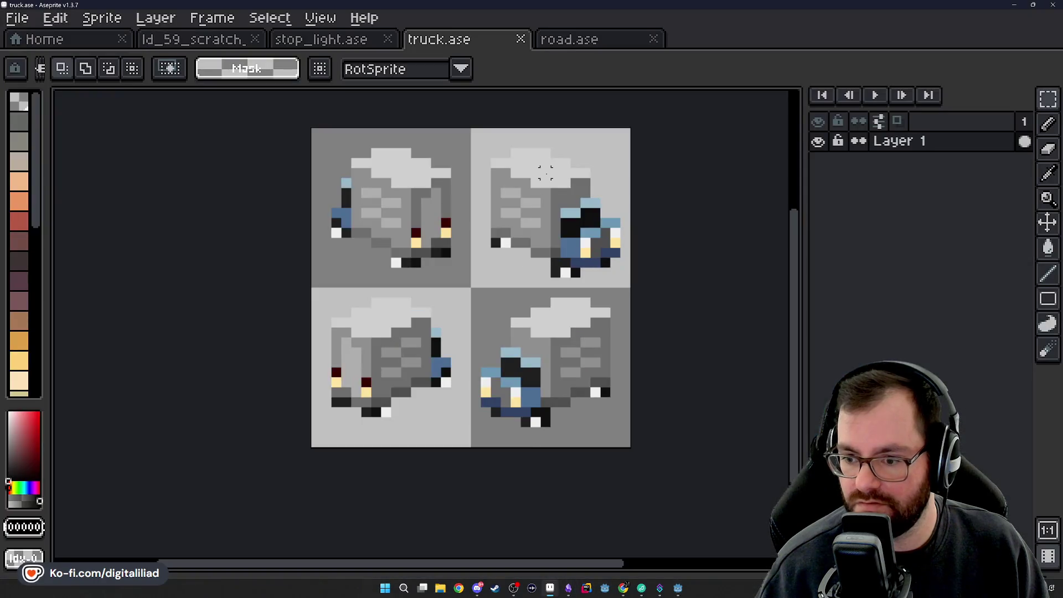
pyautogui.hotkey('ctrl', 'alt', 'shift', 's')
pyautogui.click(471, 333)
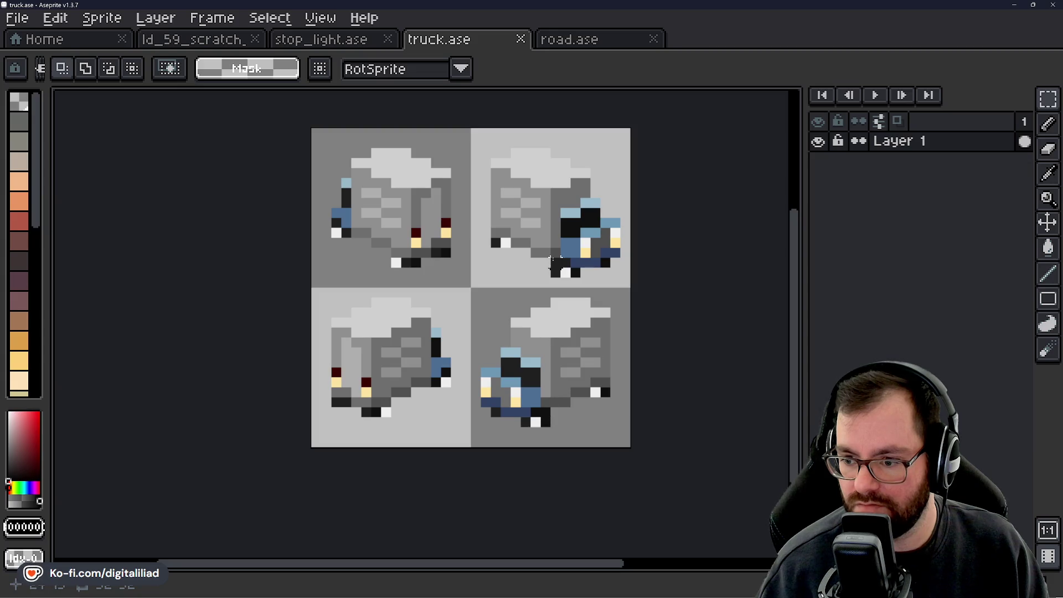
# - Undo to shift the bottom-row frames down, deselect, save truck.ase, and return to Godot
pyautogui.hotkey('ctrl', 'z')
pyautogui.hotkey('ctrl', 'd')
pyautogui.hotkey('ctrl', 's')
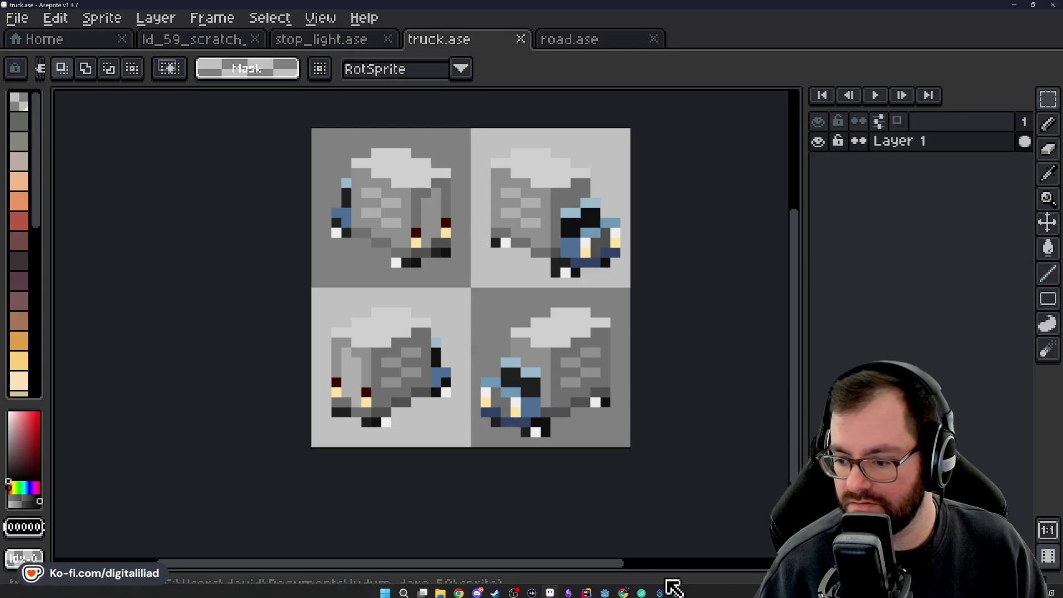
pyautogui.click(678, 589)
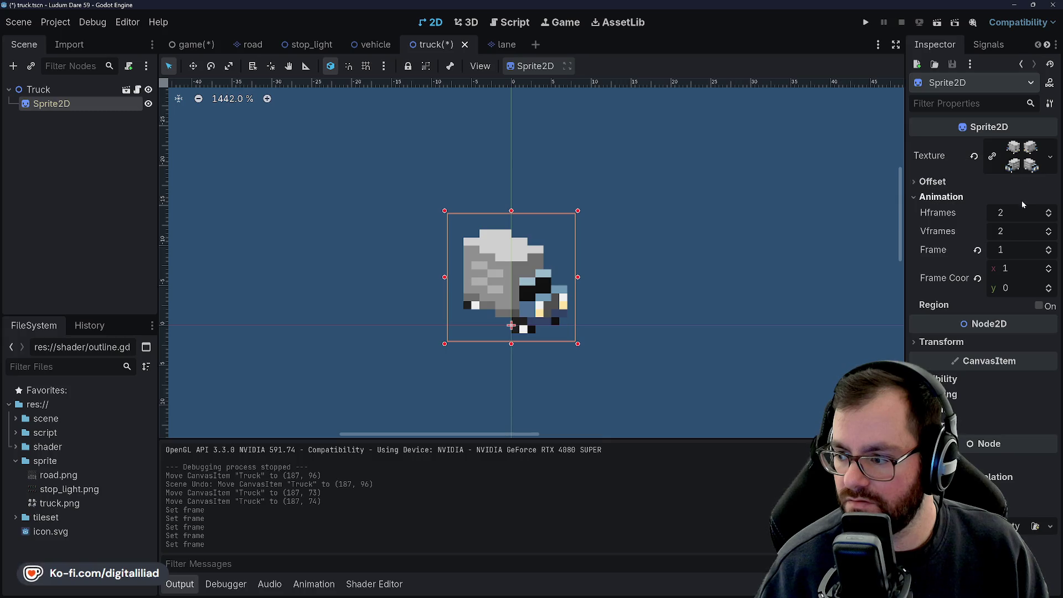
# - Save the truck scene, expand the sprite's Offset settings, and step the frame up to 3 and back to 0
pyautogui.hotkey('ctrl', 's')
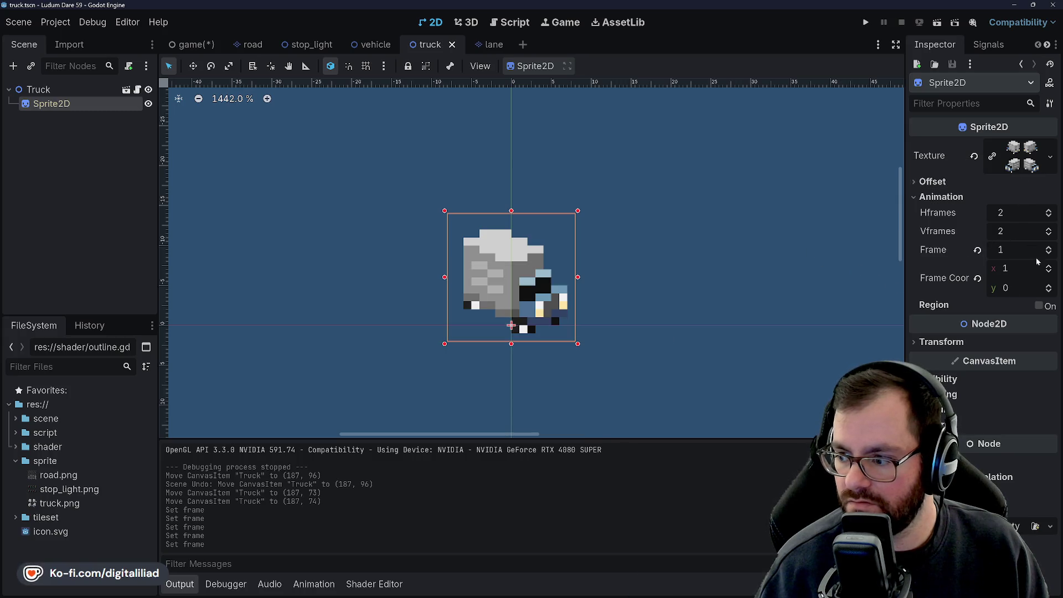
pyautogui.click(932, 182)
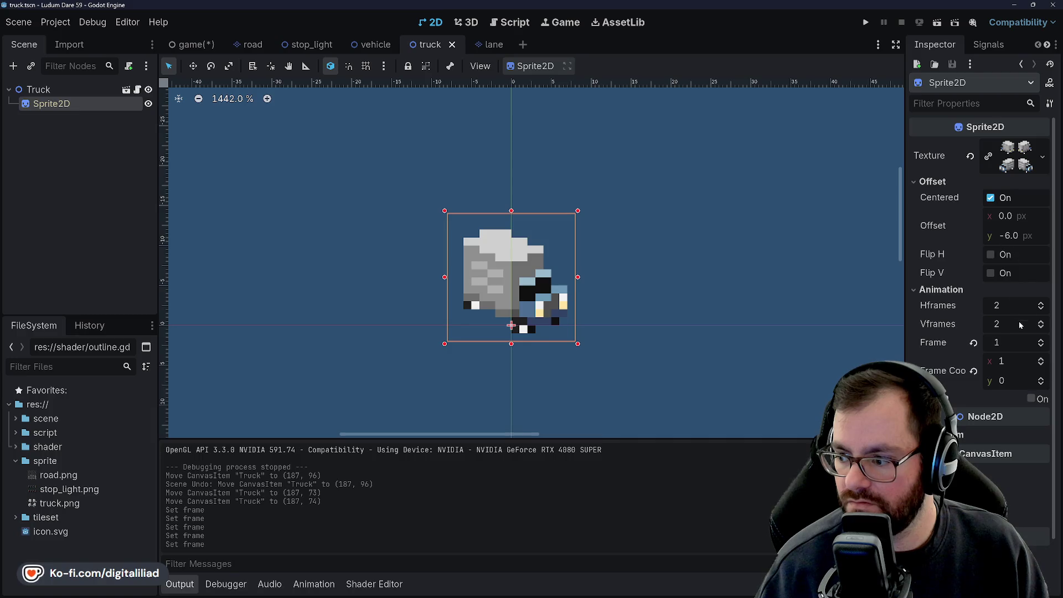
pyautogui.click(1041, 341)
pyautogui.click(1042, 341)
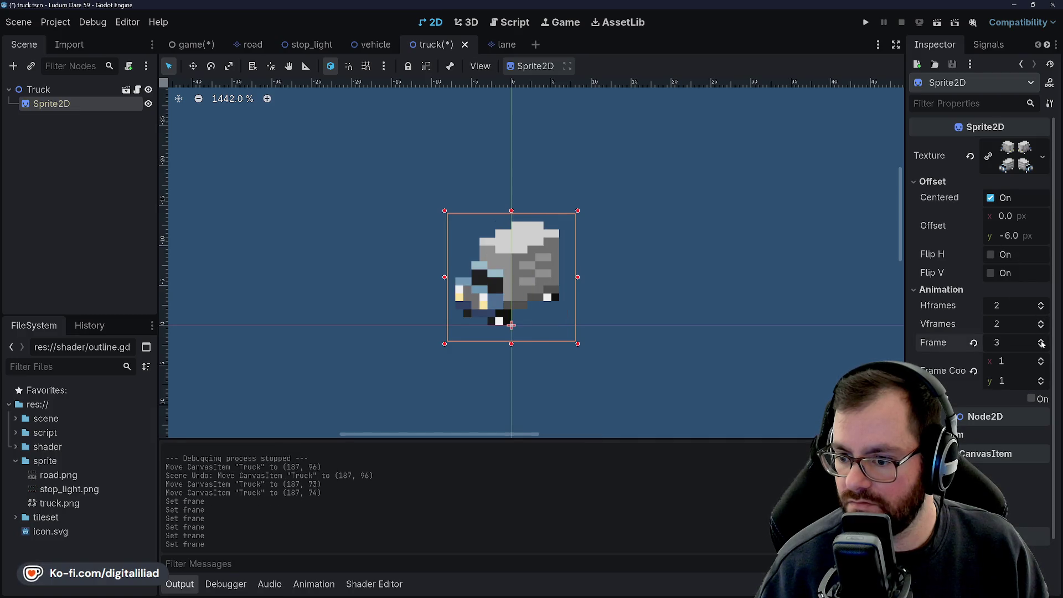
pyautogui.click(1043, 347)
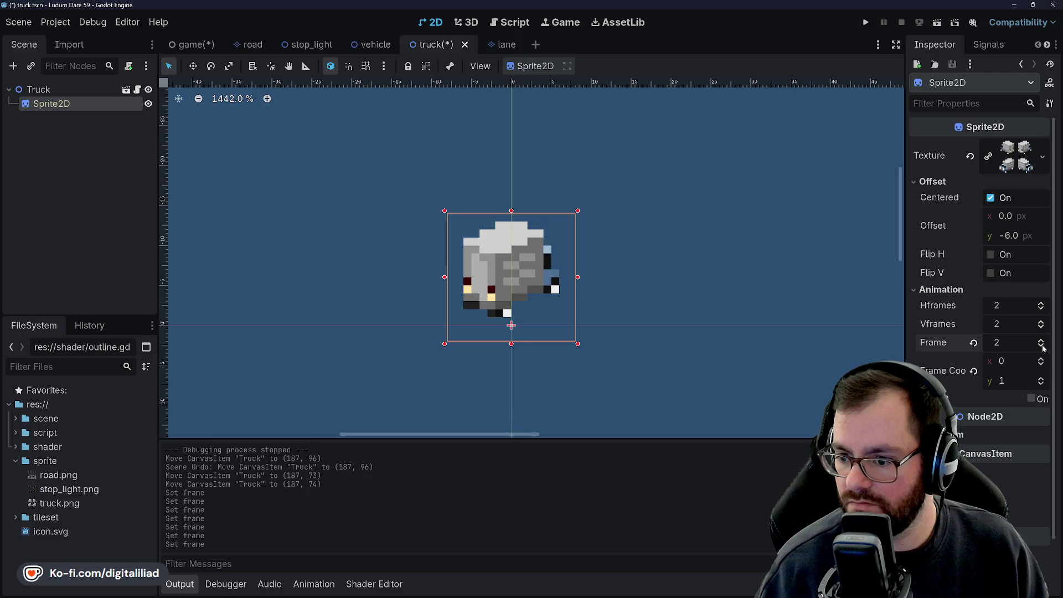
pyautogui.click(1044, 347)
pyautogui.click(1043, 347)
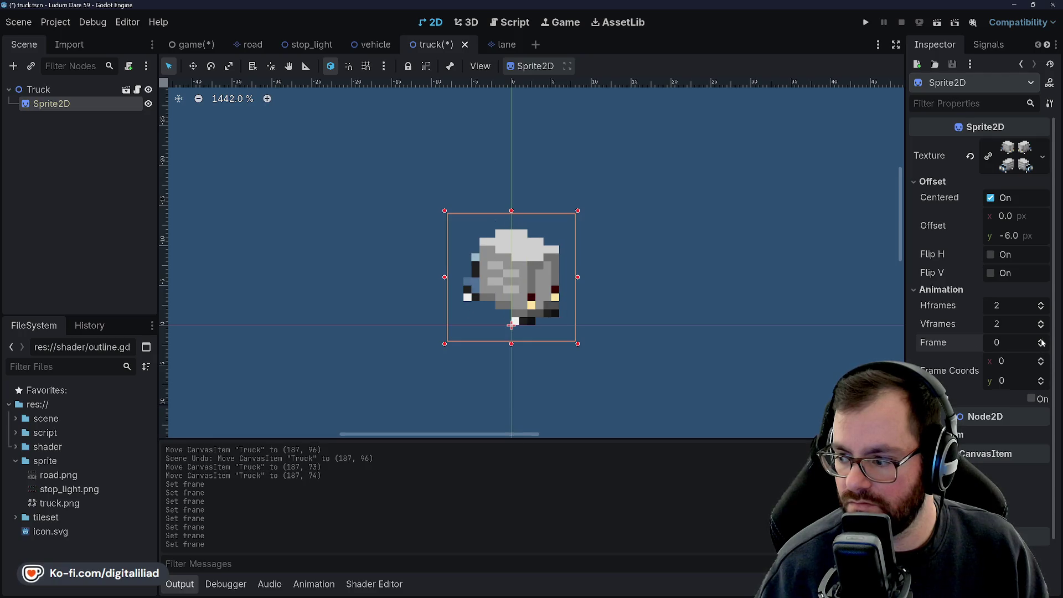
# - Cycle the truck sprite through frames 1–3, wrap to 0, and reset the frame coordinates to default
pyautogui.click(1041, 341)
pyautogui.click(1042, 340)
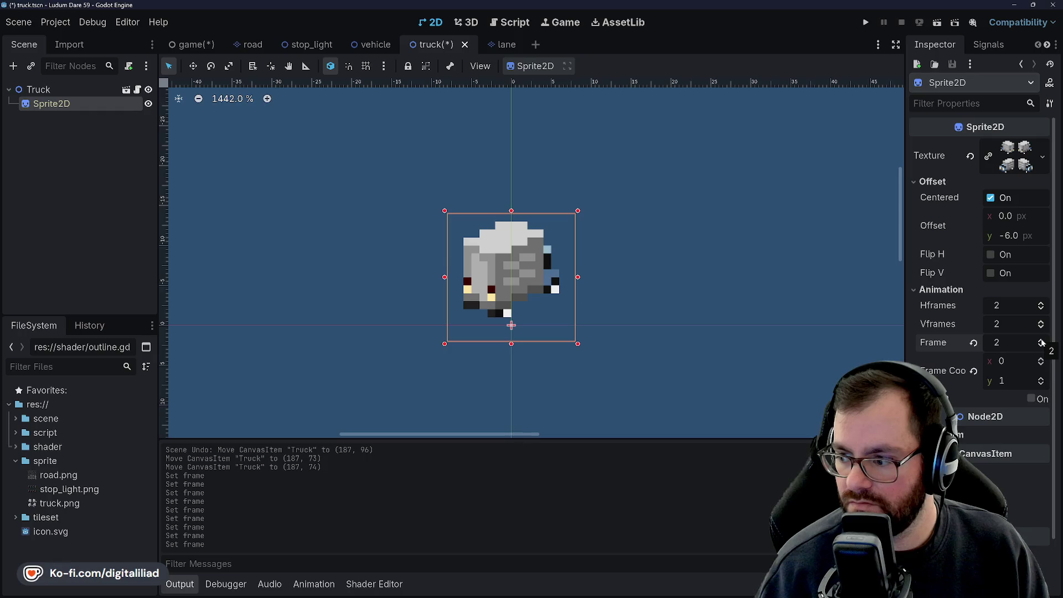
pyautogui.click(1042, 341)
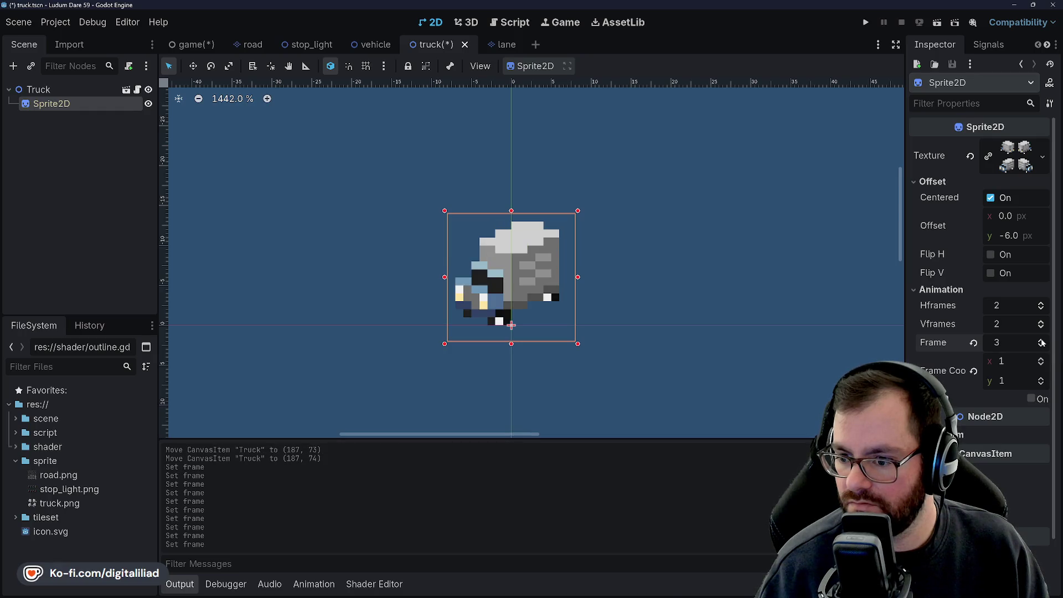
pyautogui.click(1044, 350)
pyautogui.click(1044, 350)
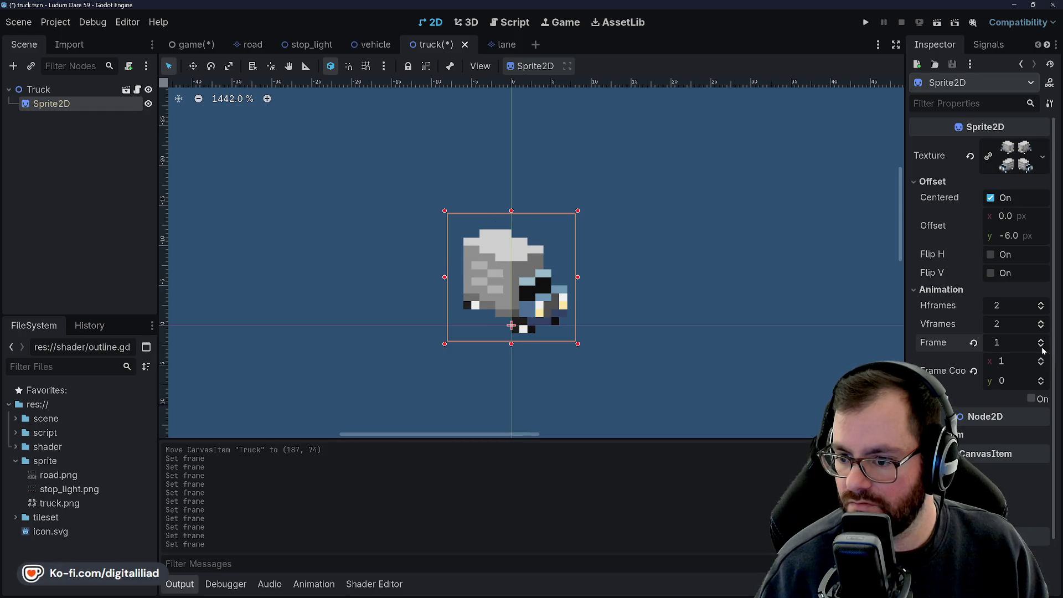
pyautogui.click(1043, 350)
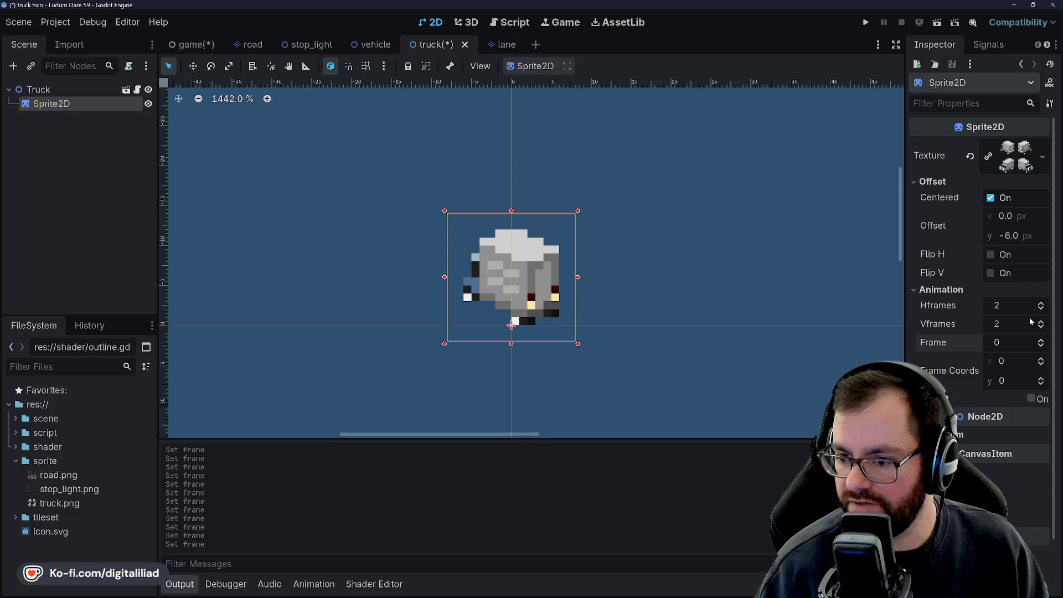
pyautogui.click(1042, 339)
pyautogui.click(1041, 339)
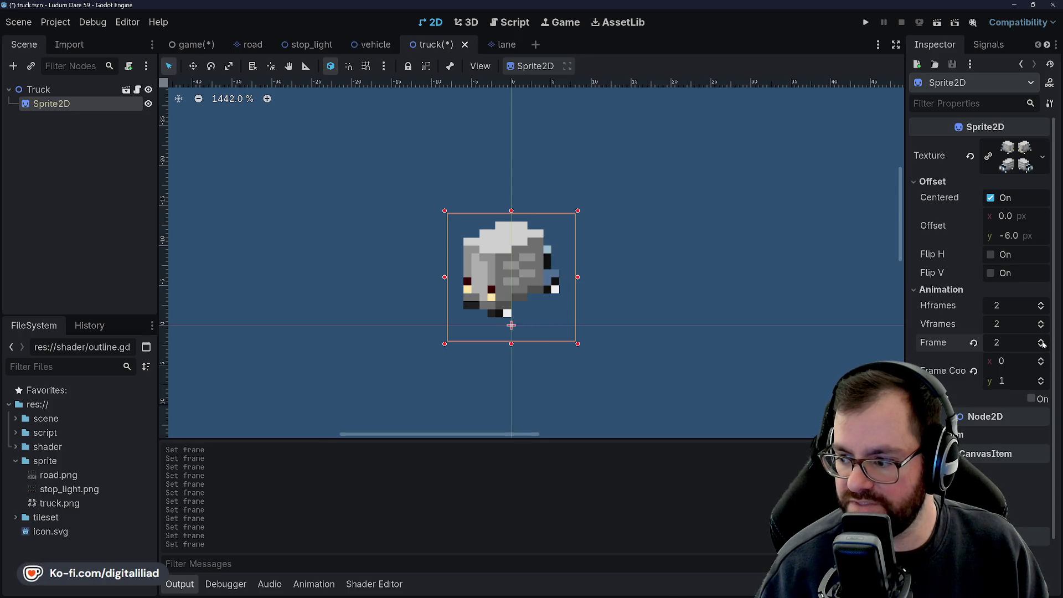
pyautogui.click(974, 371)
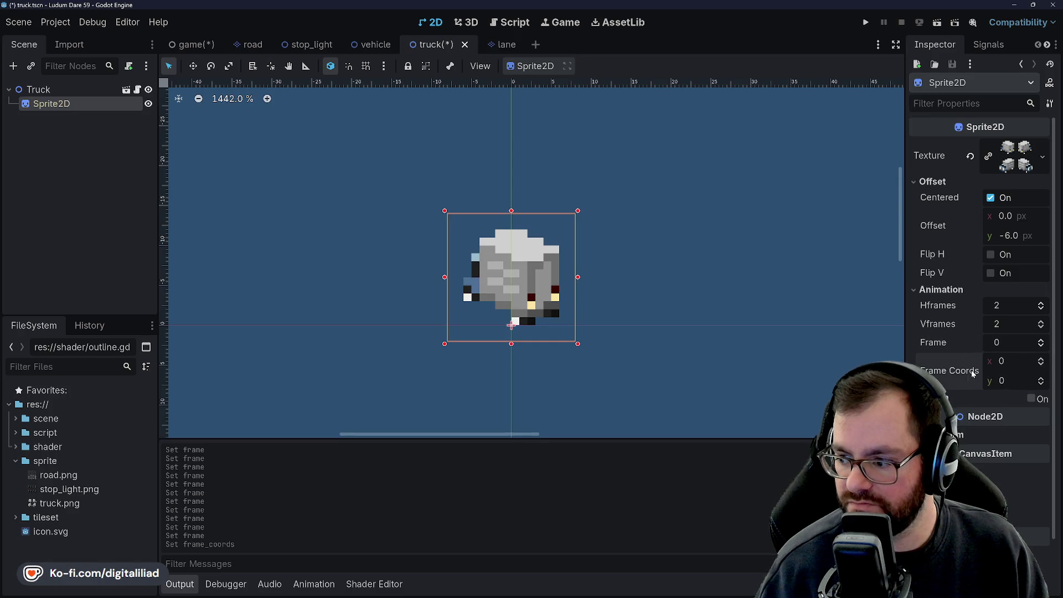
# - Preview truck frames 1, 2 and 3 in turn after wrapping back to frame 0
pyautogui.click(1043, 341)
pyautogui.click(1043, 341)
pyautogui.click(1043, 341)
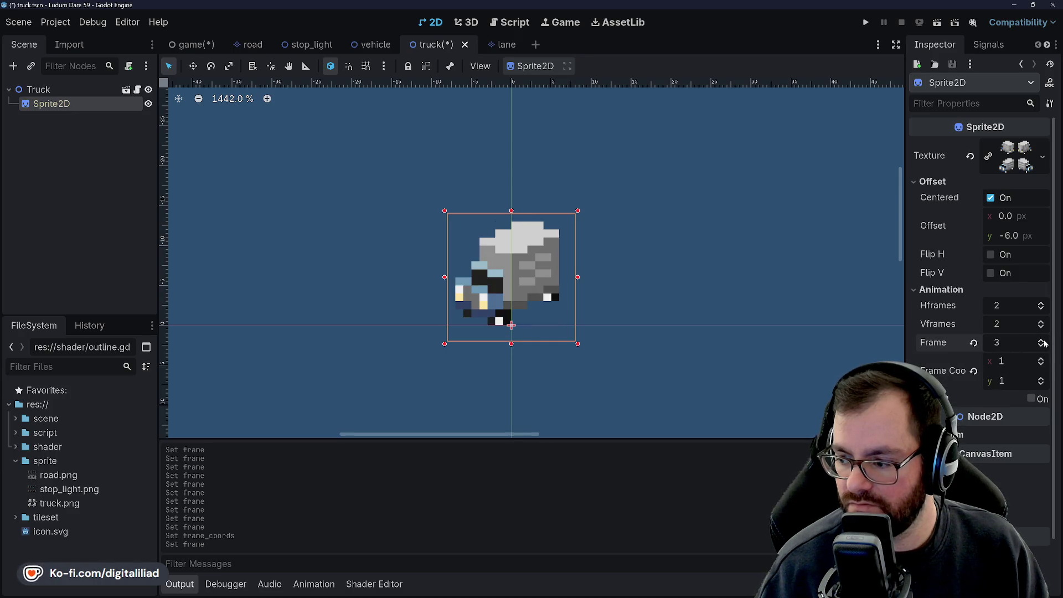
pyautogui.click(1042, 342)
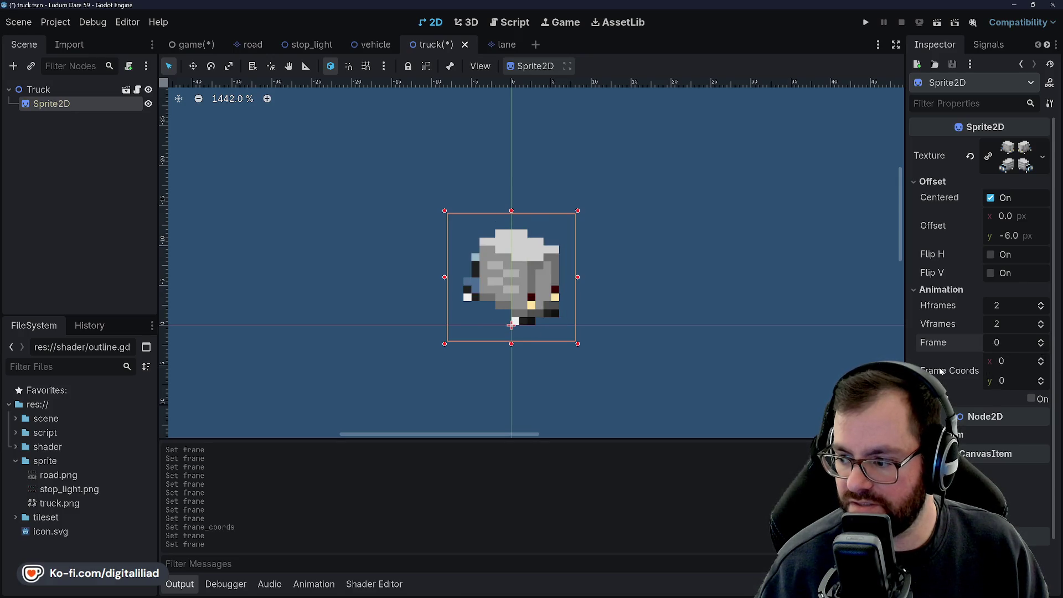
pyautogui.click(1043, 340)
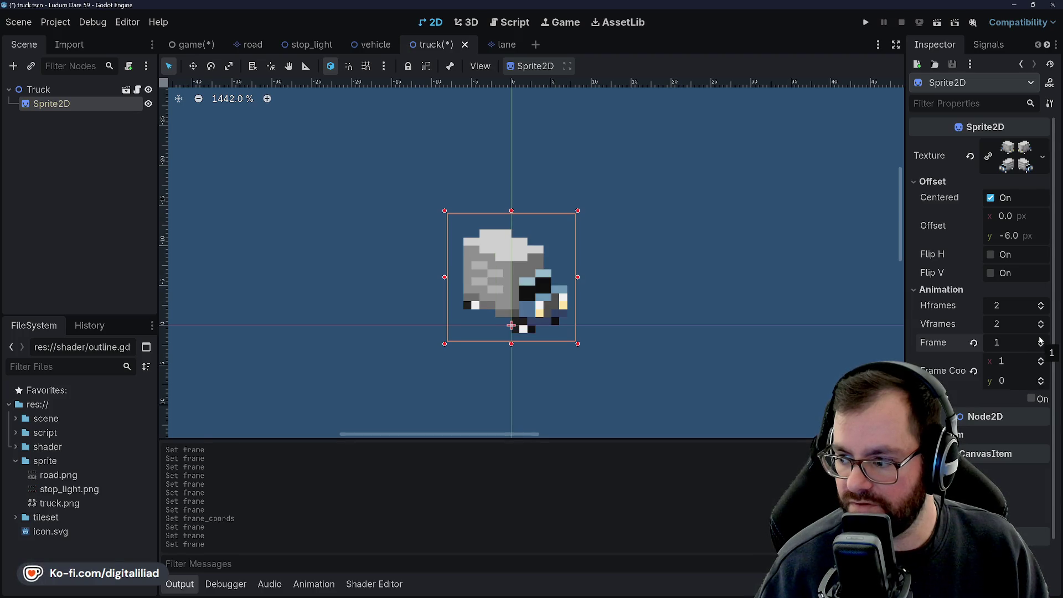
pyautogui.click(1042, 340)
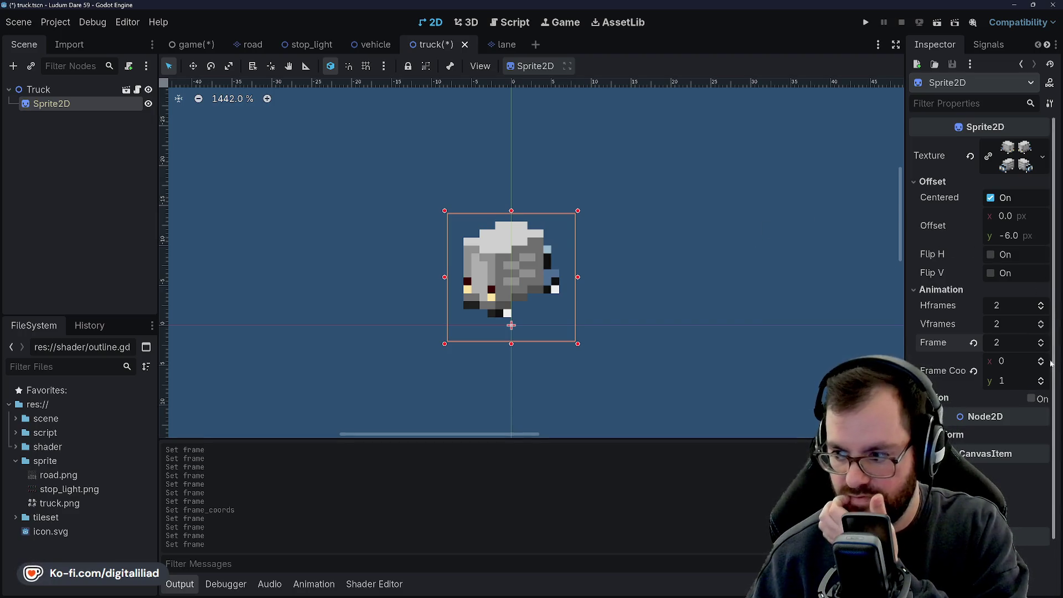
pyautogui.click(1042, 341)
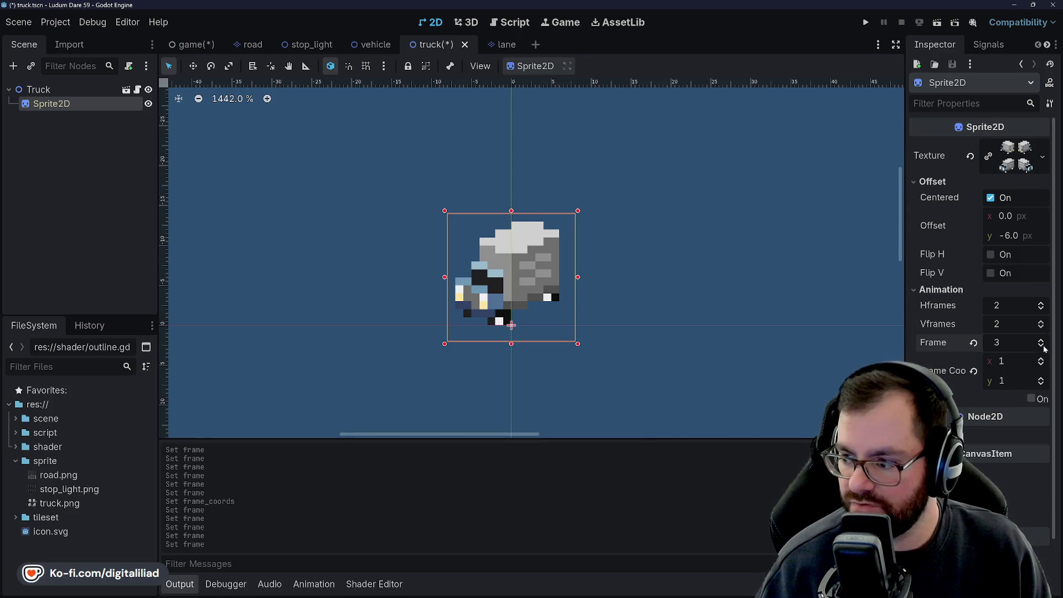
# - Leave the truck sprite on frame 0 after checking frame 2, and return to truck.ase in Aseprite
pyautogui.click(1044, 346)
pyautogui.click(1043, 347)
pyautogui.click(1043, 347)
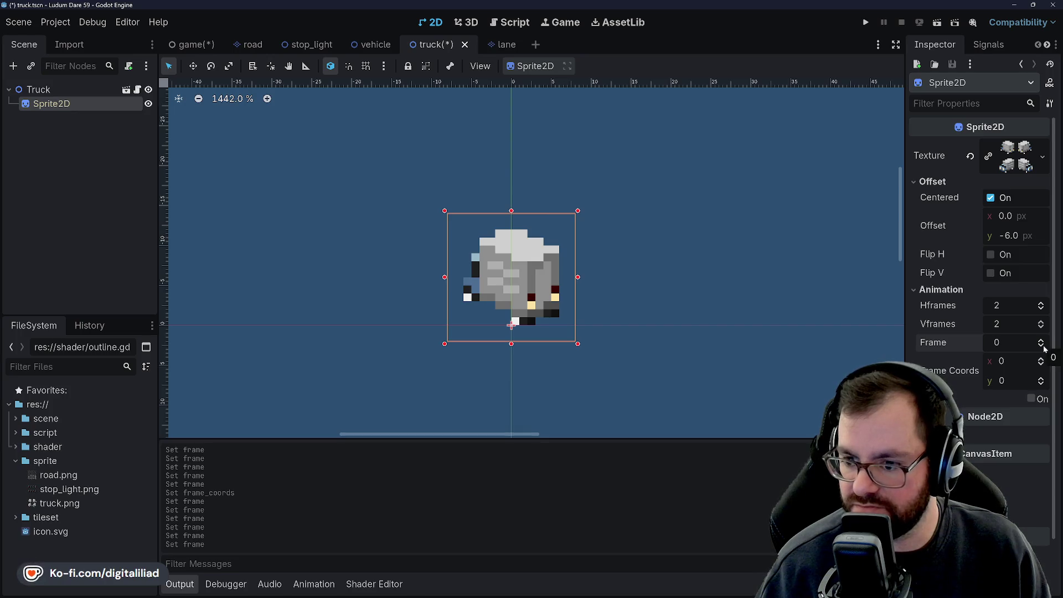
pyautogui.click(1041, 340)
pyautogui.click(1042, 340)
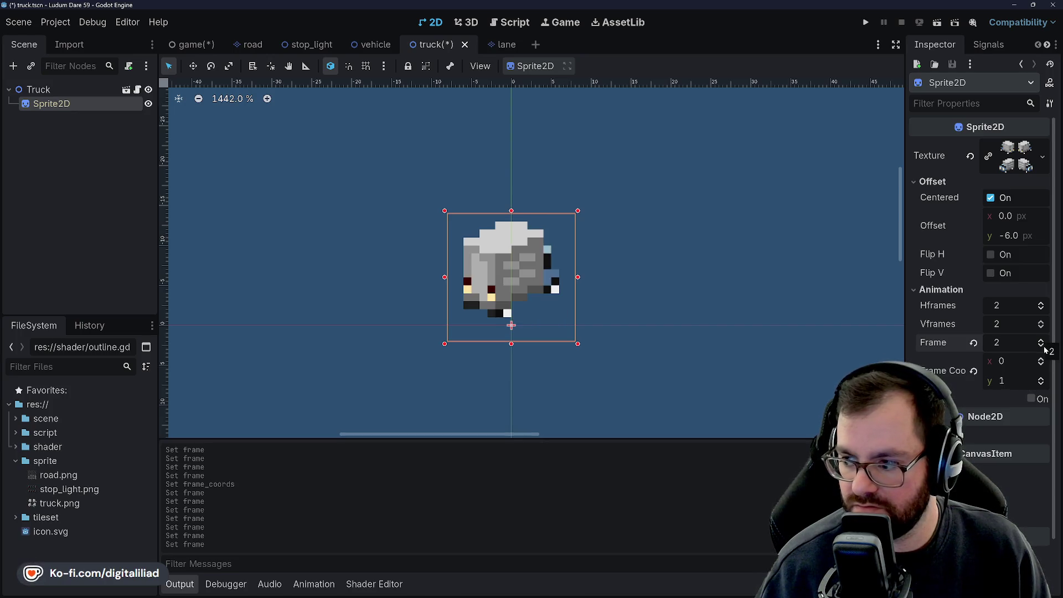
pyautogui.click(1044, 346)
pyautogui.click(1044, 347)
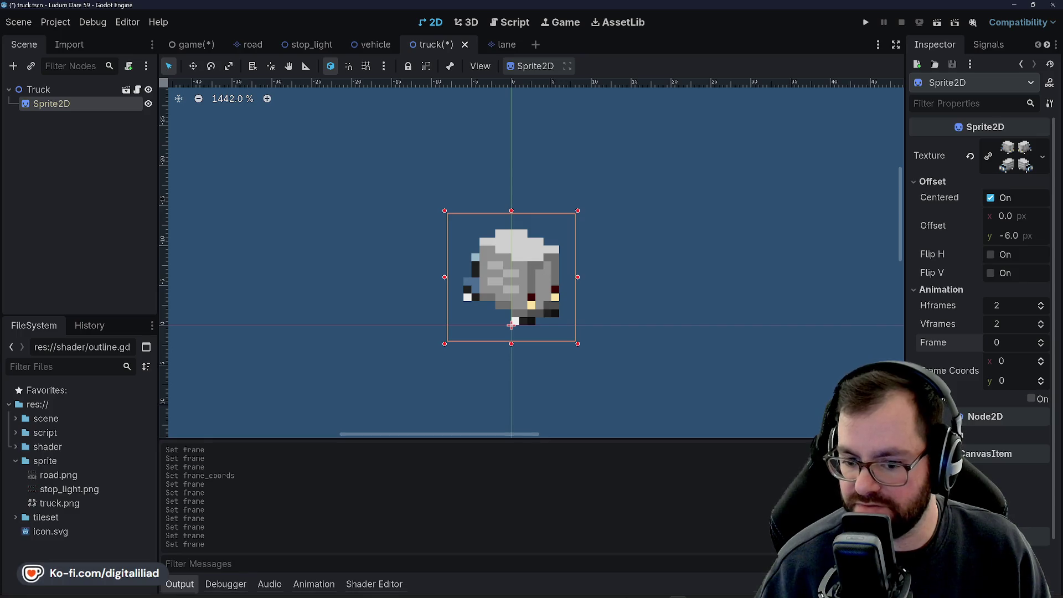
pyautogui.click(551, 590)
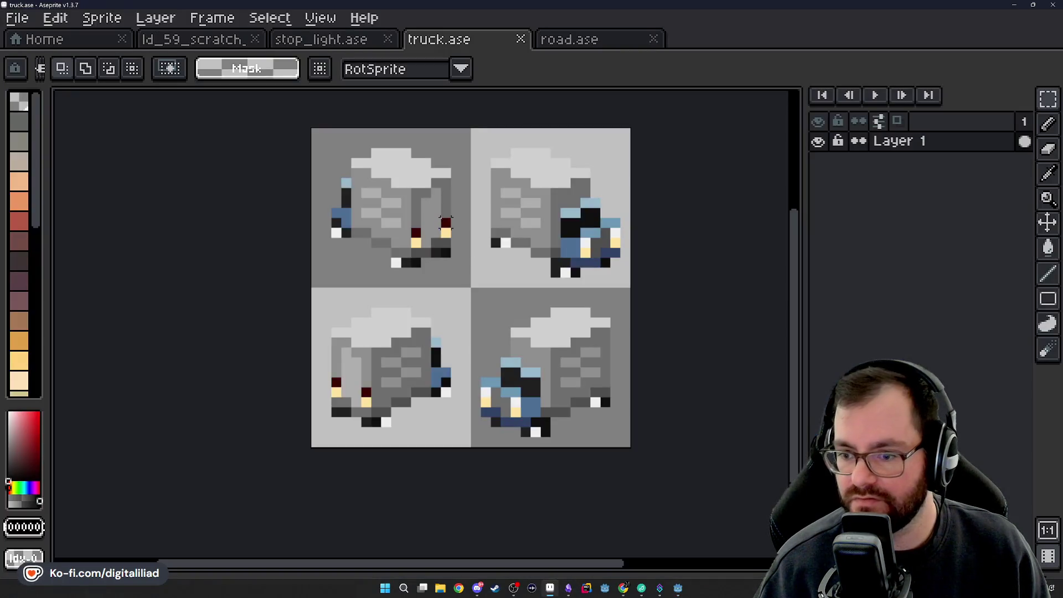